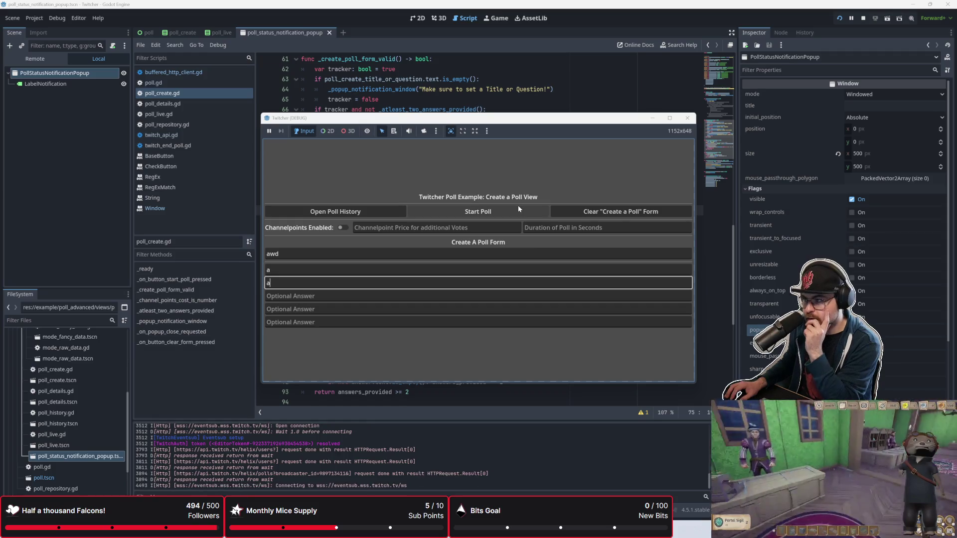
Enter a 60-second poll duration and try Start Poll with channel points on
left_click(544, 228)
type("60")
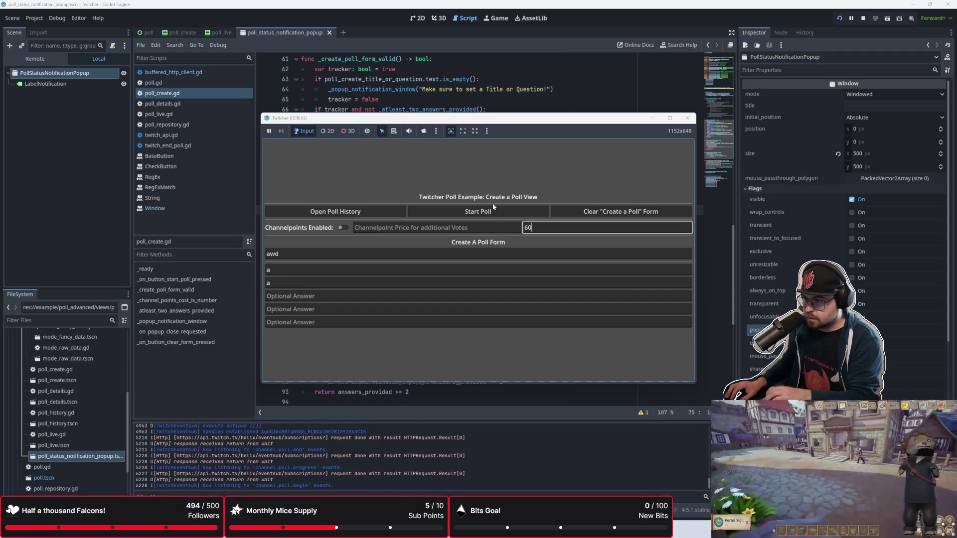
left_click(490, 210)
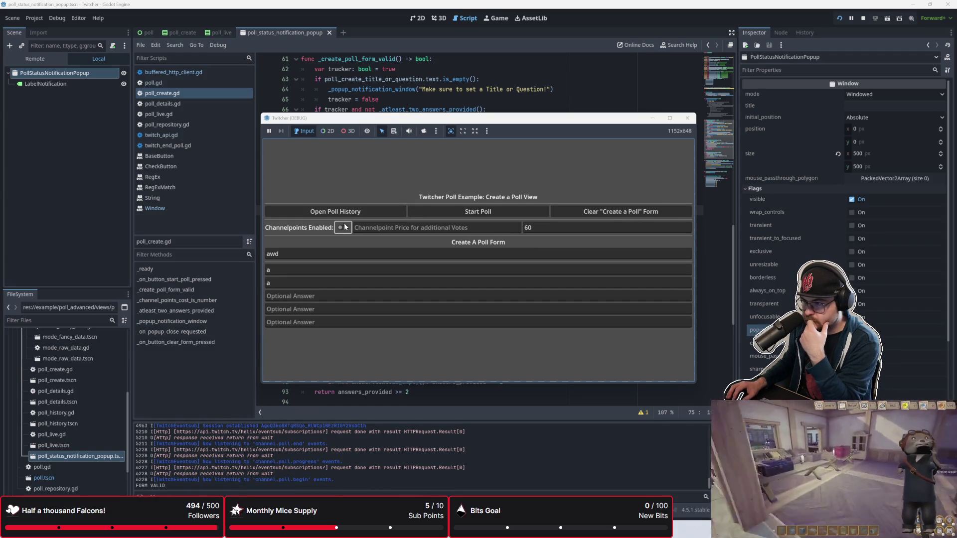
left_click(441, 215)
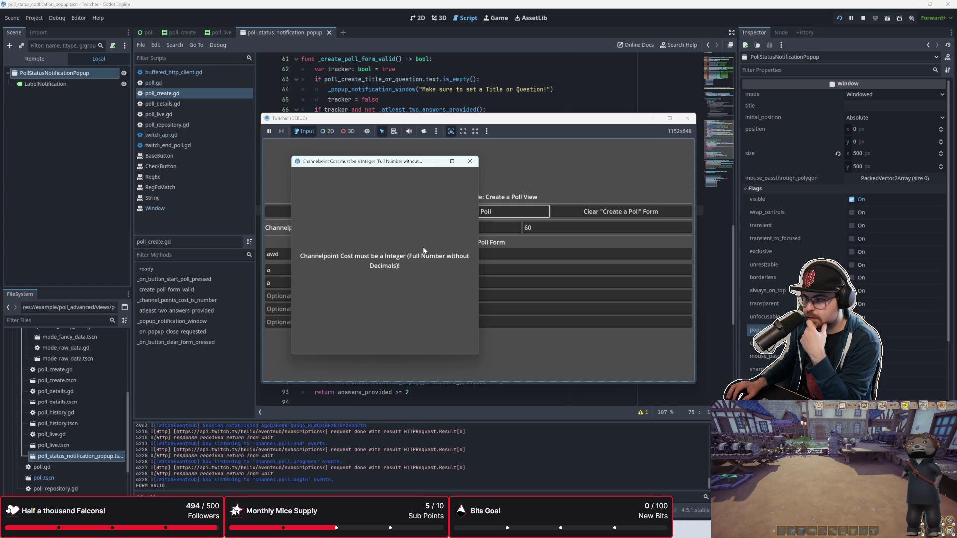
left_click(507, 88)
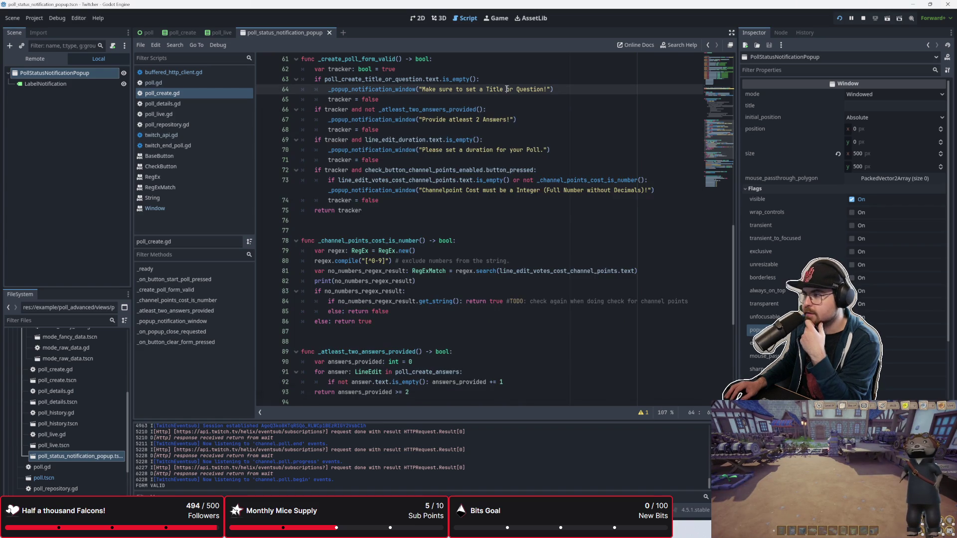
Correct the line 73 error message from 'a Integer' to 'an Integer'
left_click(514, 190)
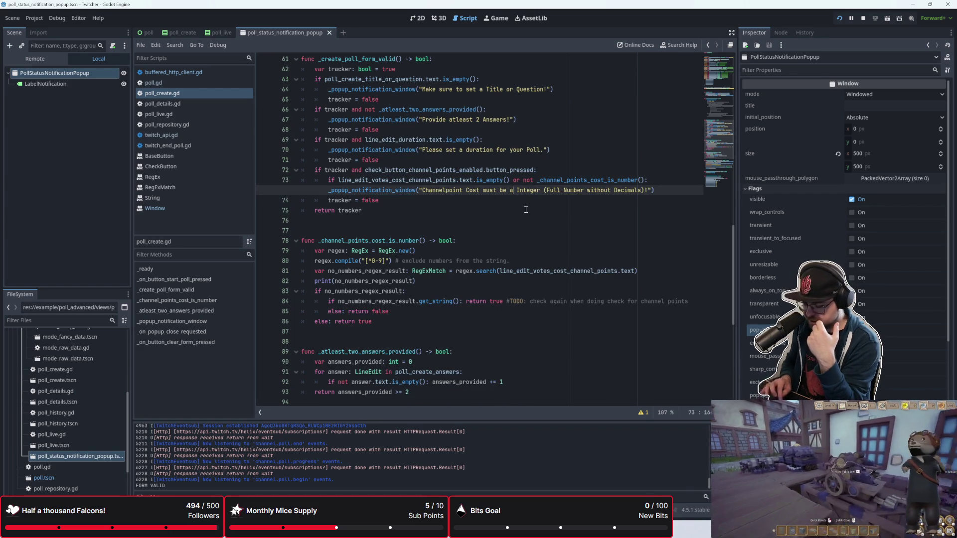
type("n")
left_click(510, 219)
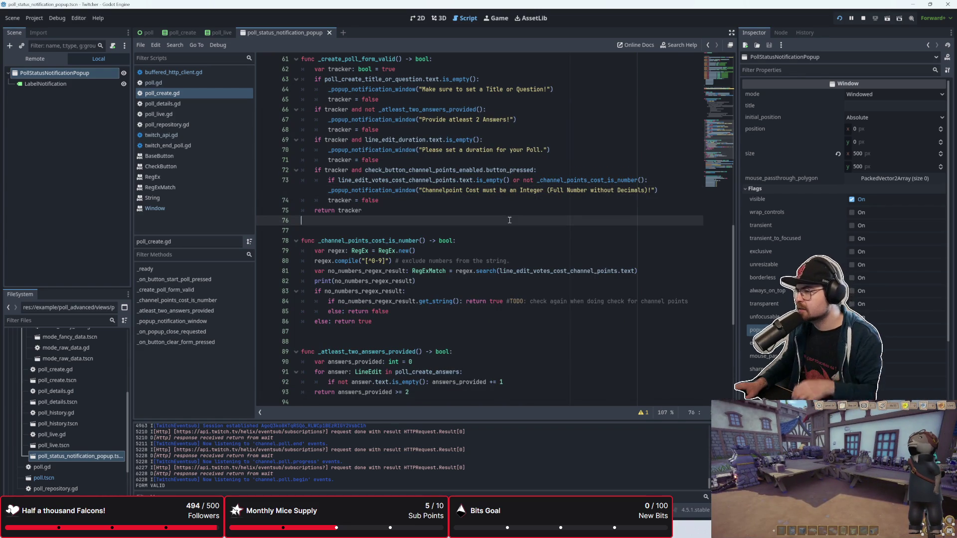
Rerun the project, retry Start Poll, and close the integer error message
key("F5")
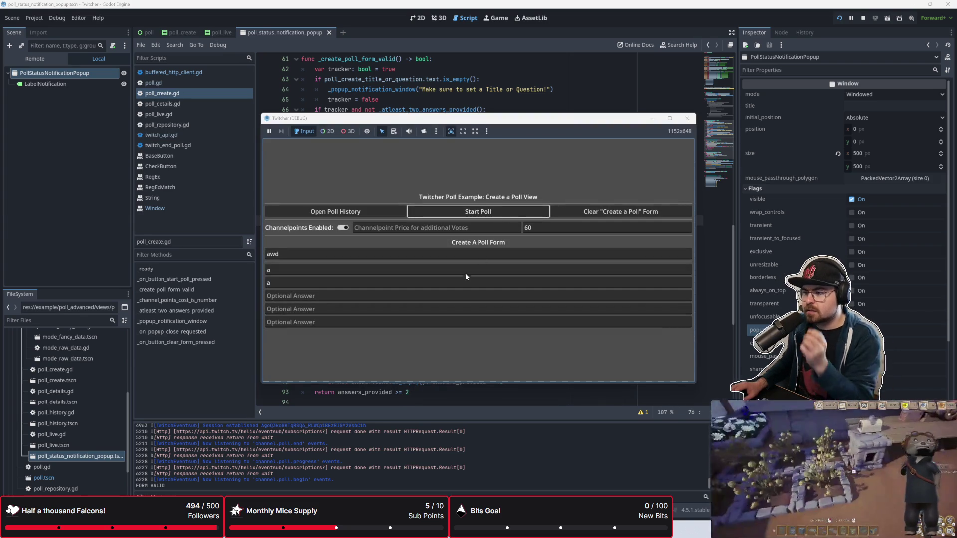
left_click(488, 215)
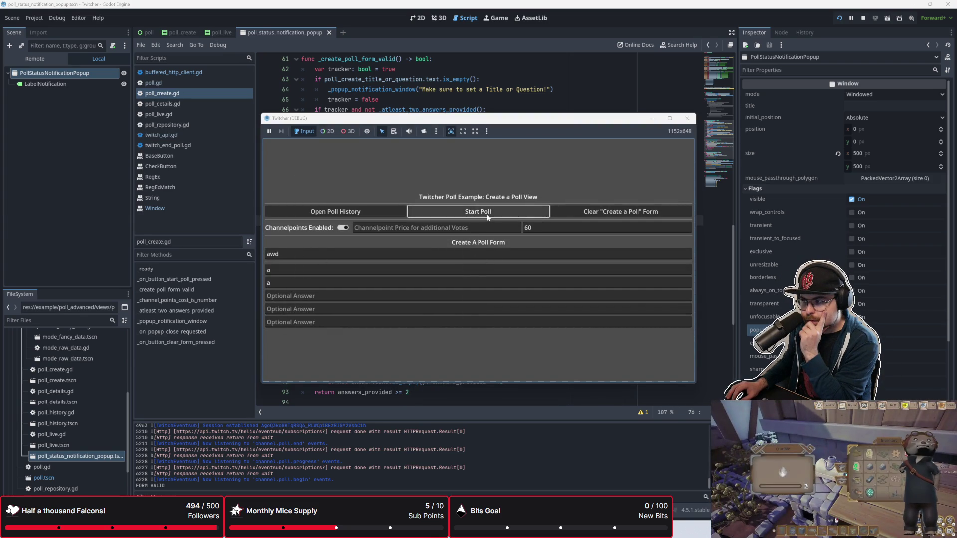
left_click(488, 218)
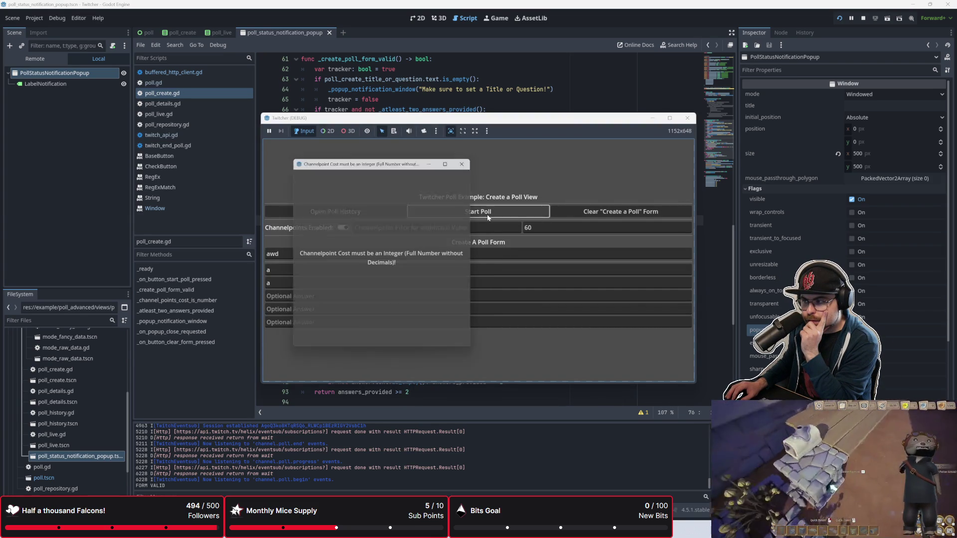
left_click(488, 218)
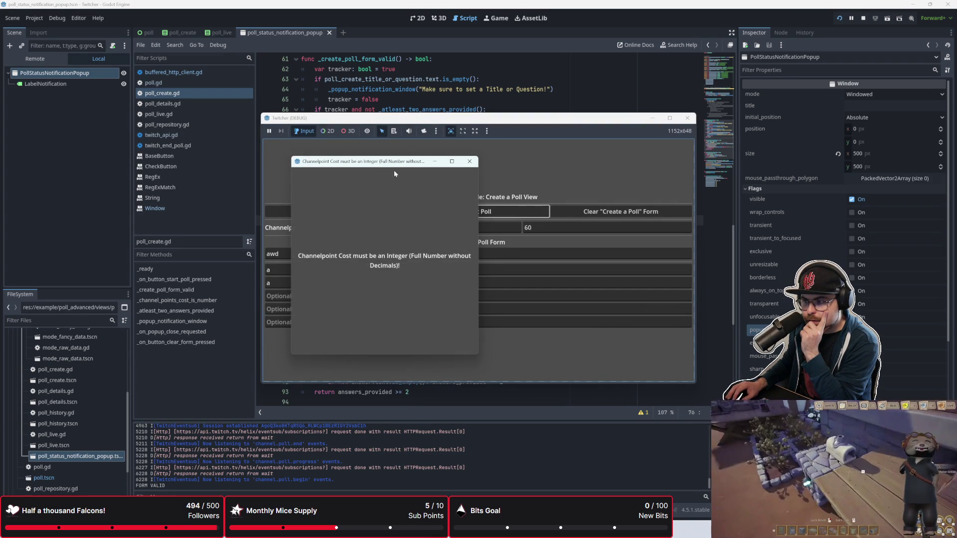
left_click_drag(396, 166, 384, 170)
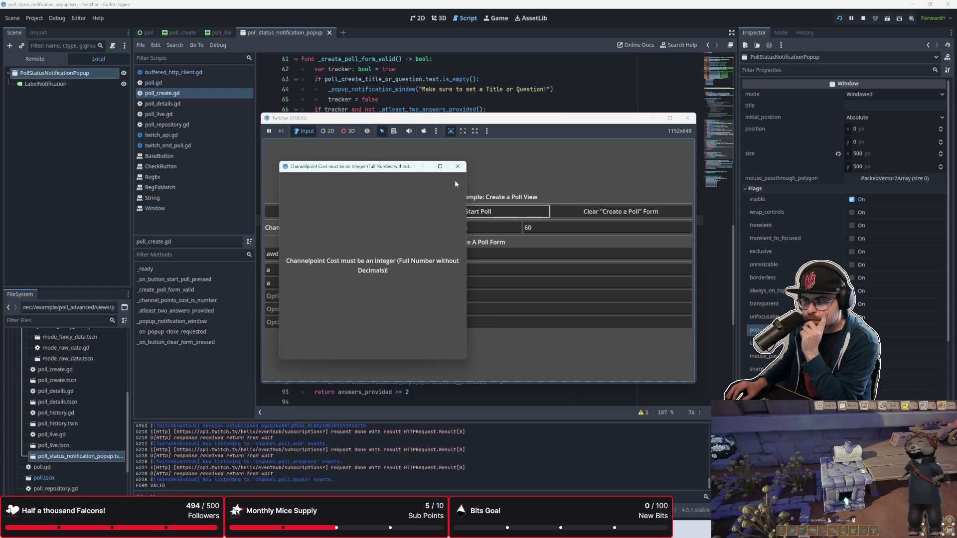
left_click(457, 166)
Test Start Poll with 'awd' as the channel point price, then stop the game
left_click(458, 228)
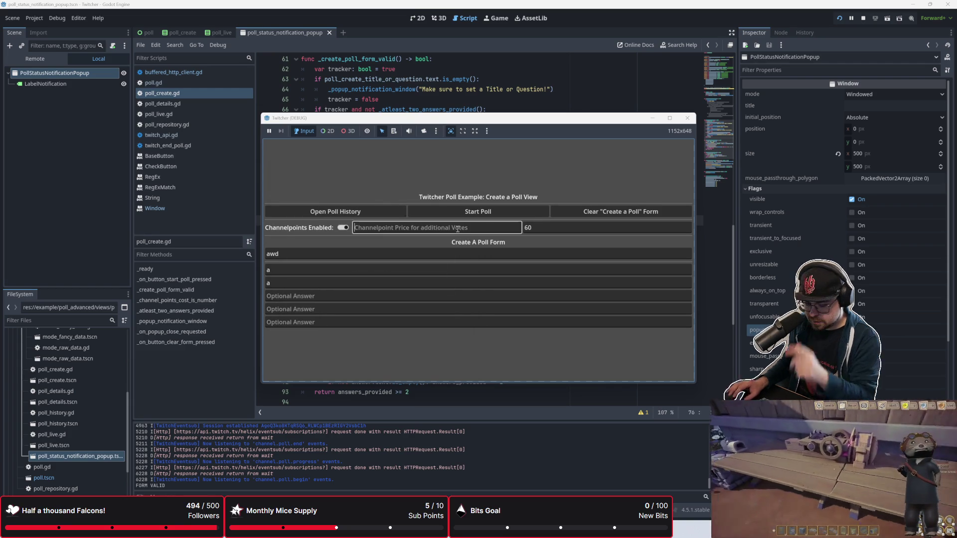
type("awd")
left_click(471, 212)
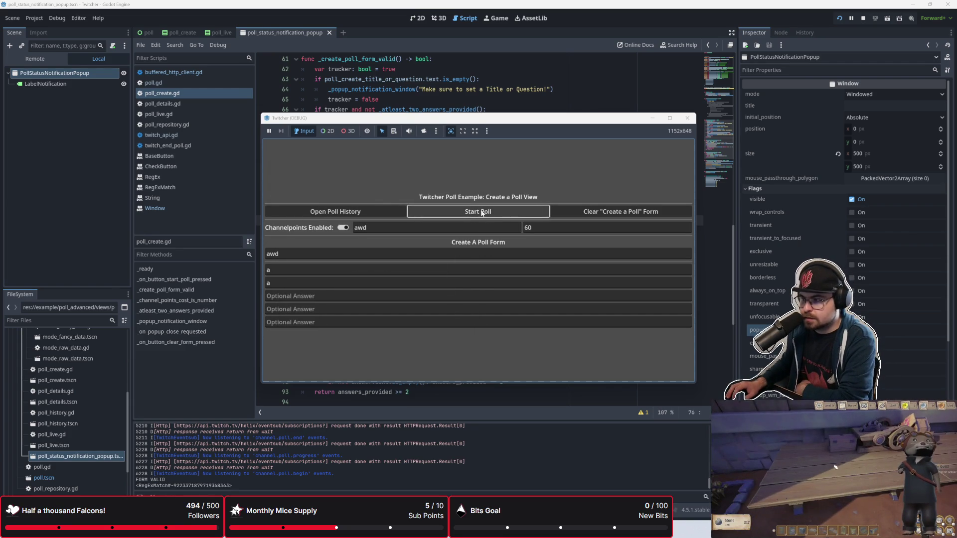
key("F8")
left_click(500, 129)
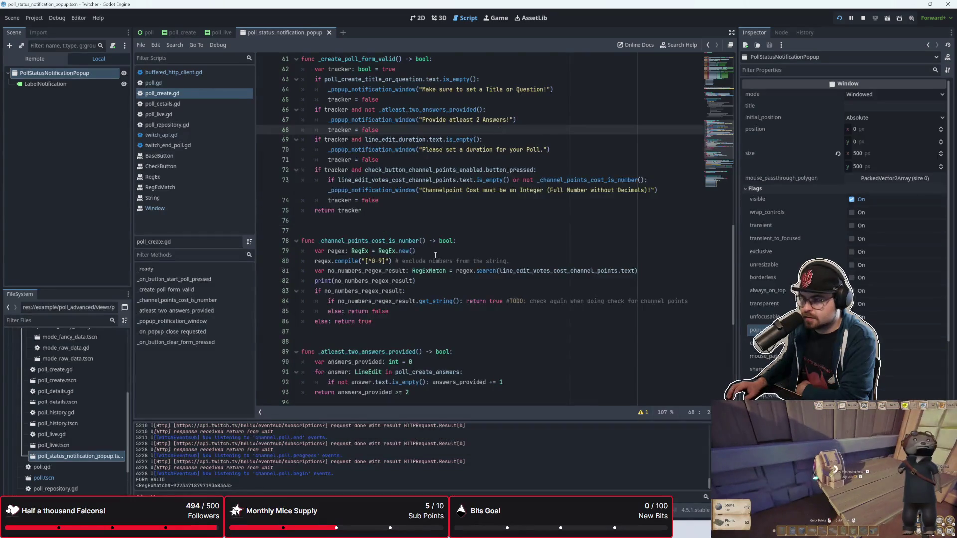
Inspect the line 73 cost-check call and line 84 regex check, then briefly run the project
scroll(420, 304, "up", 1)
scroll(420, 304, "down", 1)
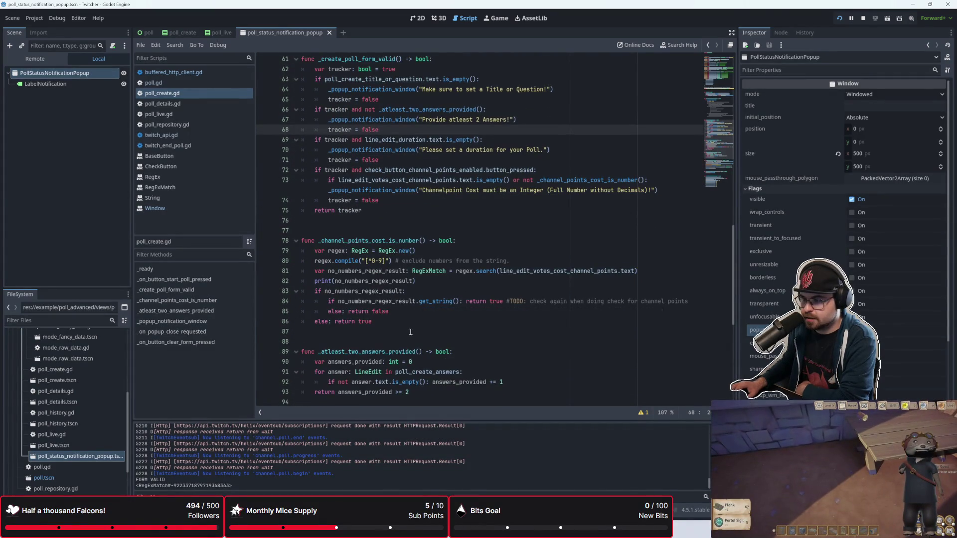
left_click(417, 301)
left_click(474, 240)
left_click(498, 220)
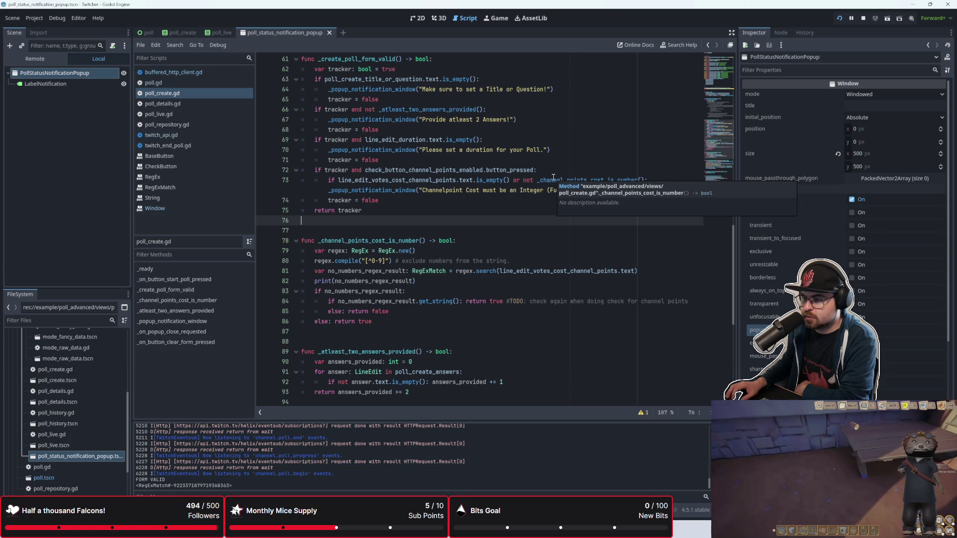
left_click(448, 304)
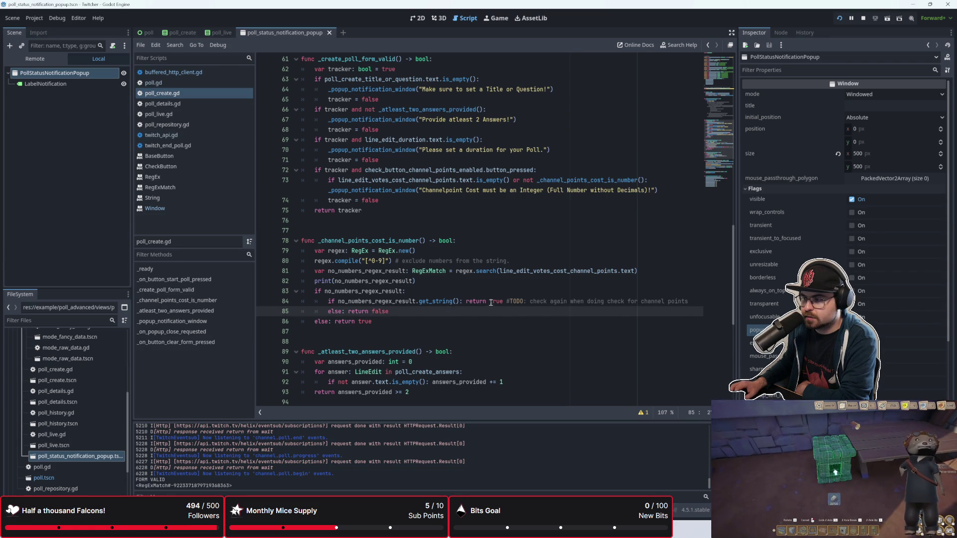
left_click_drag(490, 301, 503, 301)
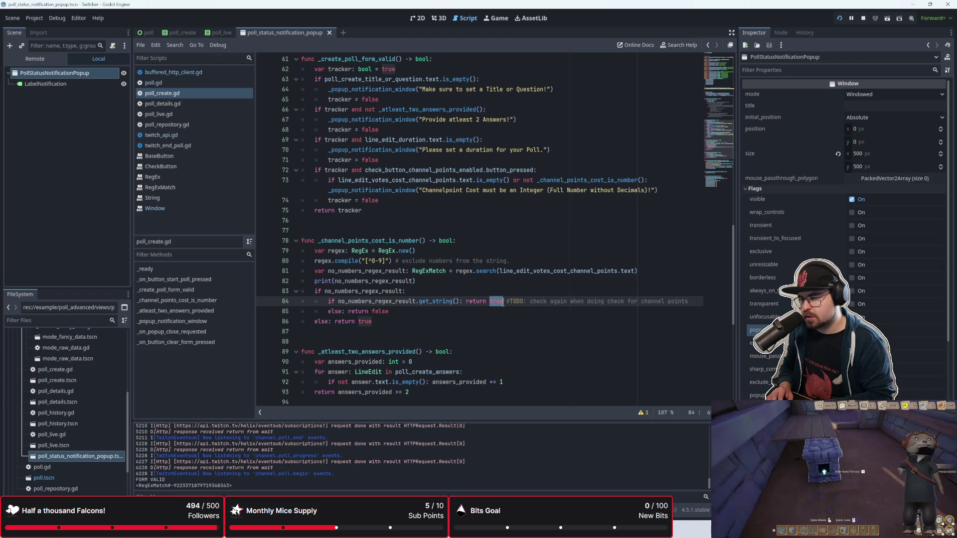
key("F5")
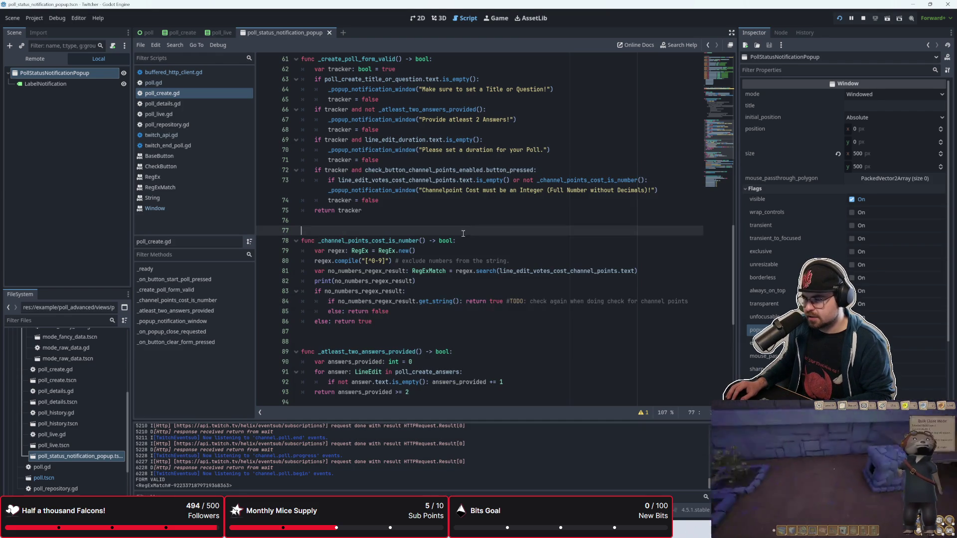
left_click(453, 280)
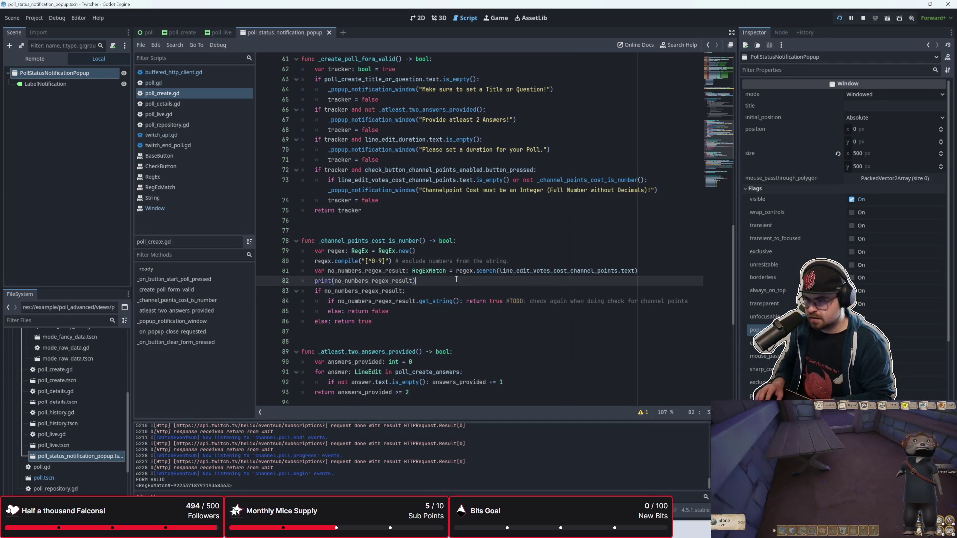
Add print(no_numbers_regex_result.get_string()) below line 82, fix the 'restult' typo, save, and rerun
key("Return")
type("print(")
type("no_bu")
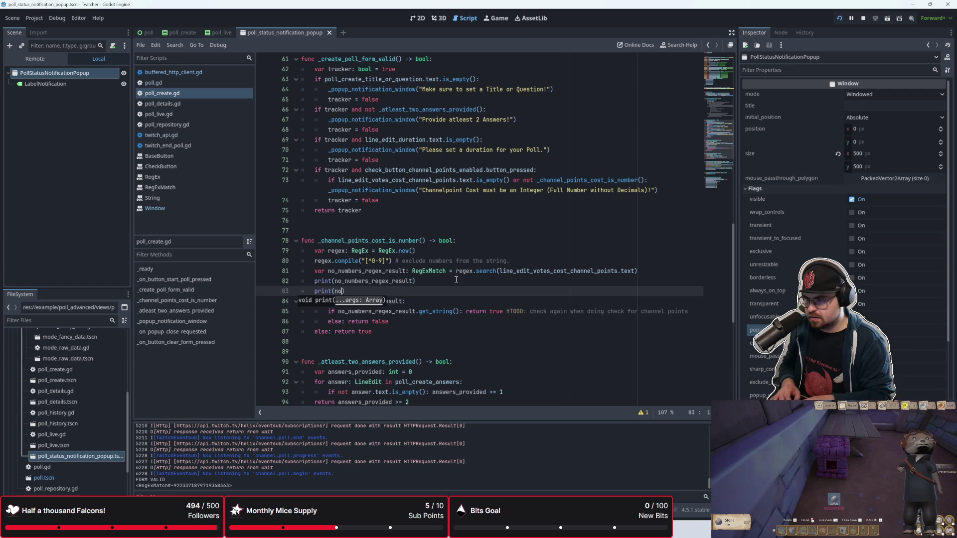
key("BackSpace")
key("BackSpace")
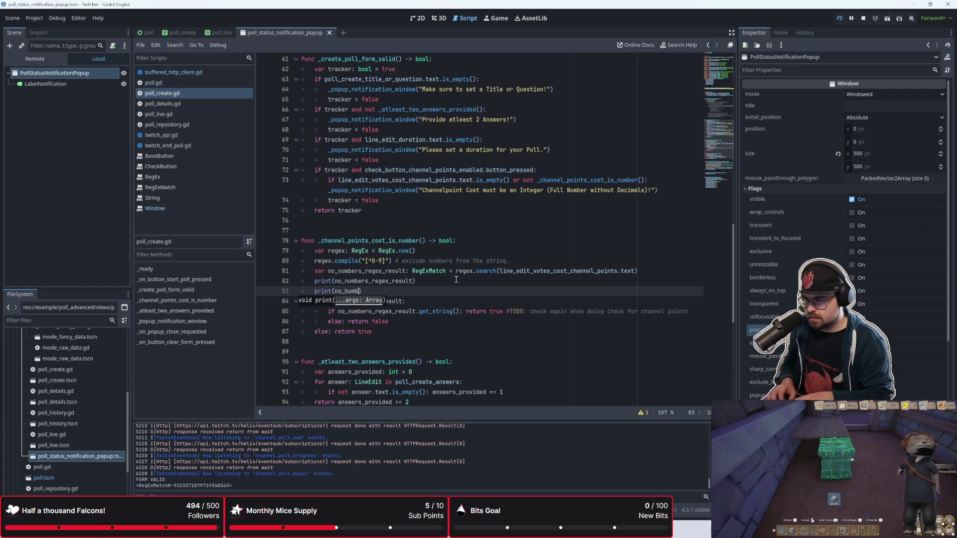
type("numbers_r")
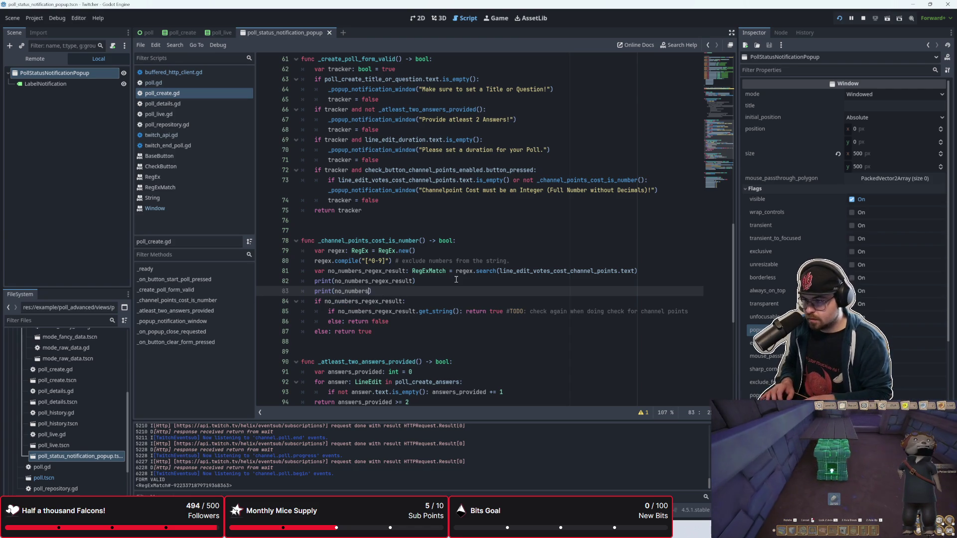
type("egex")
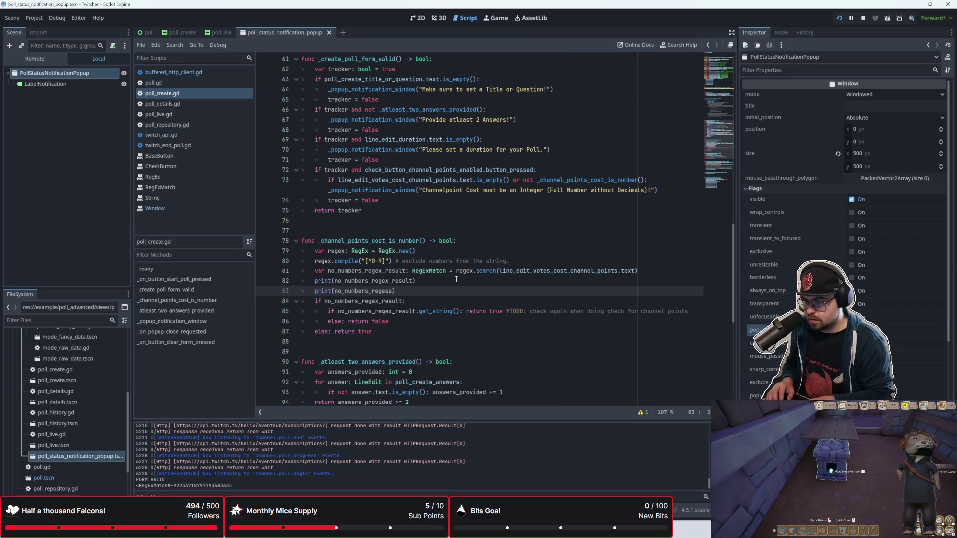
type("_rest")
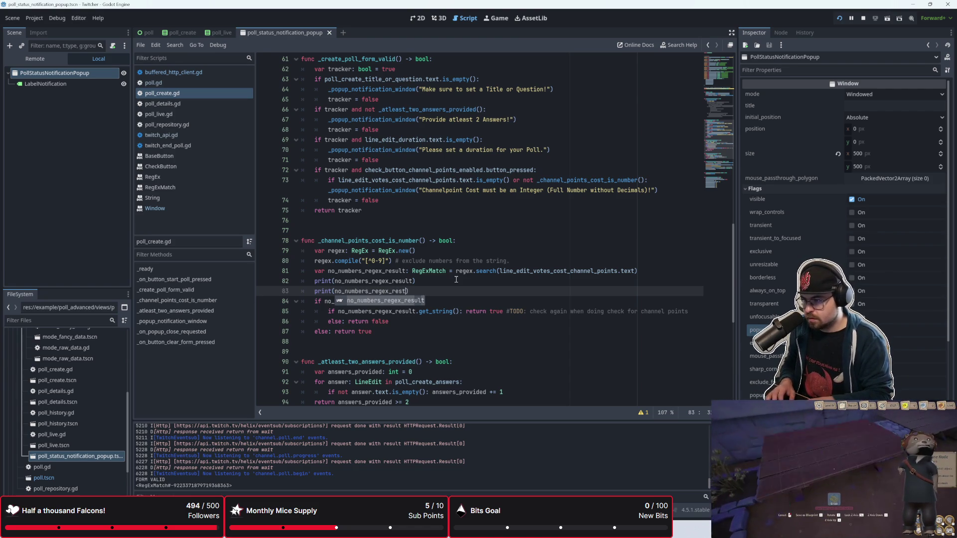
type("ult.get_string()")
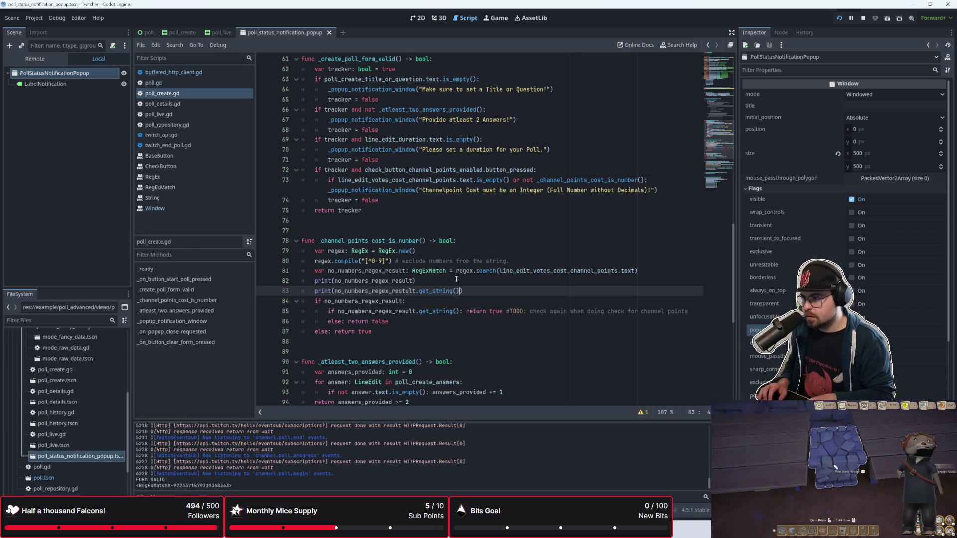
left_click(406, 290)
key("BackSpace")
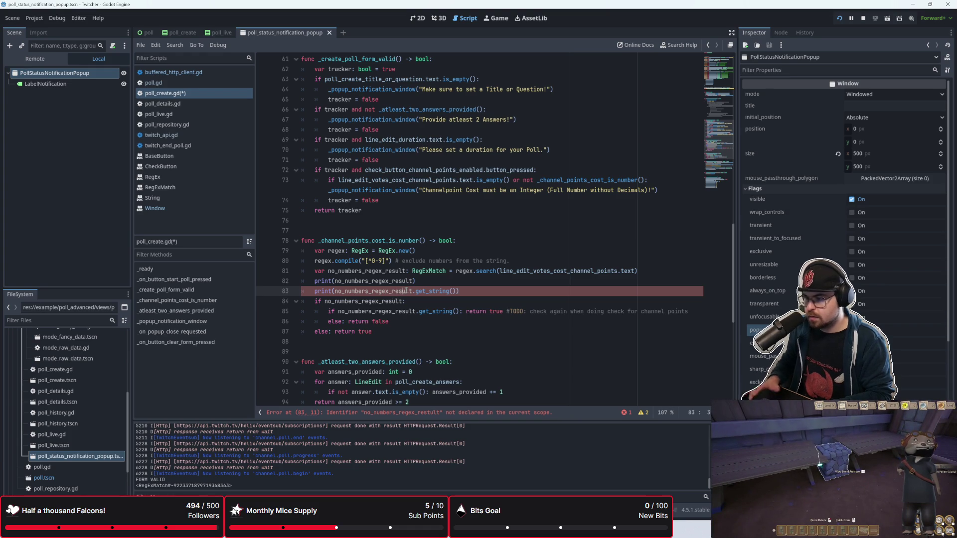
left_click(415, 281)
key("ctrl+s")
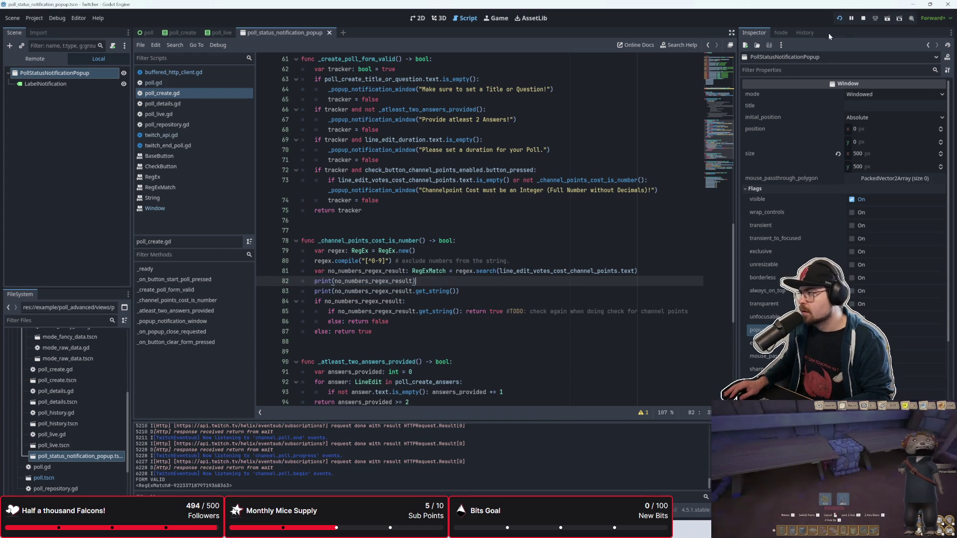
left_click(839, 18)
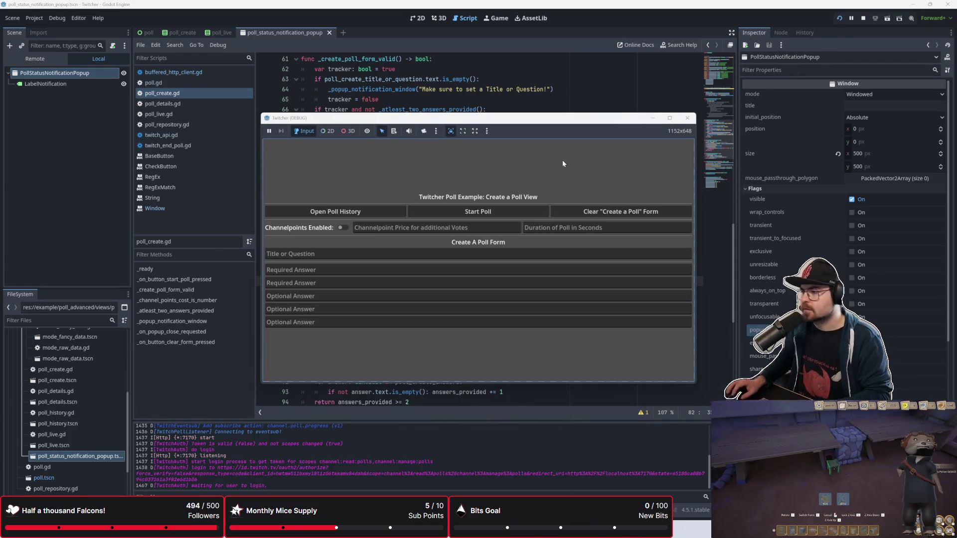
Fill the poll title 'adas' with answers 'a' and 'b', try starting, and dismiss the duration warning
left_click(368, 254)
type("adas")
left_click(350, 271)
type("a")
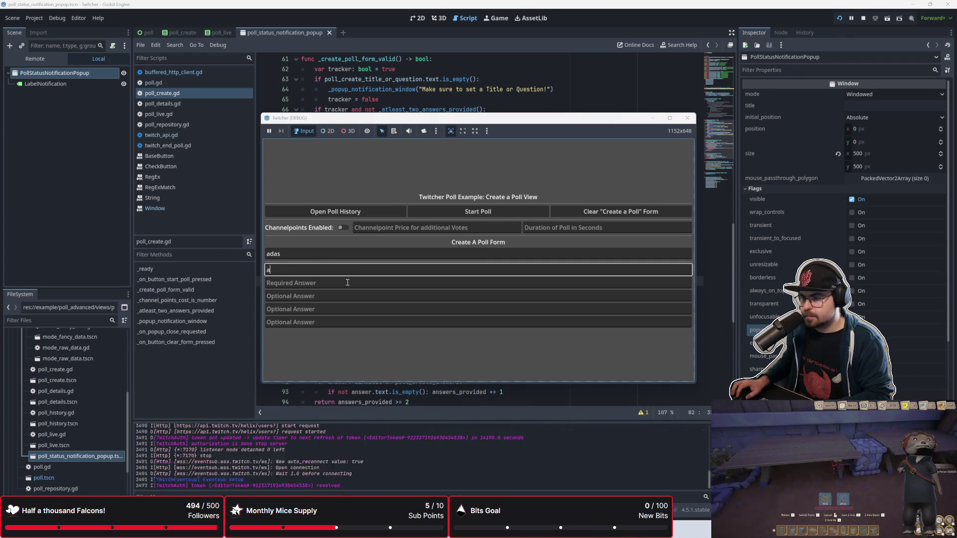
left_click(348, 282)
type("a")
key("BackSpace")
type("b")
left_click(481, 213)
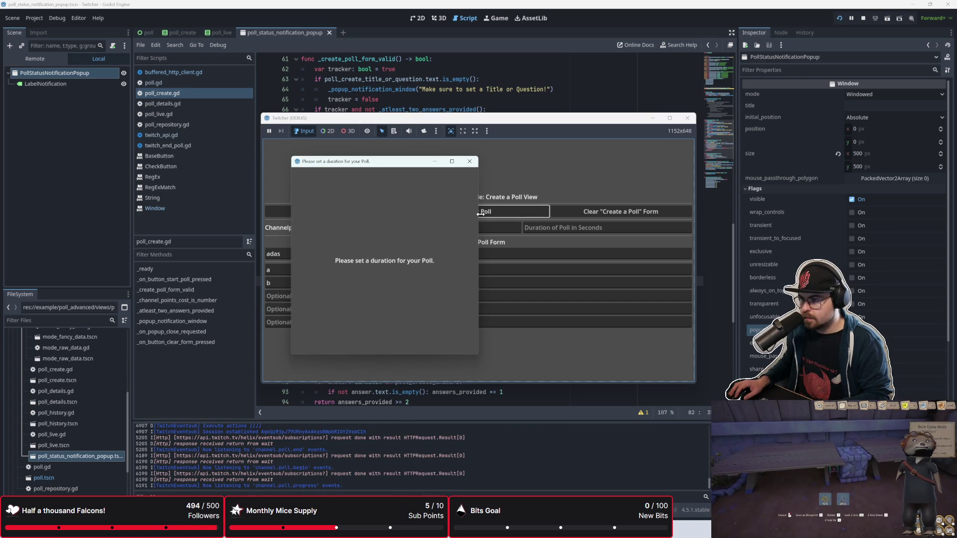
left_click(470, 161)
Set duration 60, enable channel points priced 'aws', and start the poll
left_click(546, 227)
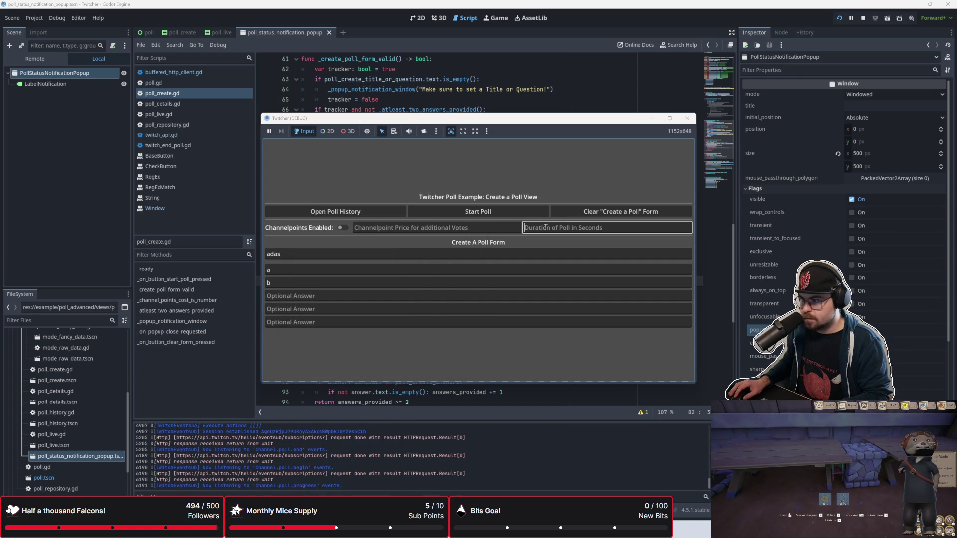
type("60")
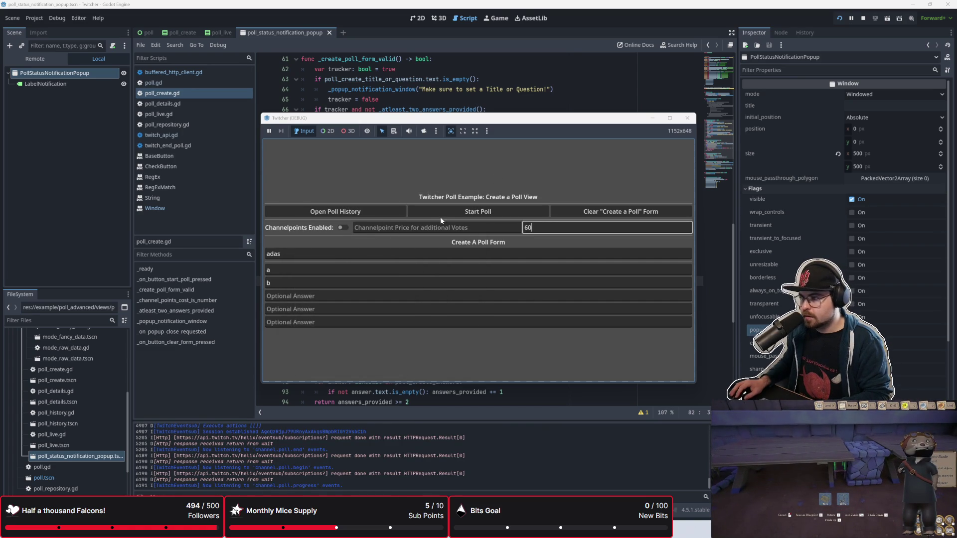
left_click(442, 211)
left_click(343, 227)
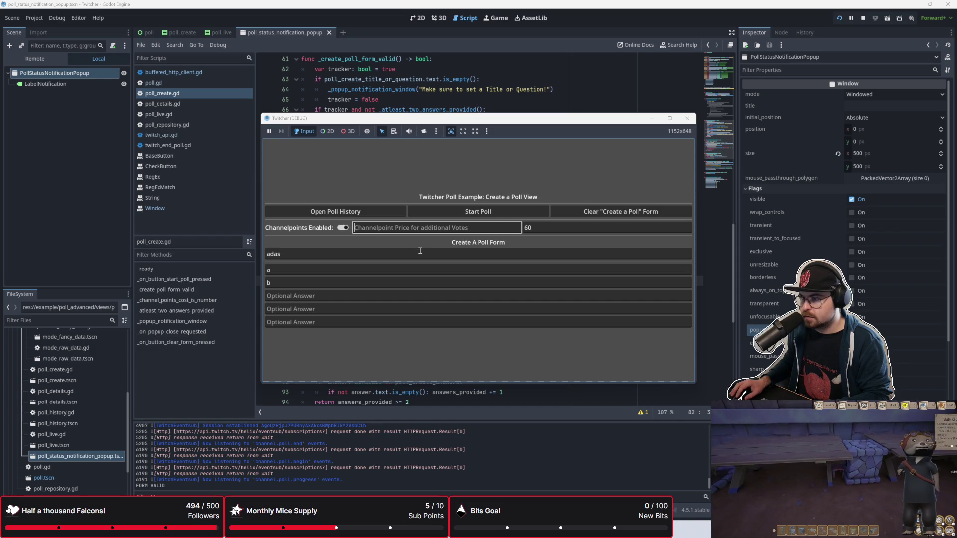
type("aws")
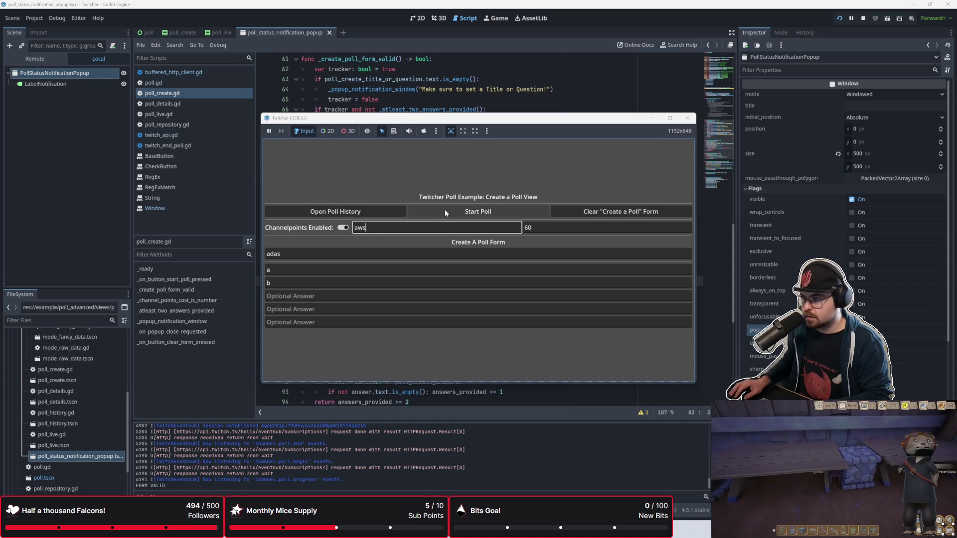
left_click(445, 212)
left_click(430, 102)
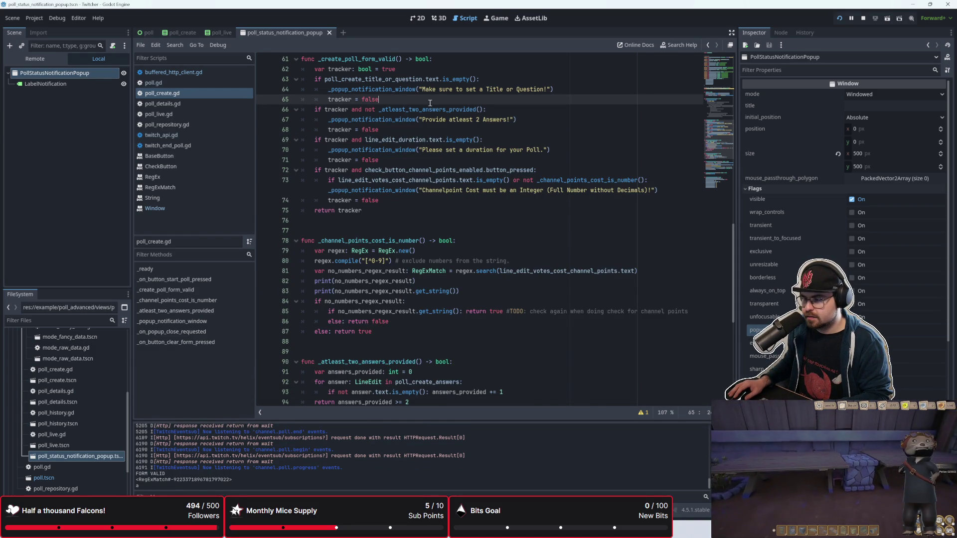
mouse_move(431, 292)
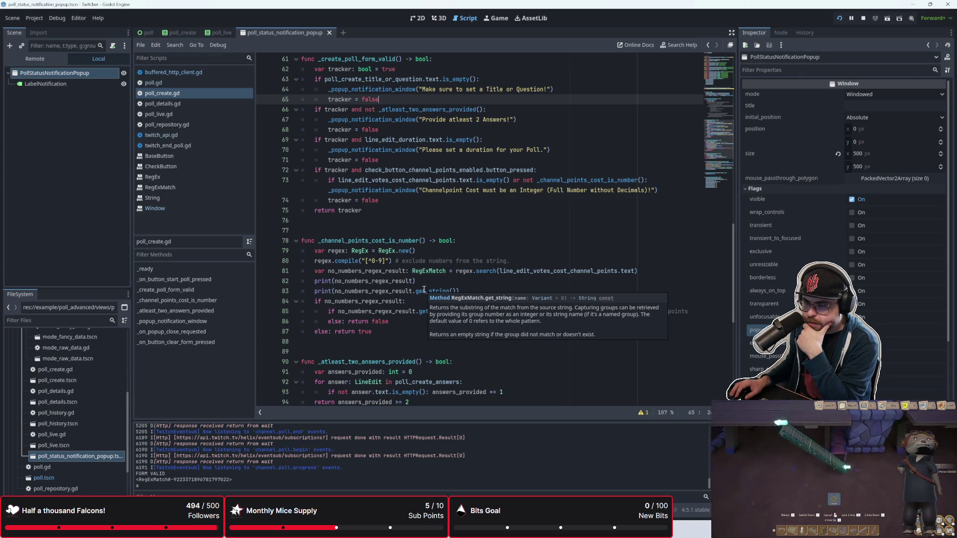
left_click(418, 281)
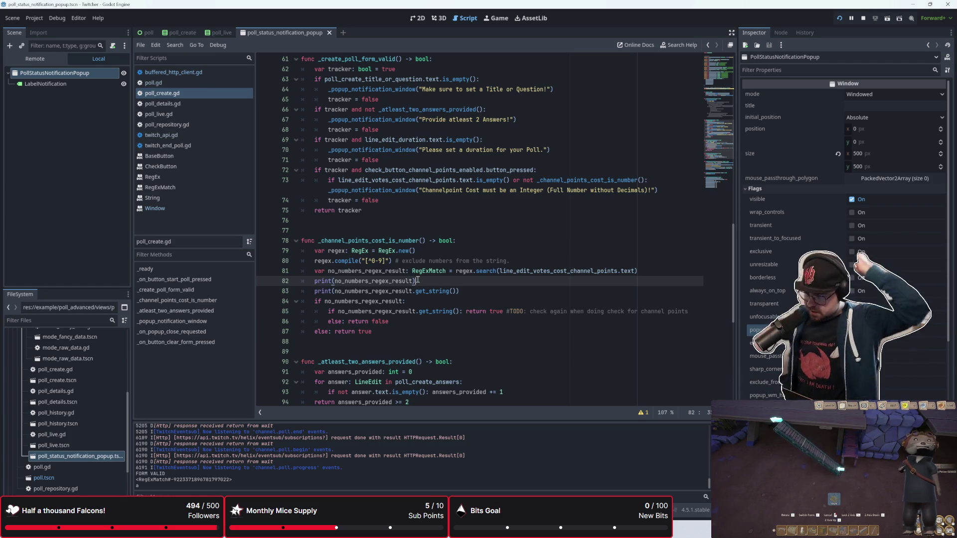
left_click_drag(362, 261, 388, 260)
left_click(449, 291)
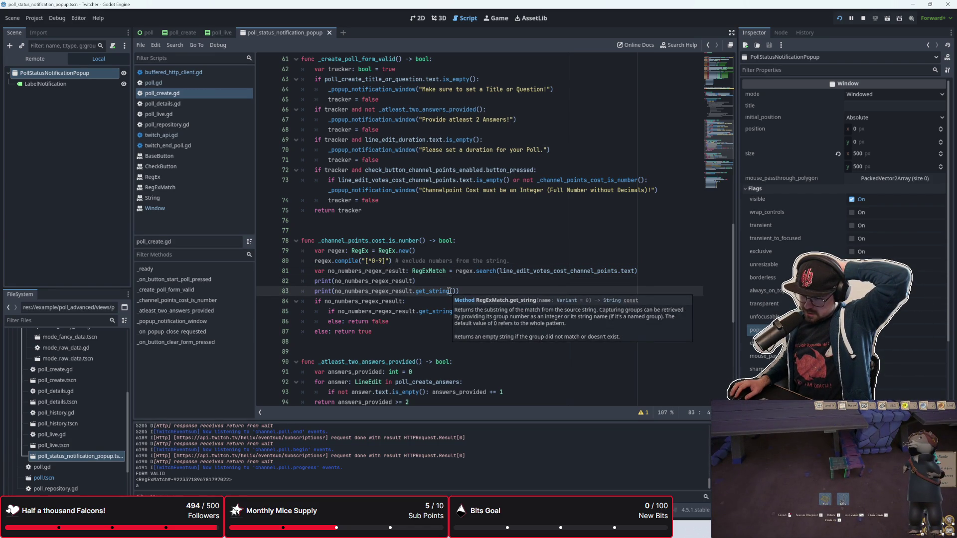
left_click(449, 281)
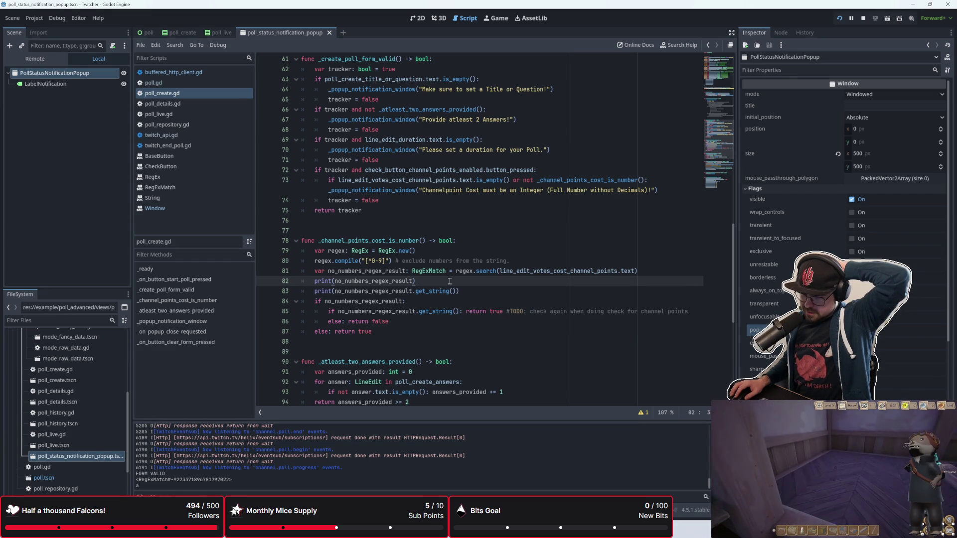
left_click(371, 260)
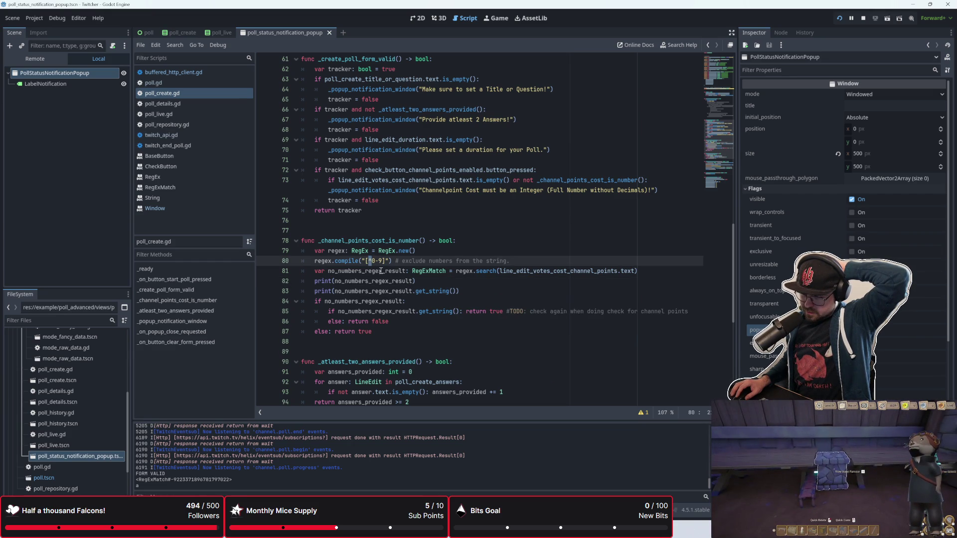
key("Down")
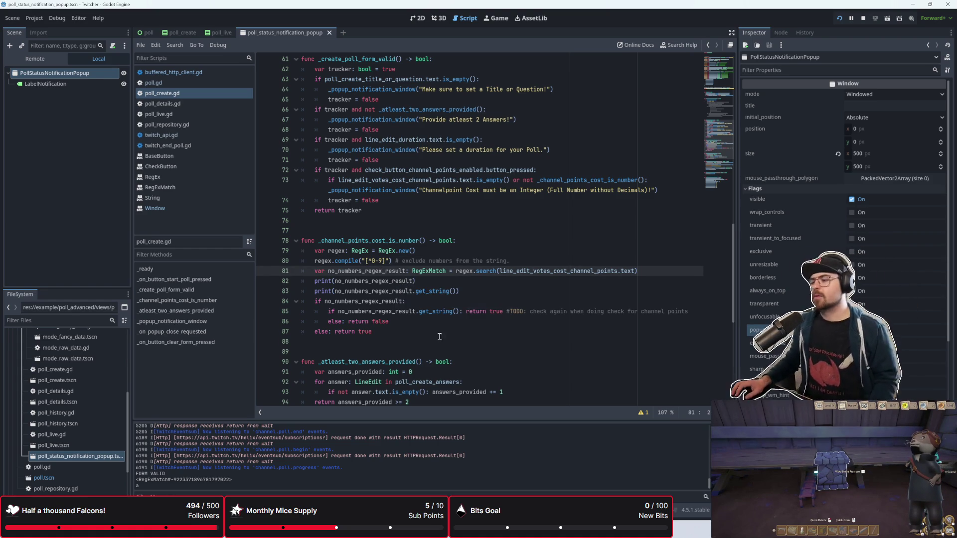
left_click(444, 283)
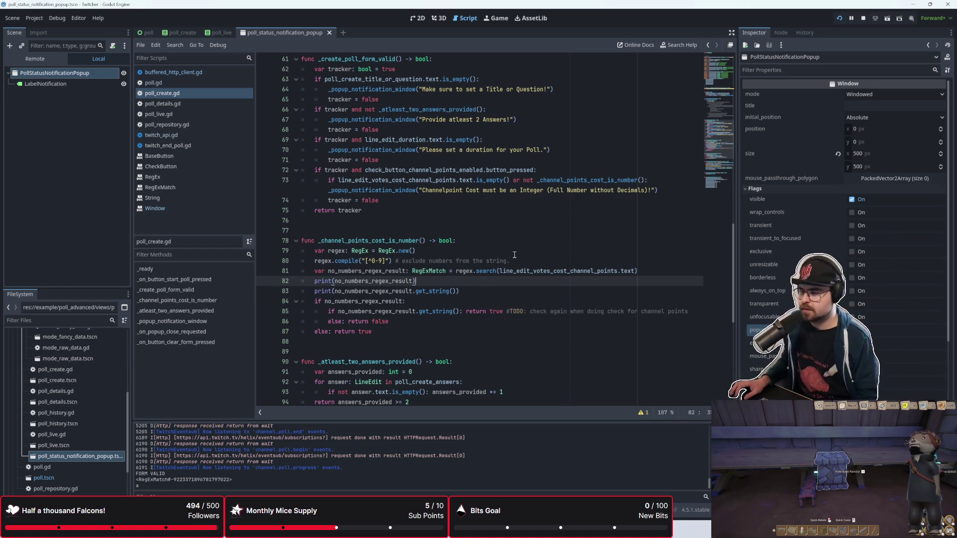
Step through lines 80–84 of _channel_points_cost_is_number to locate the debug prints
left_click(514, 257)
left_click(504, 295)
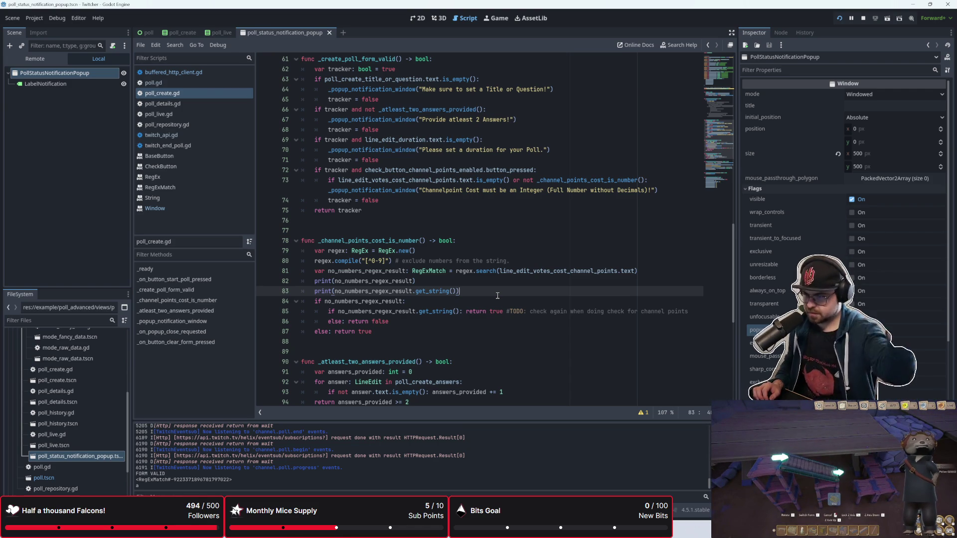
key("Down")
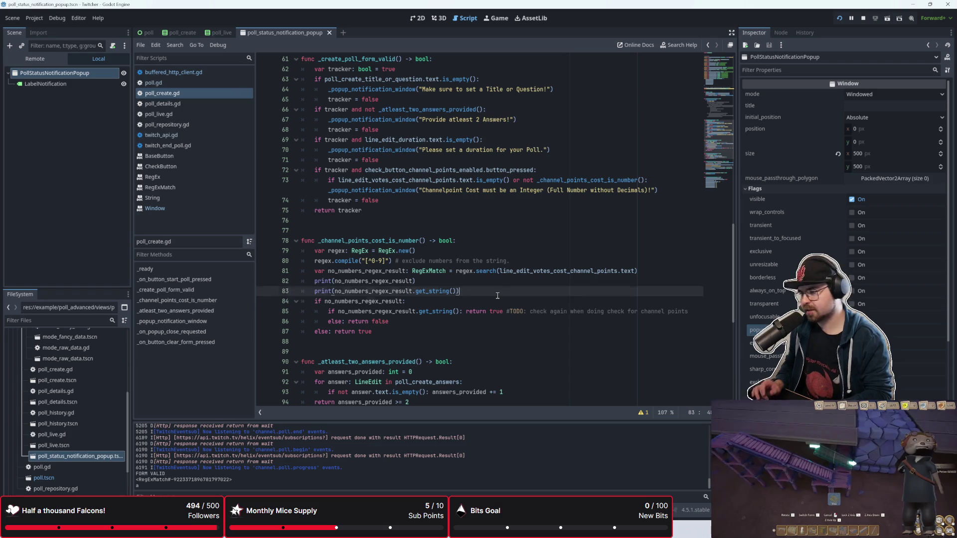
key("Up")
key("Up")
key("Up")
key("Down")
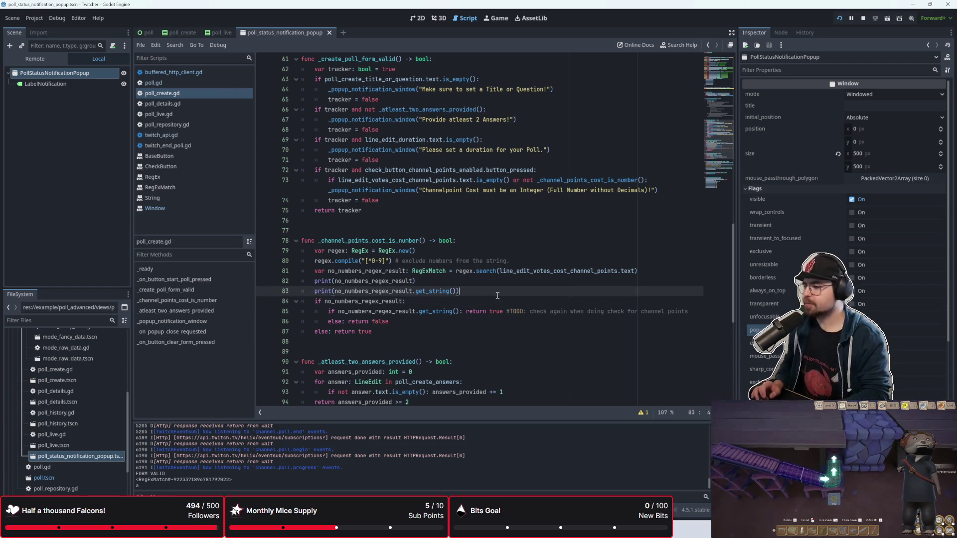
key("Down")
key("Up")
key("Up")
key("Up")
key("Down")
key("Down")
key("Up")
key("Up")
key("Down")
key("Down")
key("Down")
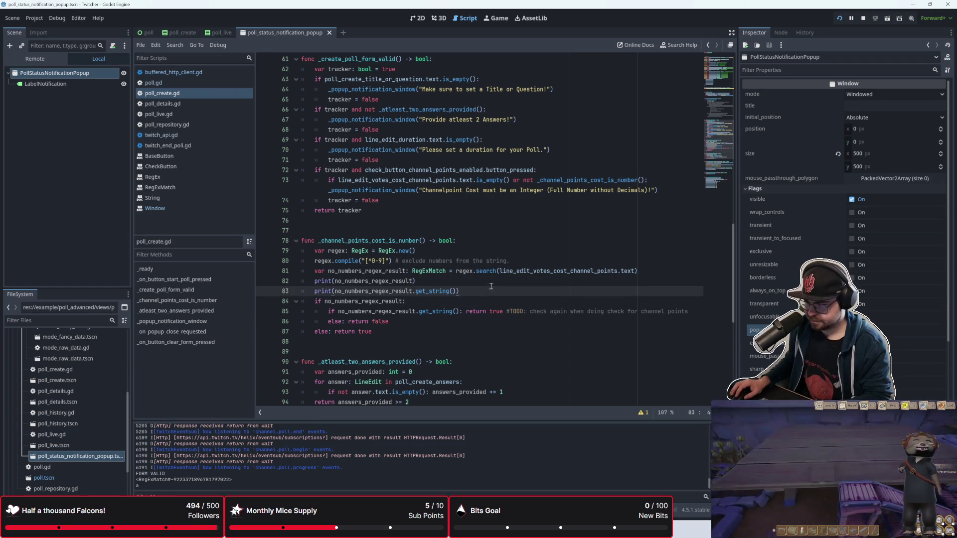
key("Up")
key("Down")
key("Up")
key("Up")
key("Up")
key("Down")
key("Down")
key("Down")
key("Down")
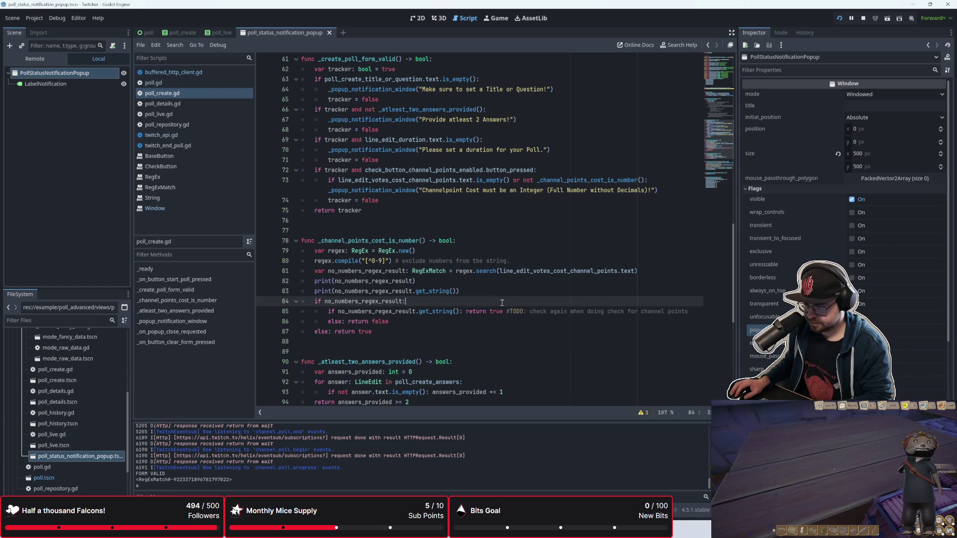
key("Up")
key("Up")
key("Down")
key("Up")
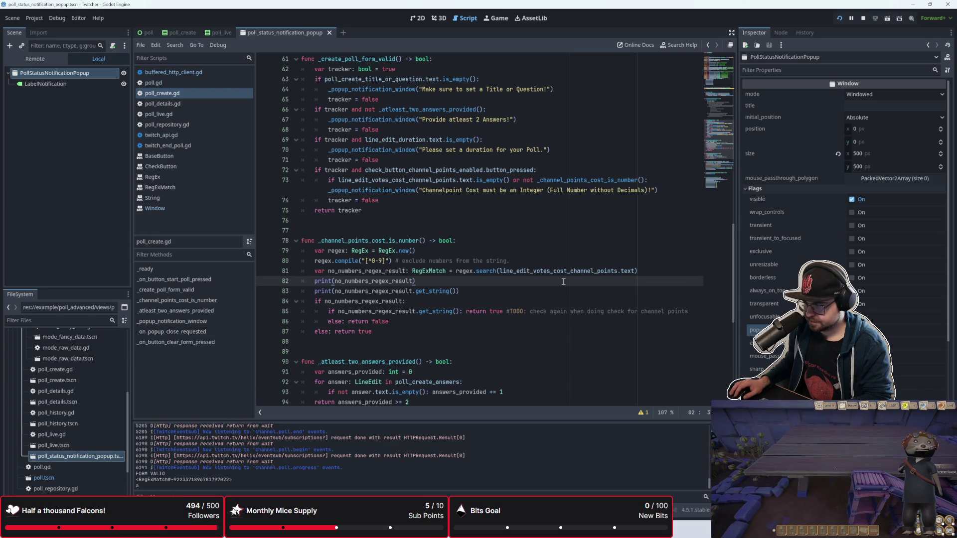
Delete the two print lines at 82–83 along with the leftover empty line
left_click(482, 292)
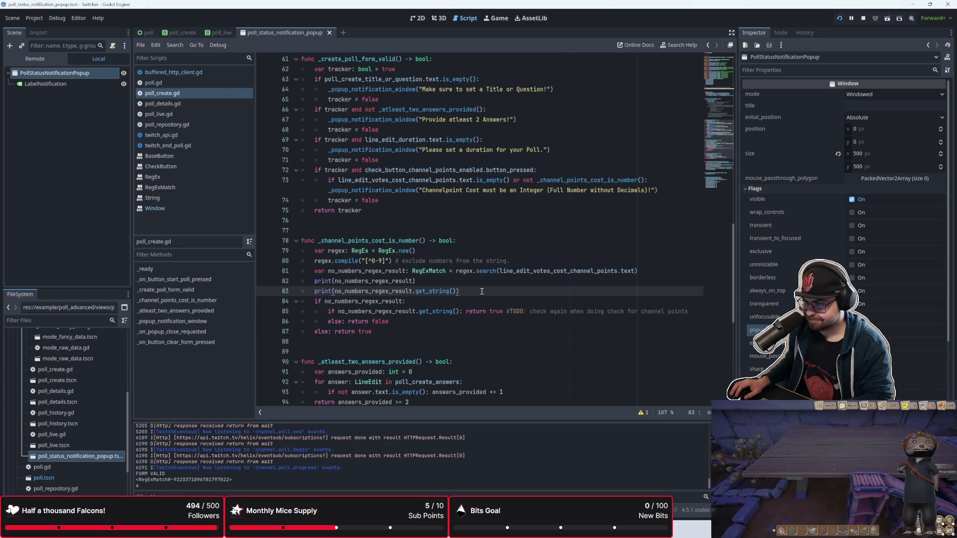
left_click_drag(481, 291, 300, 280)
key("BackSpace")
key("Delete")
In the running game, set the channel point price to 90 and start the poll
left_click(402, 319)
key("alt+Tab")
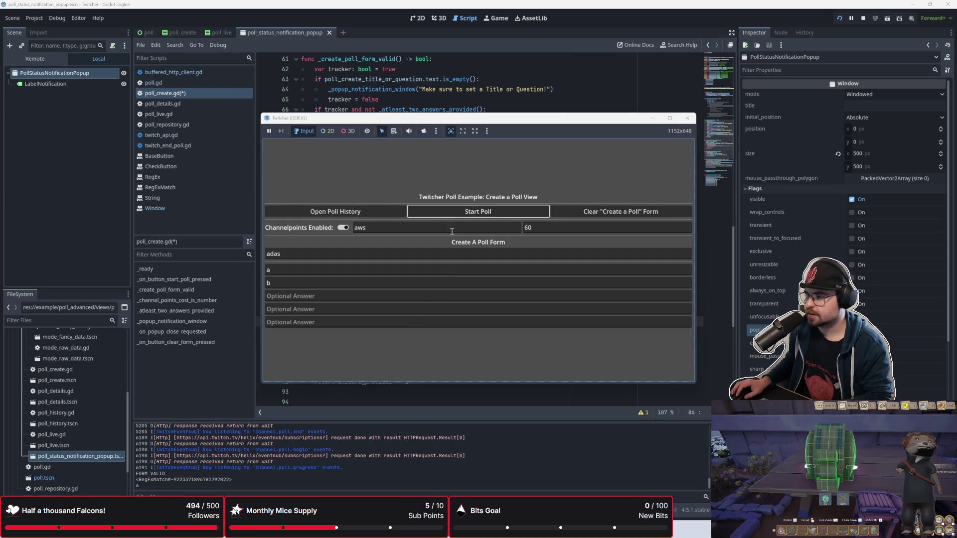
type("90")
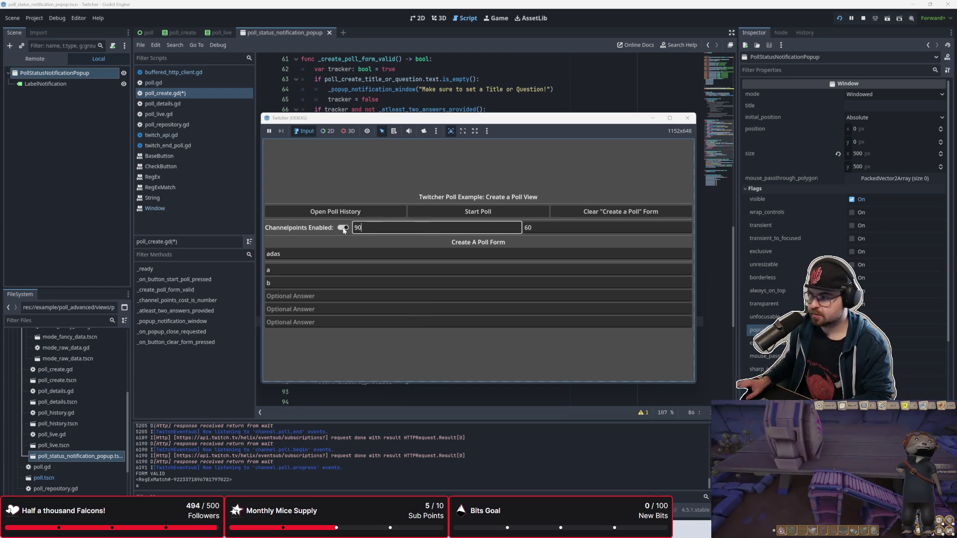
left_click(439, 215)
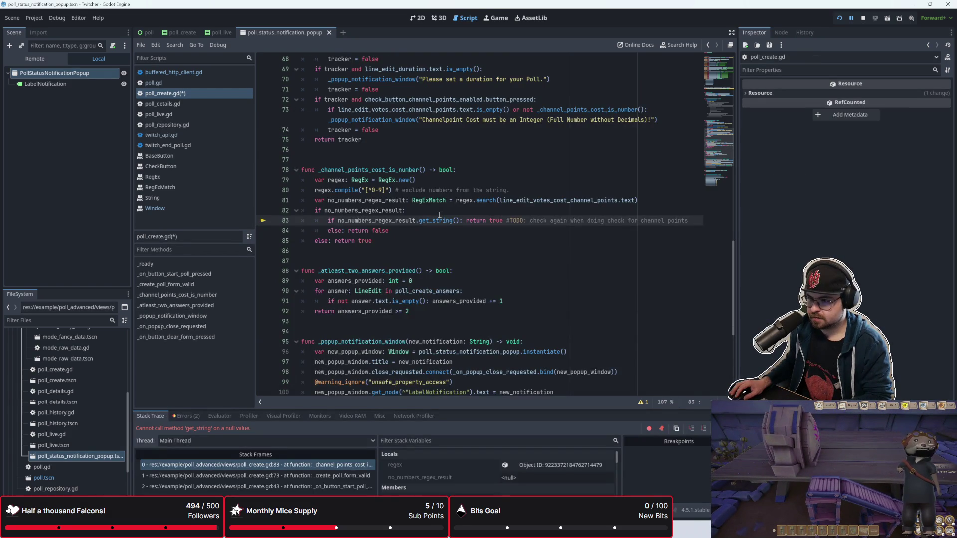
Show the debugger's Errors list, enlarge the panel, and inspect the line 82 check
scroll(439, 215, "up", 2)
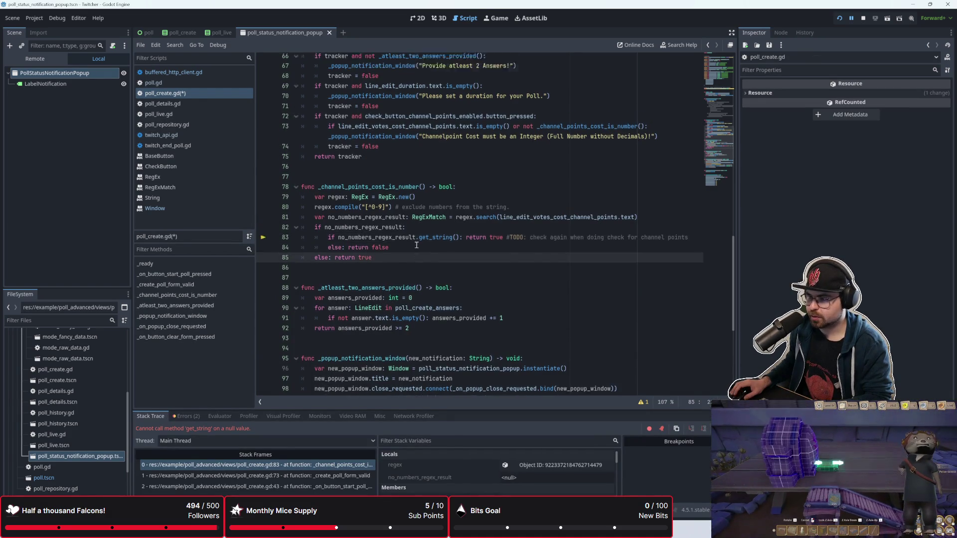
left_click(421, 272)
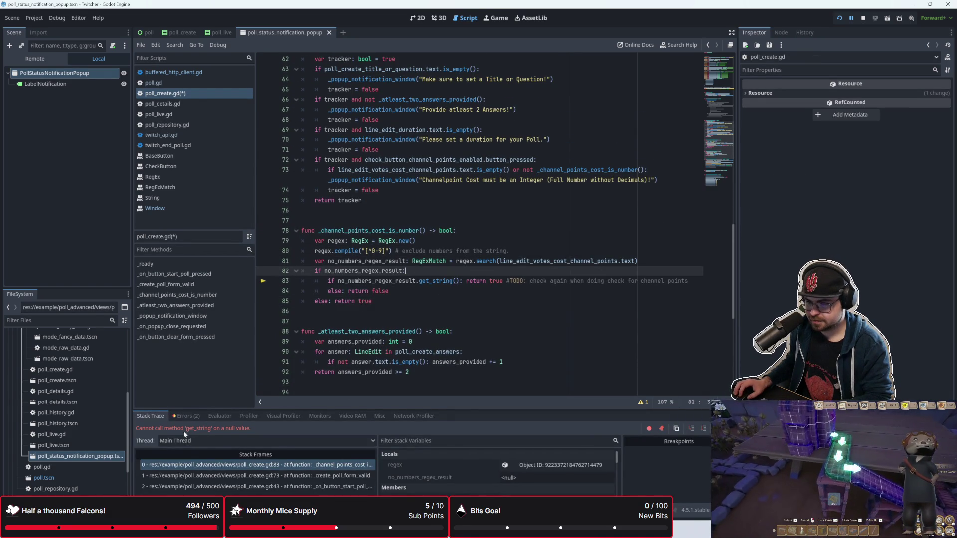
left_click(185, 417)
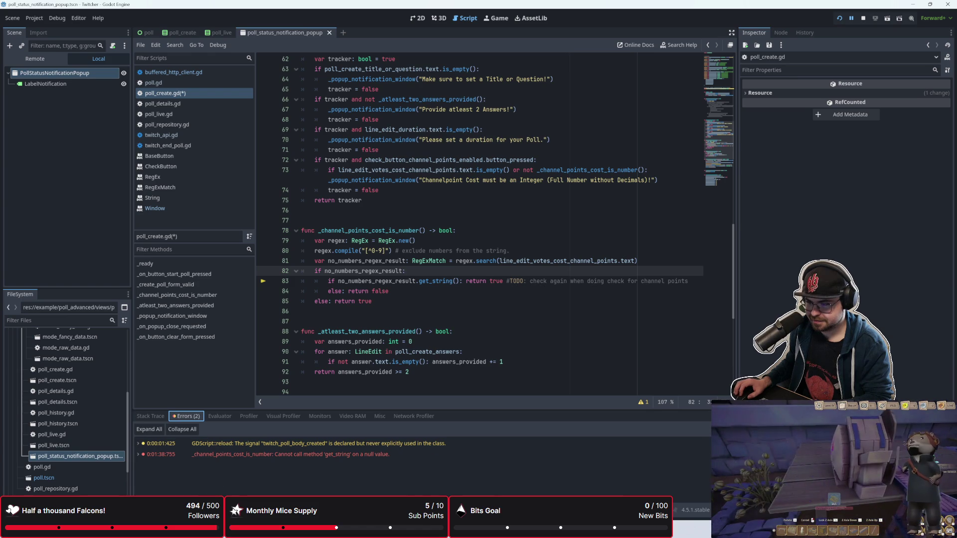
left_click_drag(269, 409, 269, 358)
left_click(425, 282)
left_click(405, 227)
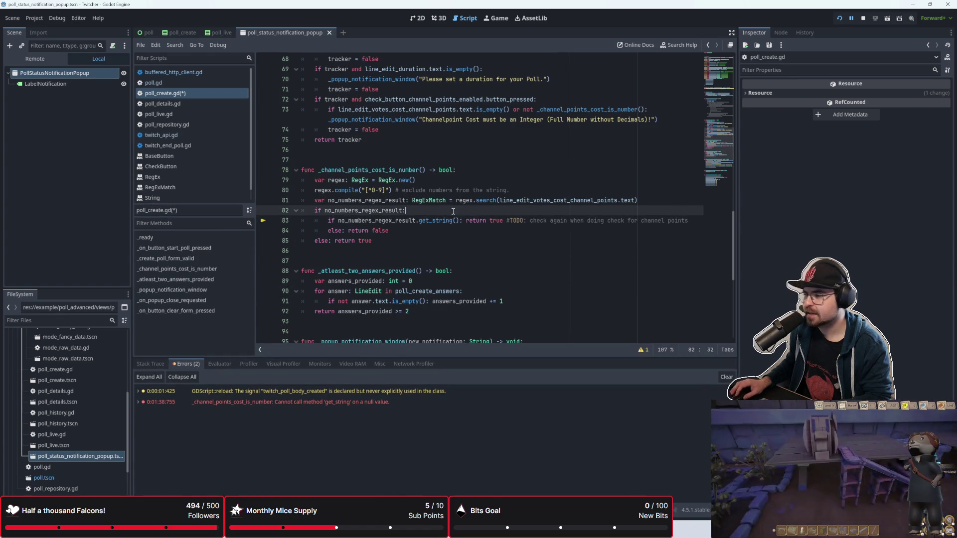
mouse_move(395, 211)
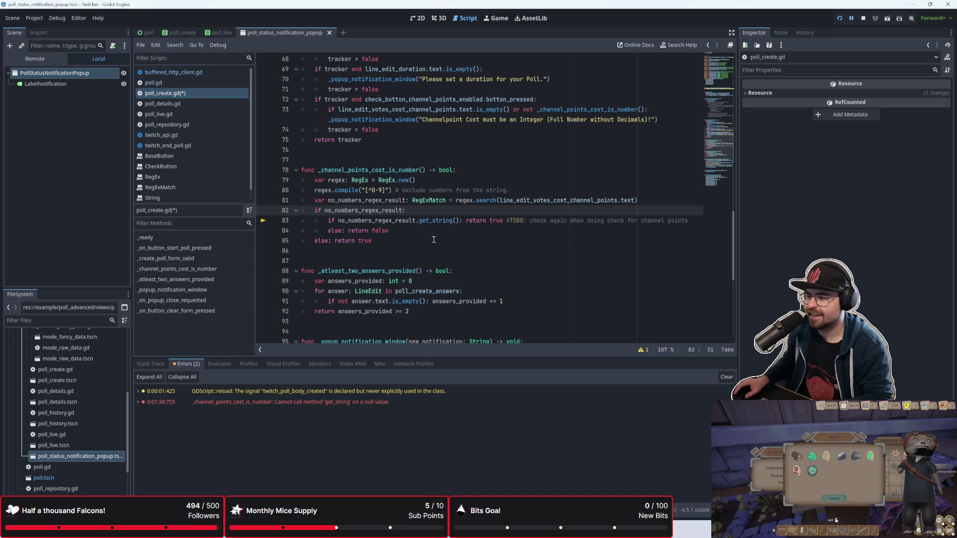
mouse_move(389, 210)
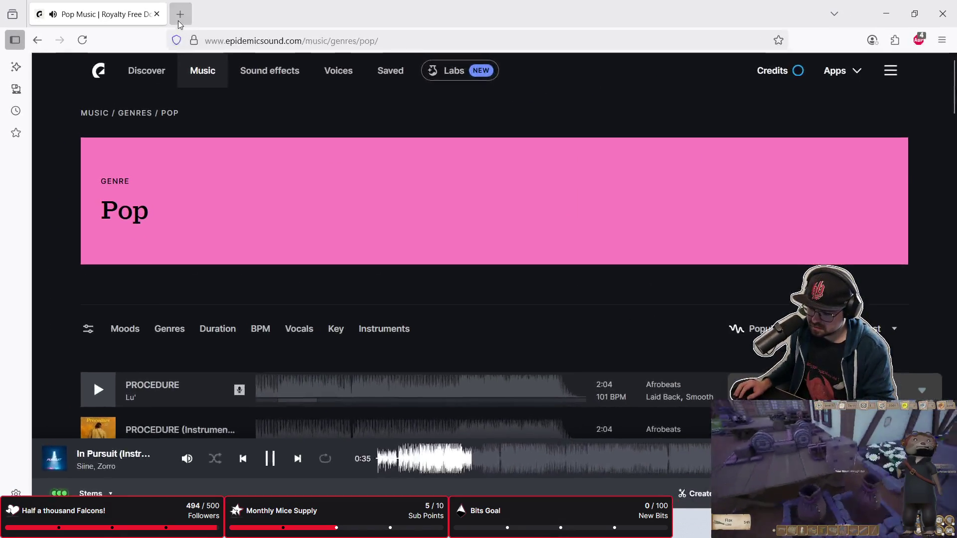
Search the web for 'merlin falcon' in a new tab and reject all cookies
key("ctrl+t")
type("merlin falco")
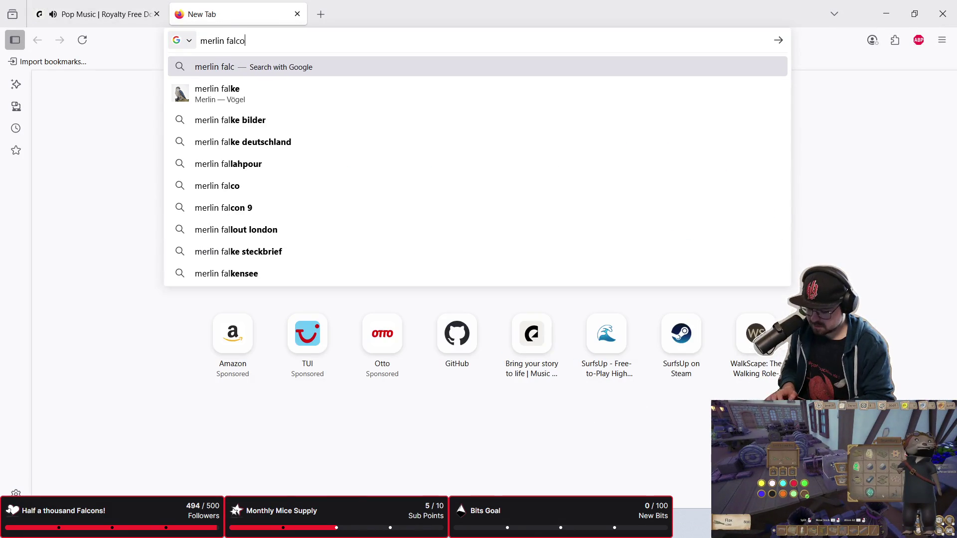
type("n")
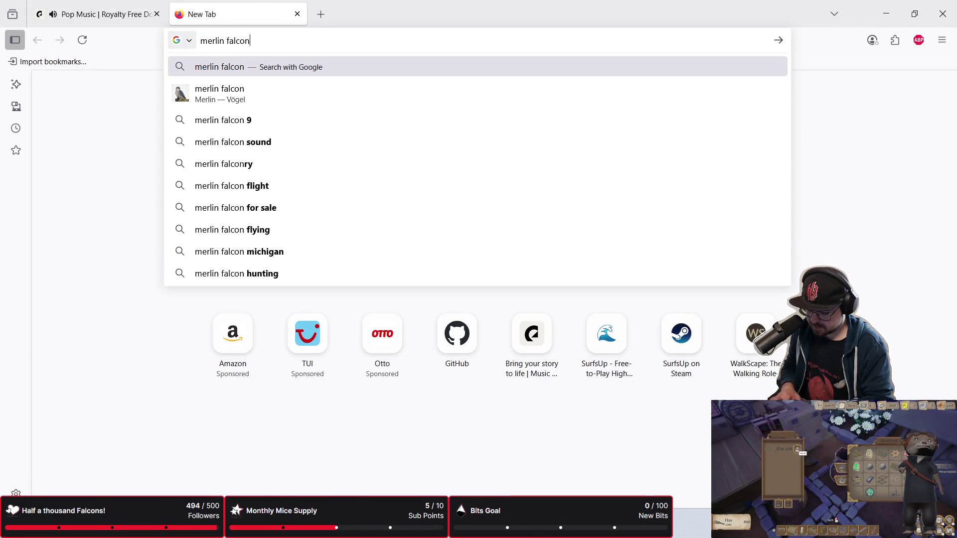
key("Return")
scroll(389, 439, "down", 3)
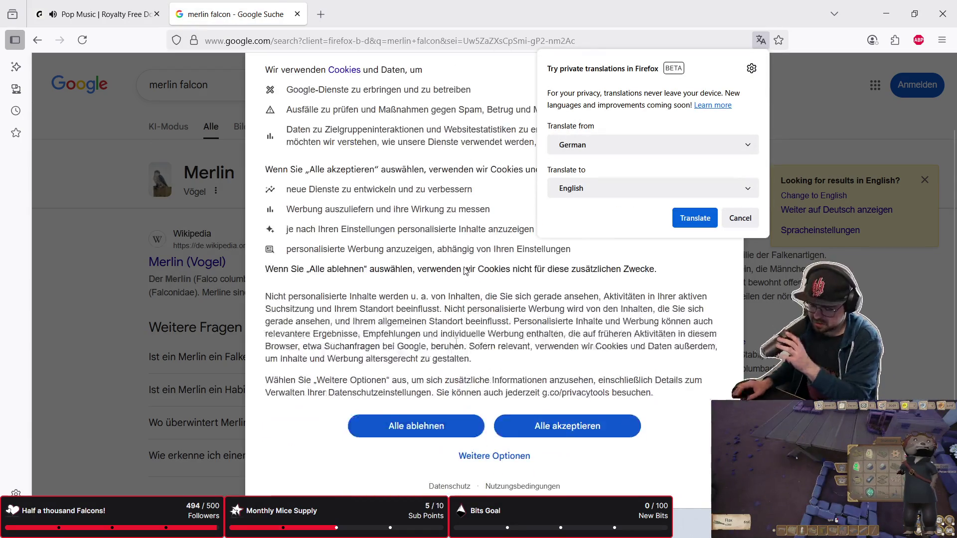
left_click(386, 430)
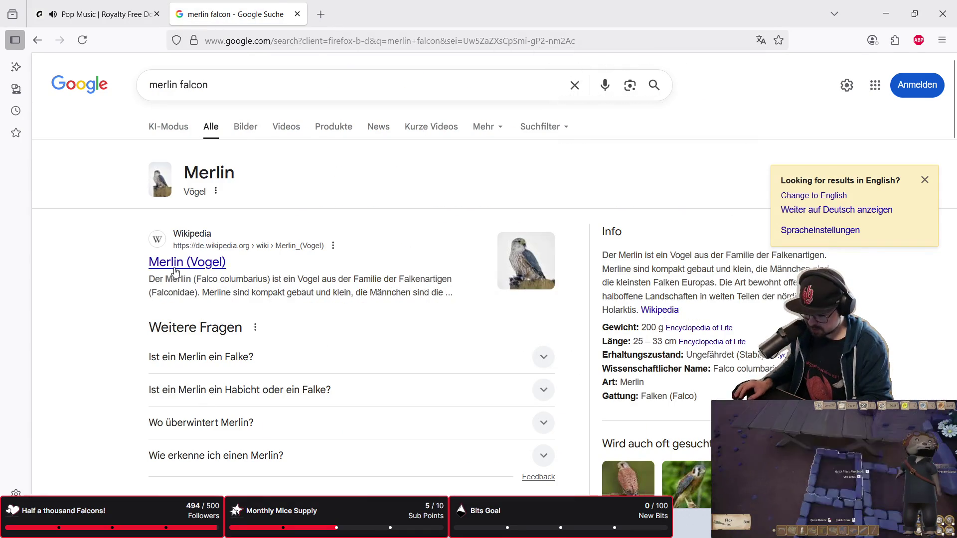
Read the Merlin (Vogel) Wikipedia article after closing the Adblock Plus update tab
left_click(187, 263)
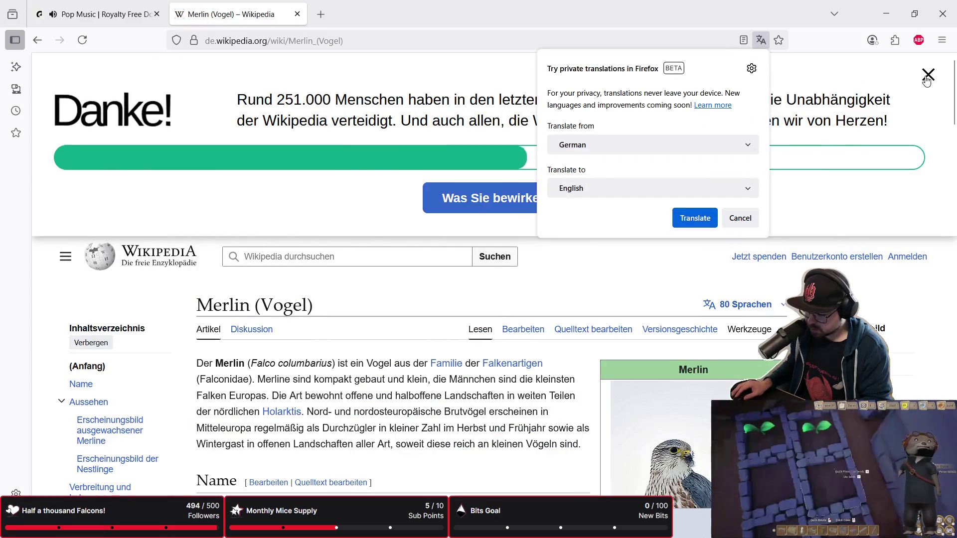
scroll(391, 275, "down", 5)
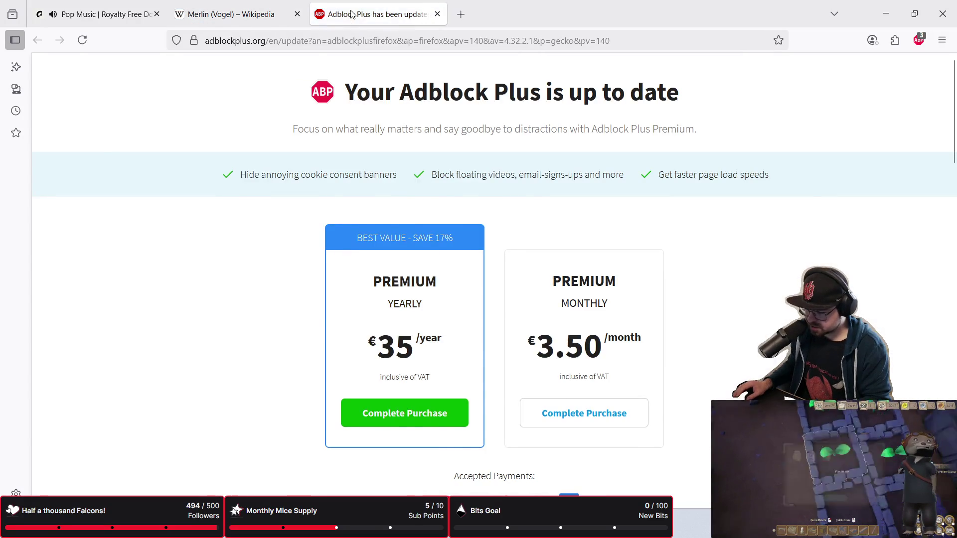
key("ctrl+w")
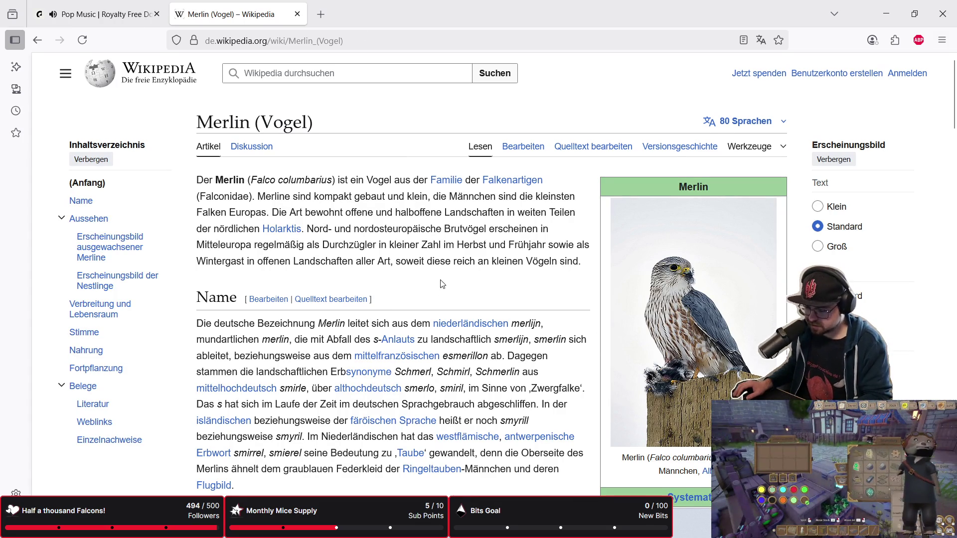
left_click_drag(249, 180, 316, 181)
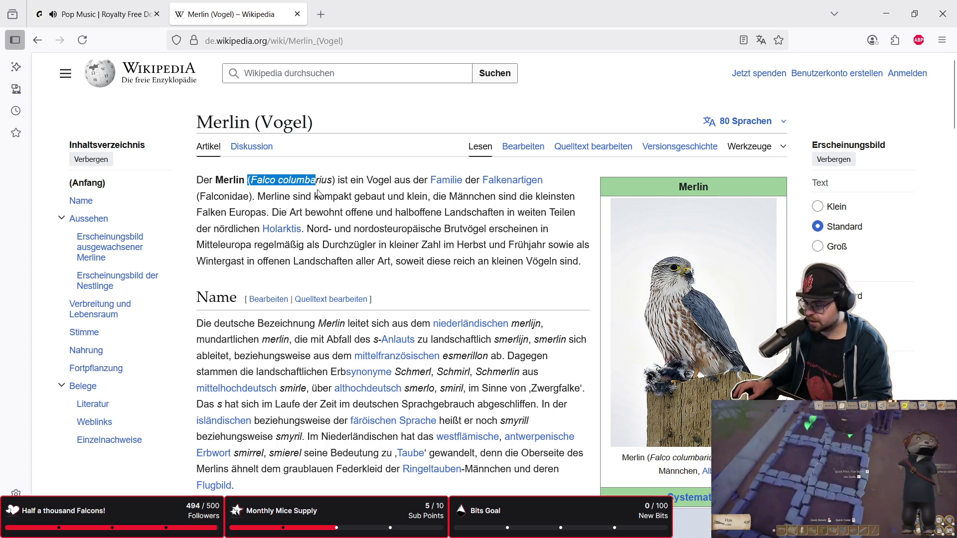
left_click(341, 185)
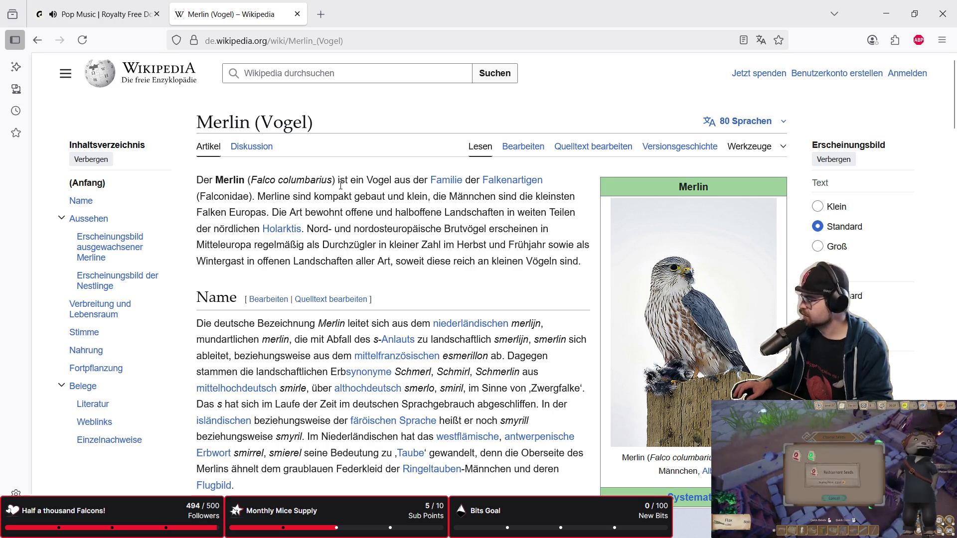
scroll(341, 186, "down", 2)
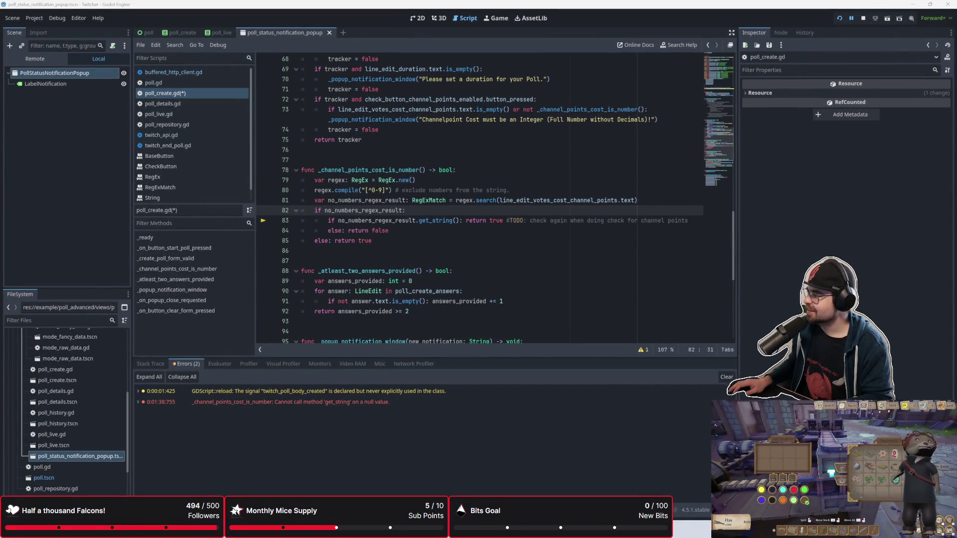
Review lines 82–87 of _channel_points_cost_is_number in poll_create.gd
left_click(606, 252)
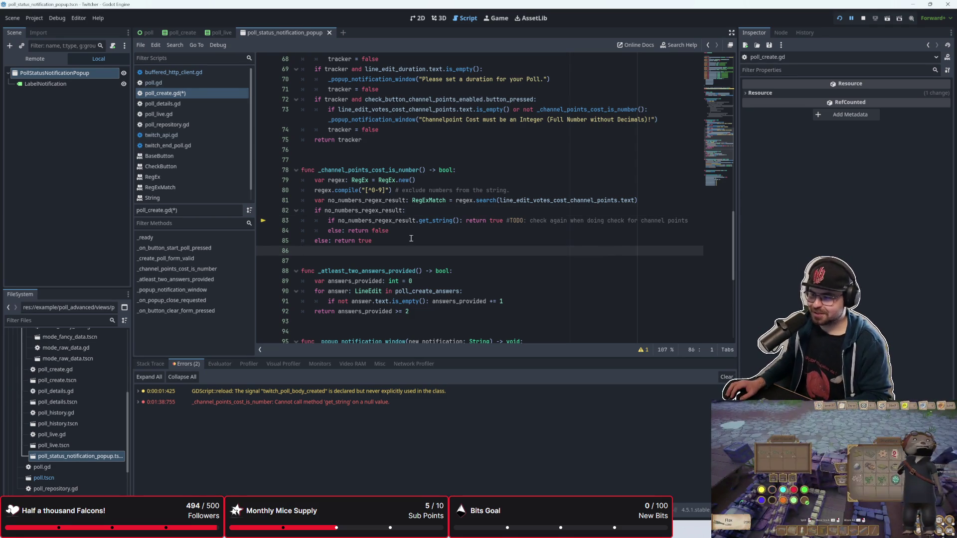
scroll(411, 234, "down", 4)
scroll(413, 229, "up", 3)
key("Down")
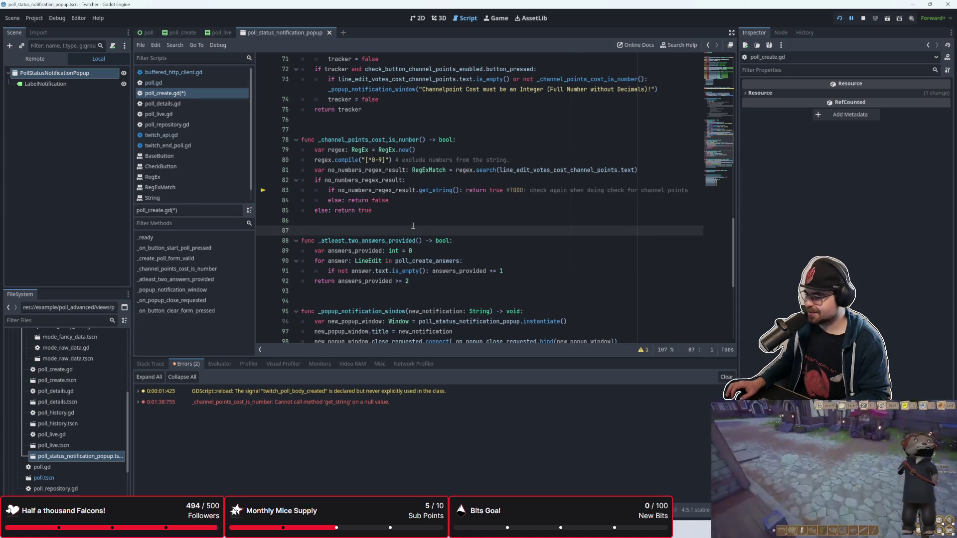
left_click(413, 214)
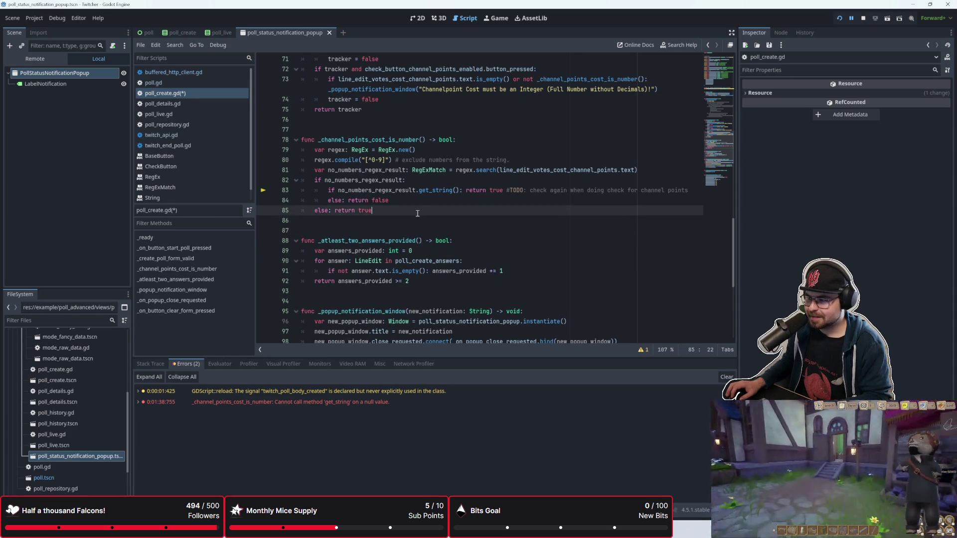
scroll(426, 237, "up", 2)
left_click(424, 240)
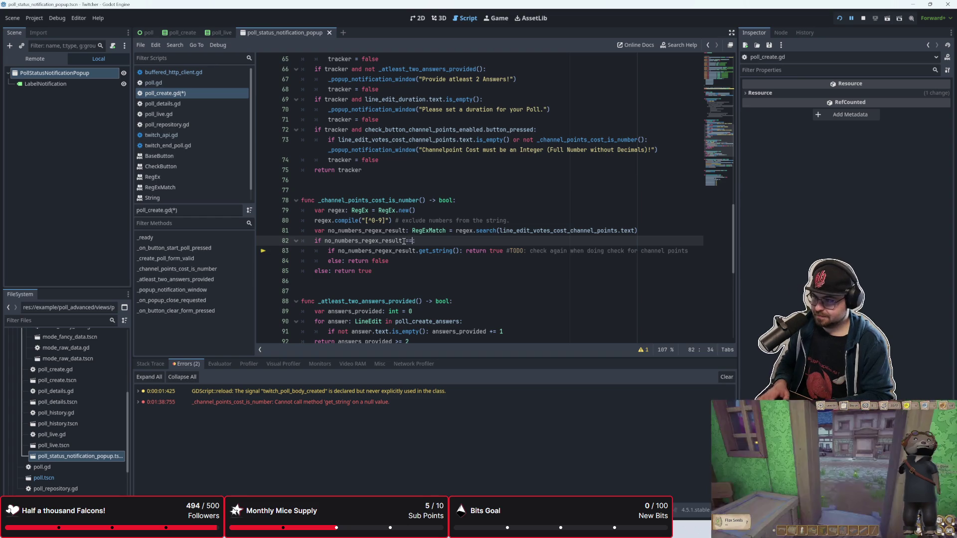
key("Down")
key("Down")
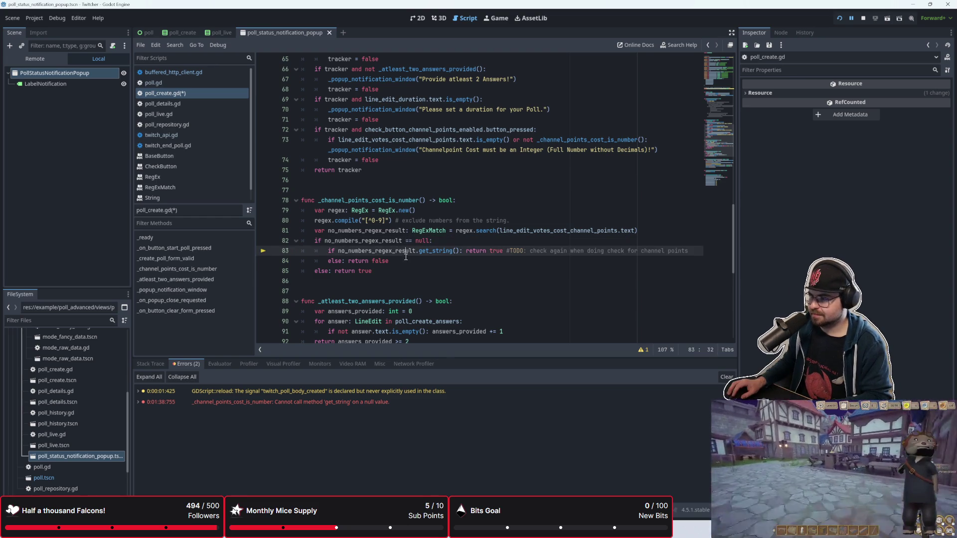
Make line 82 'if not no_numbers_regex_result == null: return false', removing nested lines 83–84
left_click(320, 241)
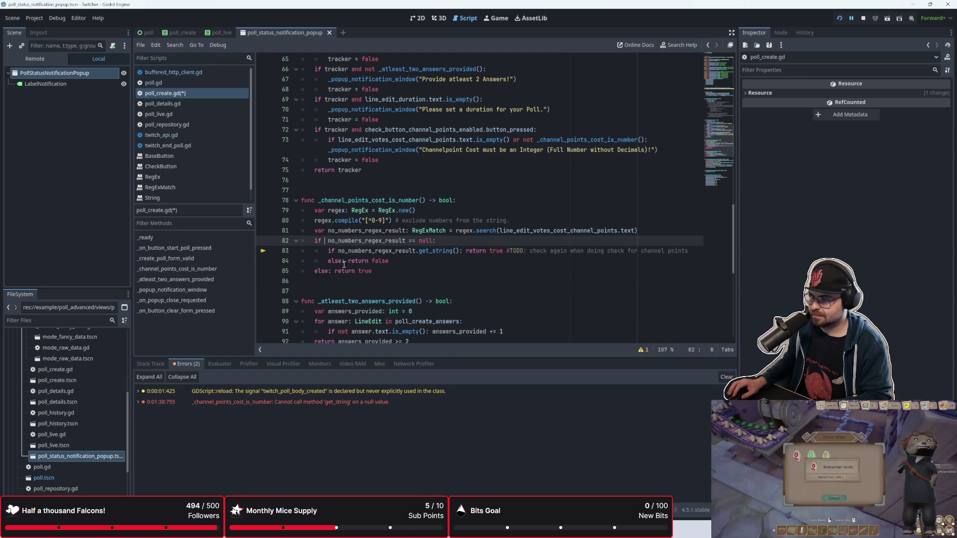
type("not")
left_click(546, 271)
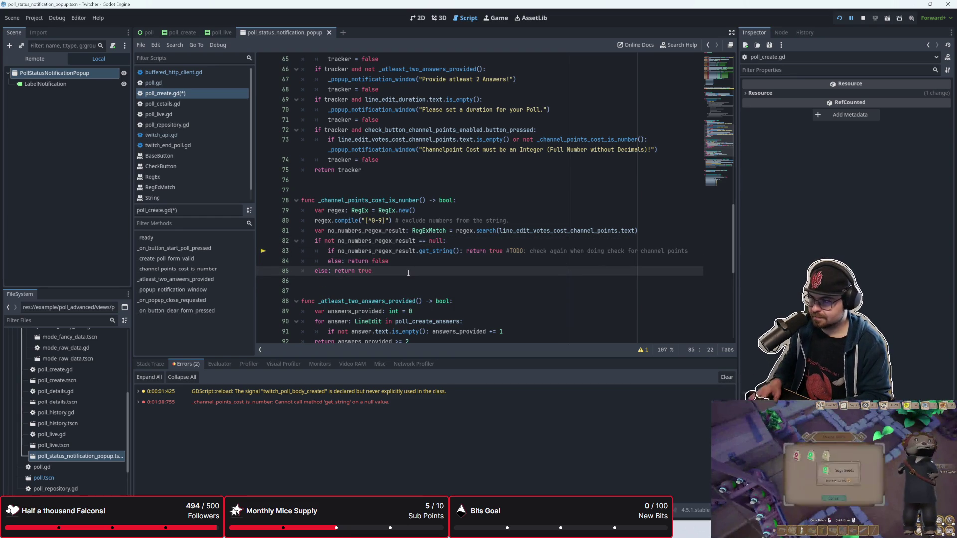
key("Up")
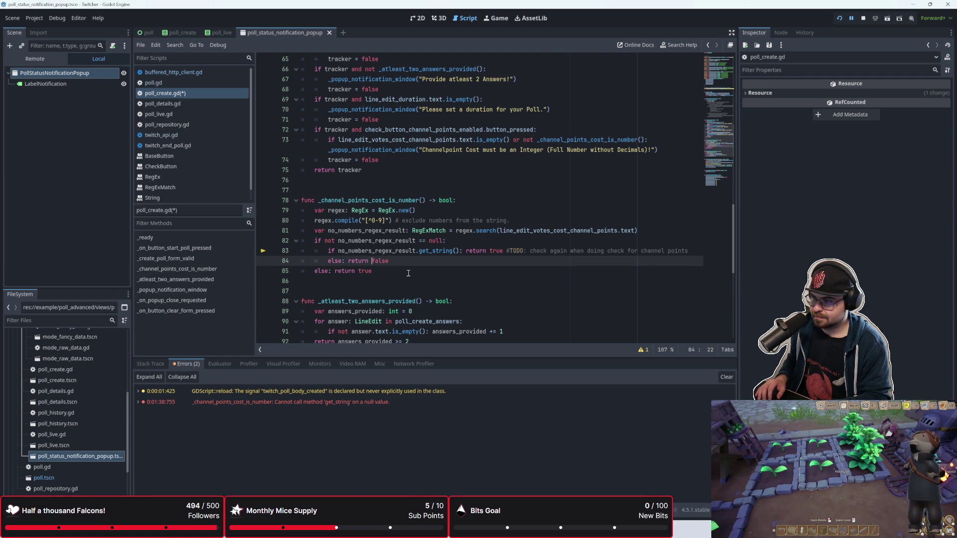
key("Up")
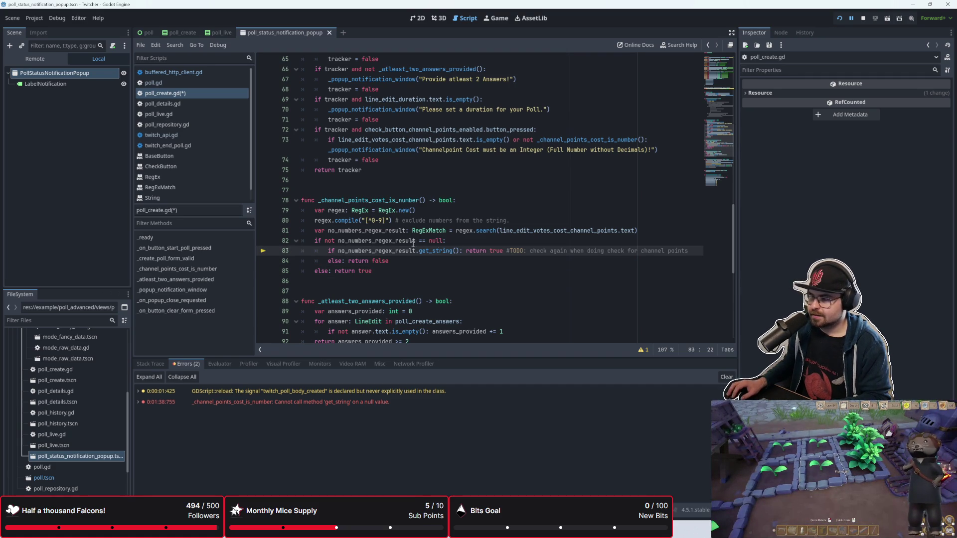
left_click_drag(400, 263, 289, 255)
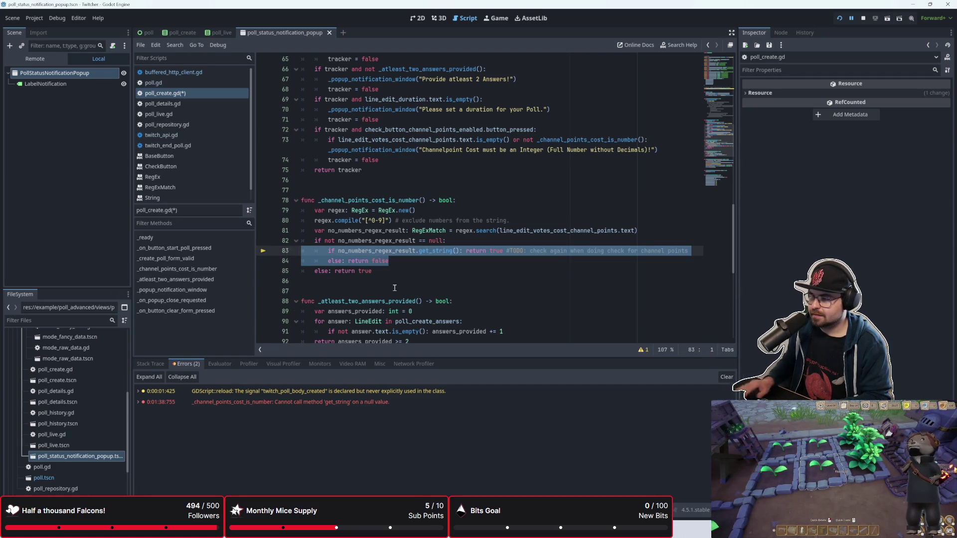
key("BackSpace")
key("BackSpace")
type("return tru")
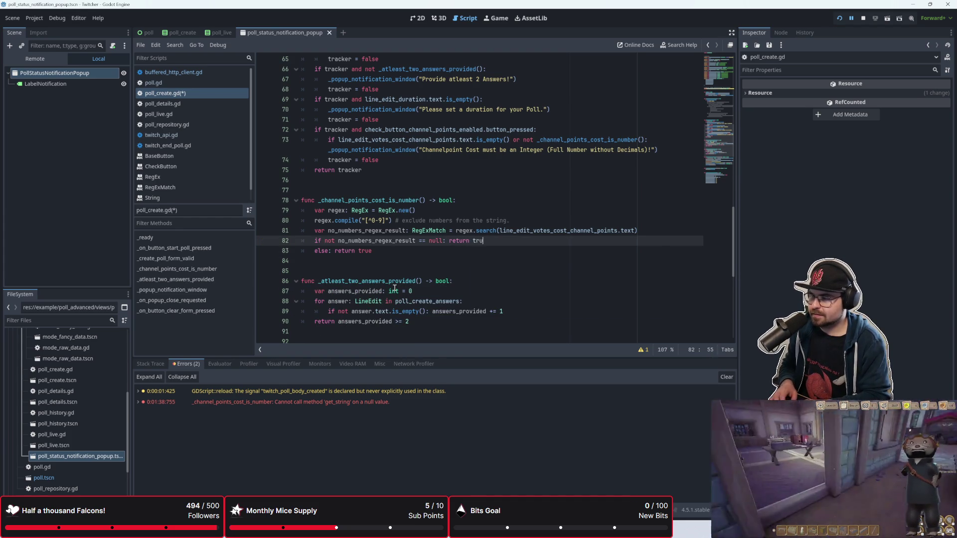
key("BackSpace")
key("BackSpace")
key("BackSpace")
type("false")
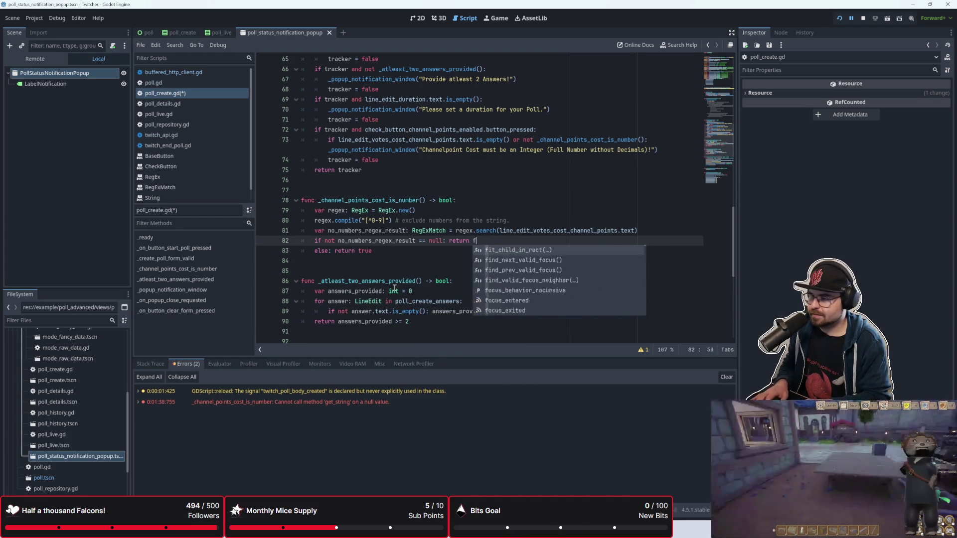
Check the blank lines 84–85 and run the project to test the form
left_click(415, 270)
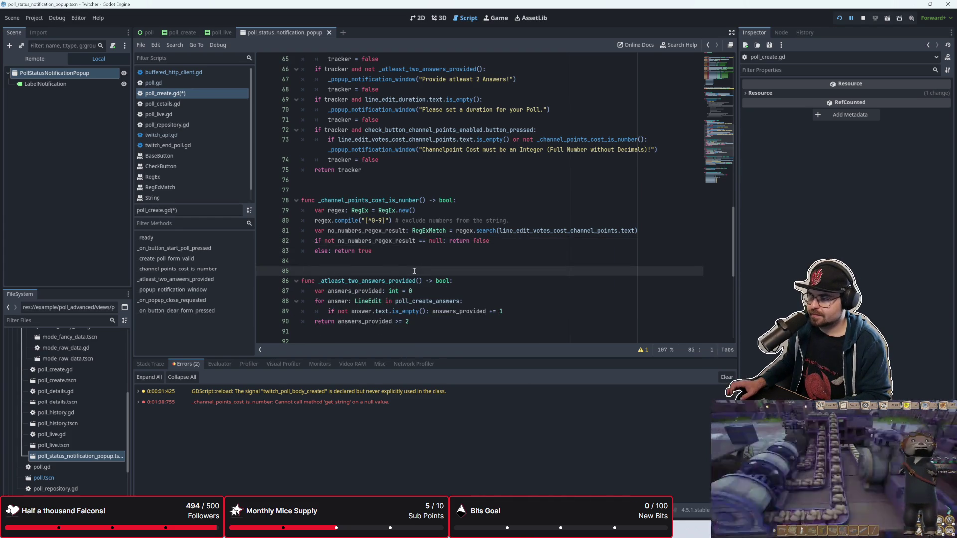
scroll(414, 271, "up", 1)
left_click(384, 288)
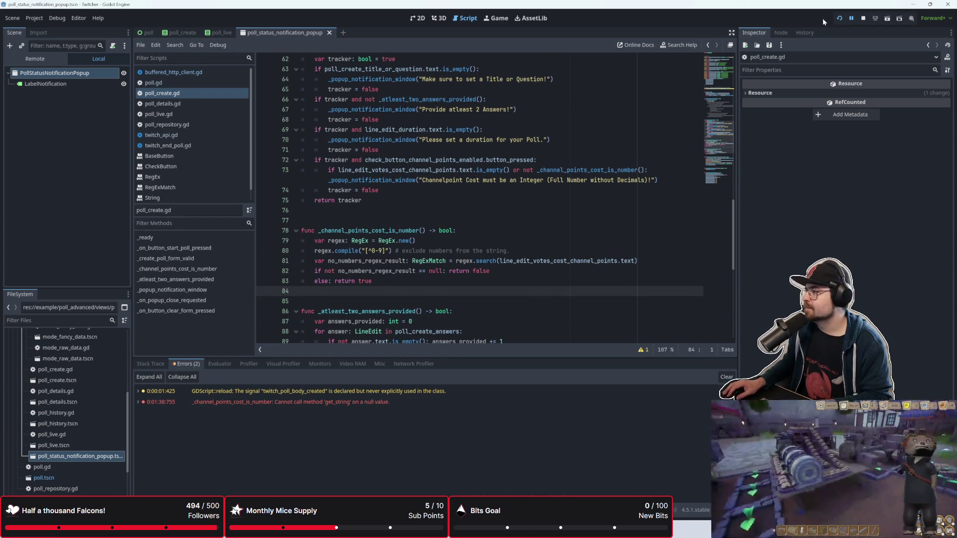
left_click(839, 19)
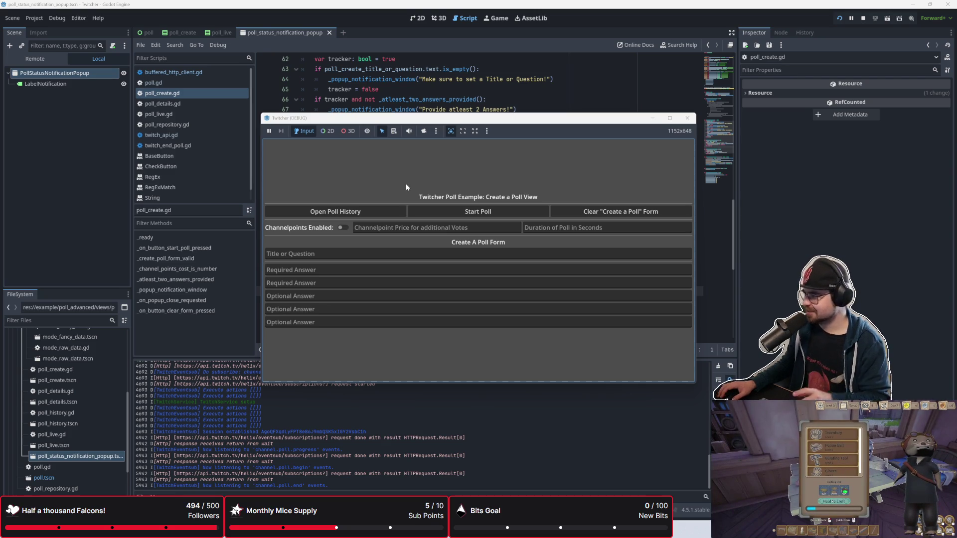
Enable channel points and enter 'awsd' as the channel point price
left_click(442, 227)
type("60")
left_click(343, 228)
left_click(378, 227)
key("BackSpace")
key("BackSpace")
type("awsd")
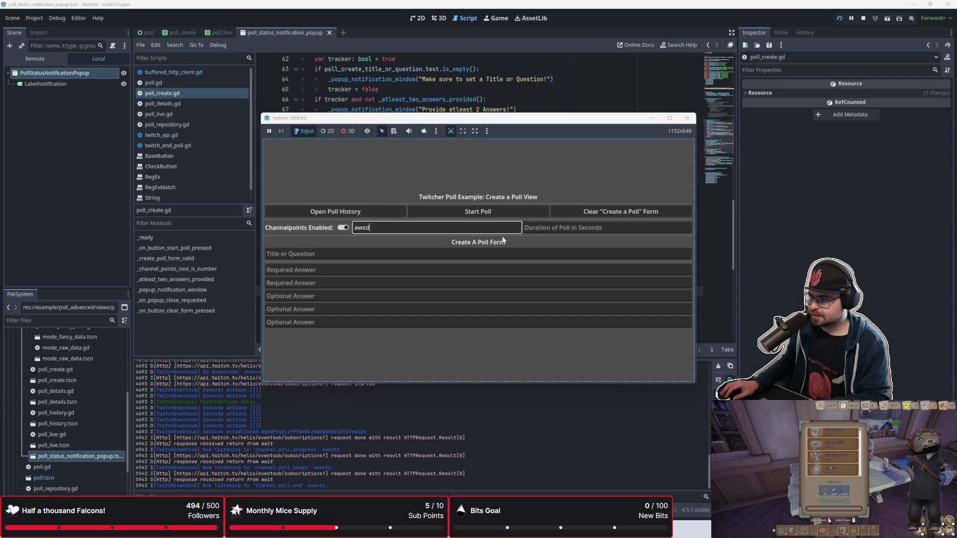
Fill duration 60, title 'tzahfdw' and answer 'awd', try starting, and dismiss the integer error
left_click(549, 229)
type("60")
key("Tab")
type("tzahfdw")
key("Tab")
key("Tab")
type("awd")
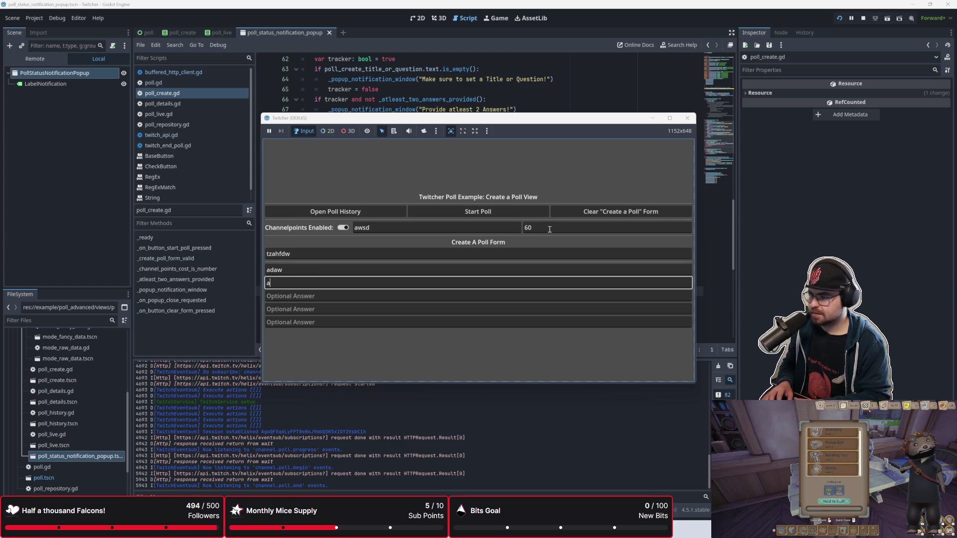
left_click(478, 211)
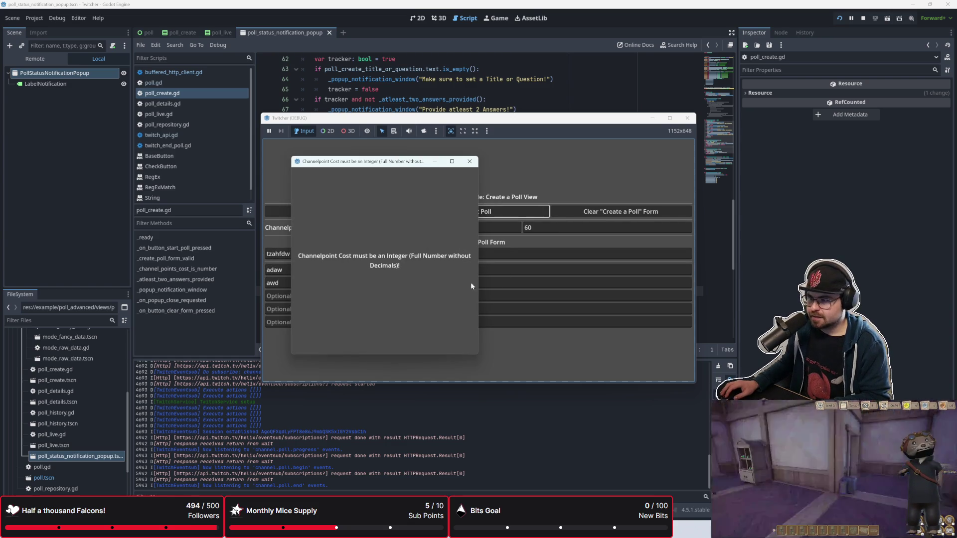
left_click(470, 161)
Change the channel point price to 60 and start the poll again
double_click(360, 225)
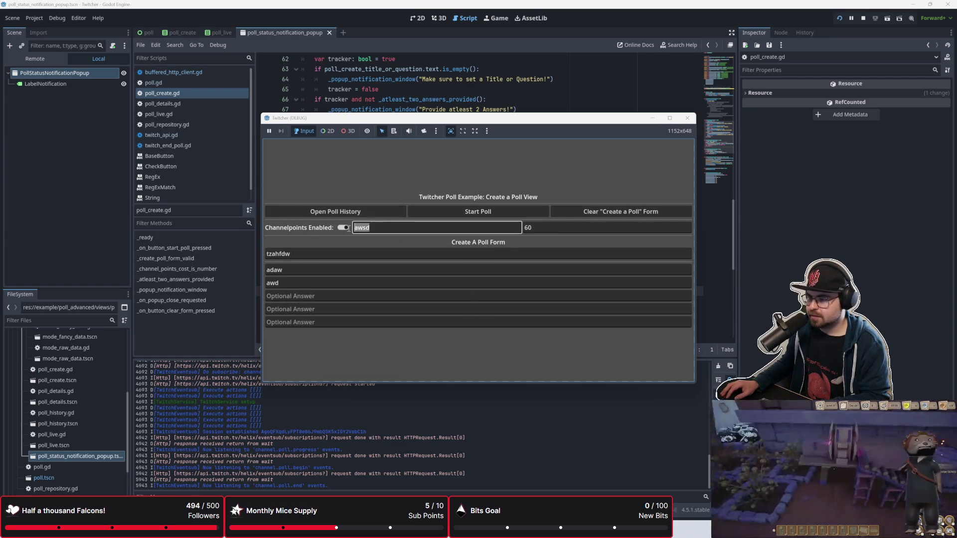
type("60")
left_click(451, 212)
left_click(451, 213)
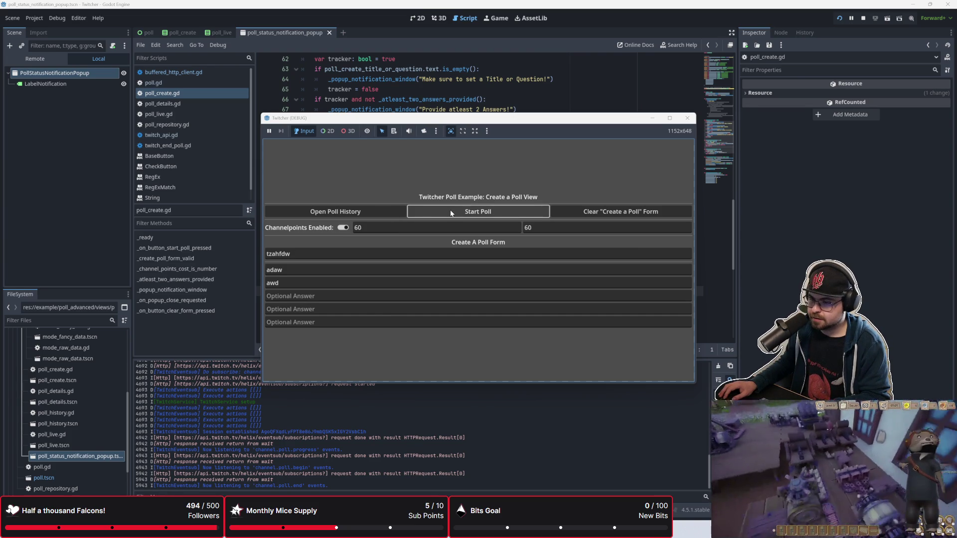
left_click(381, 397)
Delete 'not' before _channel_points_cost_is_number on line 73
scroll(455, 260, "down", 1)
scroll(455, 260, "up", 2)
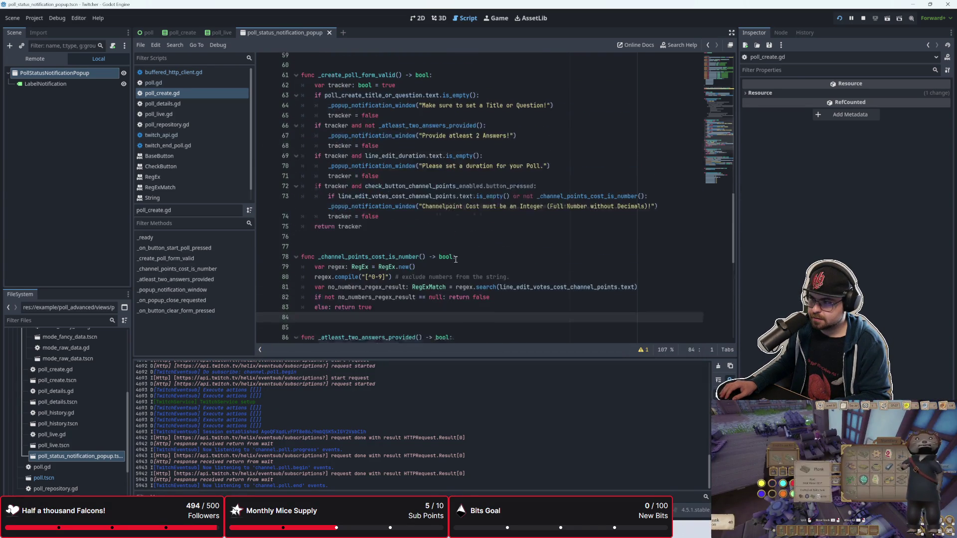
scroll(455, 260, "up", 2)
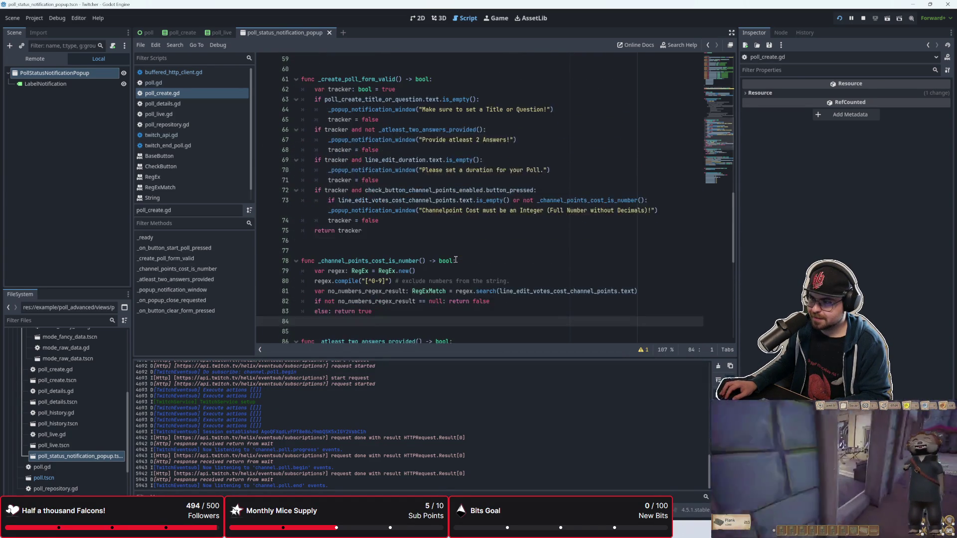
scroll(455, 260, "down", 2)
scroll(455, 259, "down", 1)
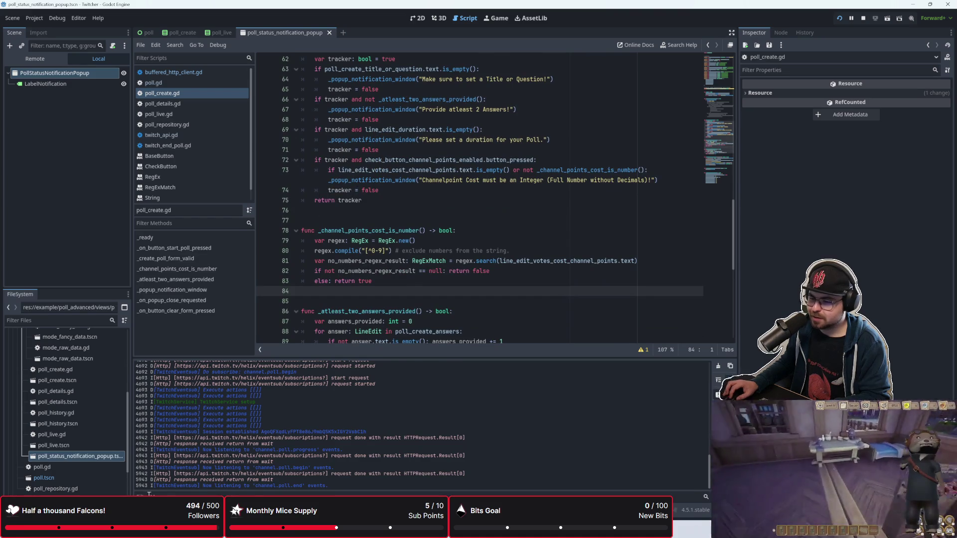
key("ctrl+j")
key("ctrl+j")
scroll(327, 333, "up", 2)
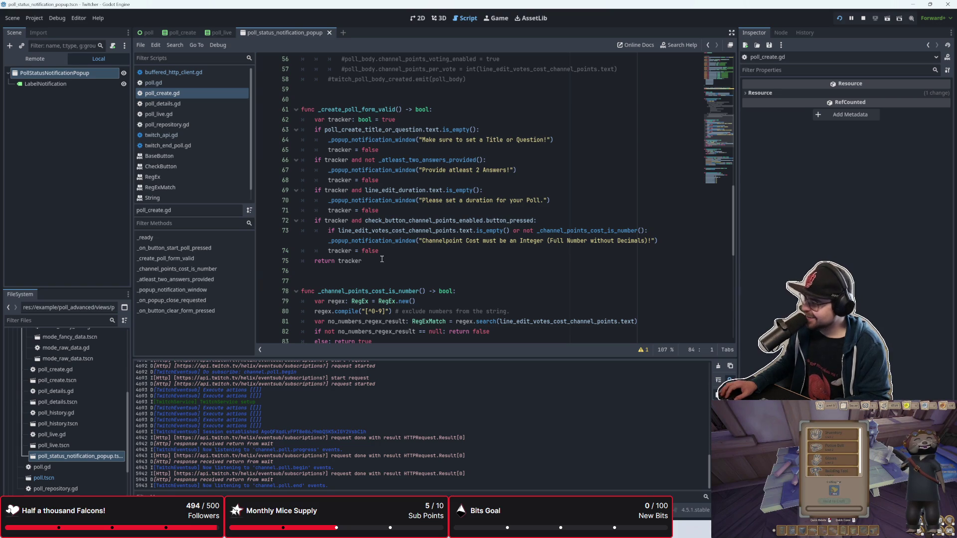
left_click(388, 254)
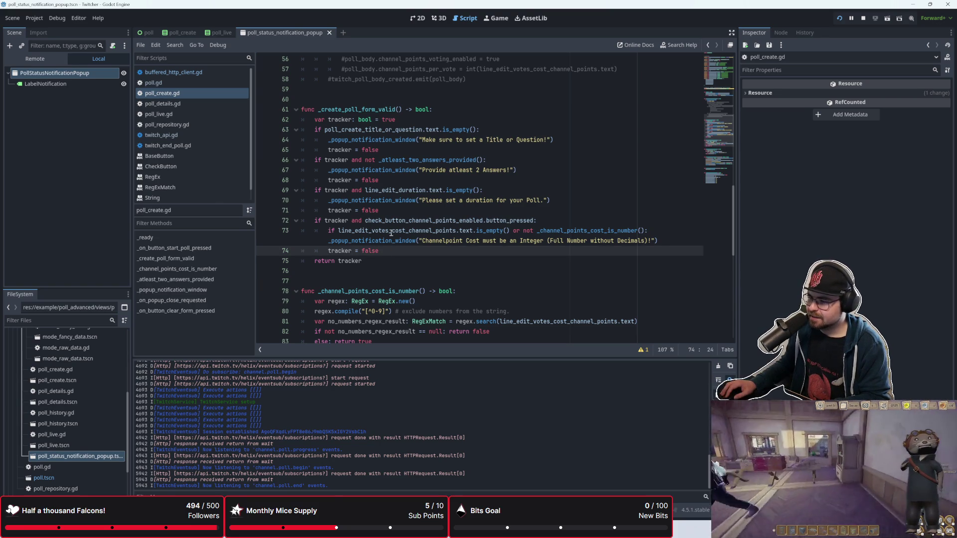
mouse_move(504, 236)
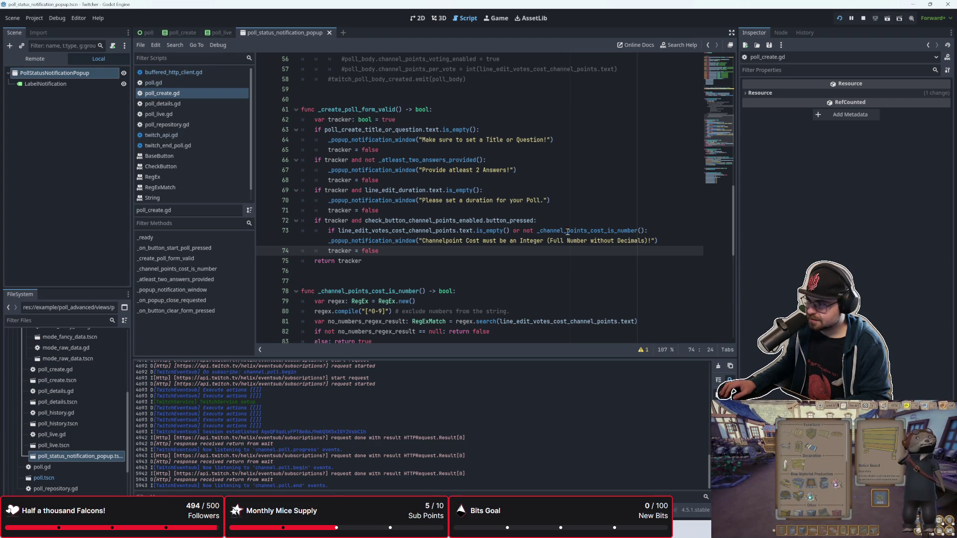
scroll(491, 282, "down", 2)
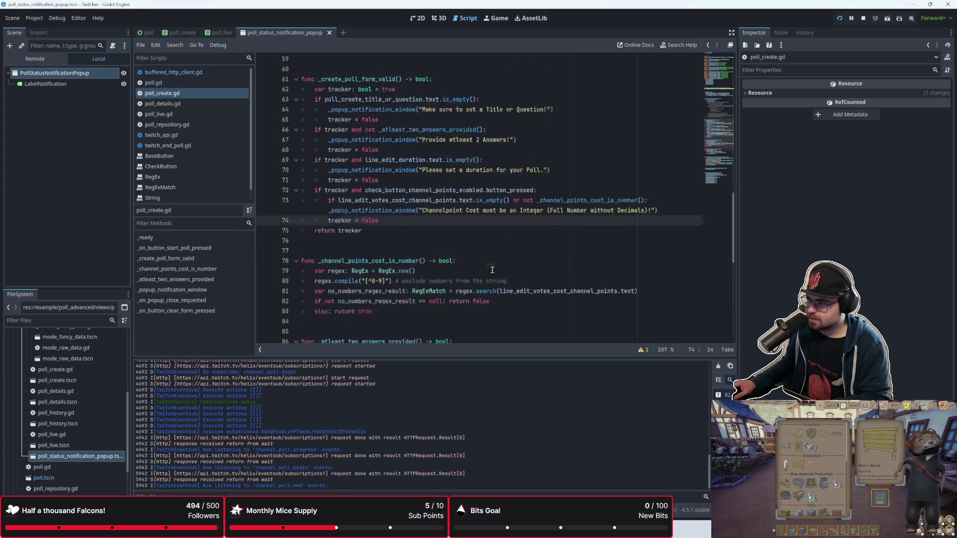
scroll(441, 291, "up", 1)
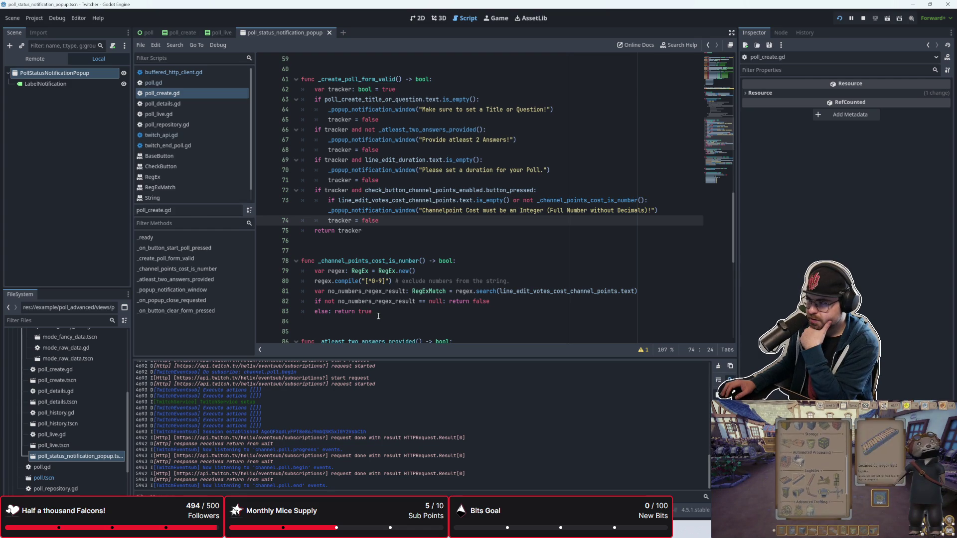
left_click_drag(523, 201, 539, 203)
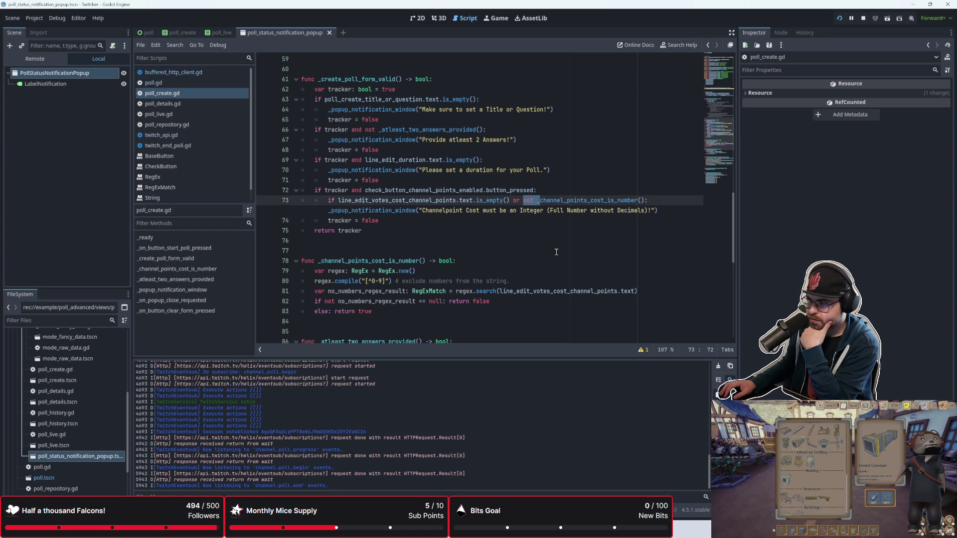
key("BackSpace")
type("_")
left_click(473, 244)
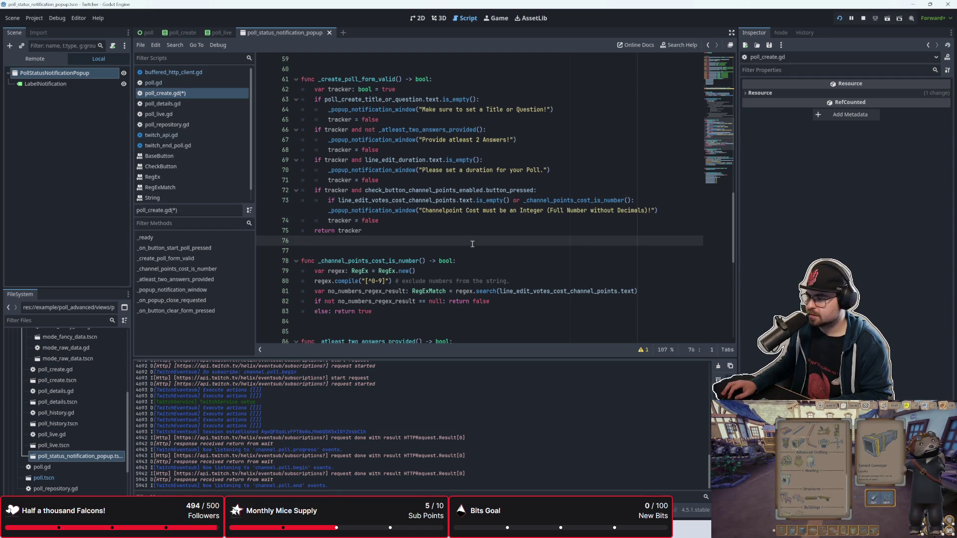
Save and run the project, try Start Poll, dismiss the cost warning, and stop the game
key("F5")
left_click(476, 213)
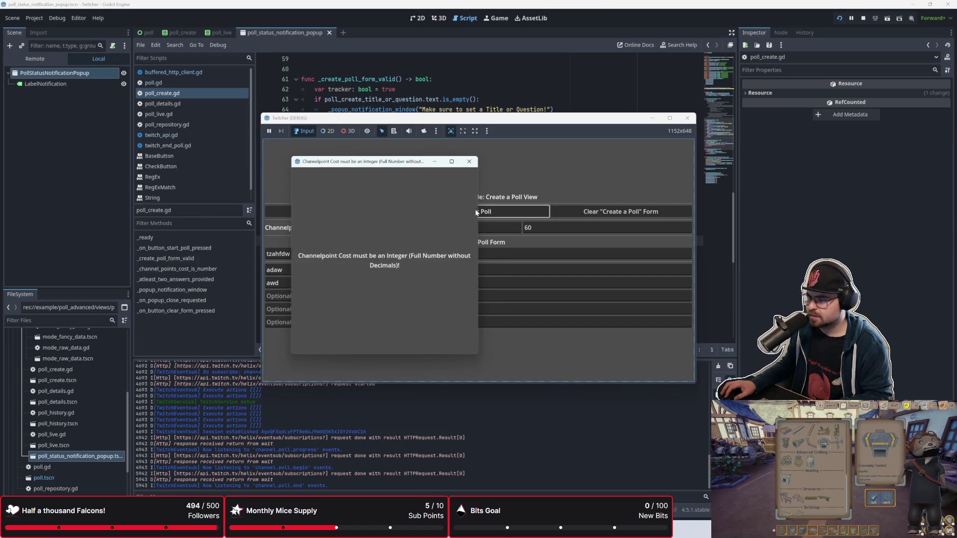
left_click(467, 162)
key("F8")
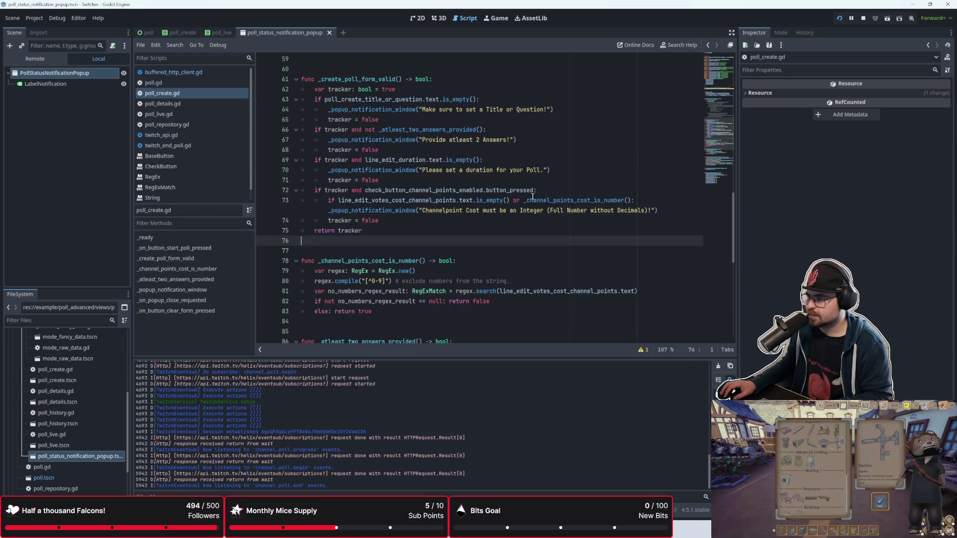
Restore 'not' on line 73 and run the project again
left_click(521, 200)
type("not")
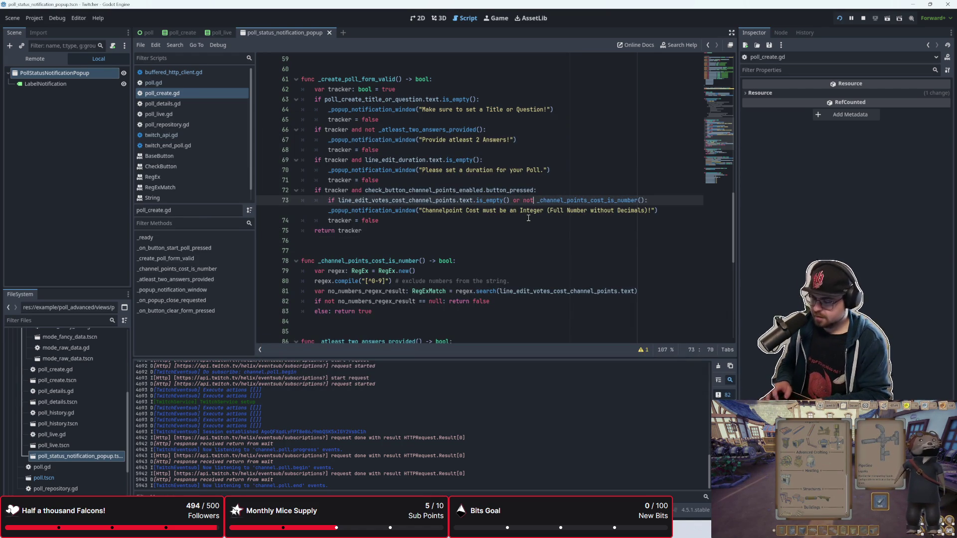
left_click(538, 231)
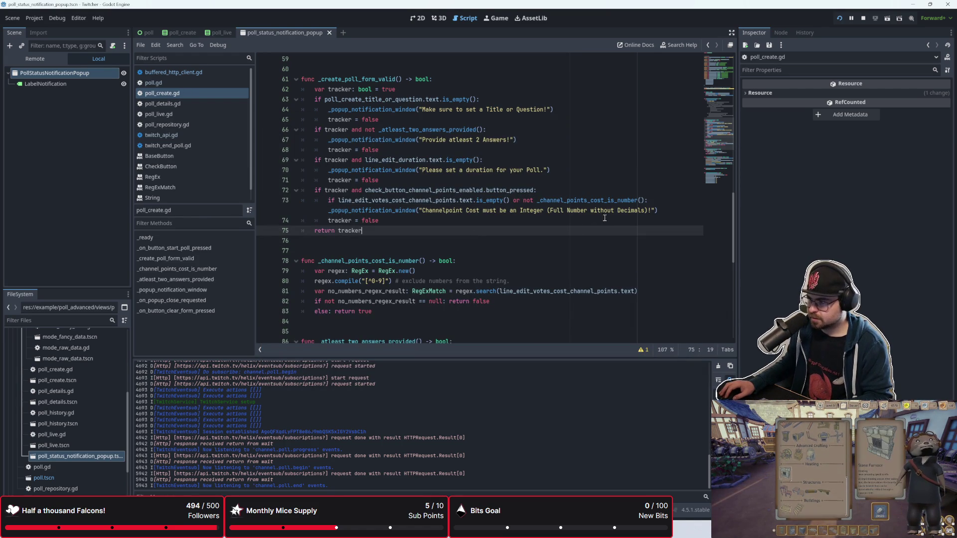
key("F5")
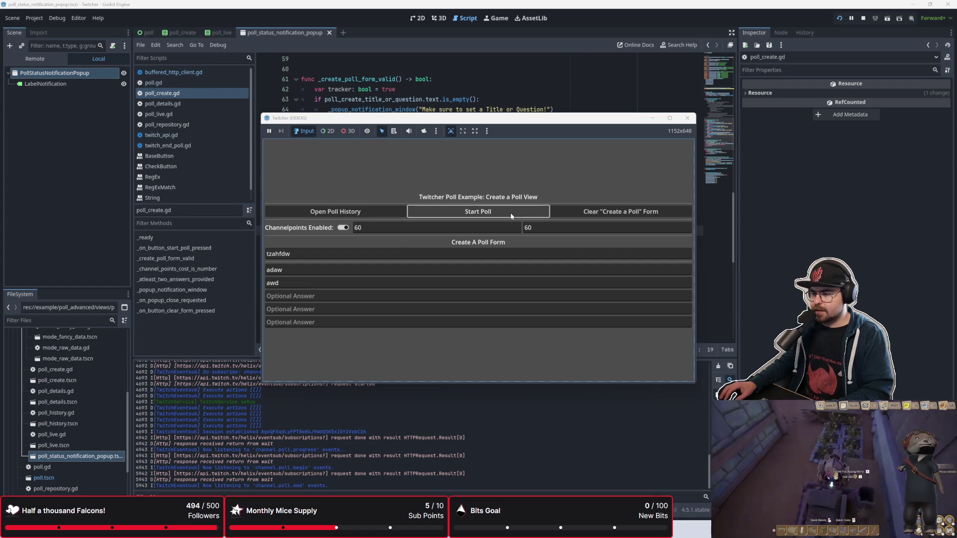
Try Start Poll twice with the invalid cost, closing the cost warning each time
left_click(353, 228)
left_click(436, 214)
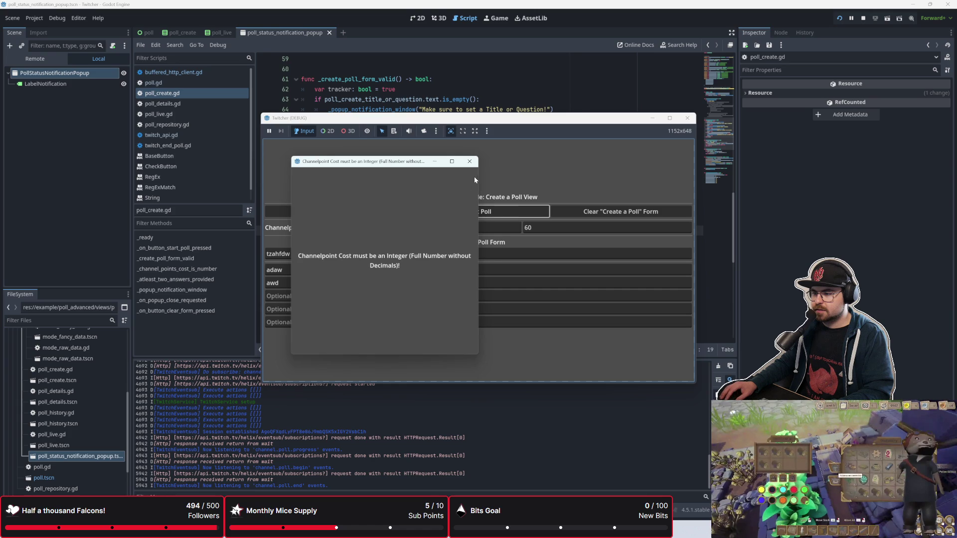
left_click(470, 162)
key("F8")
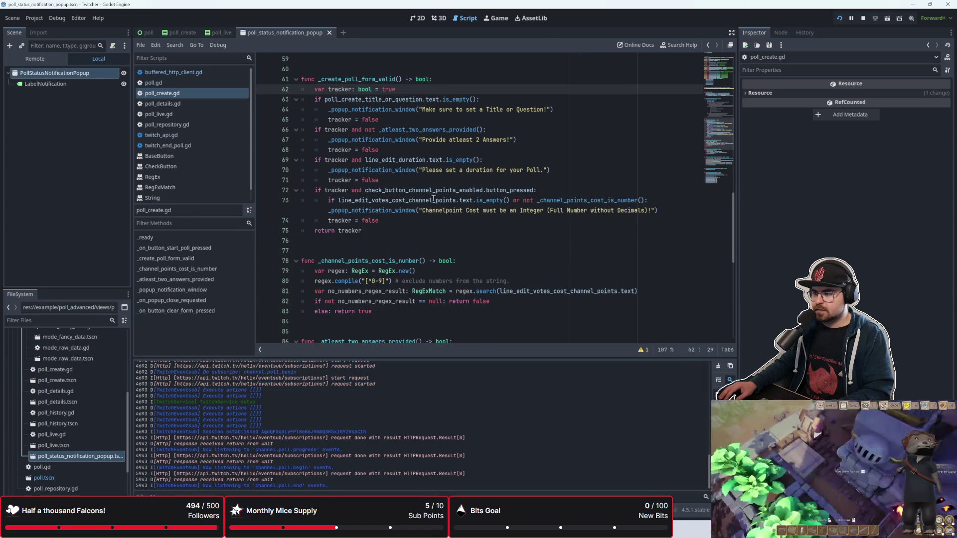
key("alt+Tab")
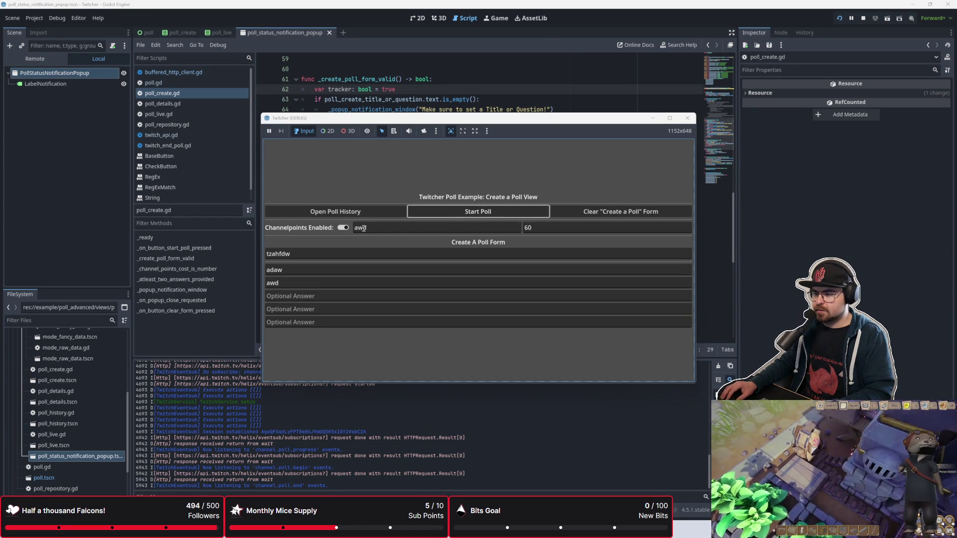
left_click(355, 228)
left_click(450, 209)
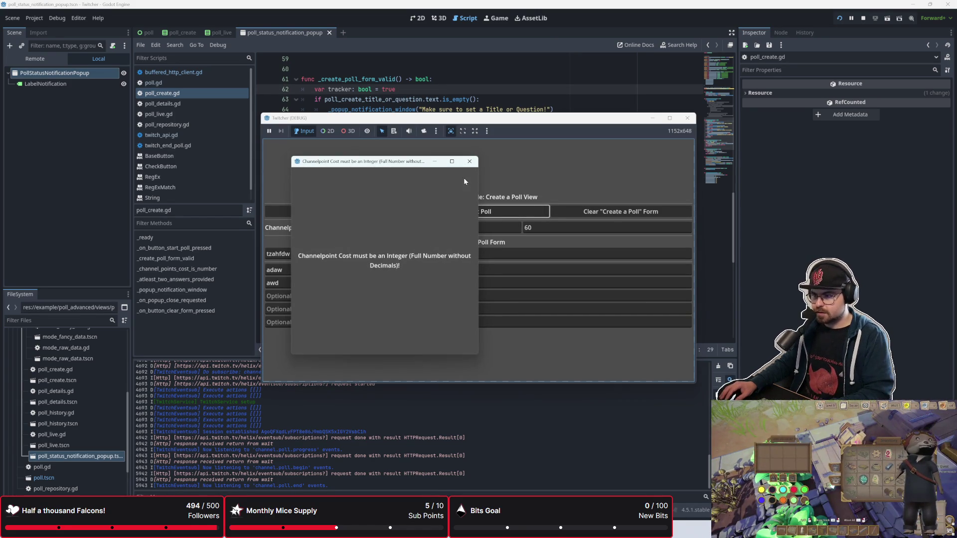
left_click(474, 165)
Clear the third answer and retry Start Poll, closing the two-answers warning
left_click(297, 283)
key("BackSpace")
key("BackSpace")
key("BackSpace")
left_click(447, 211)
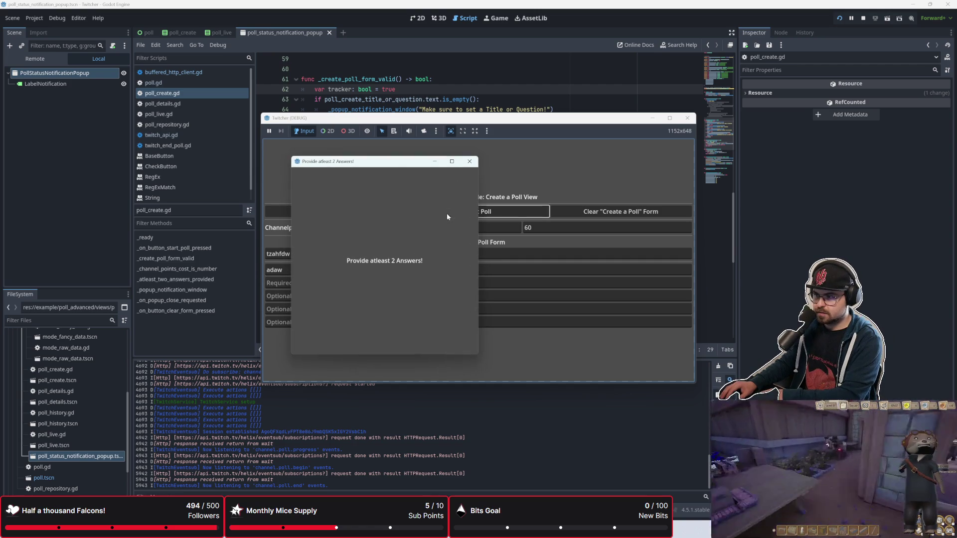
left_click(469, 162)
Enter 'sef' as the third answer, retry Start Poll, close the cost warning, and stop the game
left_click(331, 283)
type("sef")
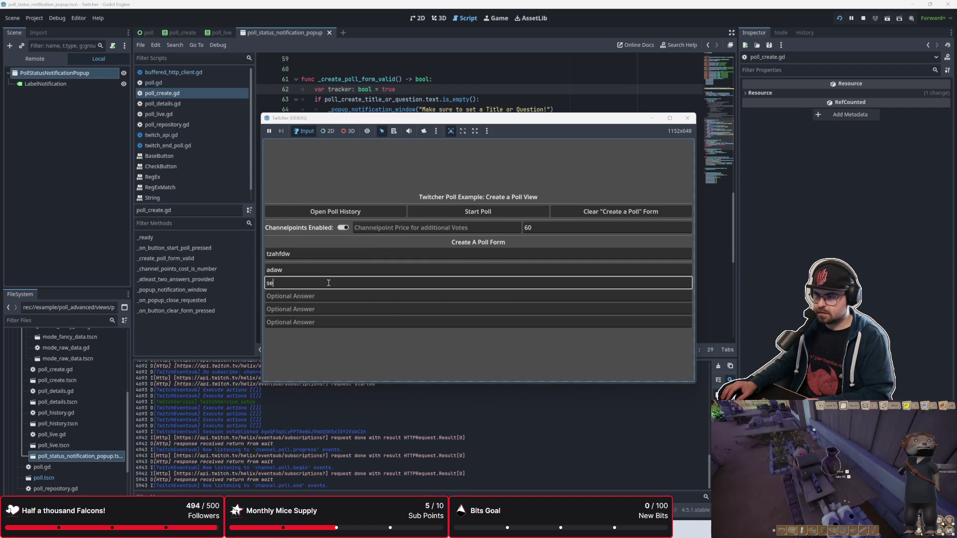
left_click(442, 211)
left_click(470, 162)
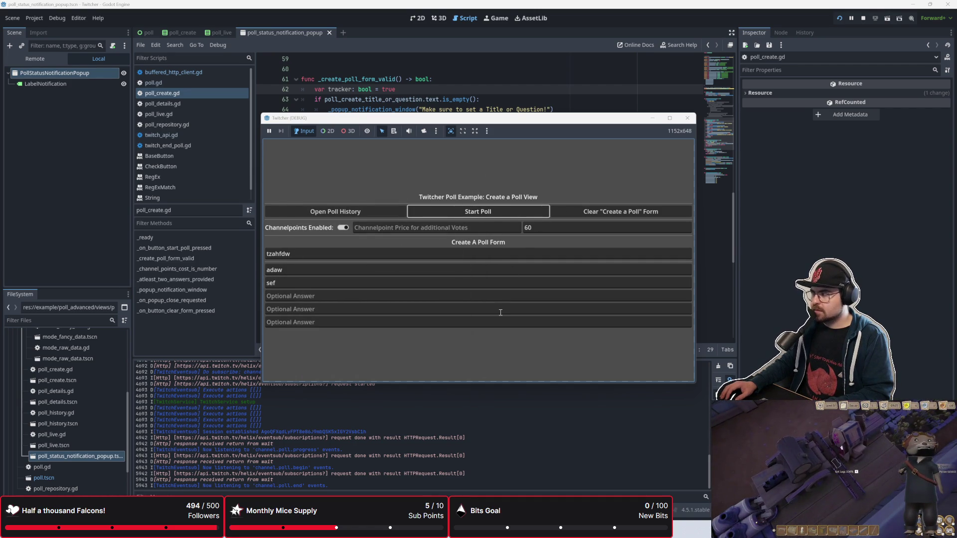
key("F8")
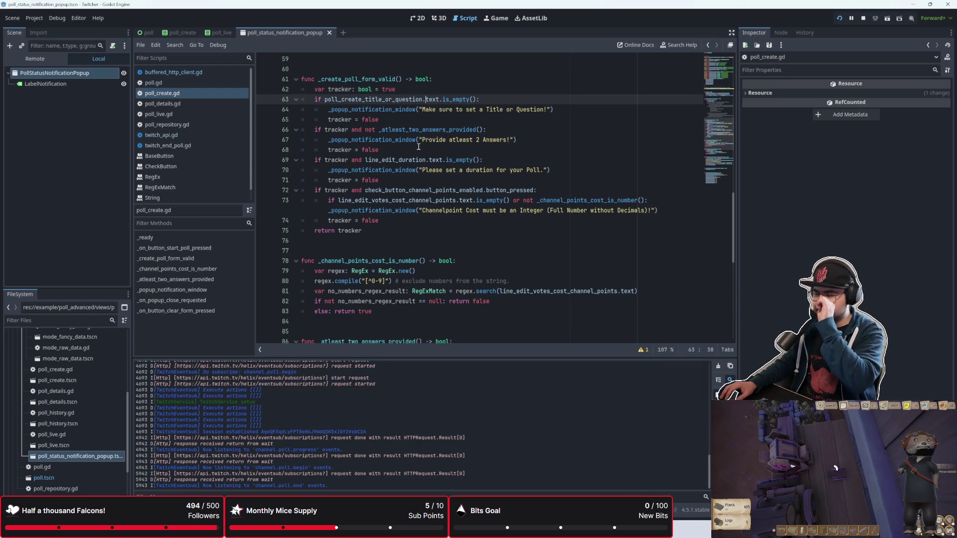
Run and stop the project, then move through the cost check around lines 73-76
scroll(425, 233, "down", 2)
key("F5")
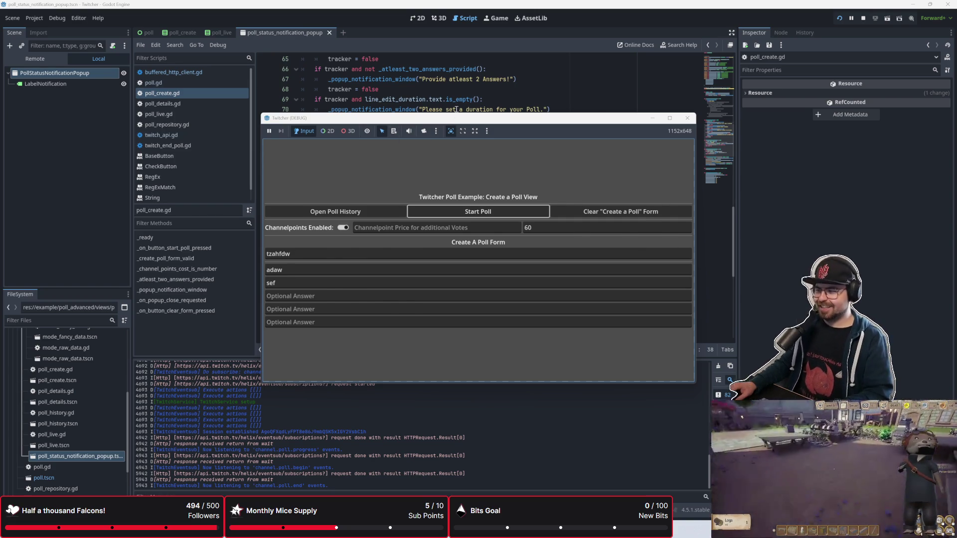
key("F8")
left_click(446, 150)
scroll(445, 212, "up", 3)
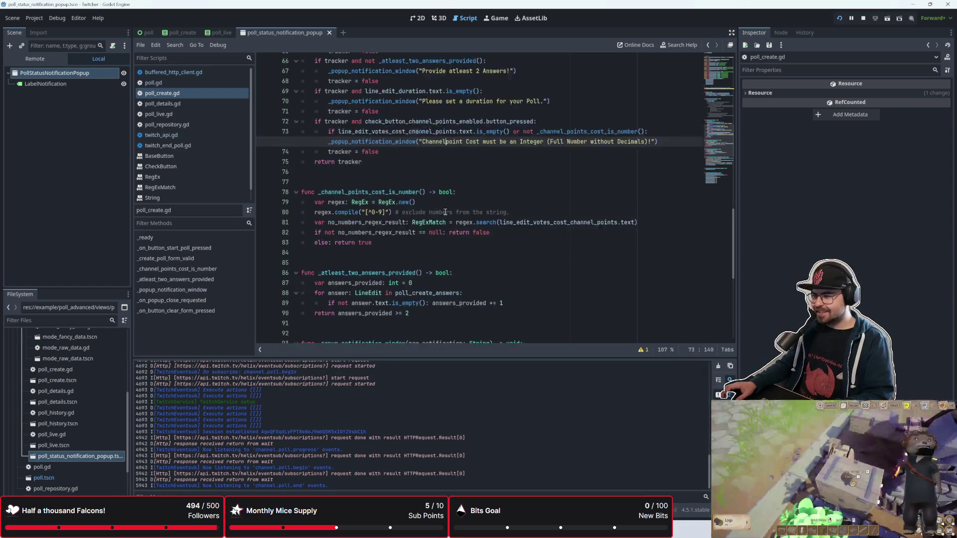
left_click(407, 212)
key("Down")
key("Down")
key("Down")
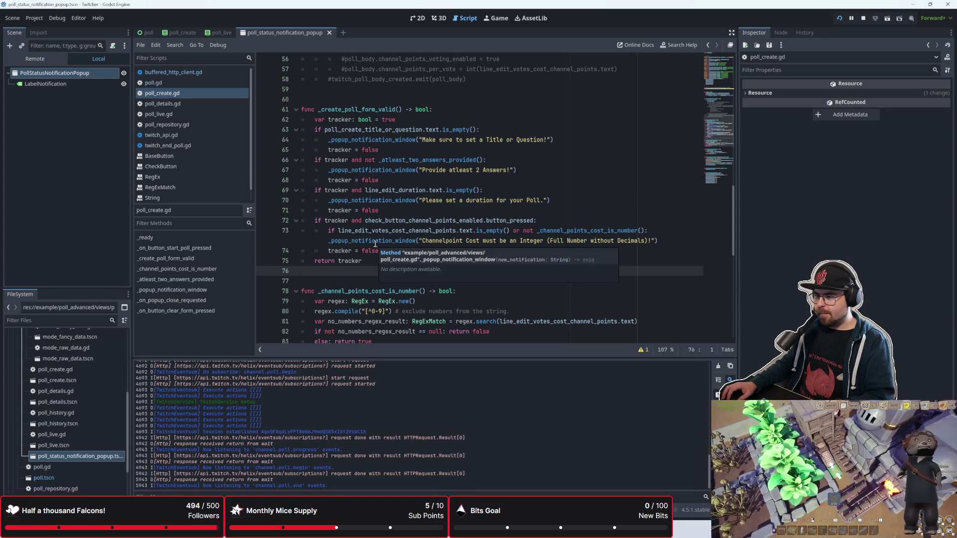
Review lines 63-69 of poll_create.gd, briefly selecting part of line 63
left_click(405, 153)
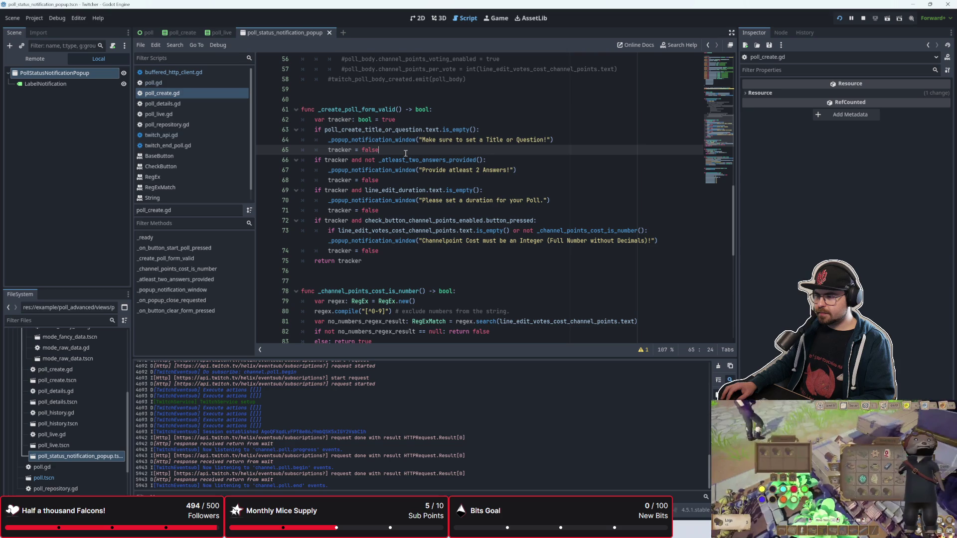
left_click_drag(326, 131, 481, 131)
left_click(481, 130)
left_click(451, 159)
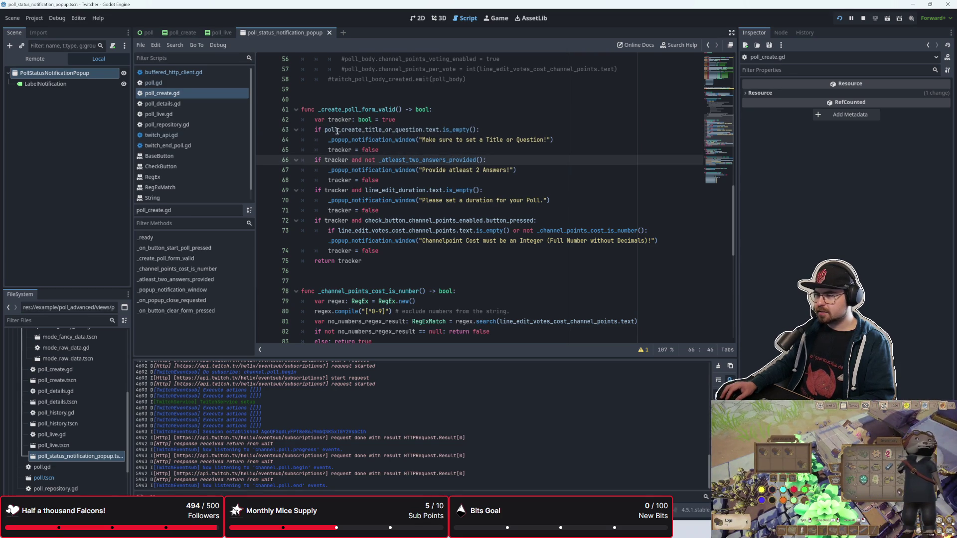
scroll(337, 130, "up", 2)
left_click(413, 251)
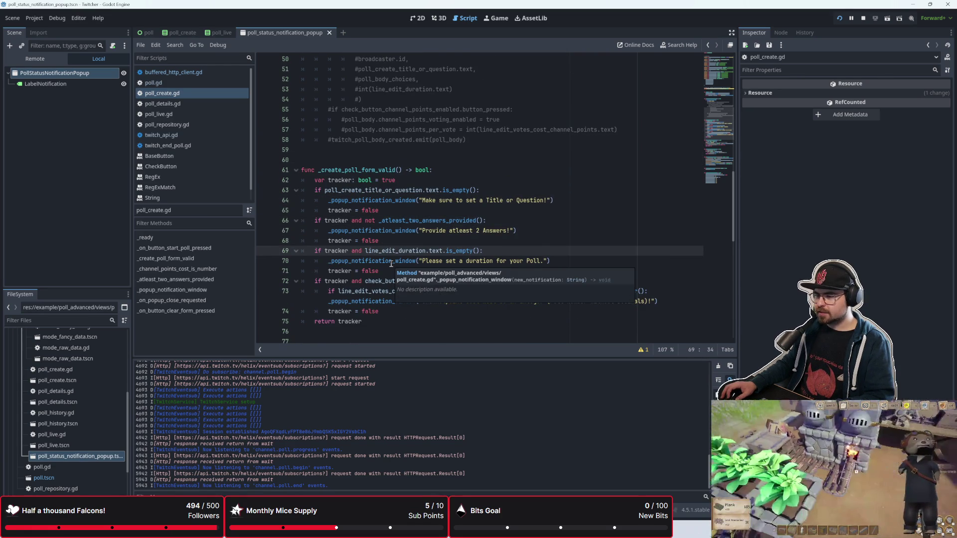
scroll(391, 263, "down", 1)
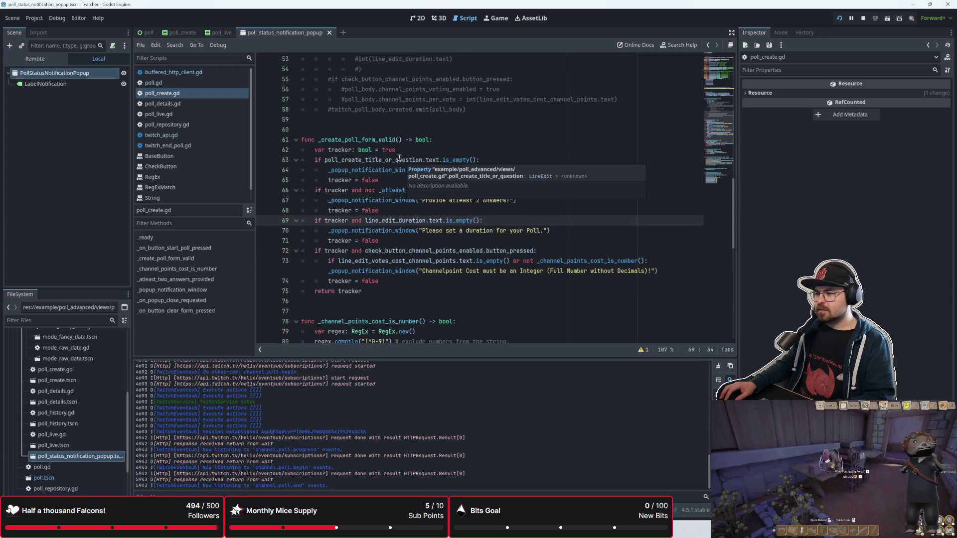
left_click(396, 160)
scroll(403, 202, "down", 1)
scroll(404, 202, "up", 7)
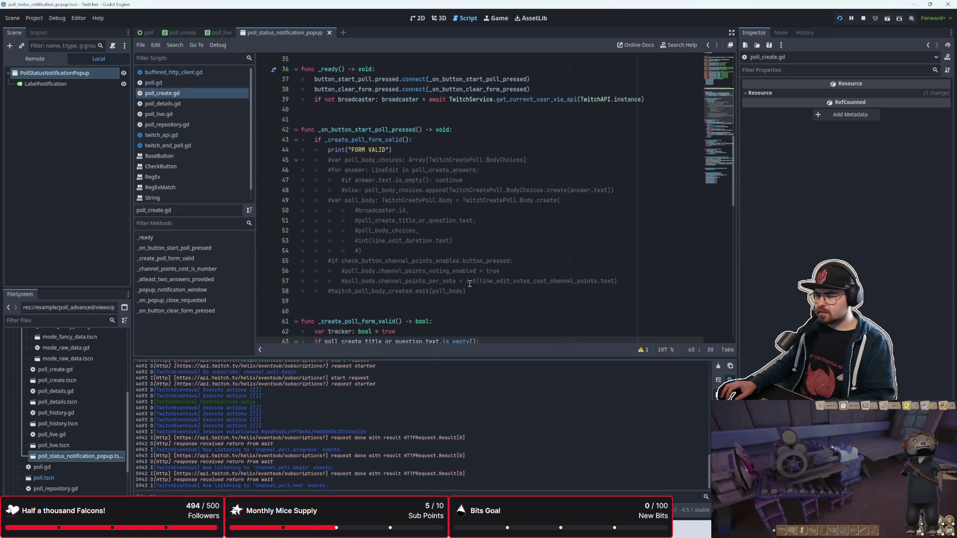
Highlight the commented-out poll creation block, then submit the game's poll form to get the integer-cost error
left_click_drag(466, 291, 399, 241)
left_click_drag(343, 207, 304, 159)
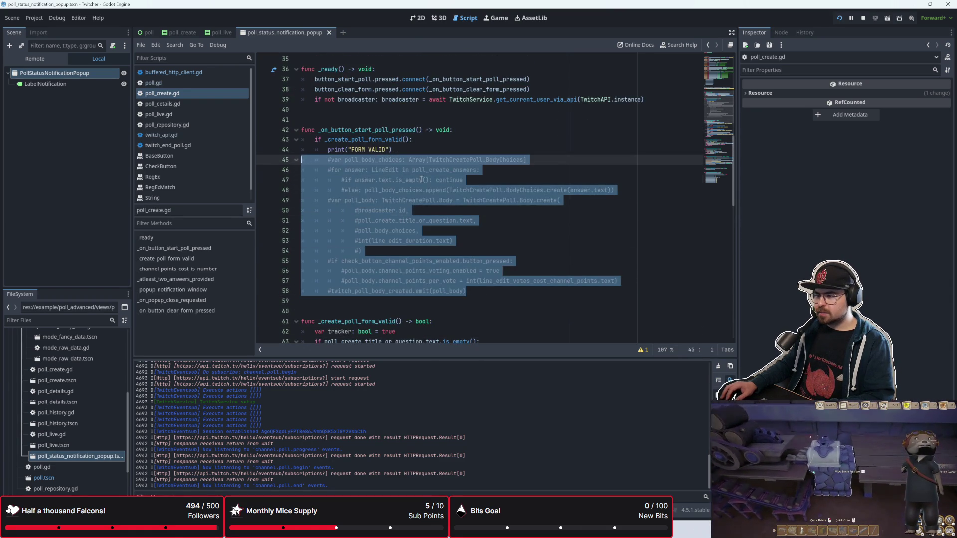
left_click(422, 179)
scroll(421, 229, "down", 6)
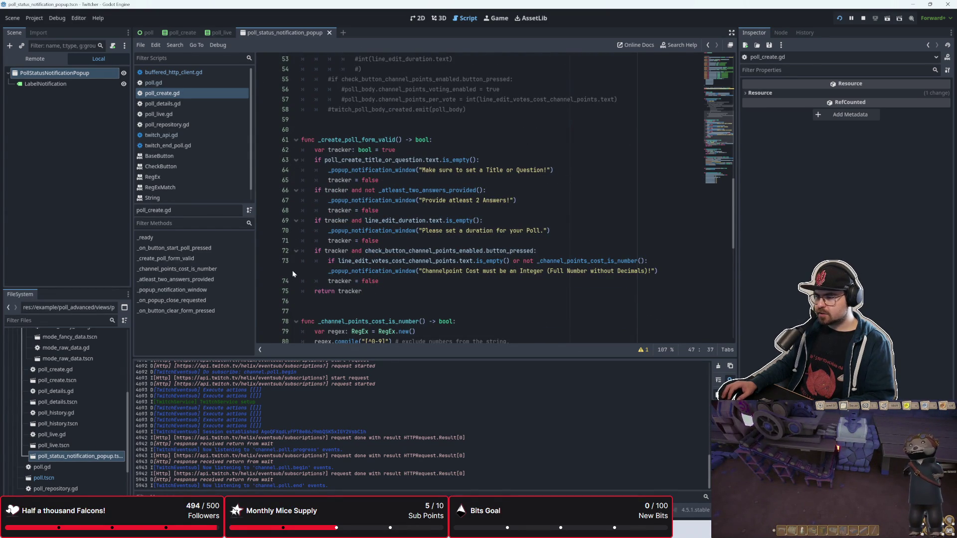
key("alt+Tab")
left_click(493, 212)
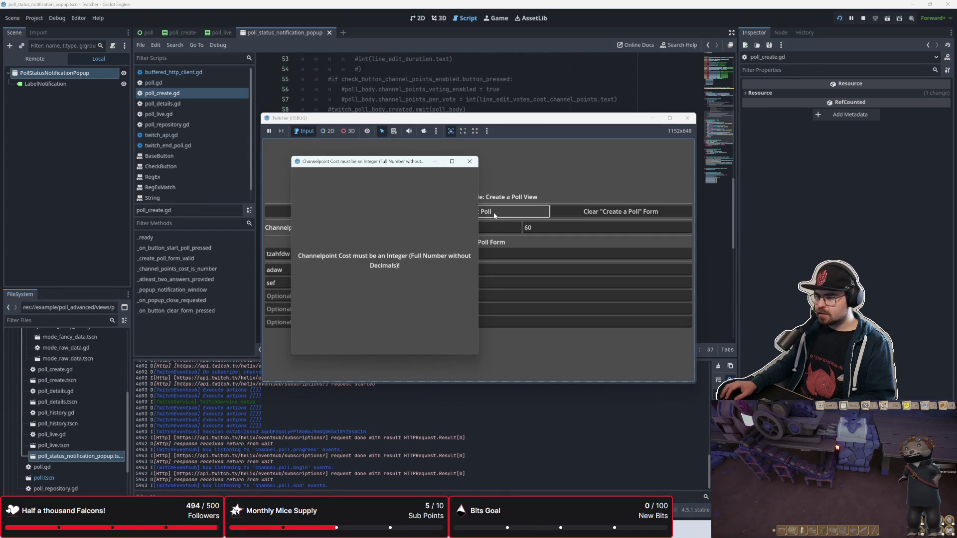
Dismiss the cost error, enter 123 as the price, and submit the poll form twice
left_click(469, 161)
left_click(424, 225)
type("123")
left_click(441, 207)
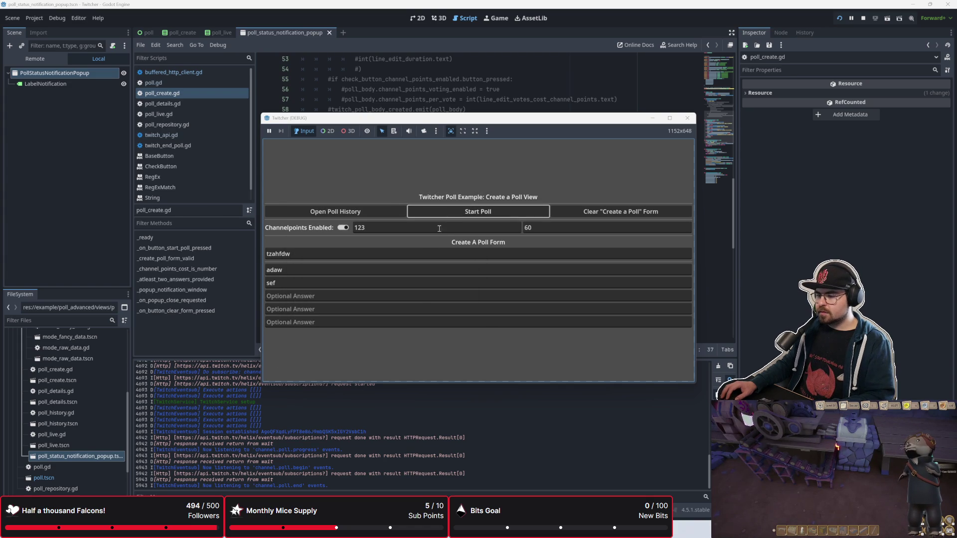
left_click(447, 207)
key("alt+Tab")
Add a print(tracker) line just before return tracker
scroll(413, 170, "up", 6)
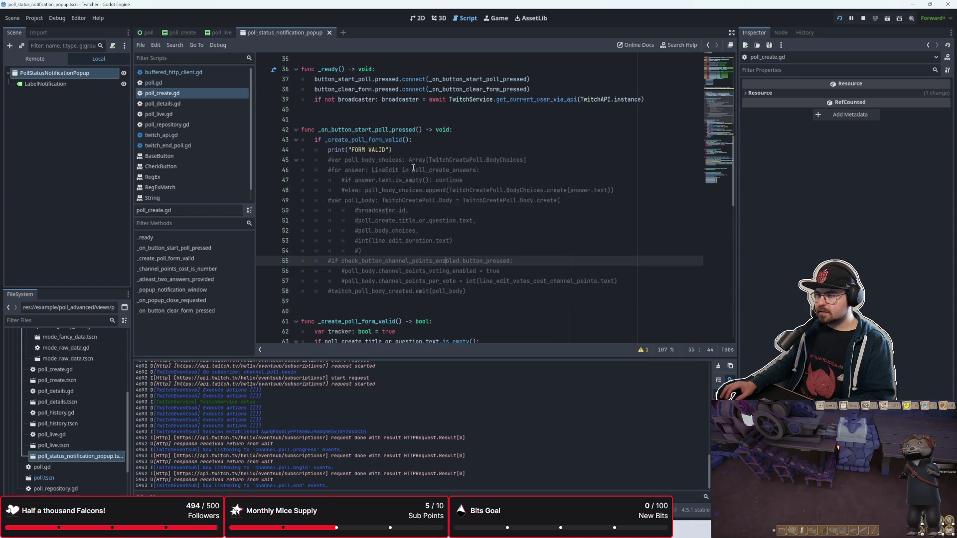
left_click(425, 139)
left_click(463, 129)
key("Return")
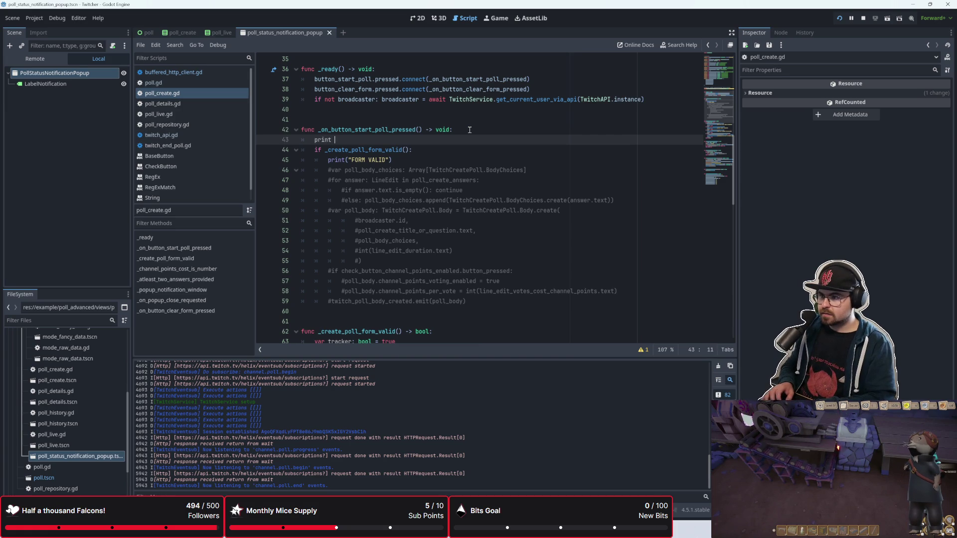
key("BackSpace")
key("BackSpace")
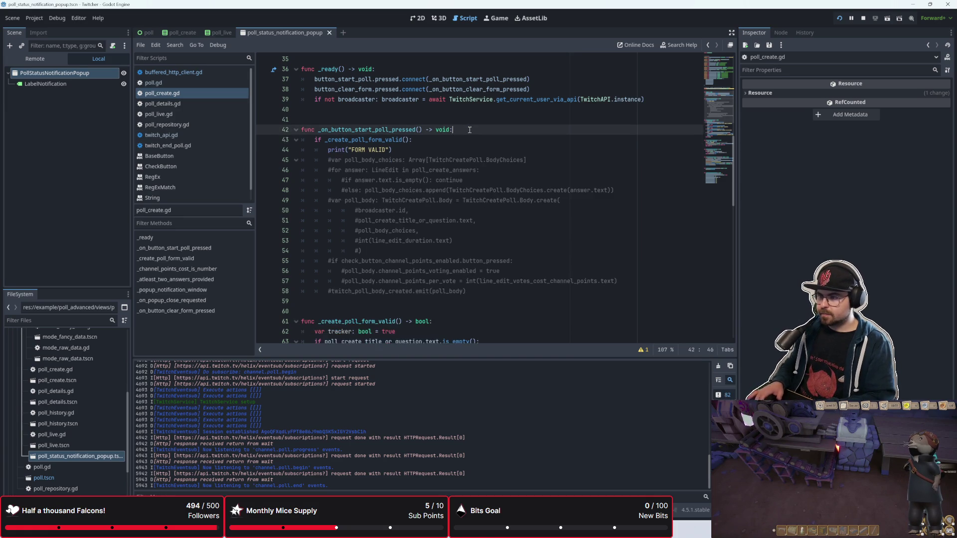
scroll(473, 130, "down", 7)
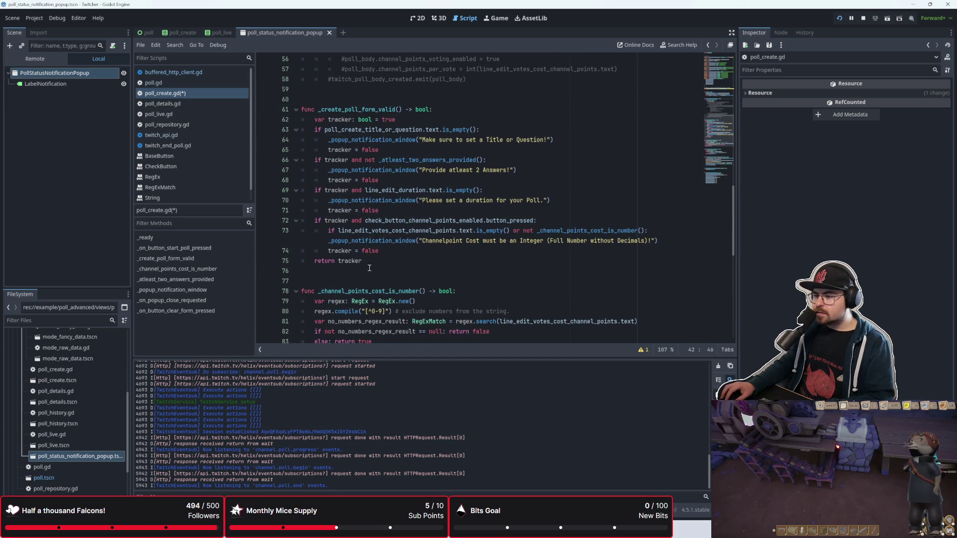
left_click(392, 253)
key("Return")
type("print(tracker")
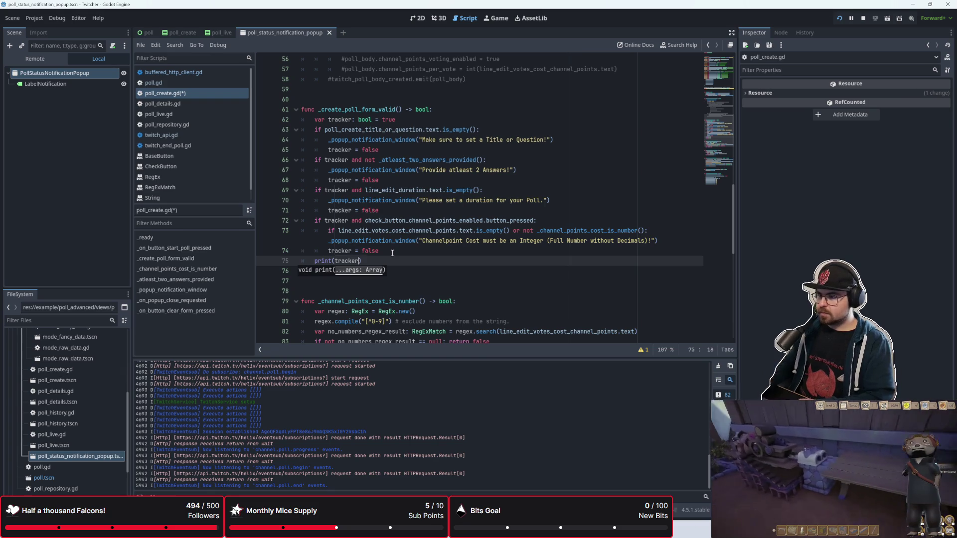
Save and run the project, submit the poll form, then run it again
key("F5")
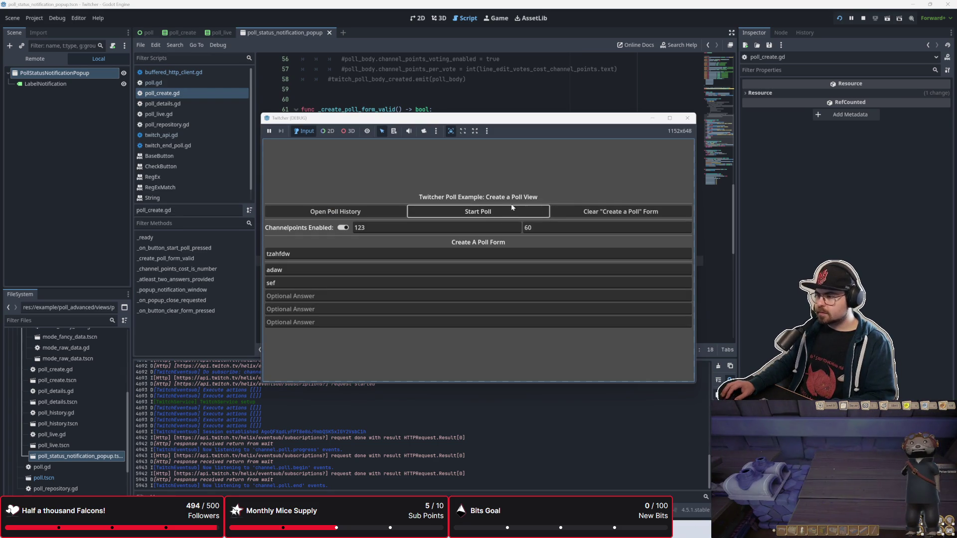
left_click(507, 209)
left_click(392, 239)
left_click(386, 246)
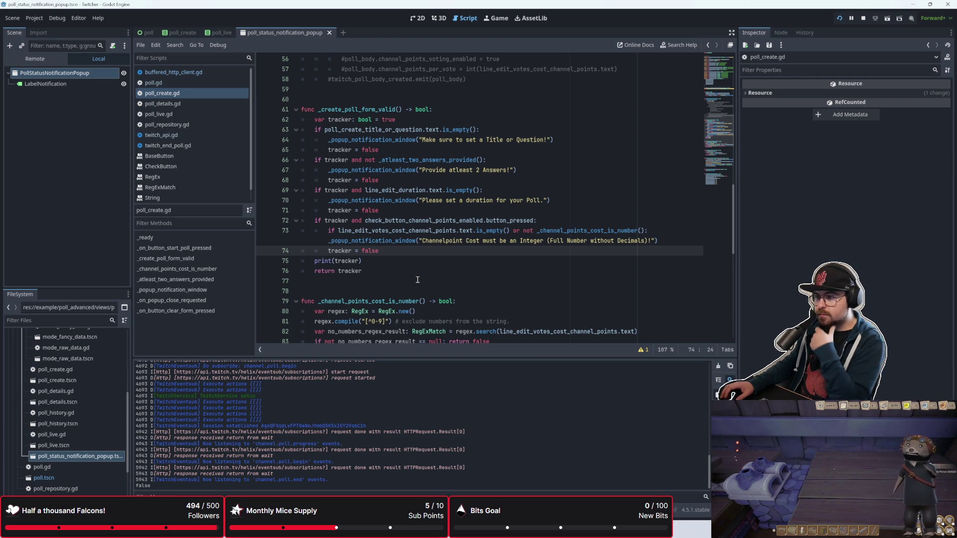
scroll(418, 279, "up", 1)
key("F5")
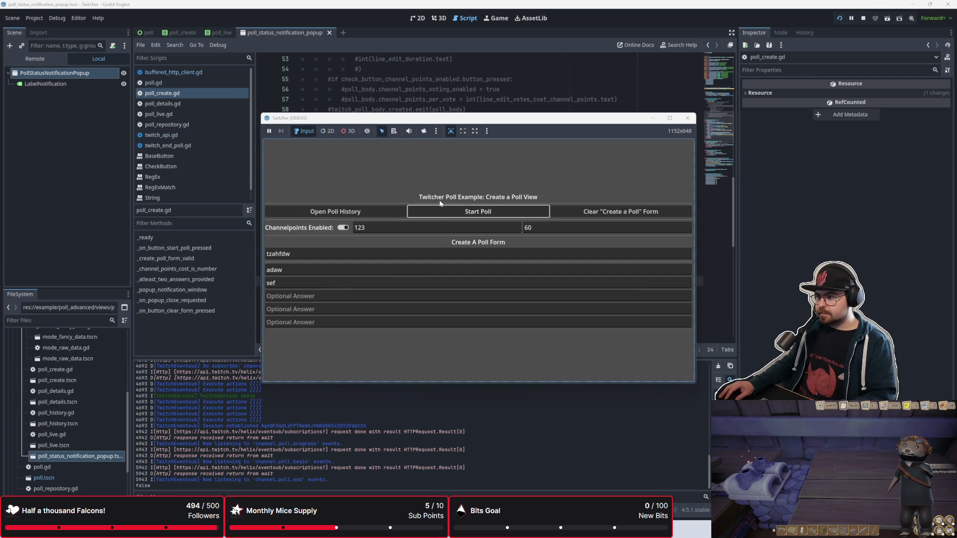
Submit the poll form three times, stop the game, and run the project again
left_click(443, 210)
left_click(442, 210)
left_click(443, 210)
left_click(443, 210)
key("F8")
left_click(379, 272)
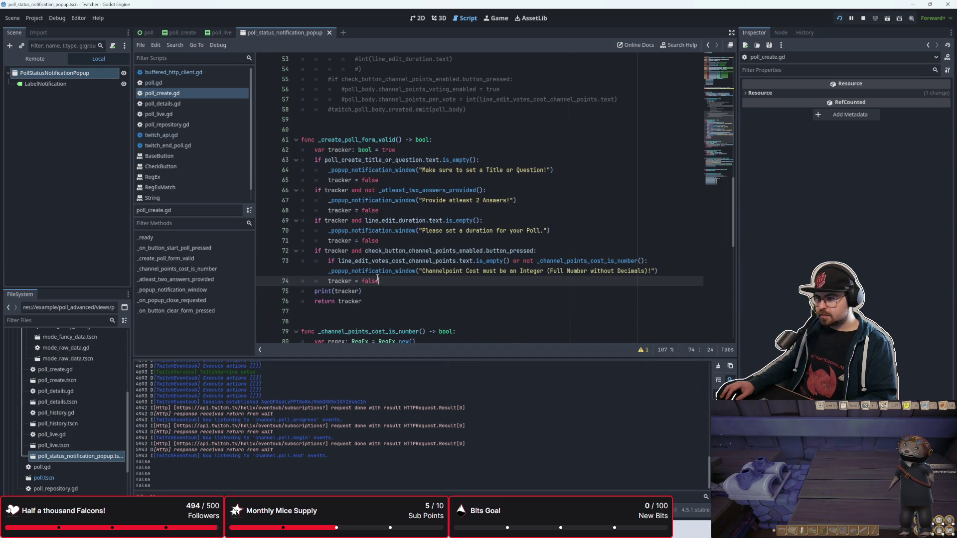
key("F5")
Select the 123 cost in the form, then step through the tracker = false resets in the script
left_click_drag(359, 224, 365, 223)
left_click(401, 231)
left_click(417, 108)
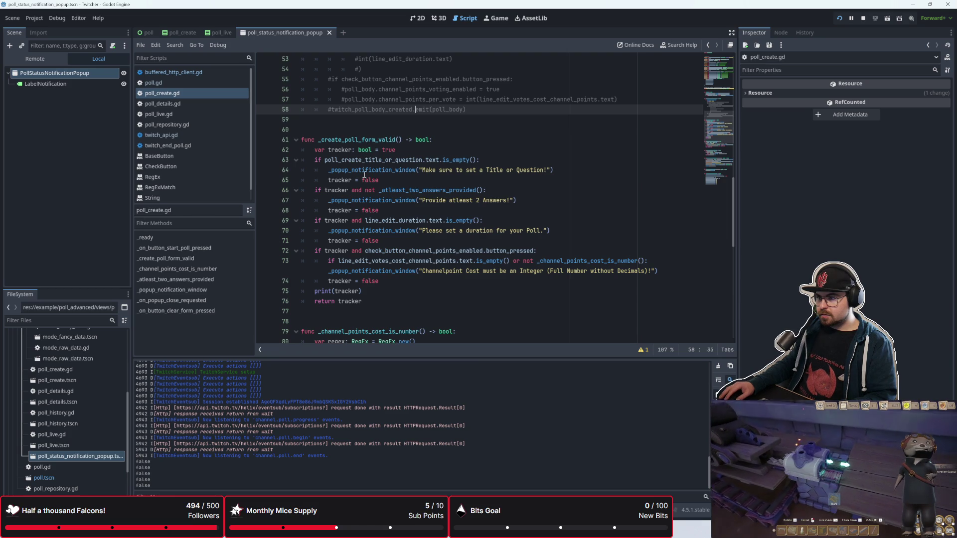
left_click(394, 181)
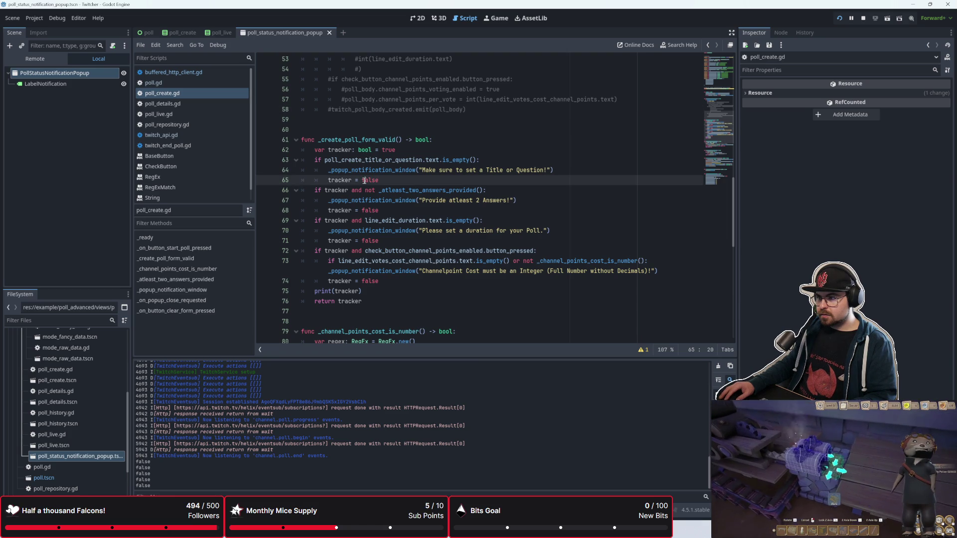
left_click(381, 211)
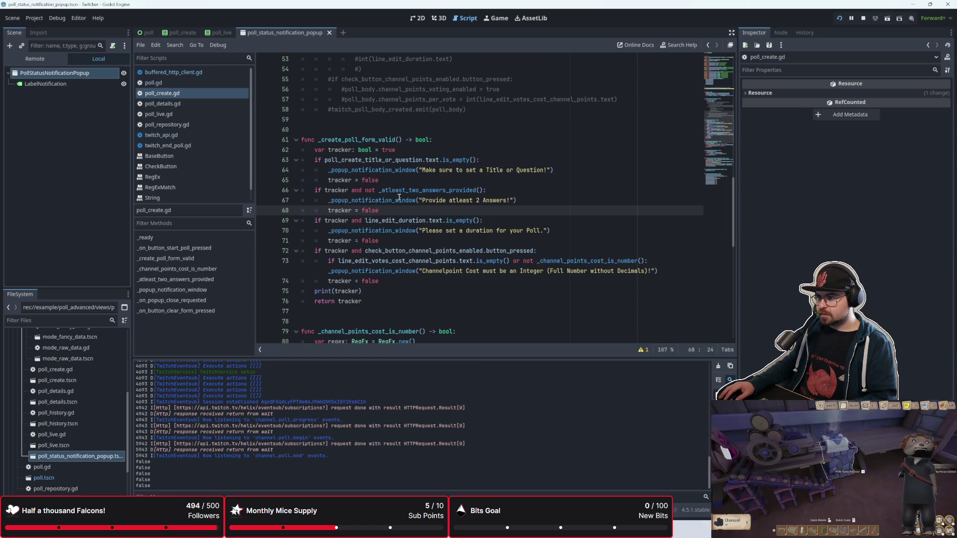
key("alt+Tab")
key("alt+Tab")
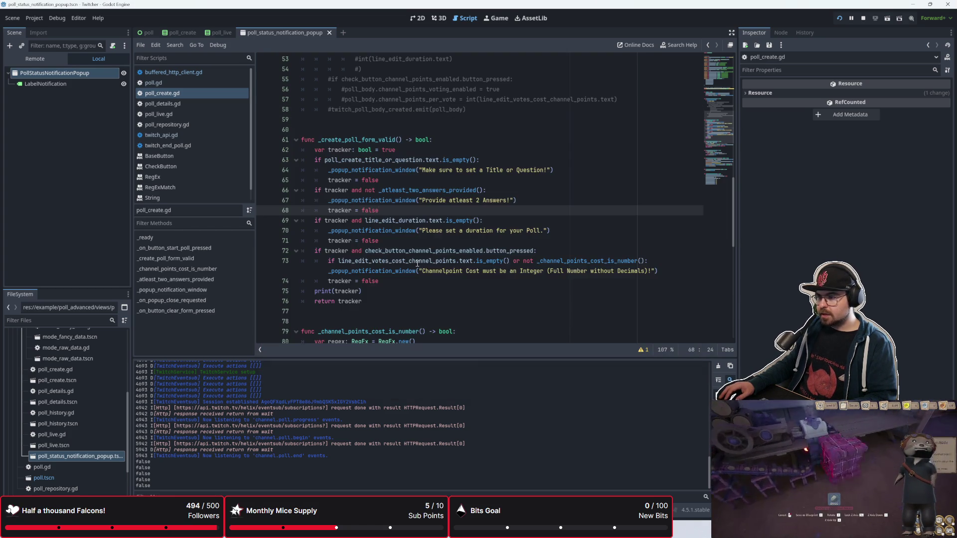
left_click(414, 301)
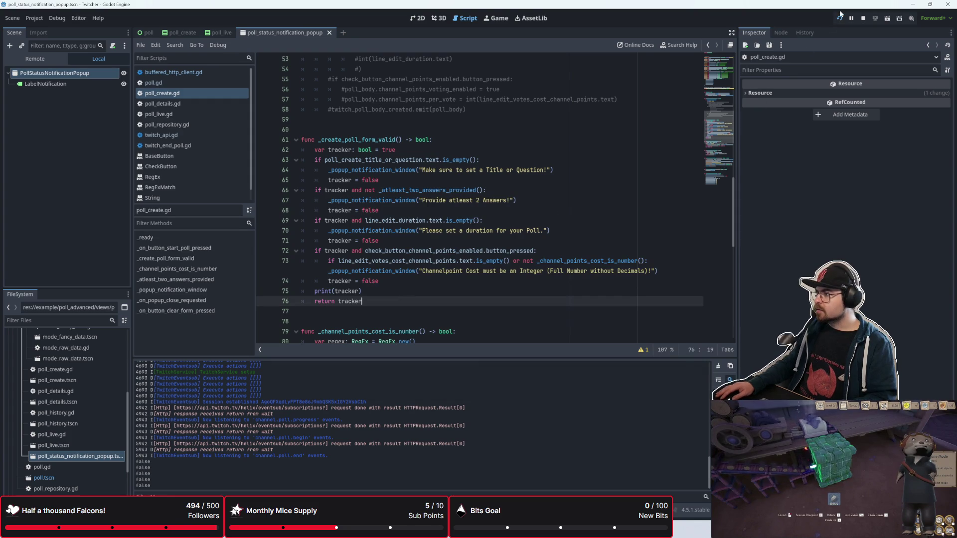
Restart the project and fill in price 123, title 'awd' and answer 'a'
left_click(840, 16)
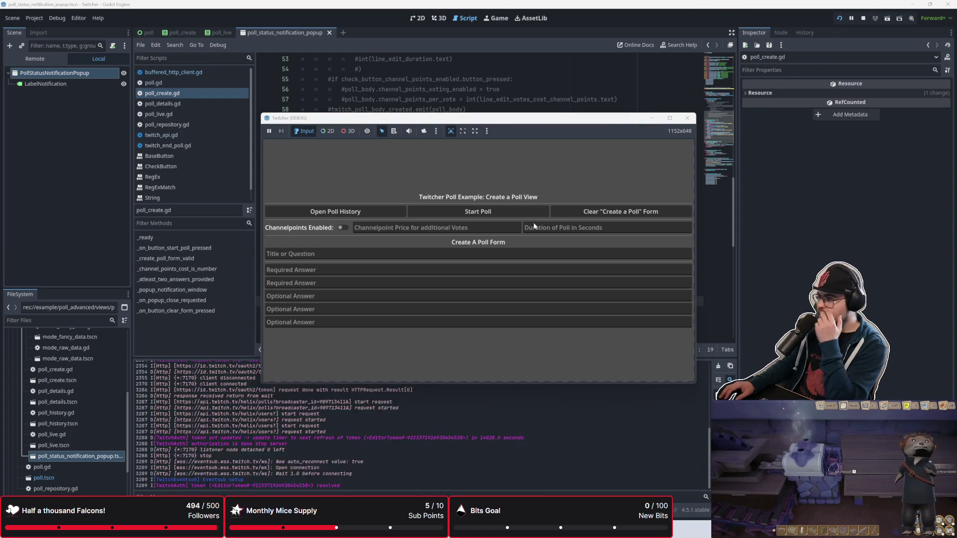
left_click(380, 228)
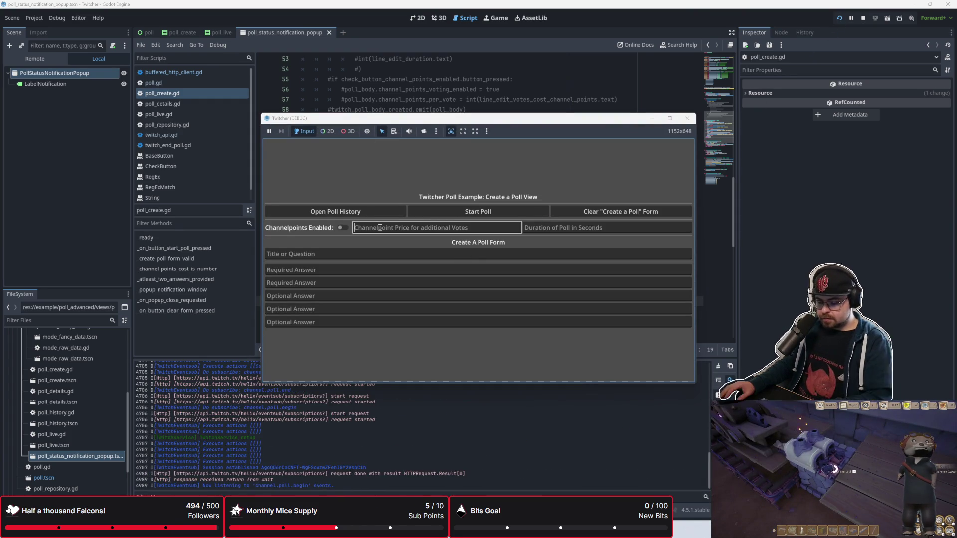
type("123")
left_click(372, 253)
type("awd")
key("Tab")
type("a")
key("Tab")
type("a")
key("shift+Tab")
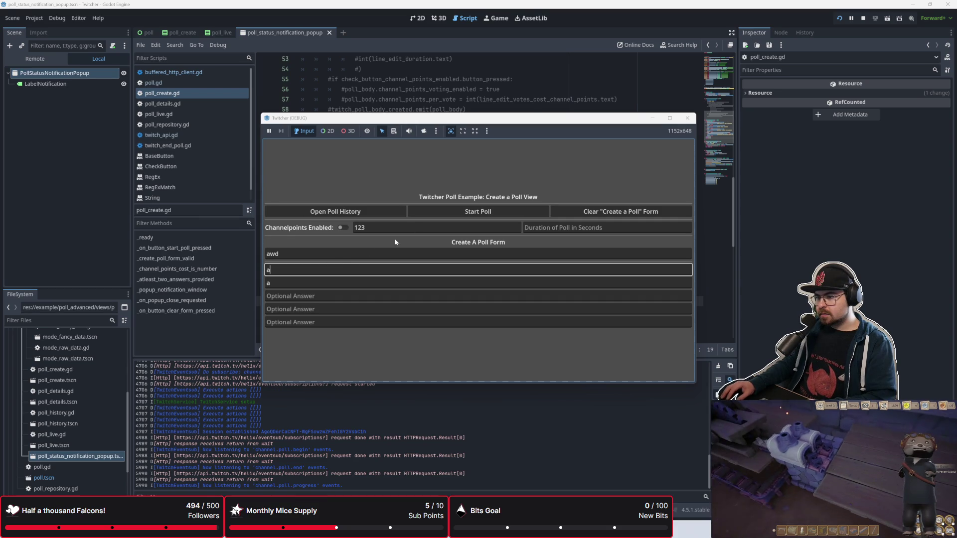
Enable channel points, set the duration to 123, and submit the poll form
left_click(343, 227)
left_click(526, 227)
type("123")
left_click(501, 211)
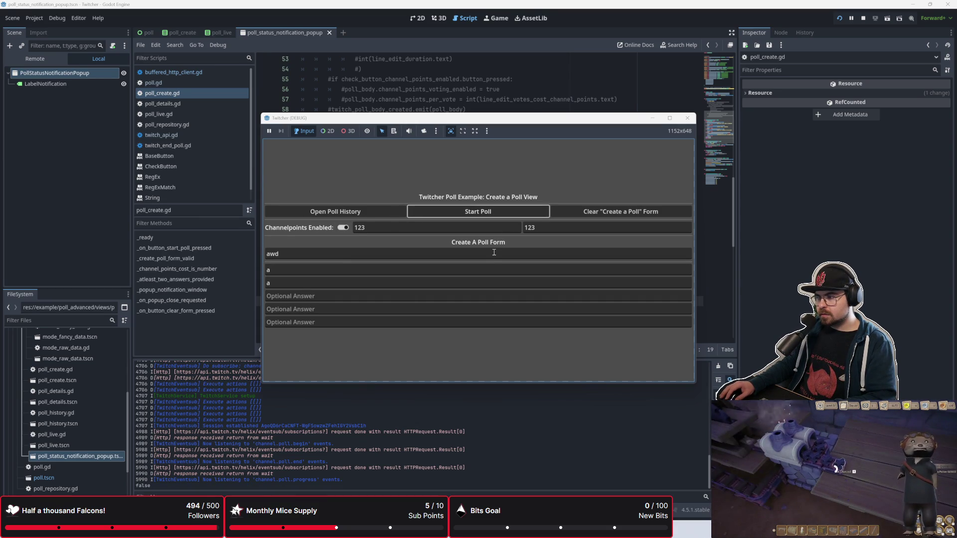
left_click(438, 99)
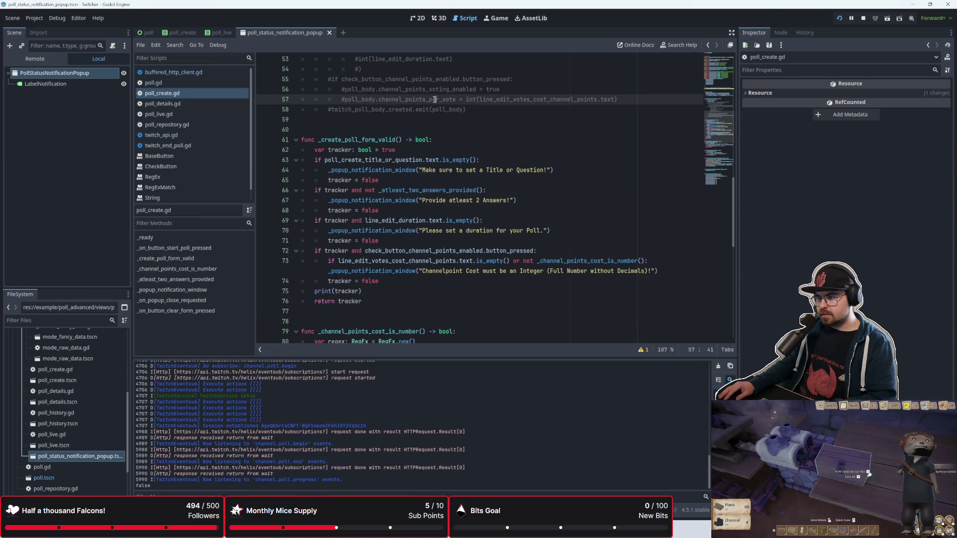
Submit the form with channel points off, then again with them back on
left_click(343, 227)
left_click(425, 210)
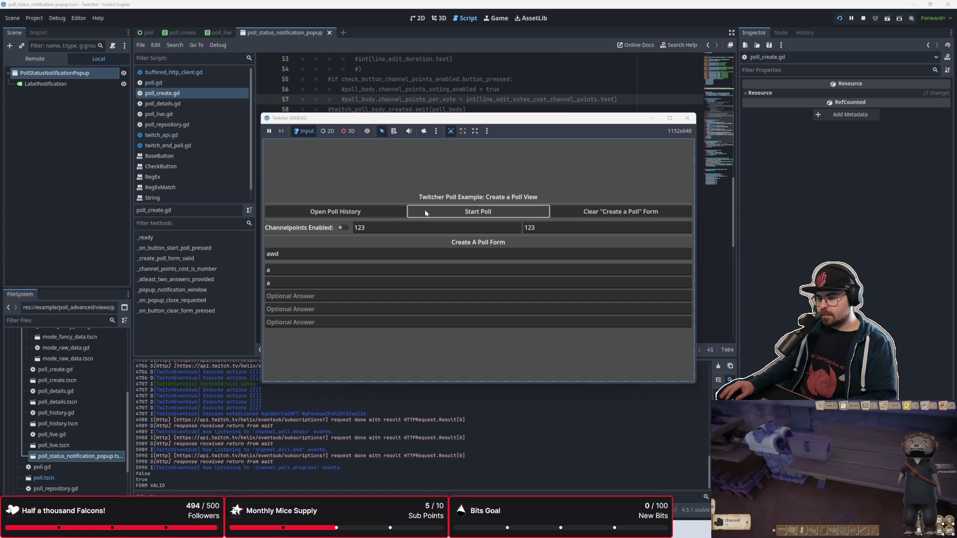
left_click(342, 228)
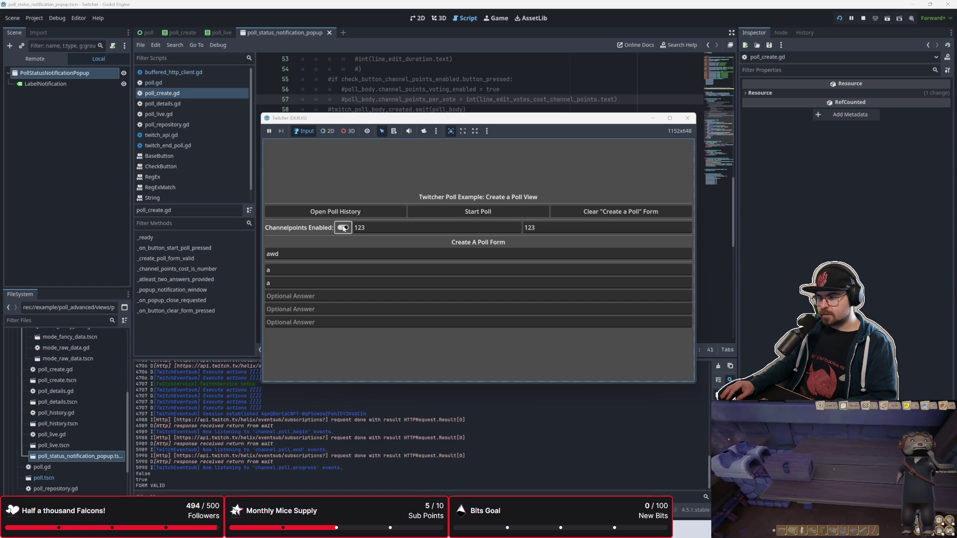
left_click(418, 213)
Clear the channel point price, submit again, and check the tracker = false lines in the script
left_click(368, 231)
key("BackSpace")
key("BackSpace")
key("BackSpace")
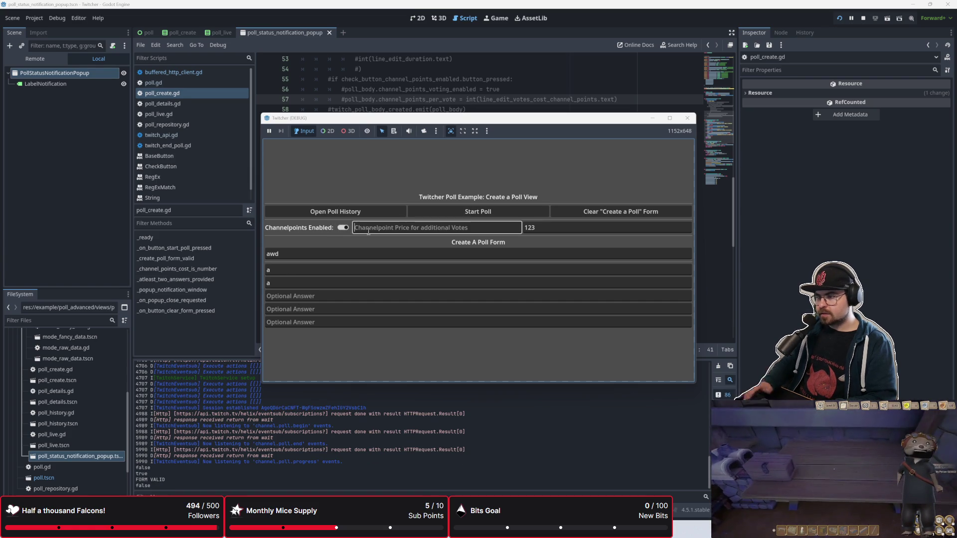
left_click(419, 210)
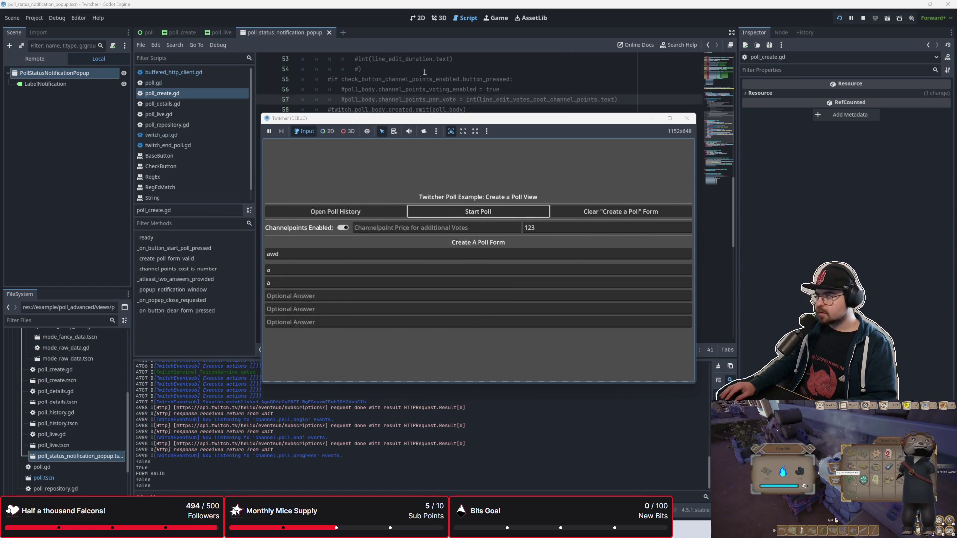
left_click(405, 244)
left_click(369, 299)
left_click(383, 283)
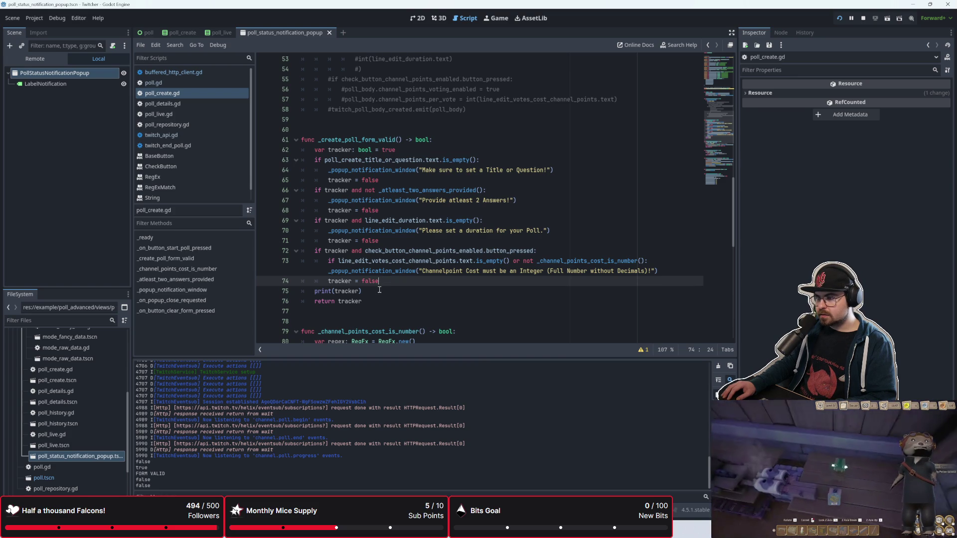
Split line 73 so tracker = false sits indented under the channel-point check, and save
left_click(328, 275)
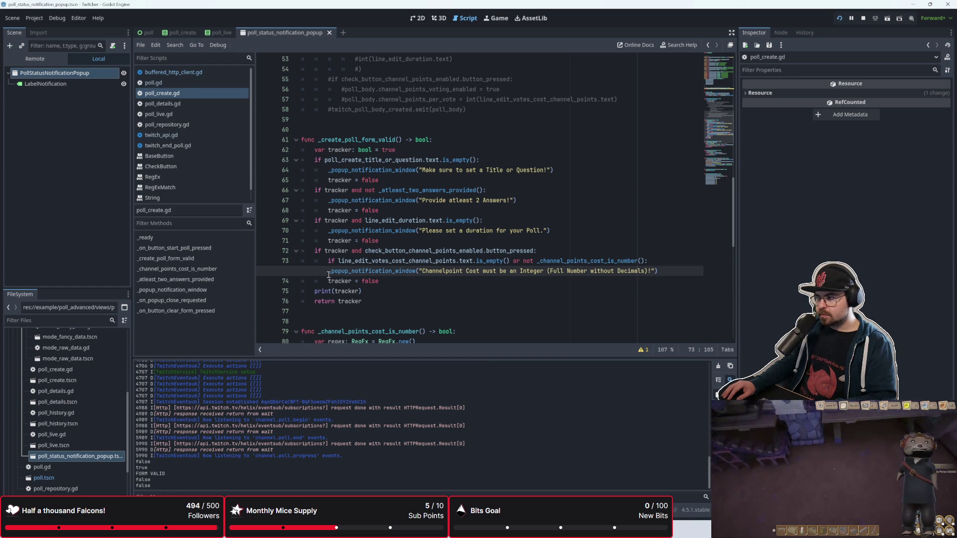
key("BackSpace")
key("BackSpace")
key("BackSpace")
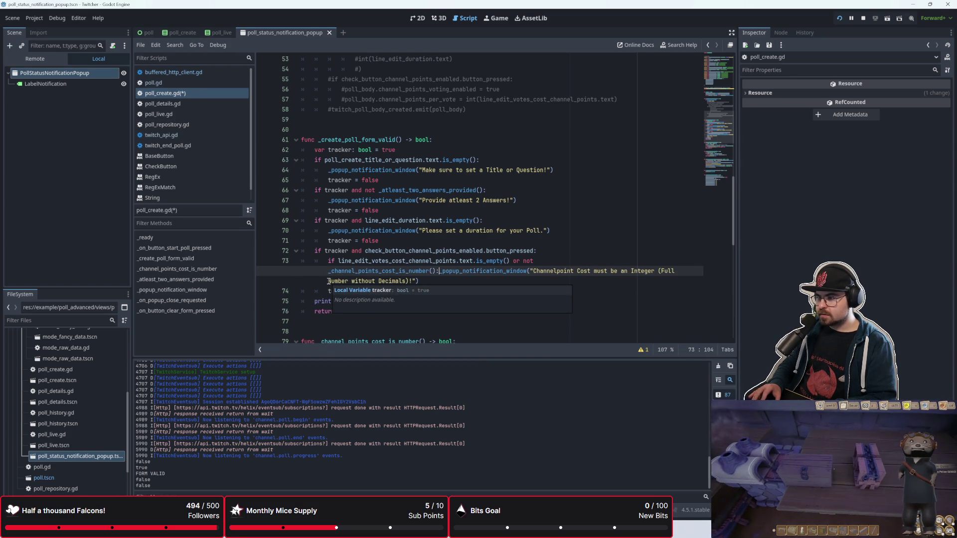
key("Return")
left_click(328, 281)
key("Tab")
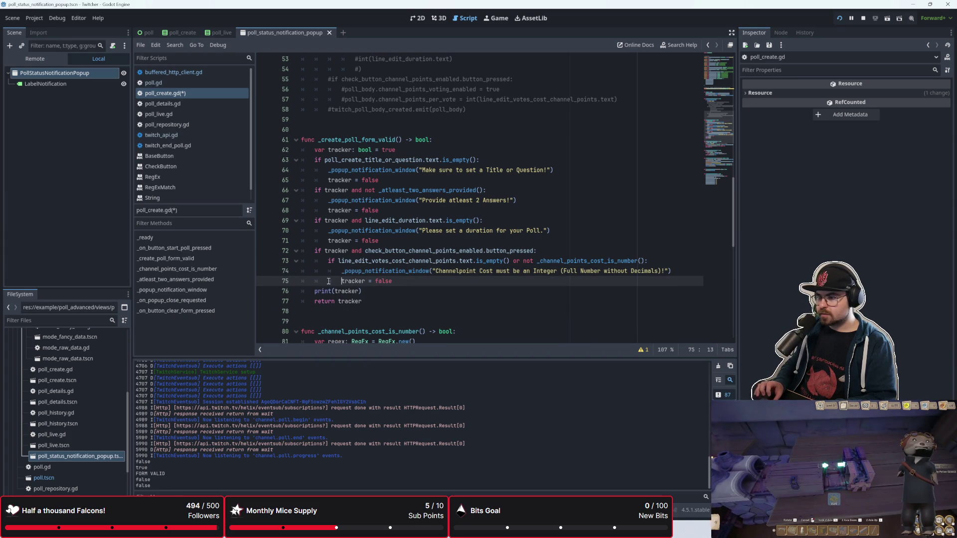
left_click(371, 293)
key("ctrl+s")
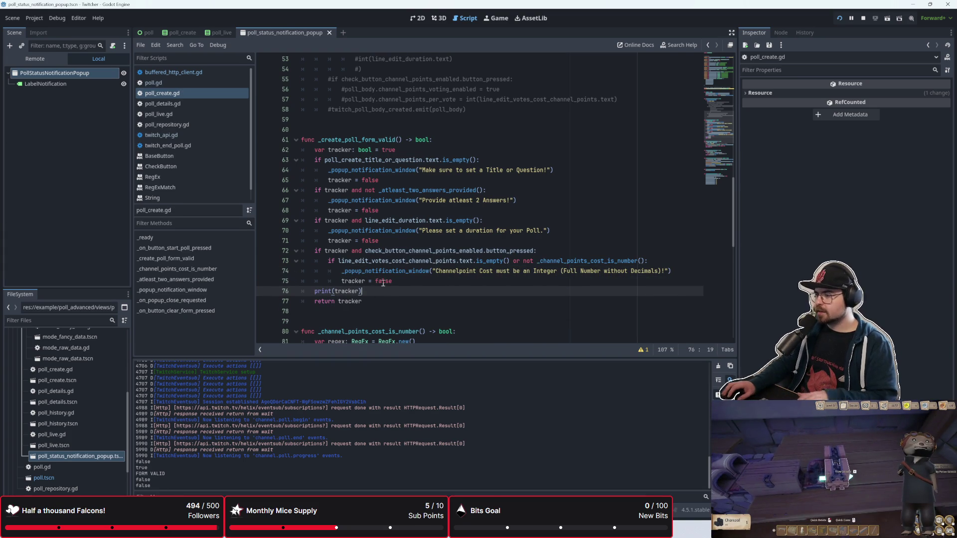
Run the project, dismiss the cost error, and start a poll with cost 1
left_click(837, 21)
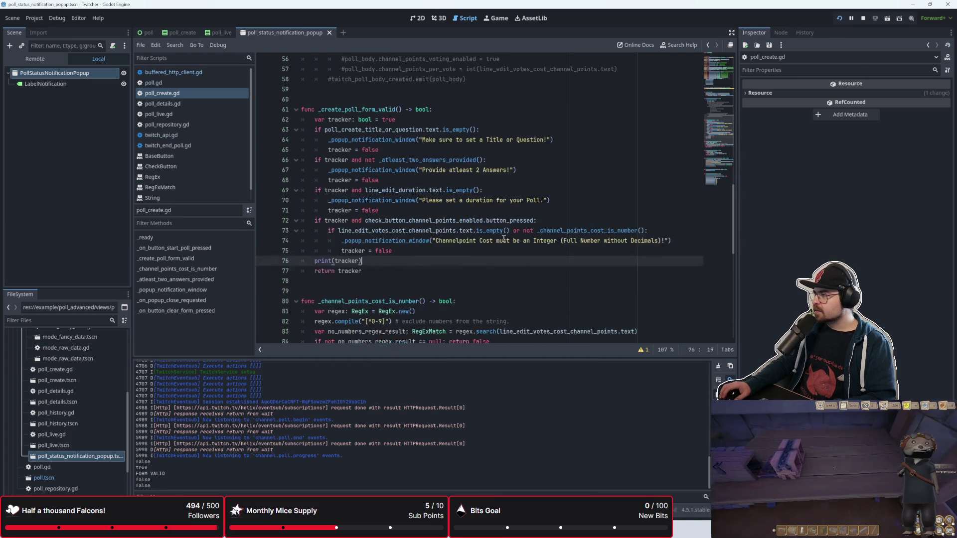
left_click(476, 211)
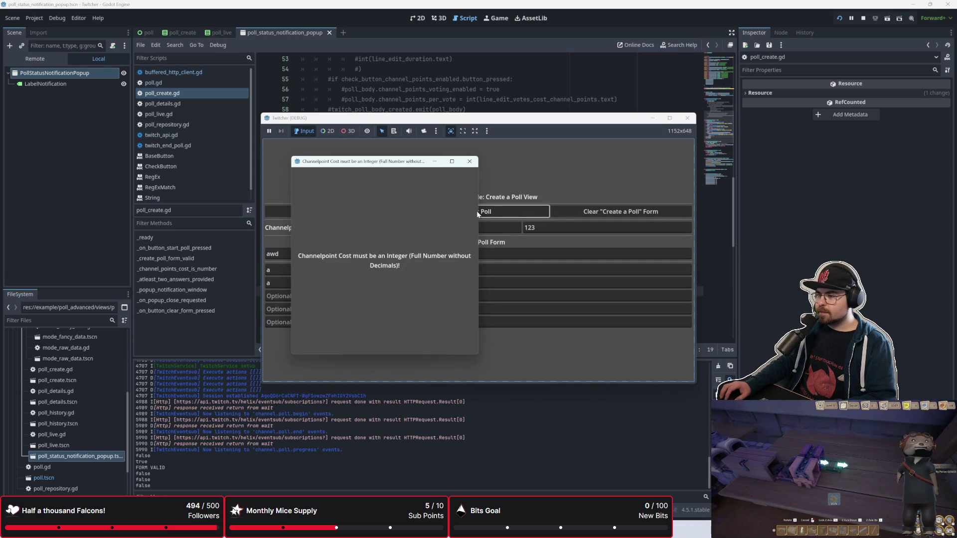
left_click(469, 163)
left_click(437, 227)
type("123")
left_click(454, 213)
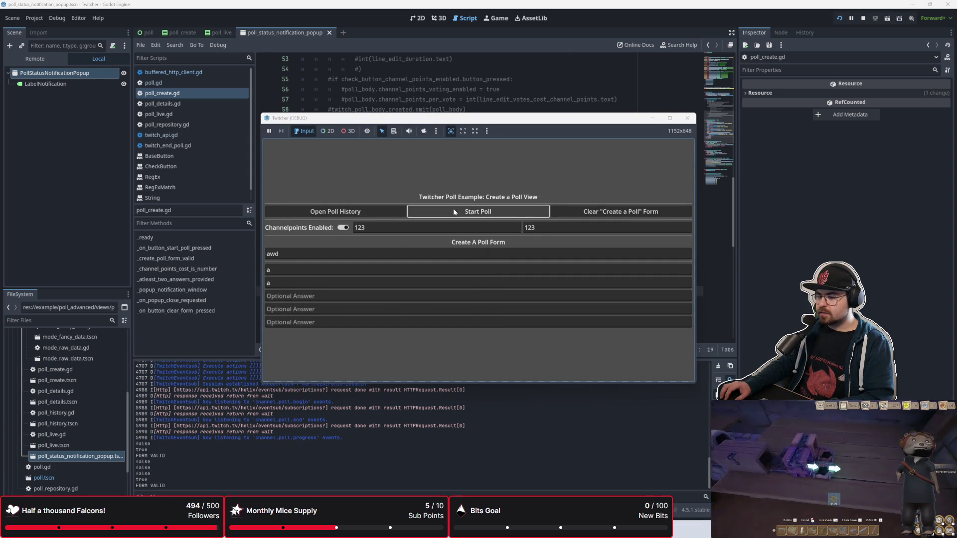
Delete the print(tracker) debug line from the script
left_click(627, 104)
left_click(275, 291)
key("Up")
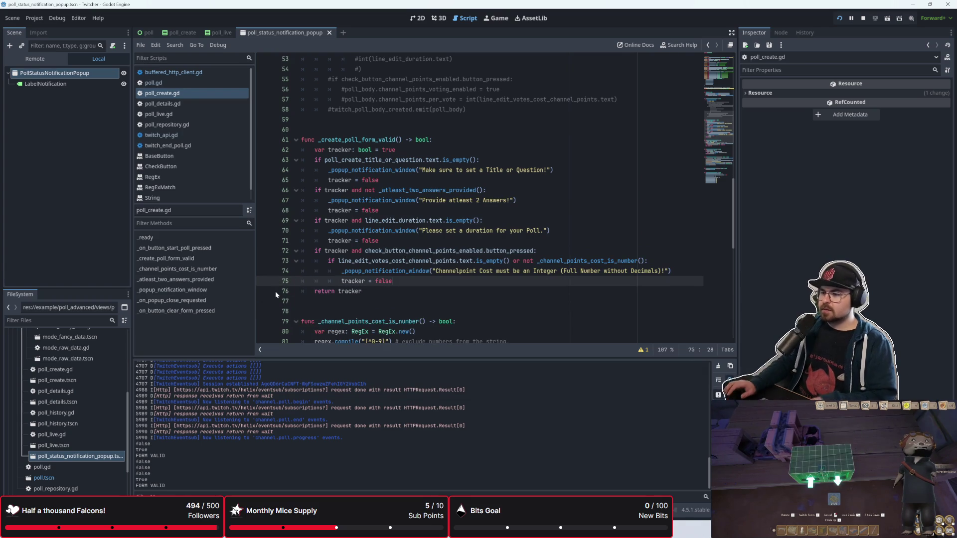
scroll(349, 224, "up", 7)
scroll(379, 238, "down", 4)
left_click(381, 180)
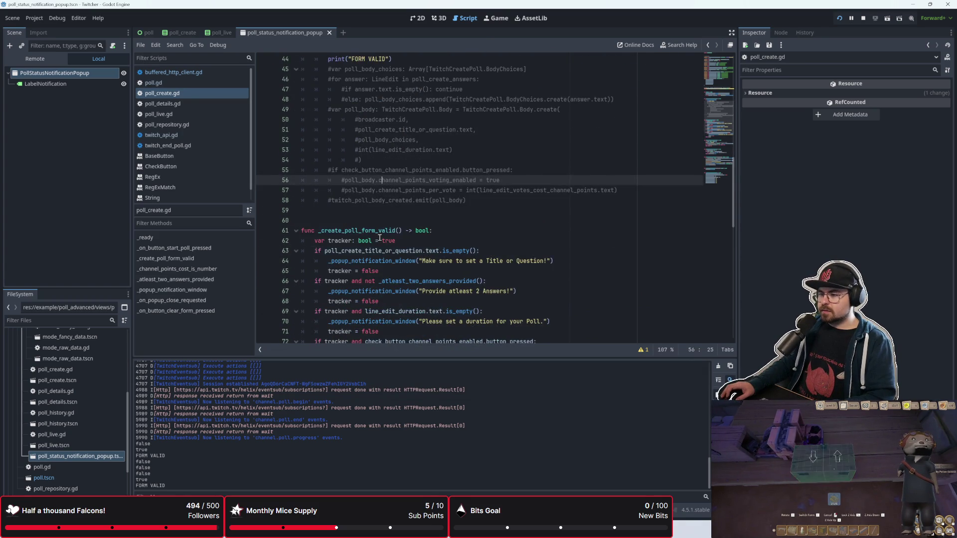
key("Down")
key("Down")
key("Down")
scroll(369, 247, "up", 5)
scroll(361, 255, "down", 5)
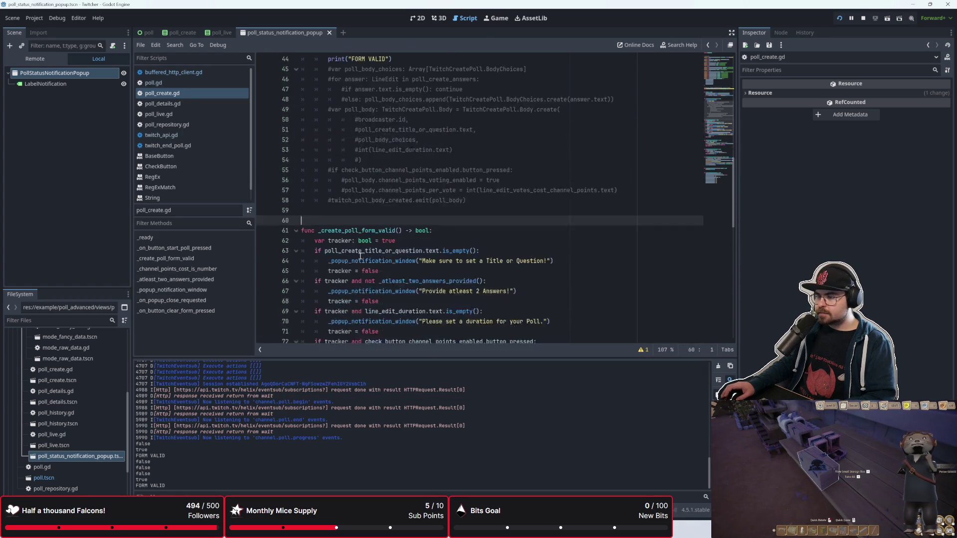
scroll(360, 256, "up", 8)
scroll(360, 256, "down", 6)
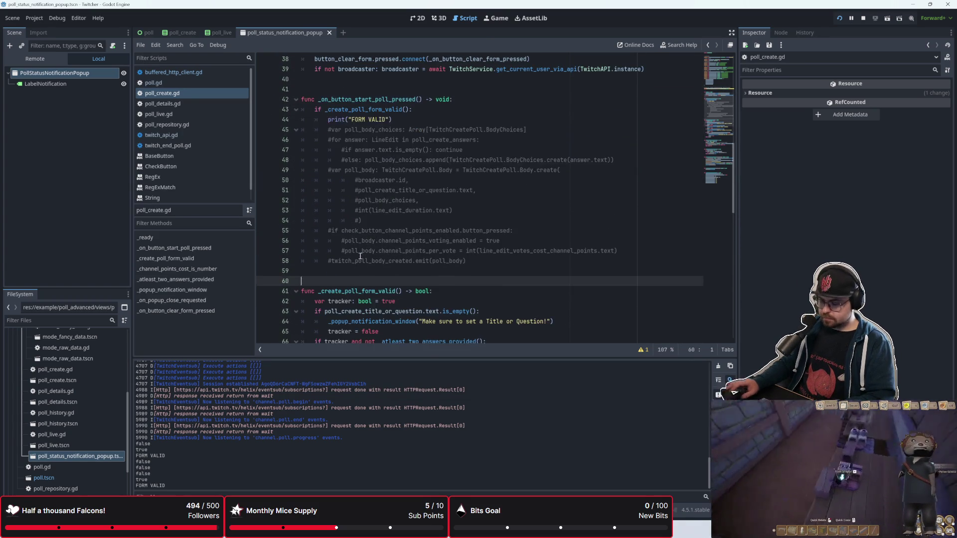
type("## Return tr")
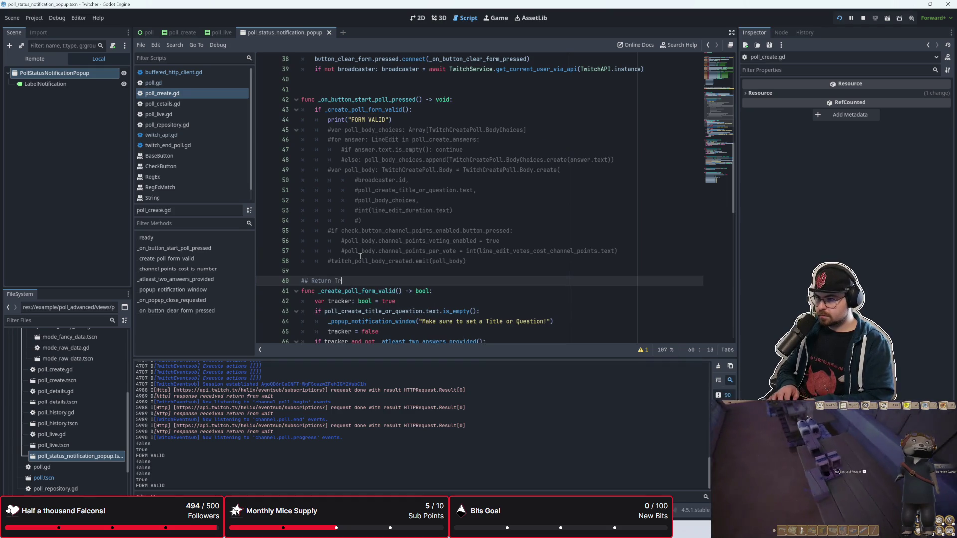
type("ue if the form is va")
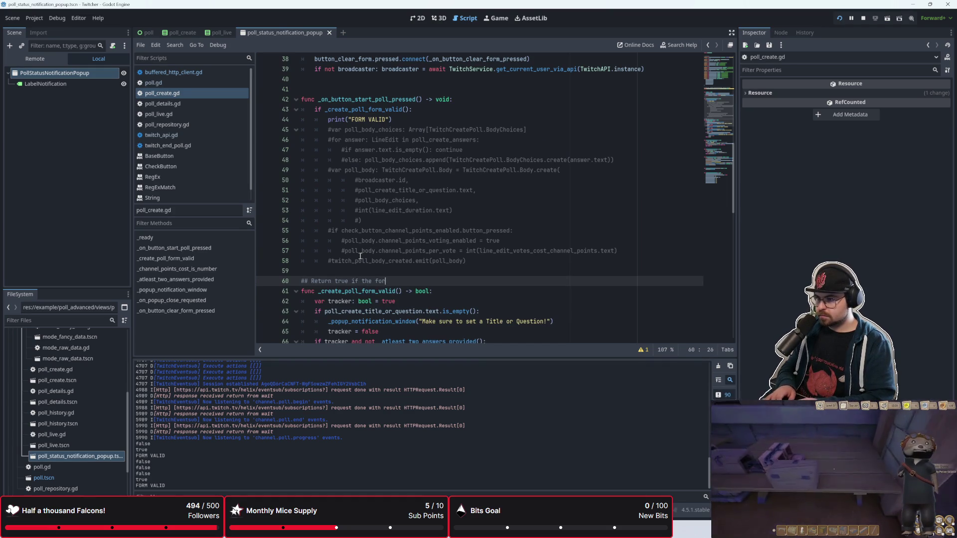
type("lid")
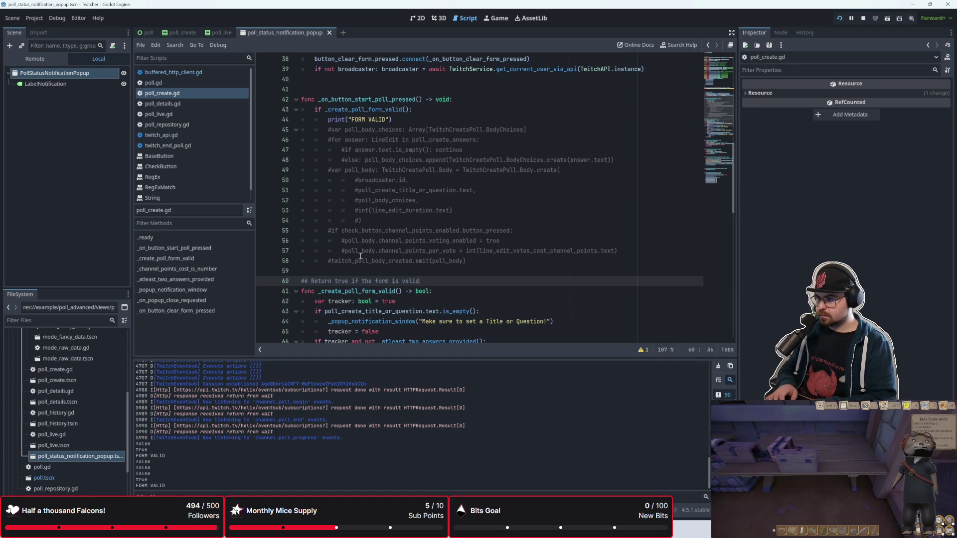
type(". Each Check is done ")
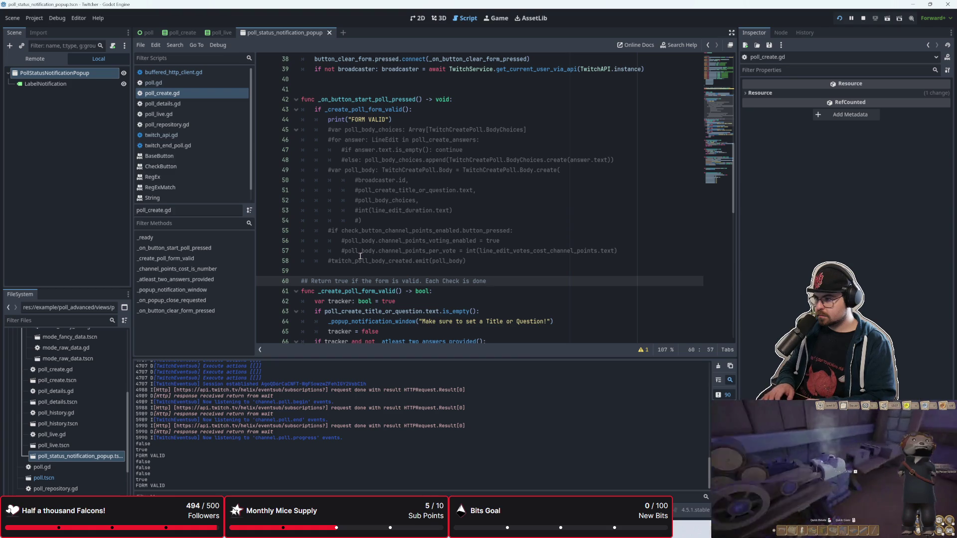
type("späe")
key("BackSpace")
key("BackSpace")
key("BackSpace")
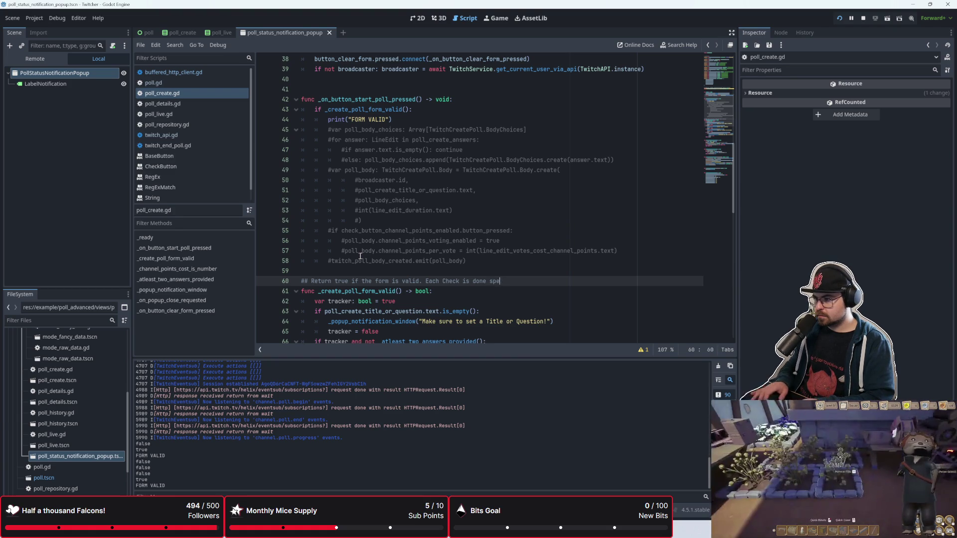
type("in seu")
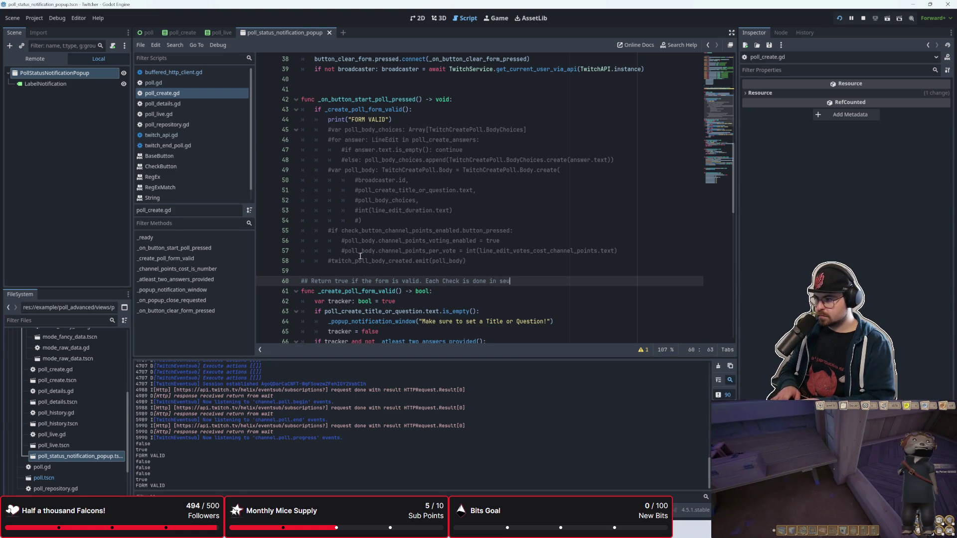
key("BackSpace")
type("quence. Meaning")
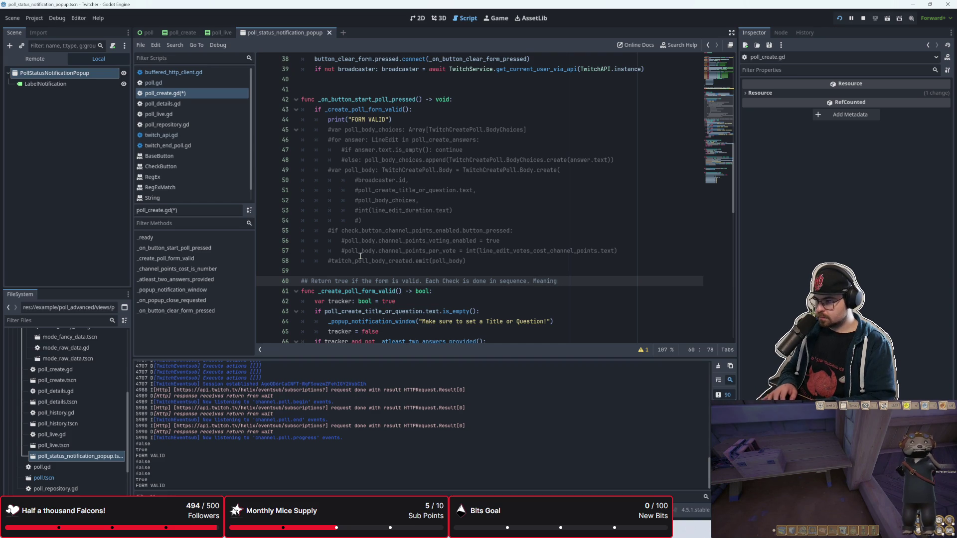
type("the")
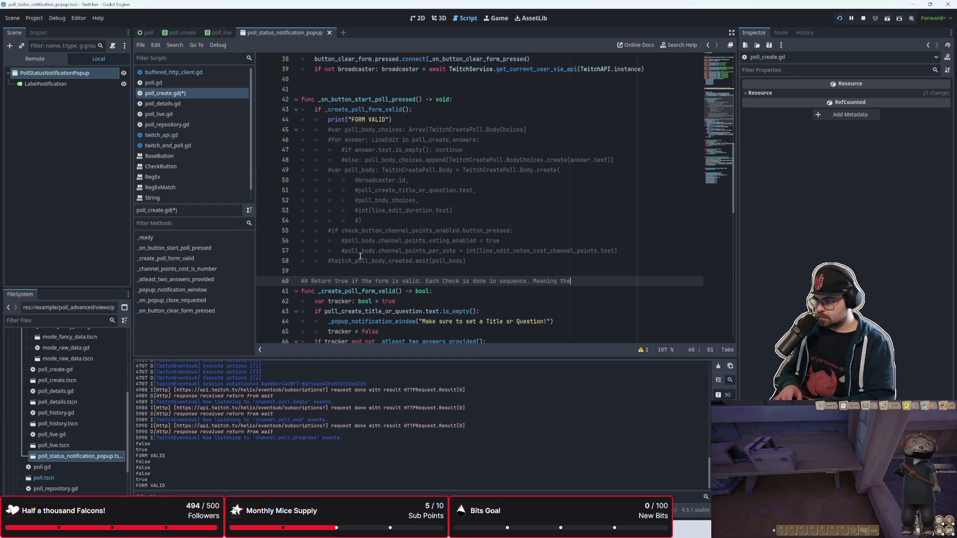
type("ght ")
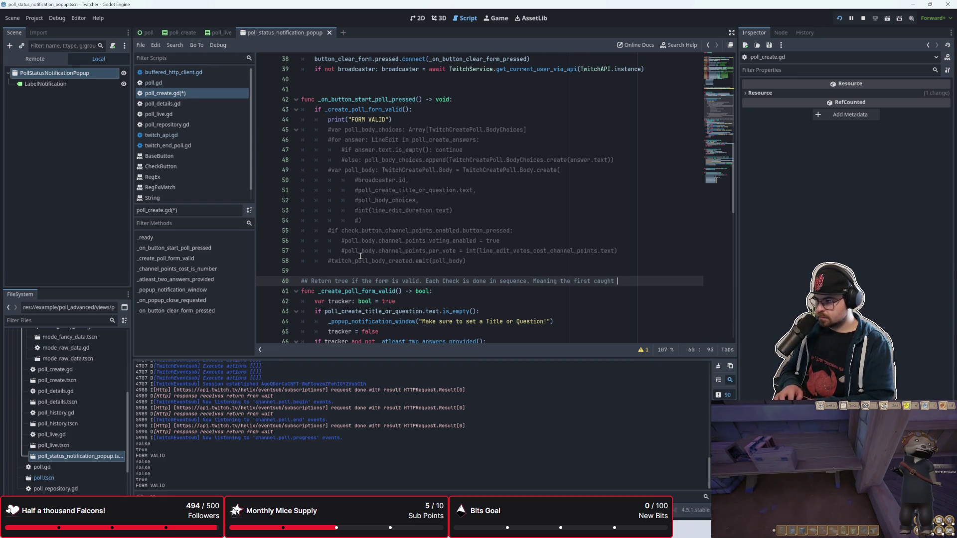
type("error gets display")
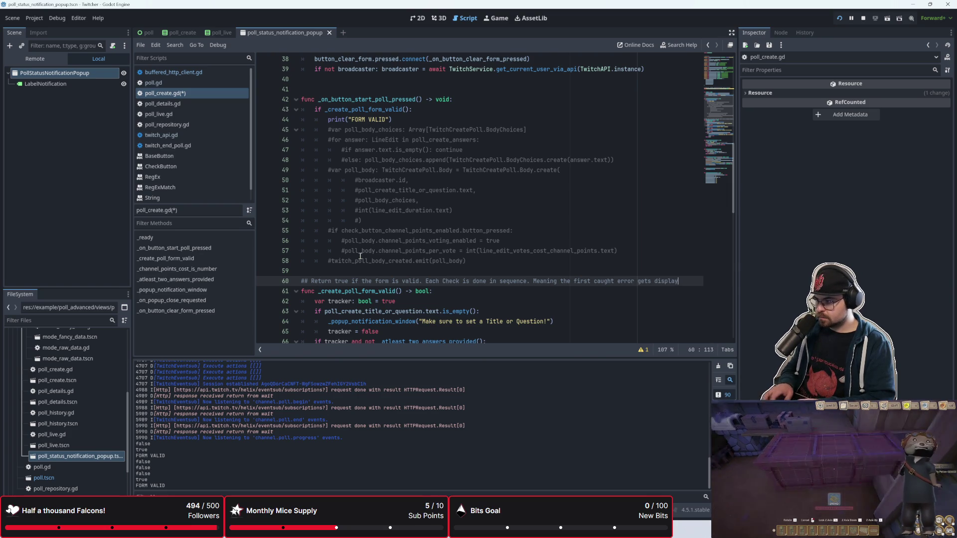
type("ed as a ")
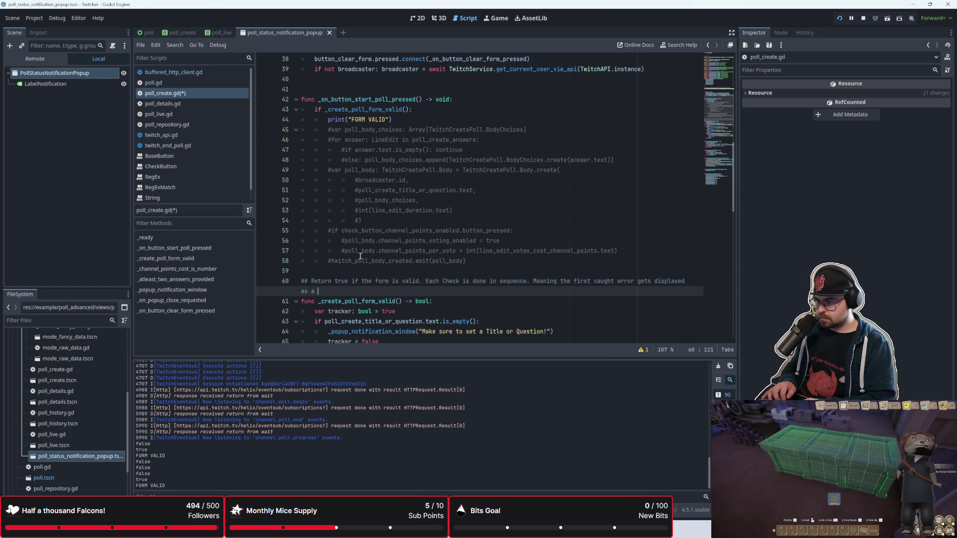
type("Notific")
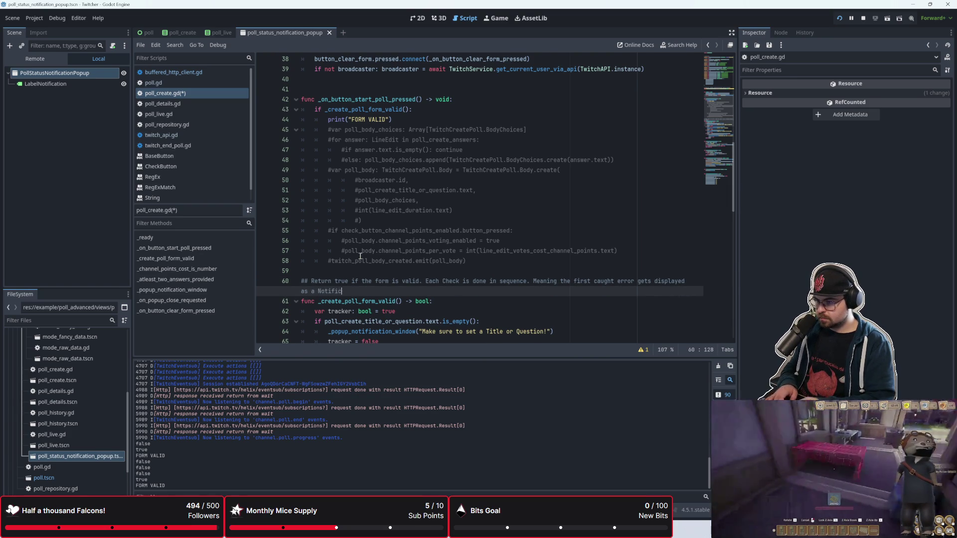
type("ation Po")
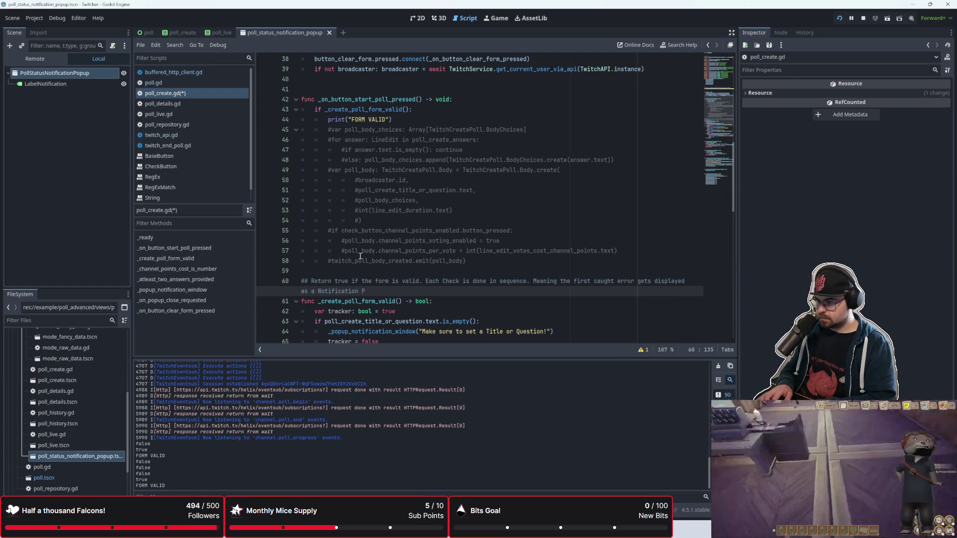
key("BackSpace")
key("BackSpace")
key("BackSpace")
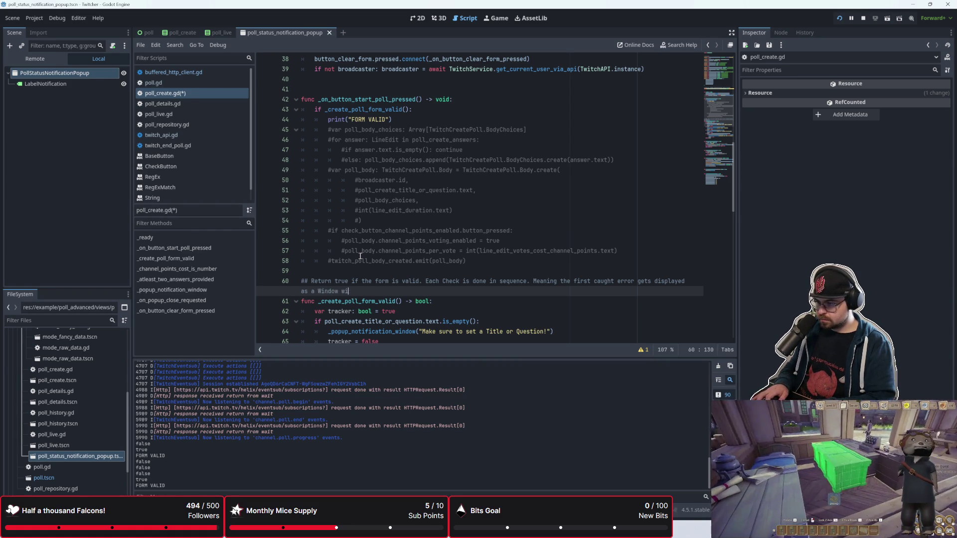
key("BackSpace")
key("BackSpace")
key("BackSpace")
key("shift+Up")
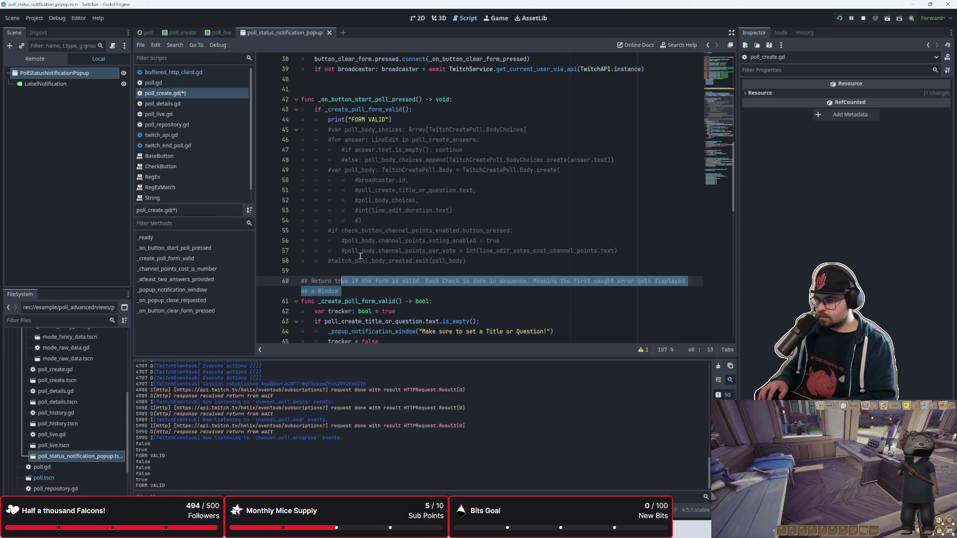
key("shift+Left")
key("shift+Left")
key("shift+Left")
key("BackSpace")
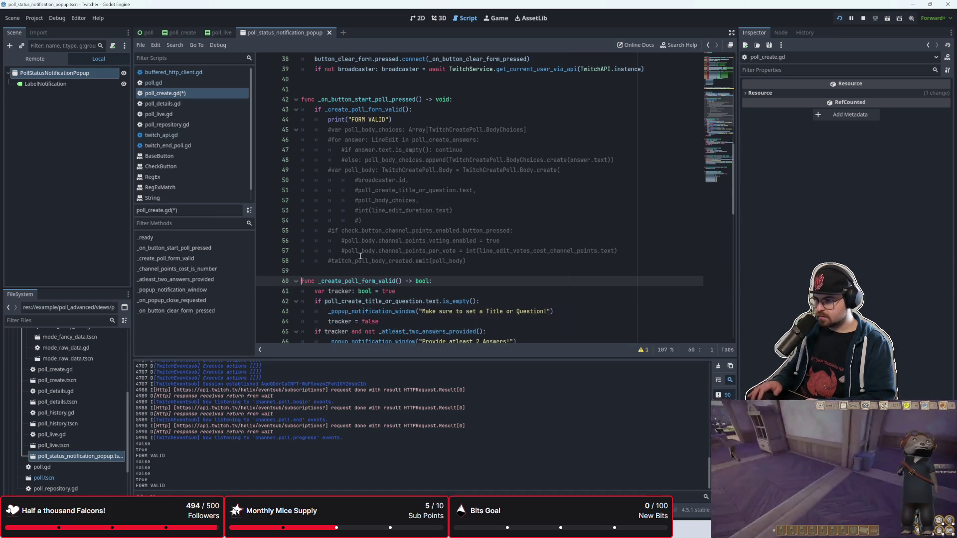
Toggle comments on lines 44–58 of the start-poll handler
key("Down")
scroll(360, 256, "up", 3)
scroll(368, 234, "down", 2)
left_click(379, 209)
mouse_move(469, 291)
left_mouse_down()
mouse_move(349, 180)
mouse_move(295, 150)
left_mouse_up()
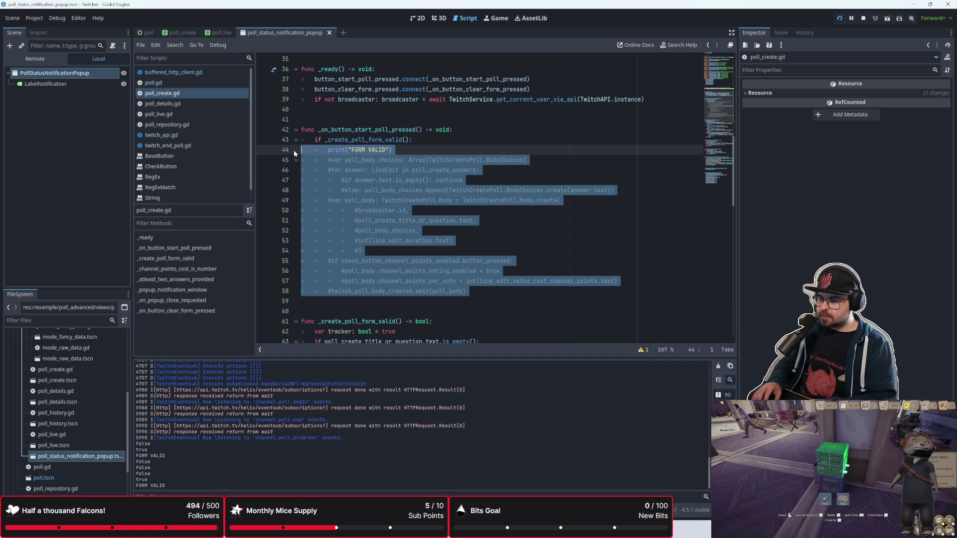
key("ctrl+k")
left_click(294, 150)
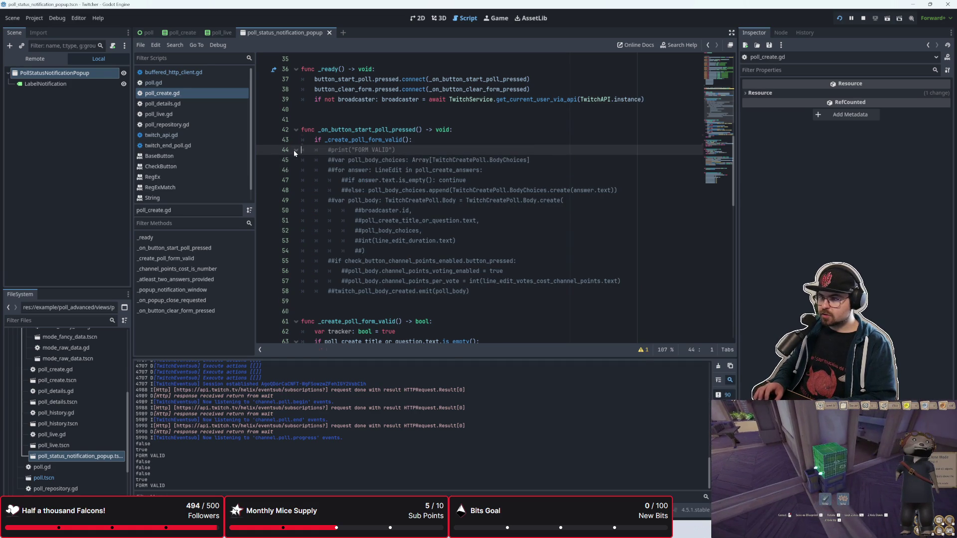
Delete the FORM VALID print line, uncomment the poll-creation lines through 57, and save the script
key("ctrl+shift+k")
key("shift+Down")
key("shift+Down")
key("shift+Down")
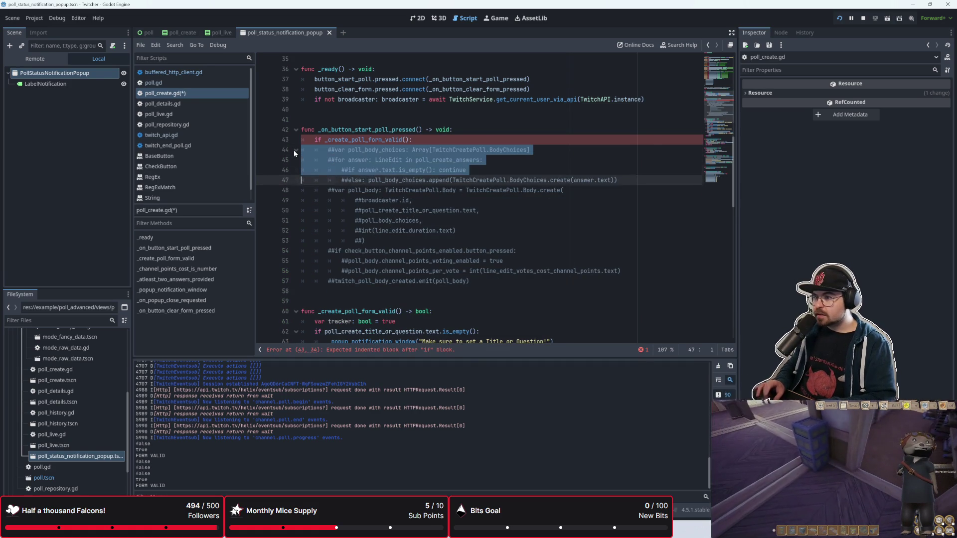
key("shift+Down")
key("shift+Down")
key("shift+Down")
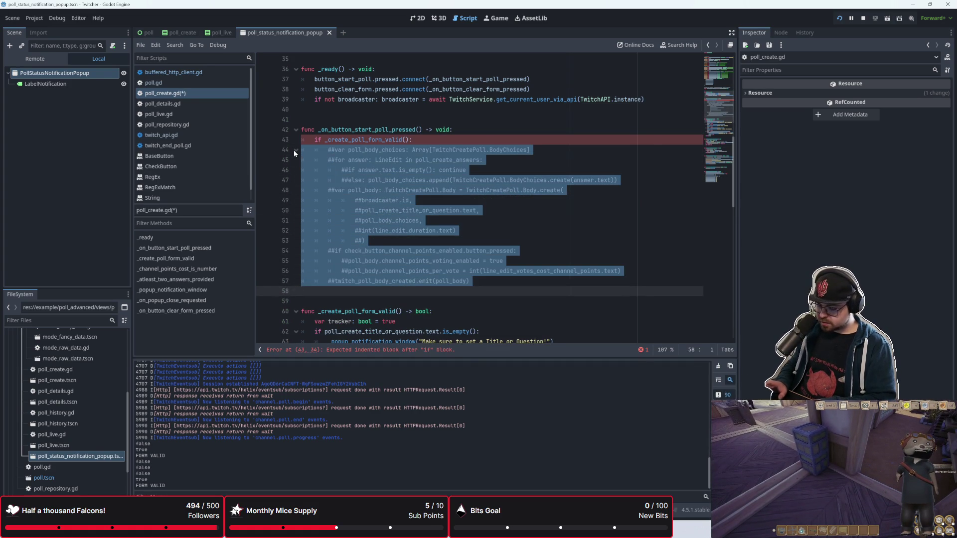
key("ctrl+k")
key("ctrl+s")
left_click(406, 160)
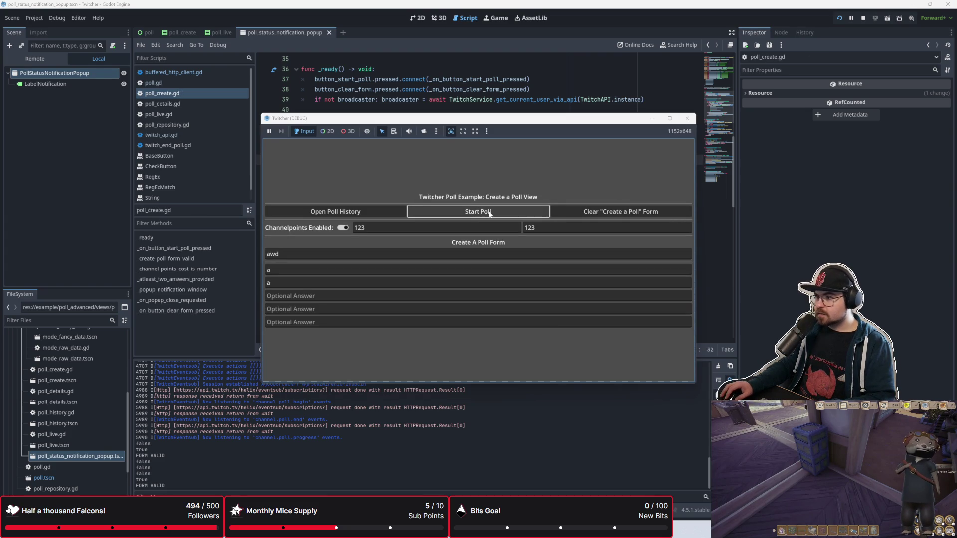
Start the 'awd' poll in the running game, dismiss its begun popup, and return to the script editor
left_click(490, 213)
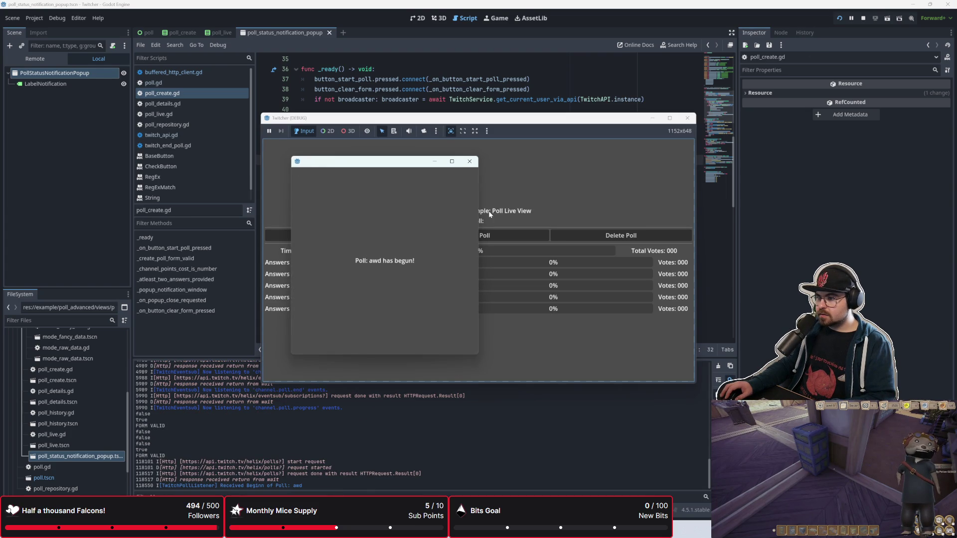
left_click(469, 161)
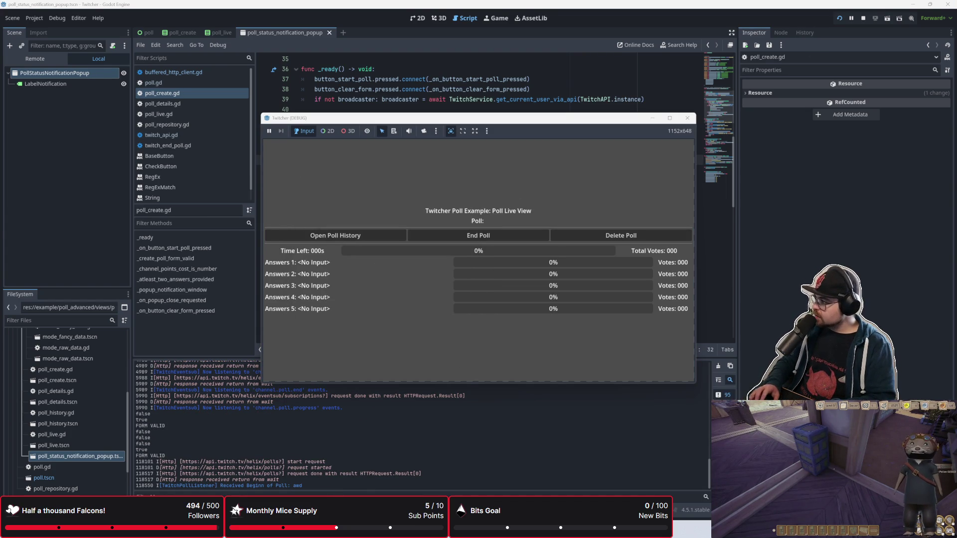
key("F8")
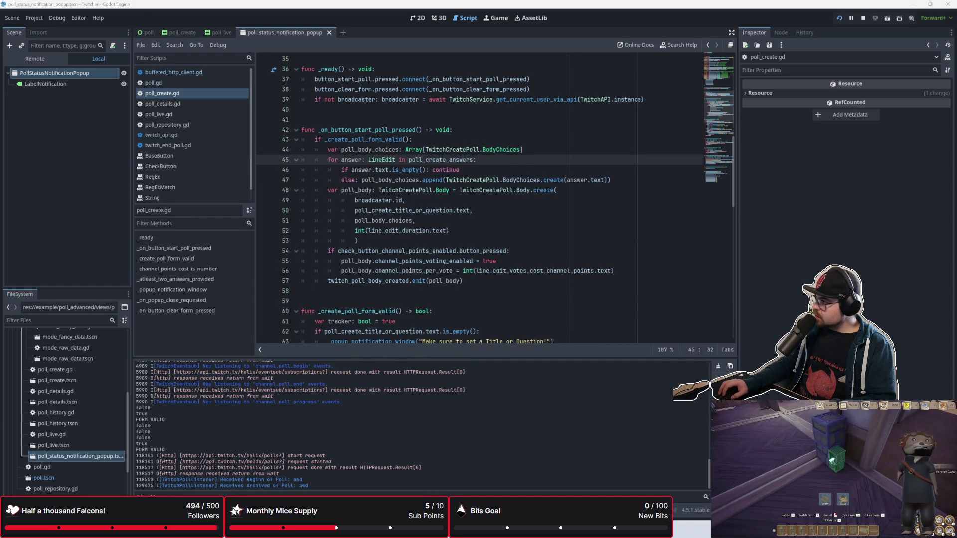
In the running game, try the Delete Poll and End Poll buttons on the awd poll
left_click(459, 261)
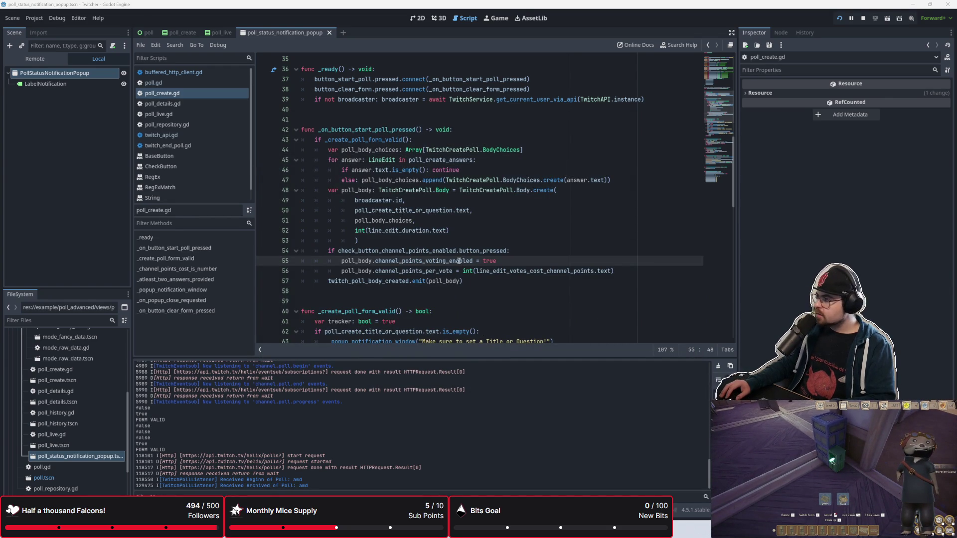
key("alt+Tab")
key("Return")
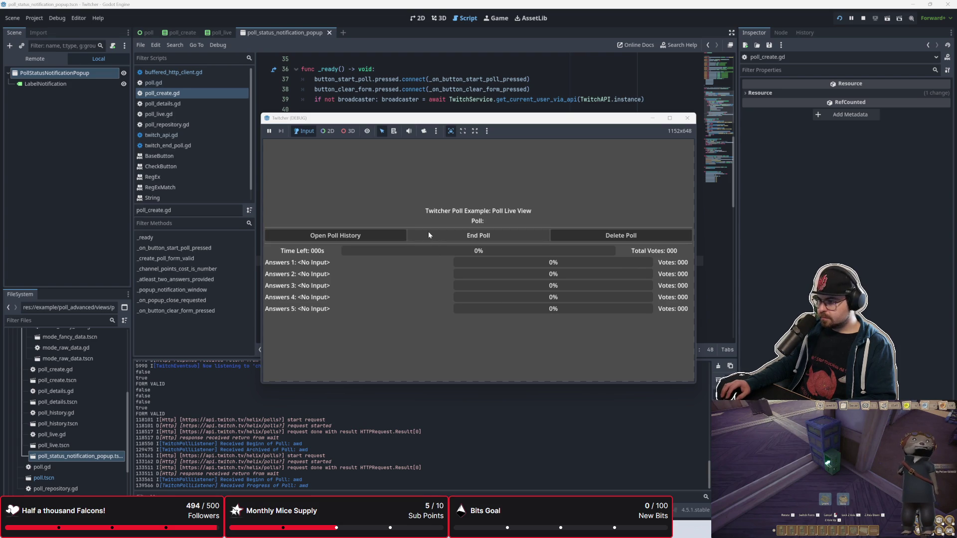
left_click(568, 238)
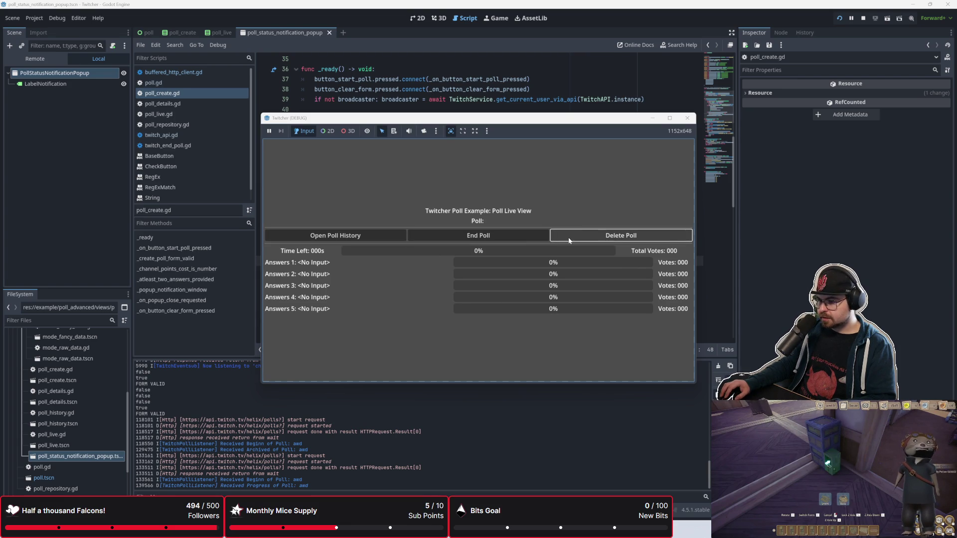
left_click(479, 235)
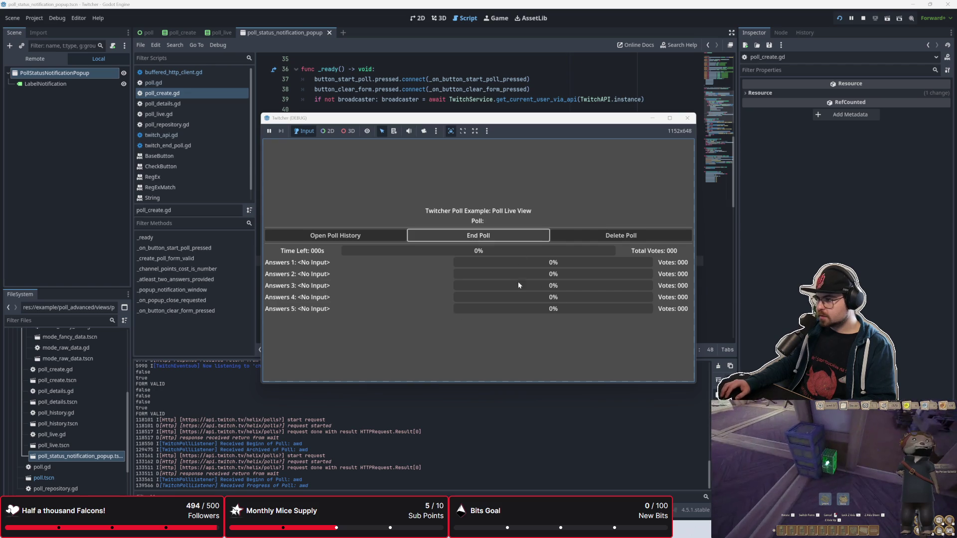
Open Poll History, view the testteaw poll's details, then close both windows
key("shift+Tab")
key("Return")
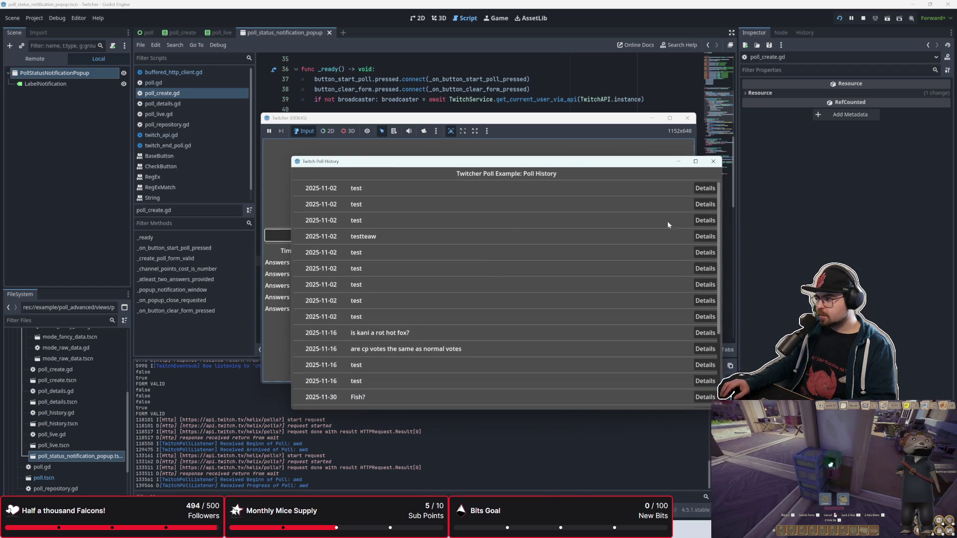
left_click(712, 238)
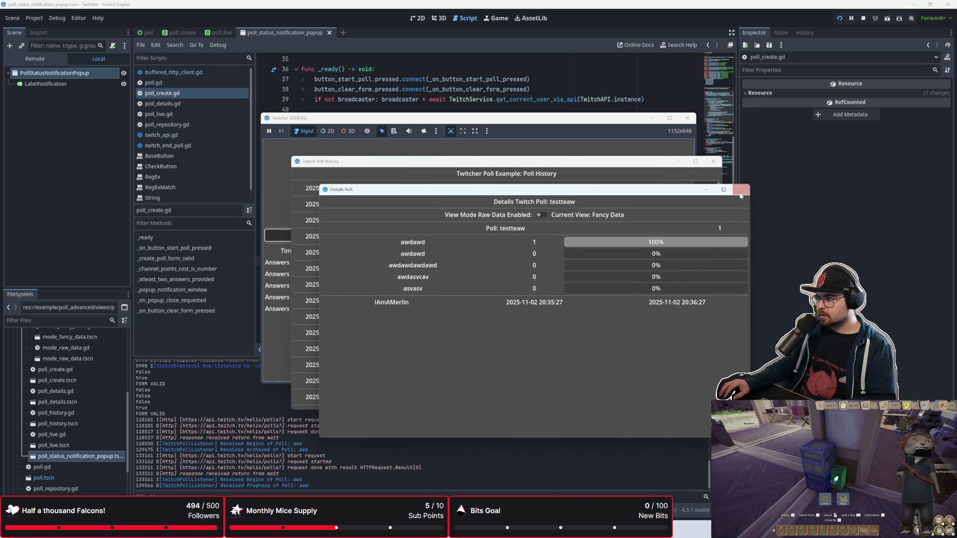
left_click(741, 190)
left_click(713, 161)
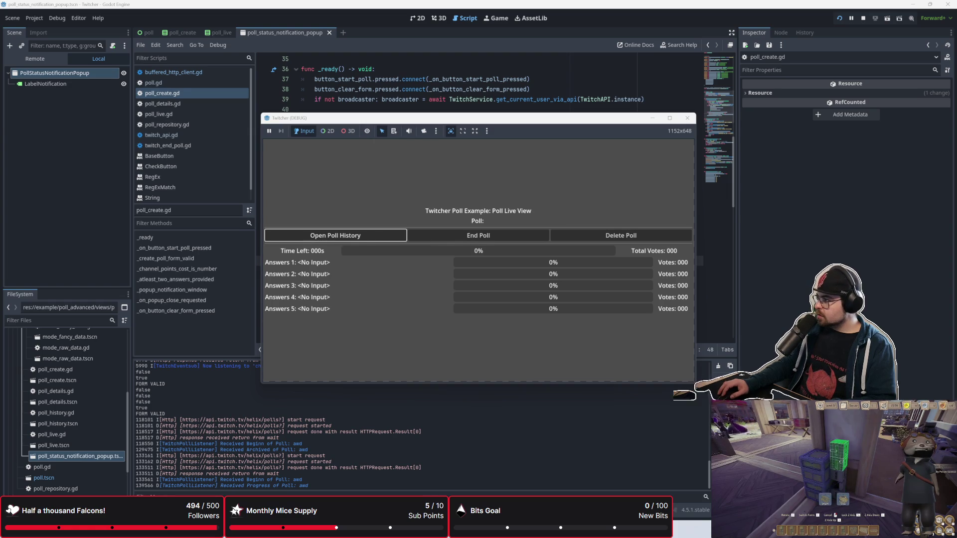
key("alt+Tab")
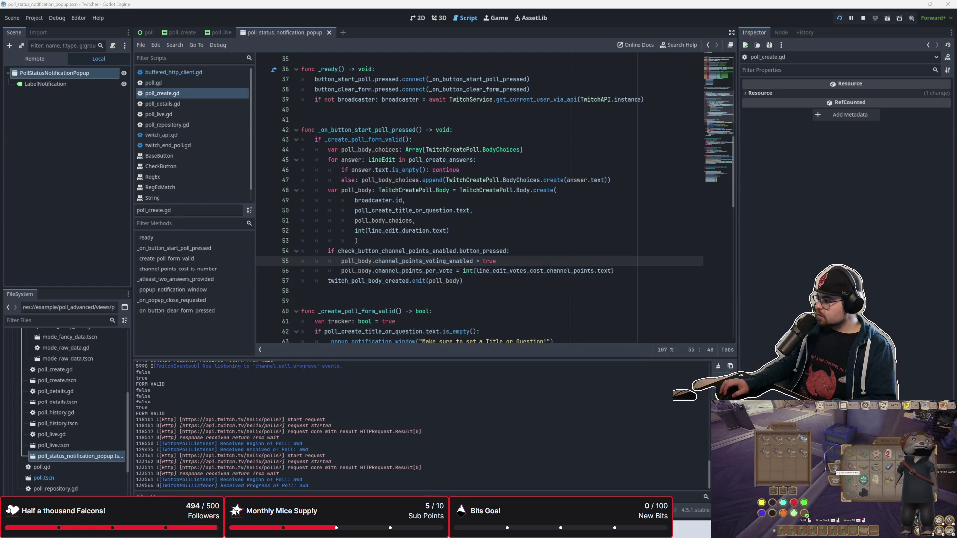
Close the poll_status_notification_popup and poll_create scene tabs
key("Up")
key("Up")
key("Up")
scroll(441, 255, "up", 5)
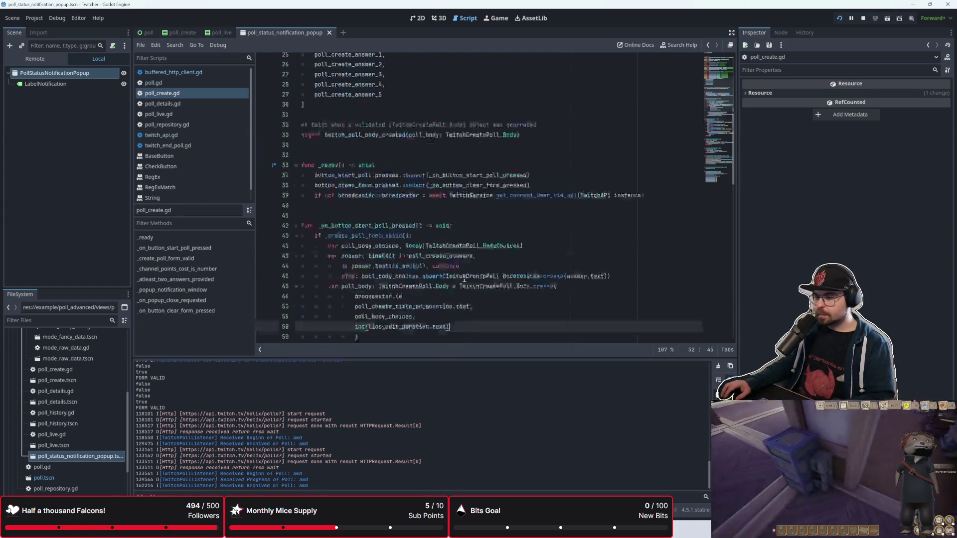
scroll(441, 255, "up", 5)
scroll(444, 259, "down", 20)
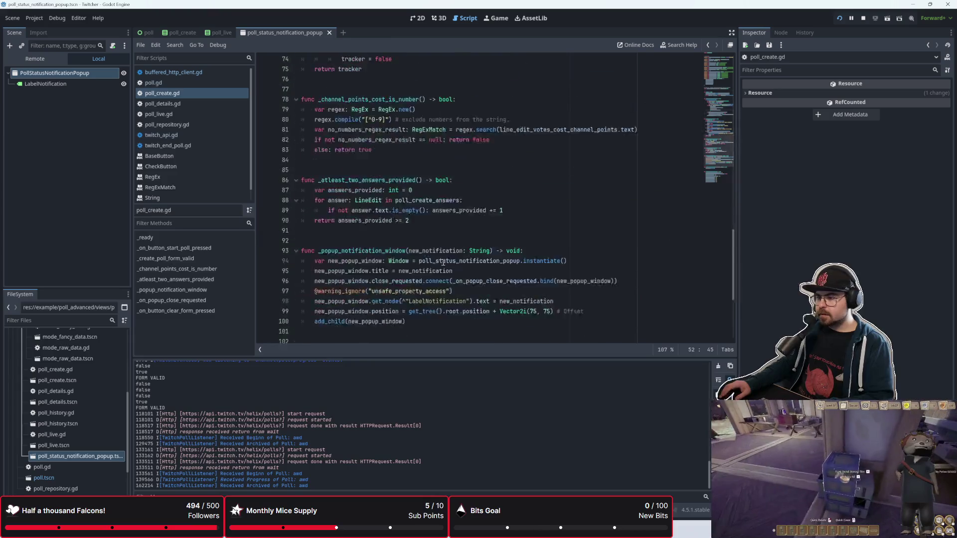
left_click(325, 33)
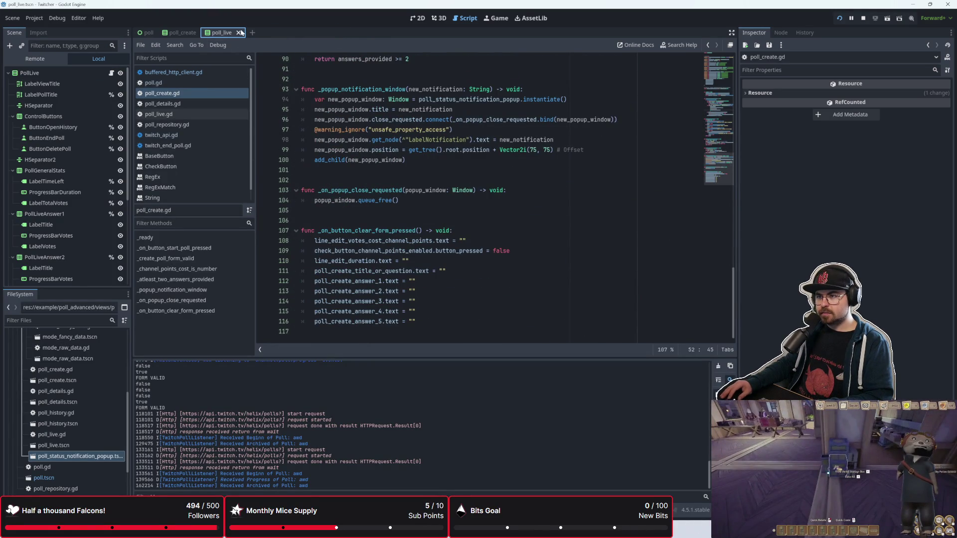
left_click(181, 32)
left_click(202, 33)
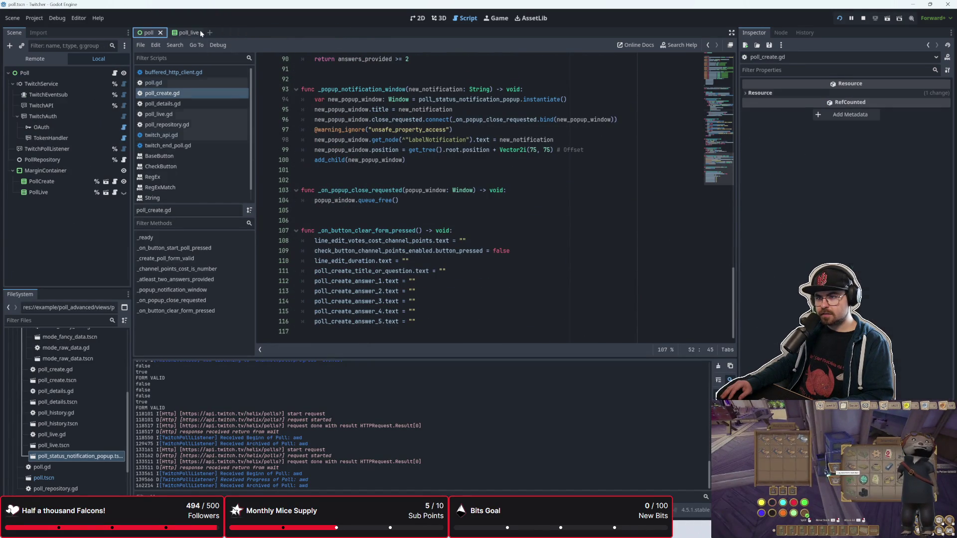
Select the Poll root node, open poll.gd, and scroll through its handlers
left_click(73, 74)
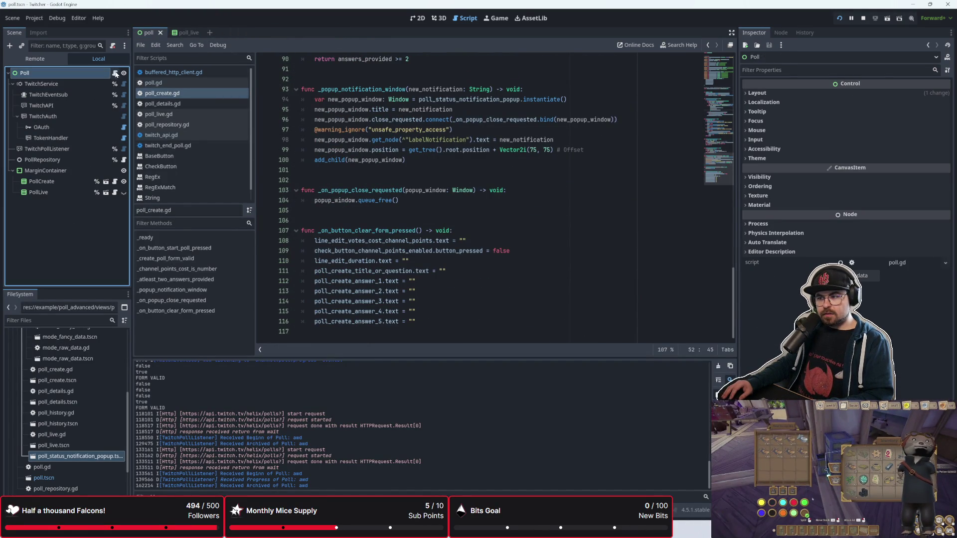
left_click(115, 73)
scroll(426, 231, "up", 1)
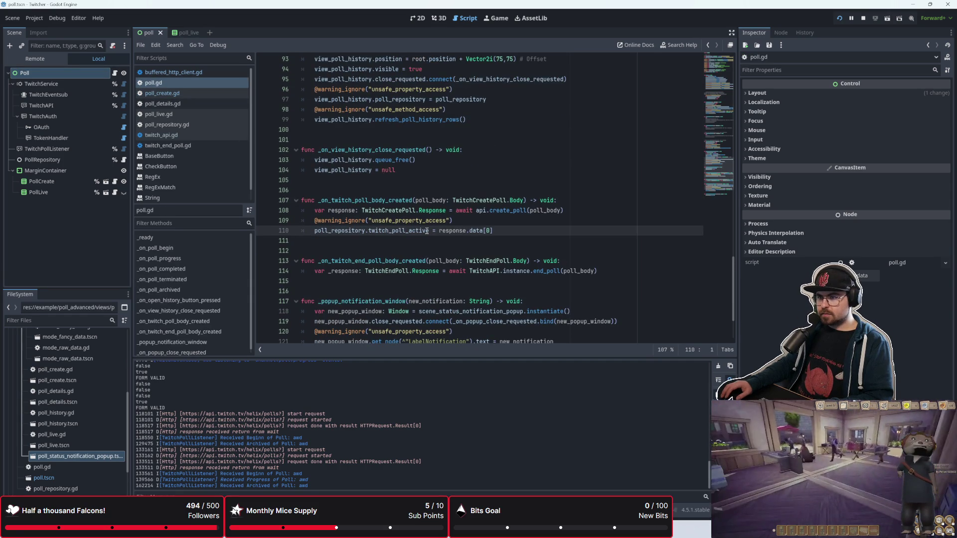
scroll(426, 231, "up", 5)
scroll(427, 231, "down", 8)
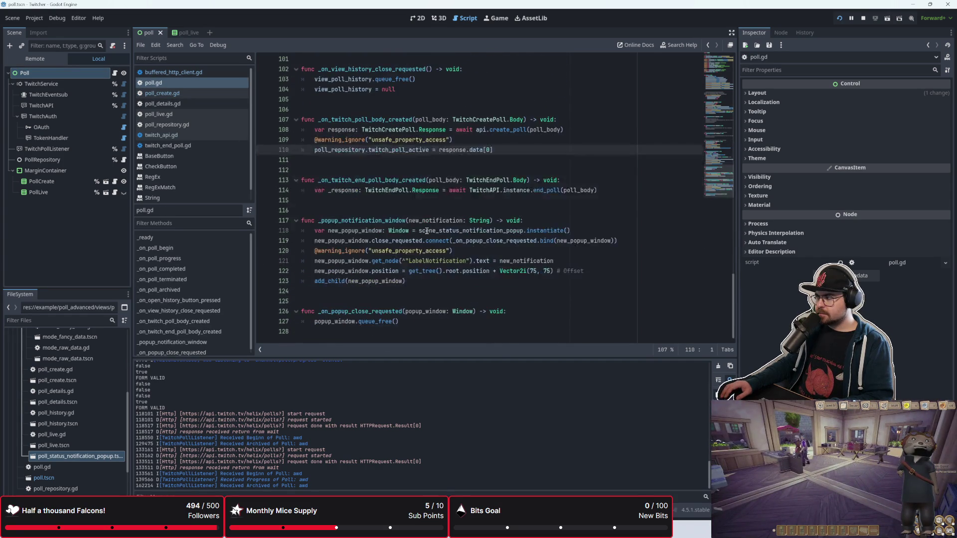
scroll(426, 230, "up", 5)
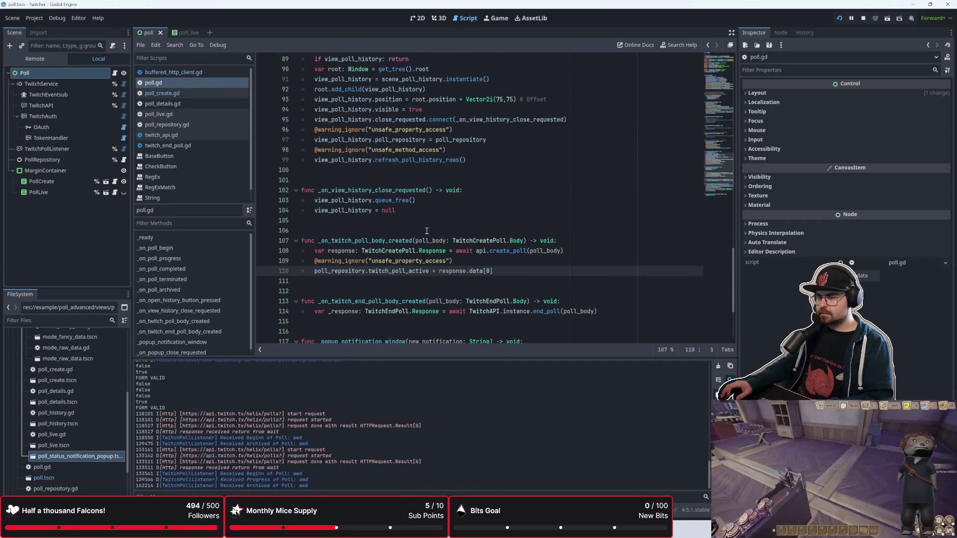
scroll(427, 231, "up", 5)
left_click(206, 74)
right_click(206, 76)
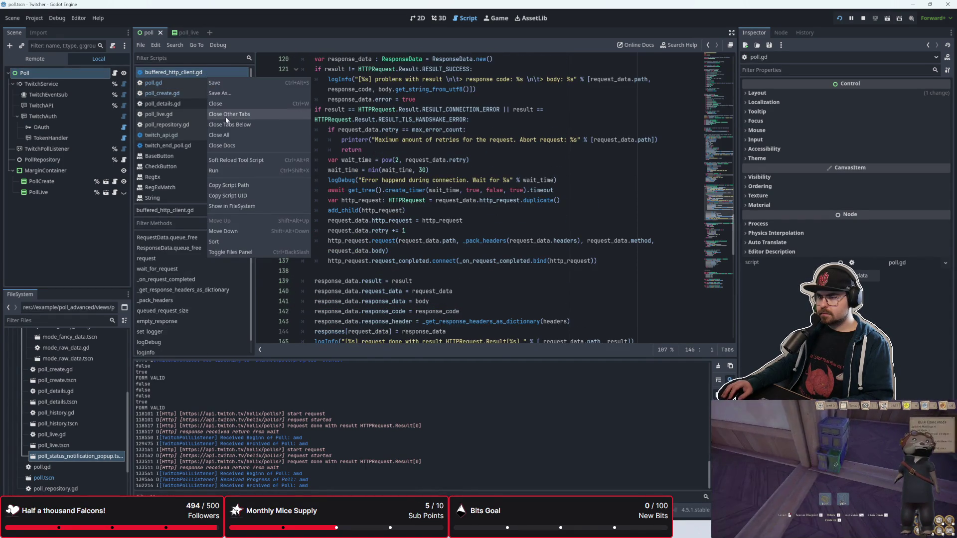
Close all scripts and the poll scene, open poll_live.gd, and close poll_create.gd
left_click(230, 135)
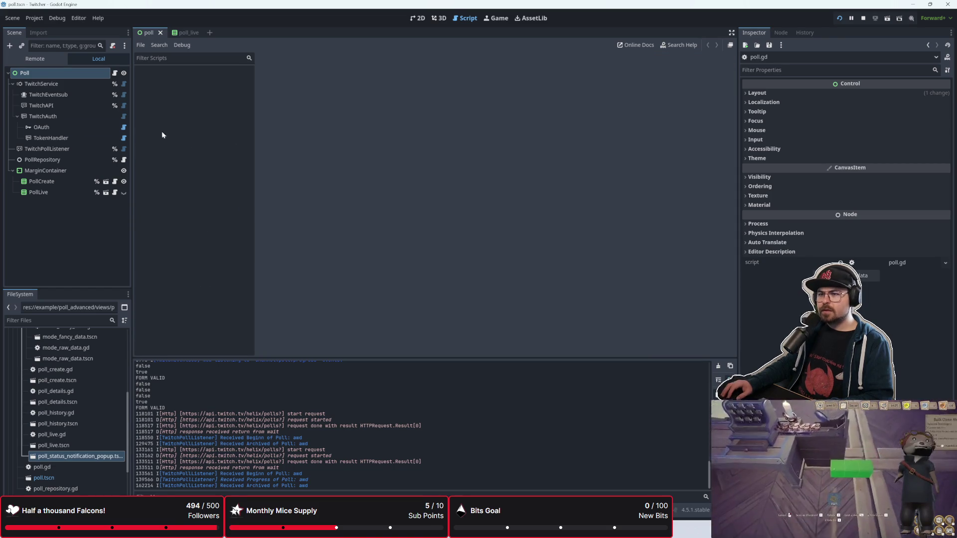
left_click(161, 33)
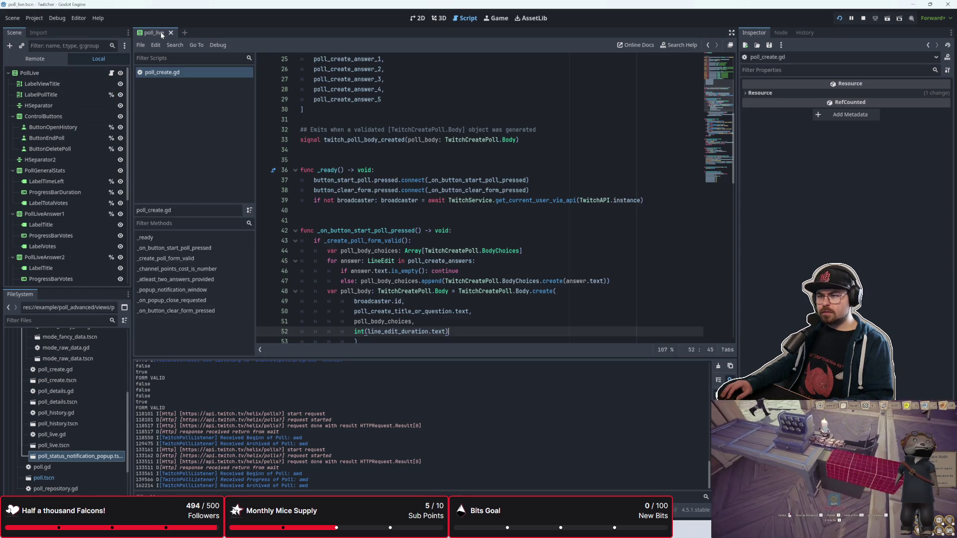
left_click(112, 73)
right_click(177, 73)
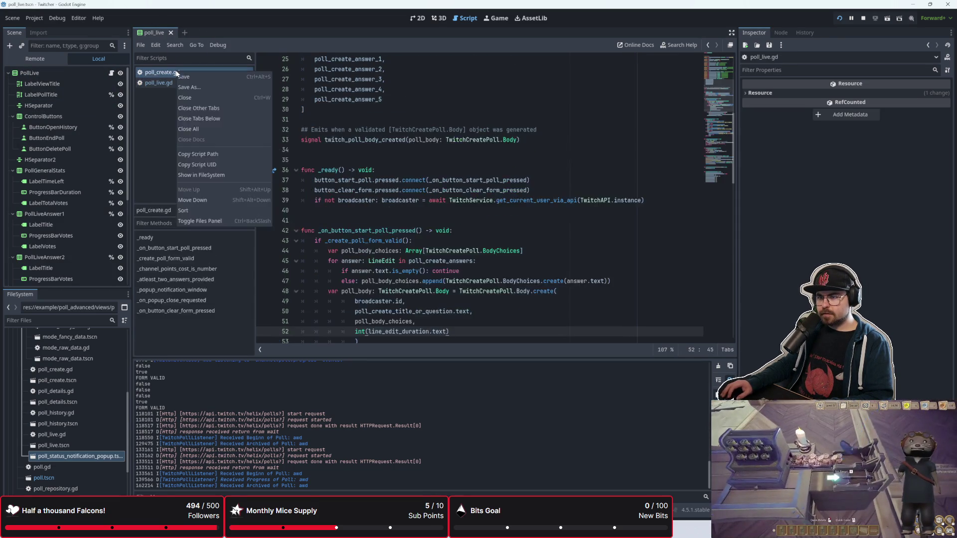
left_click(195, 102)
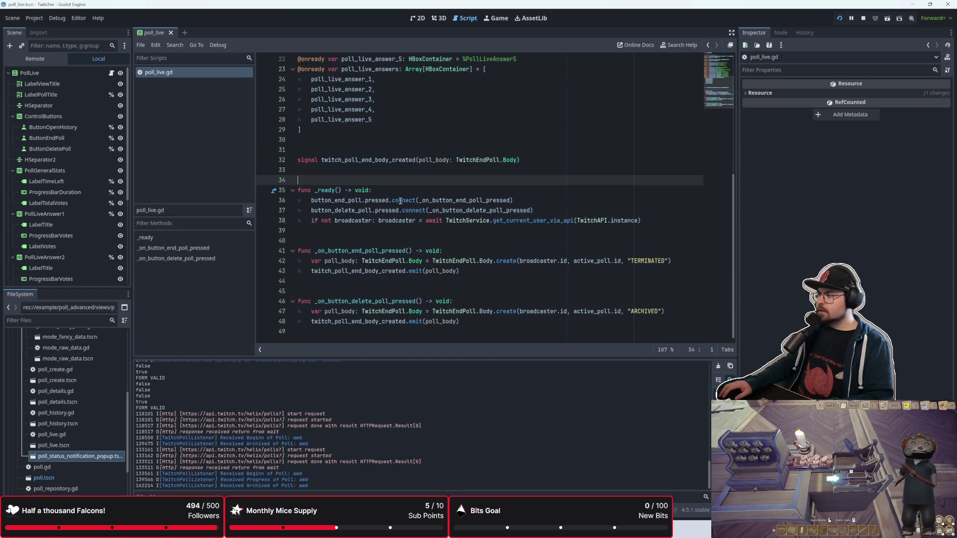
Review poll_live.gd's end-poll and delete-poll handlers, placing the caret after the end-poll handler
scroll(400, 201, "up", 2)
scroll(401, 201, "down", 2)
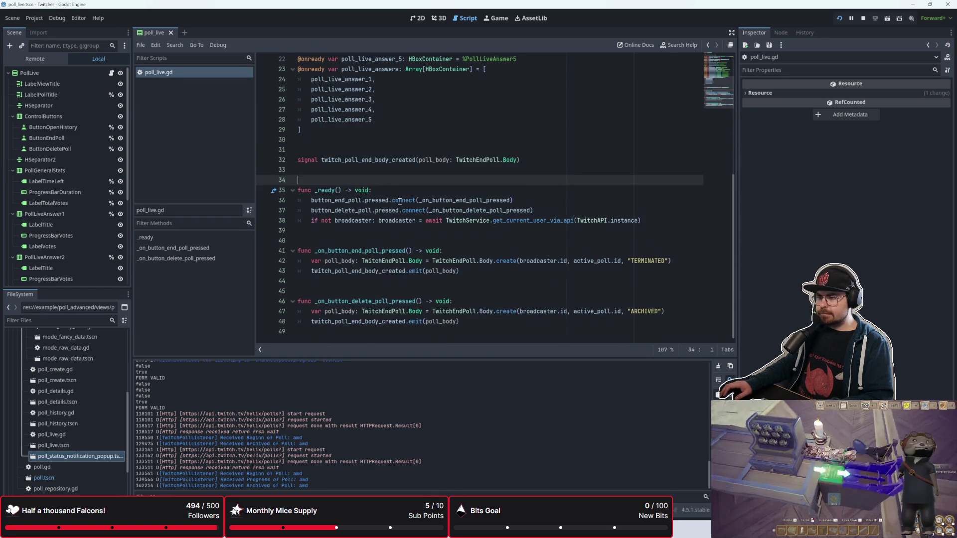
scroll(398, 202, "up", 2)
scroll(398, 202, "down", 2)
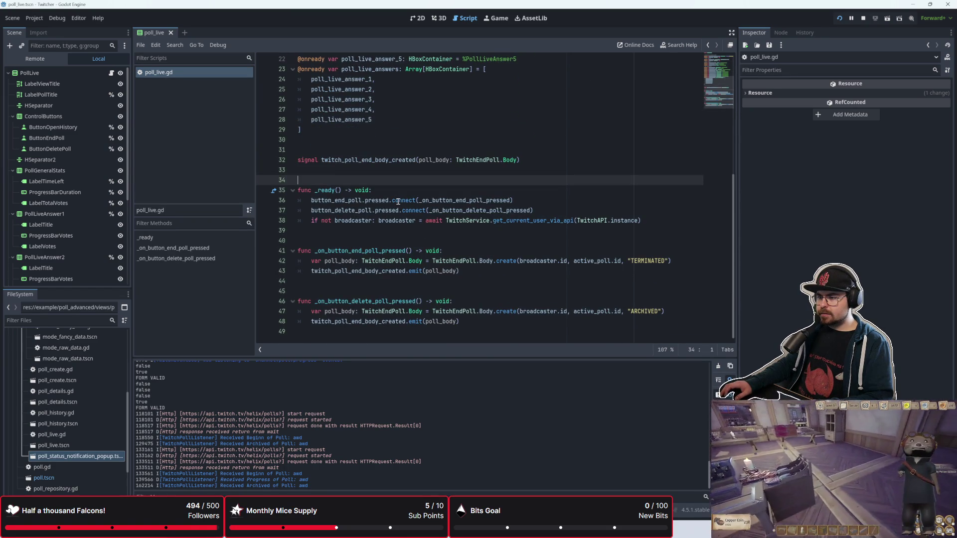
mouse_move(398, 201)
left_click(353, 291)
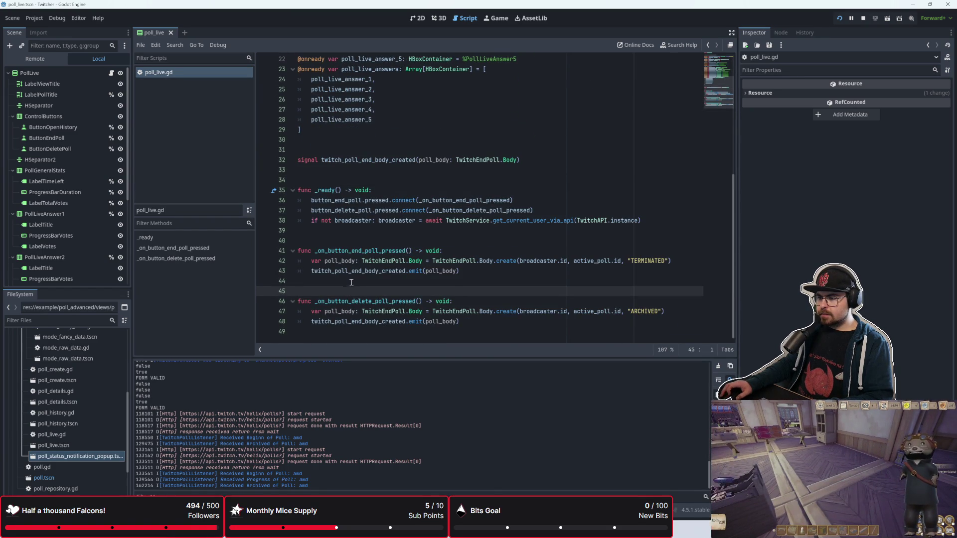
left_click(352, 278)
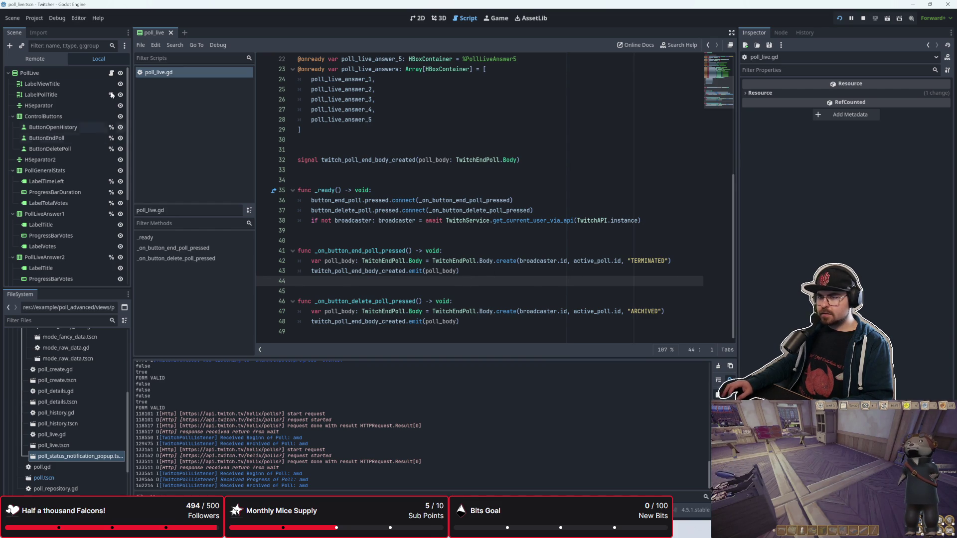
double_click(63, 468)
scroll(347, 277, "up", 15)
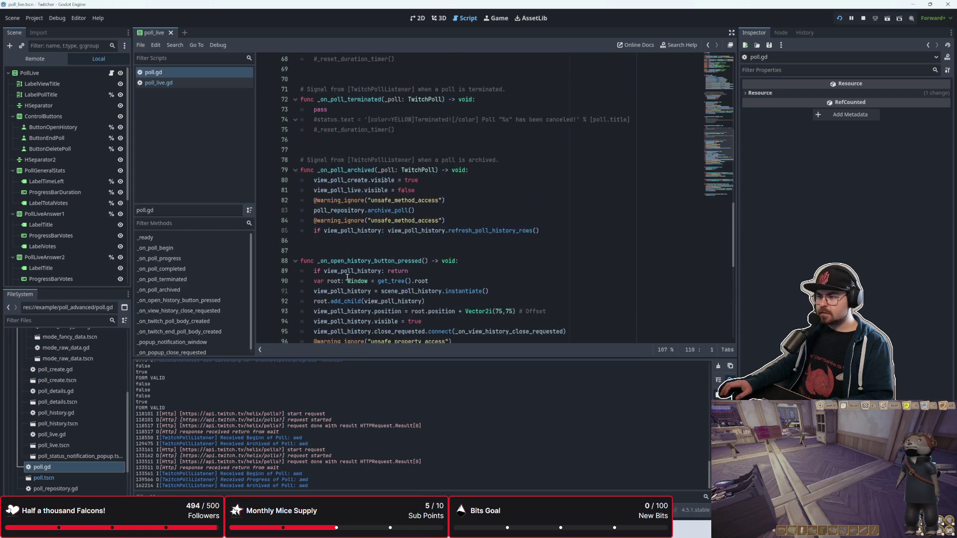
scroll(347, 277, "up", 2)
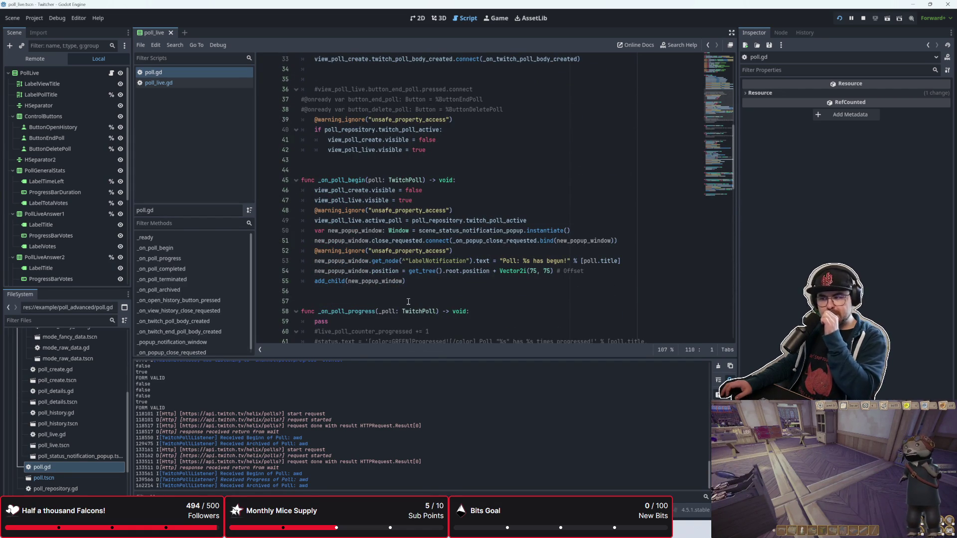
scroll(408, 301, "up", 4)
scroll(408, 301, "up", 1)
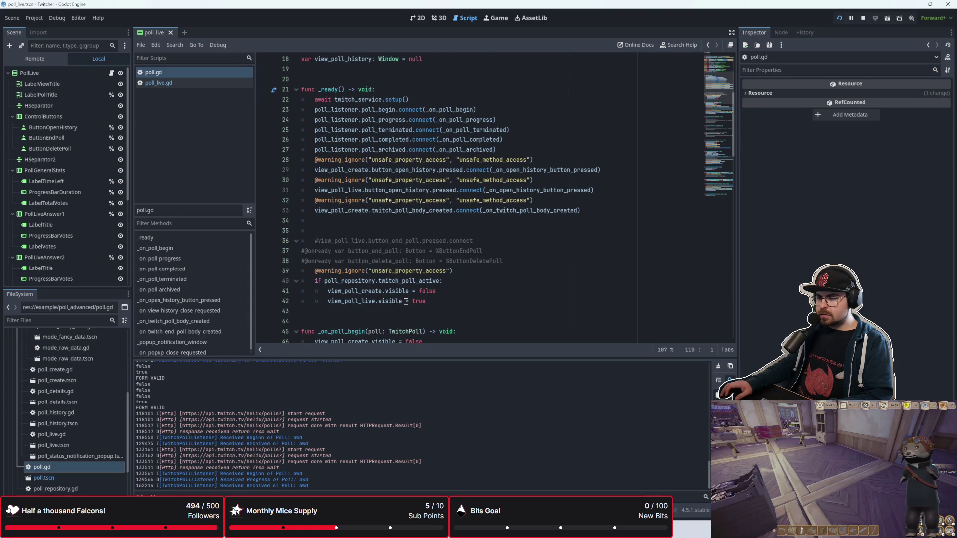
mouse_move(403, 302)
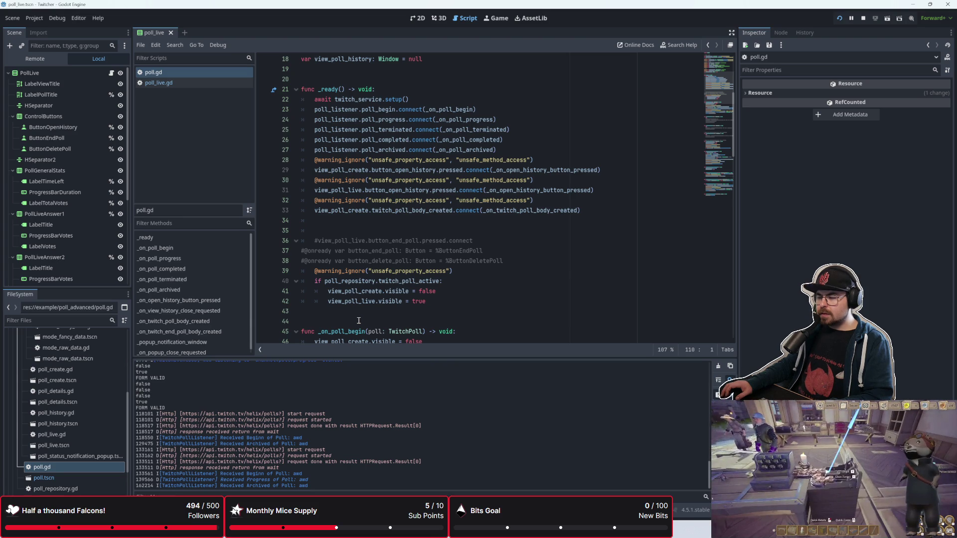
scroll(391, 306, "down", 2)
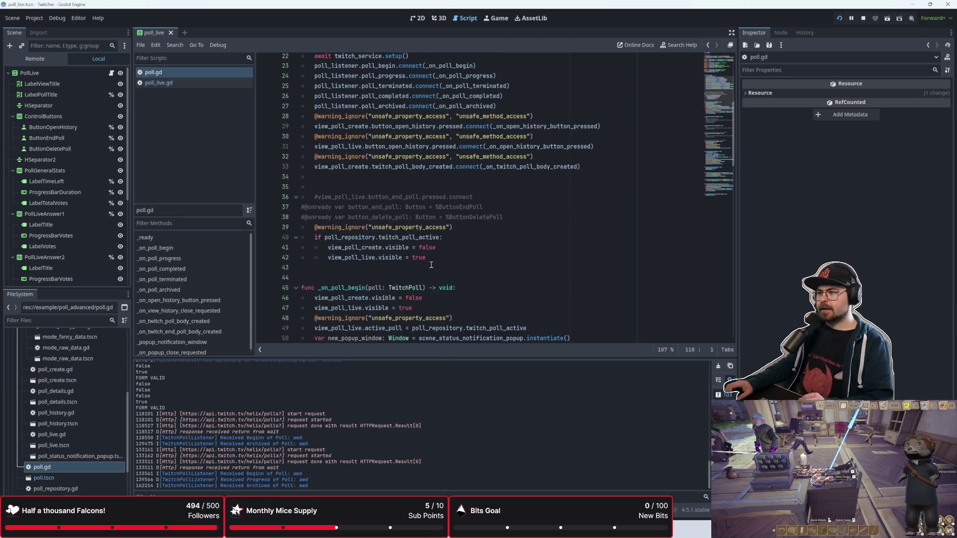
scroll(431, 264, "up", 1)
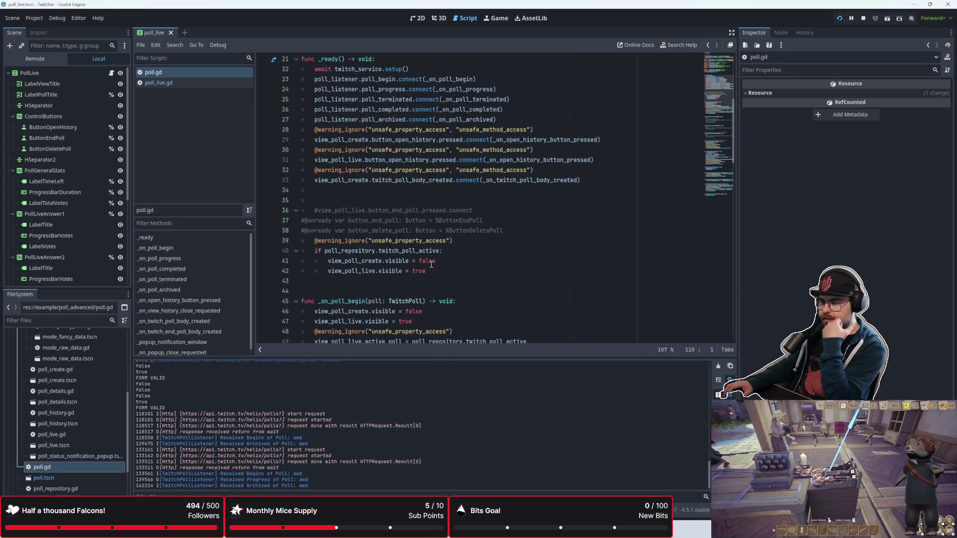
scroll(430, 264, "down", 11)
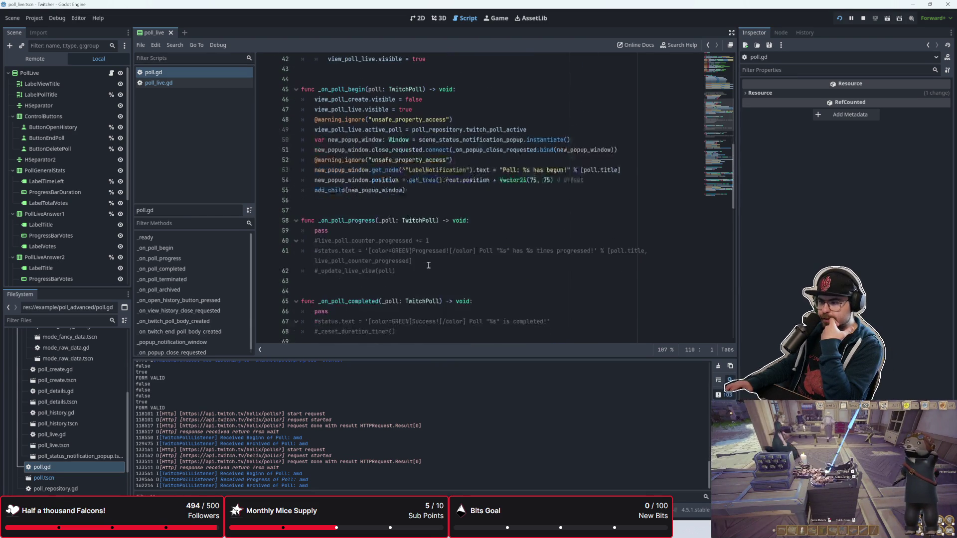
scroll(428, 265, "down", 10)
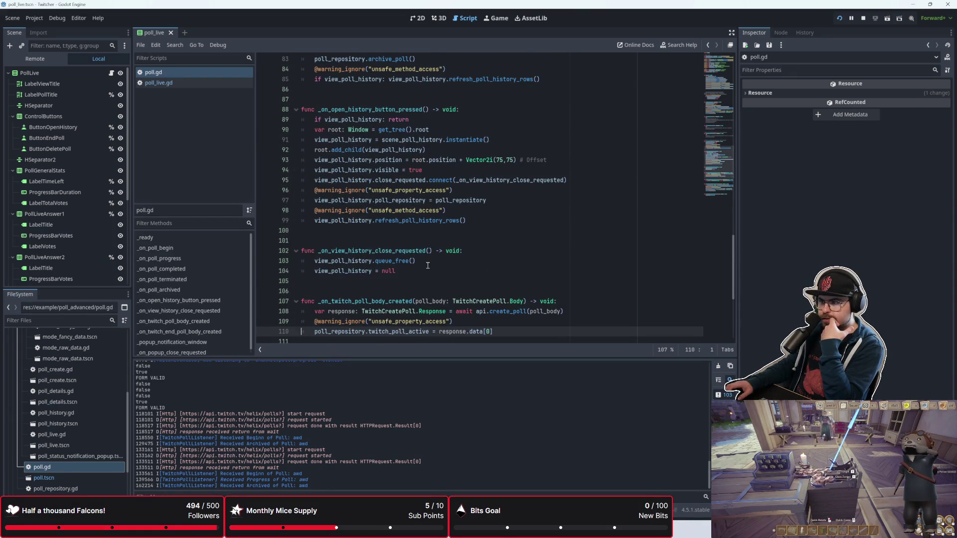
scroll(428, 265, "down", 6)
mouse_move(426, 267)
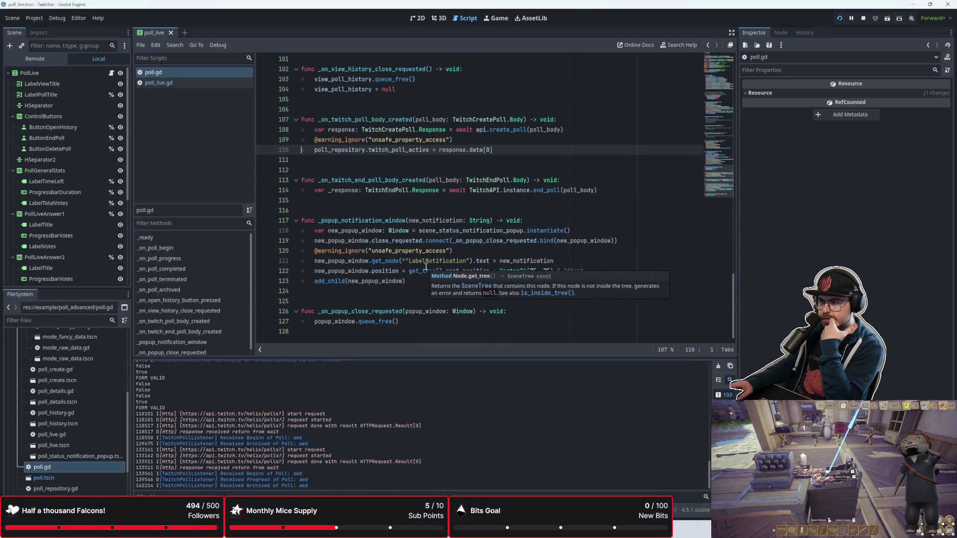
left_click(344, 166)
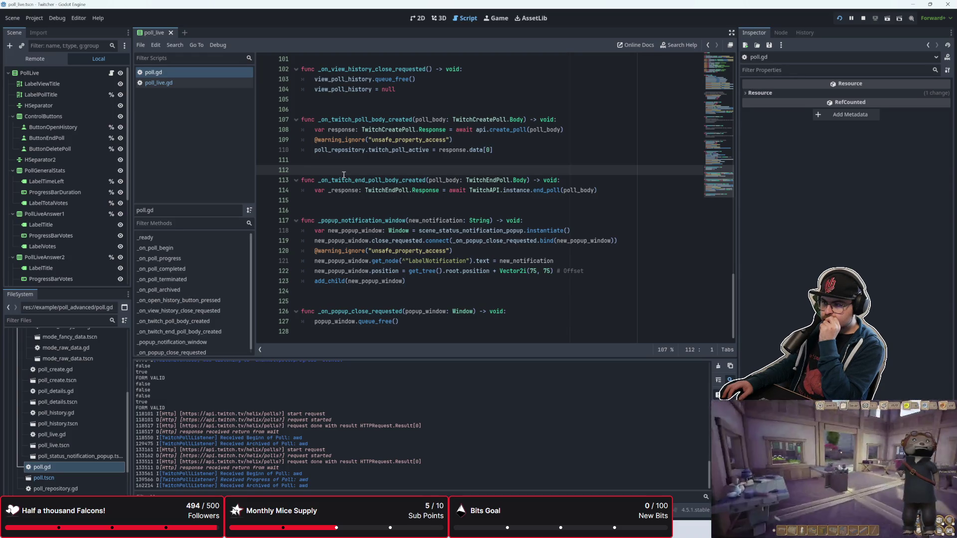
scroll(344, 175, "up", 12)
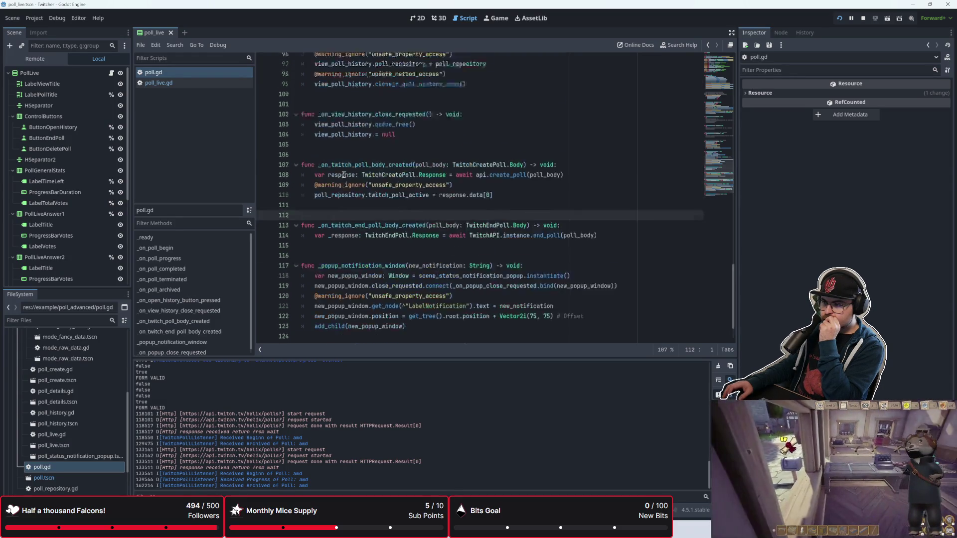
scroll(344, 174, "up", 20)
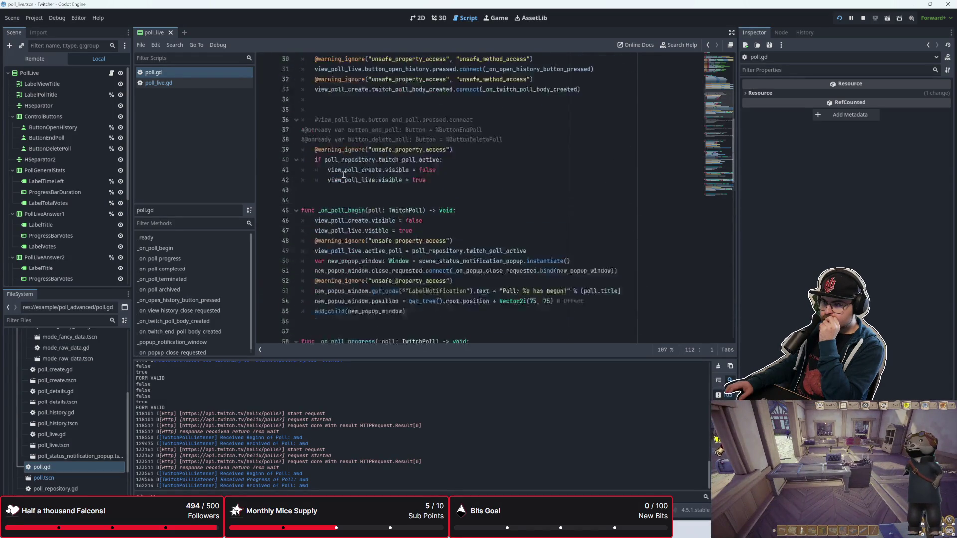
scroll(344, 175, "up", 1)
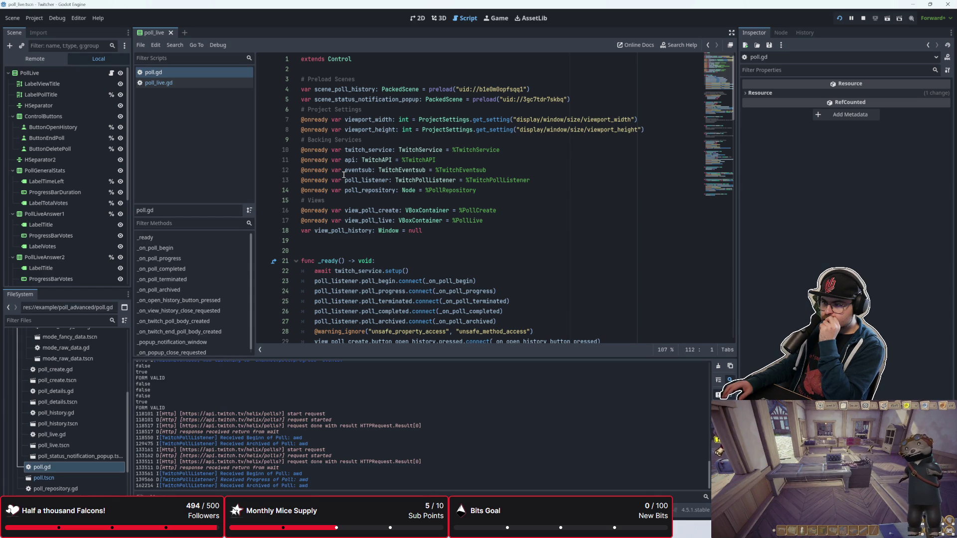
scroll(344, 174, "down", 3)
scroll(344, 175, "down", 3)
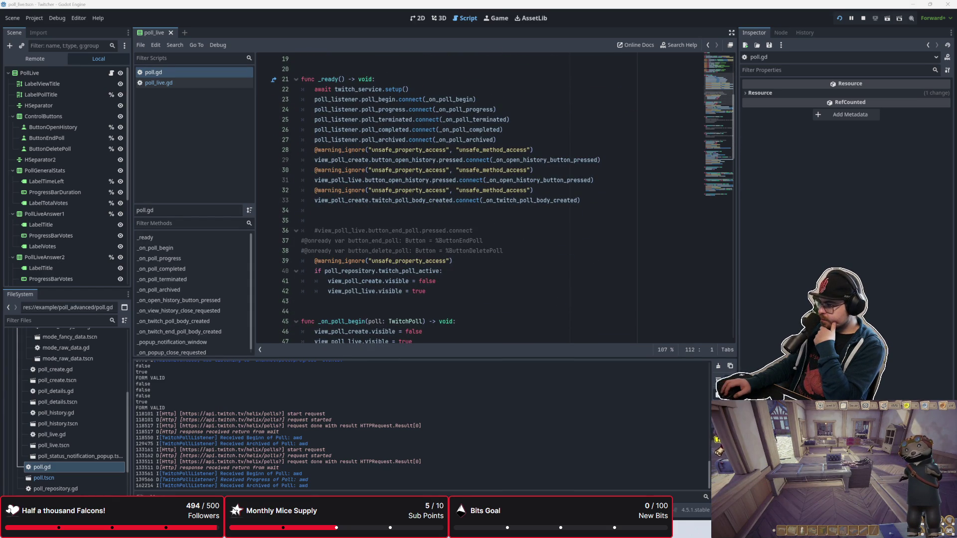
left_click(441, 252)
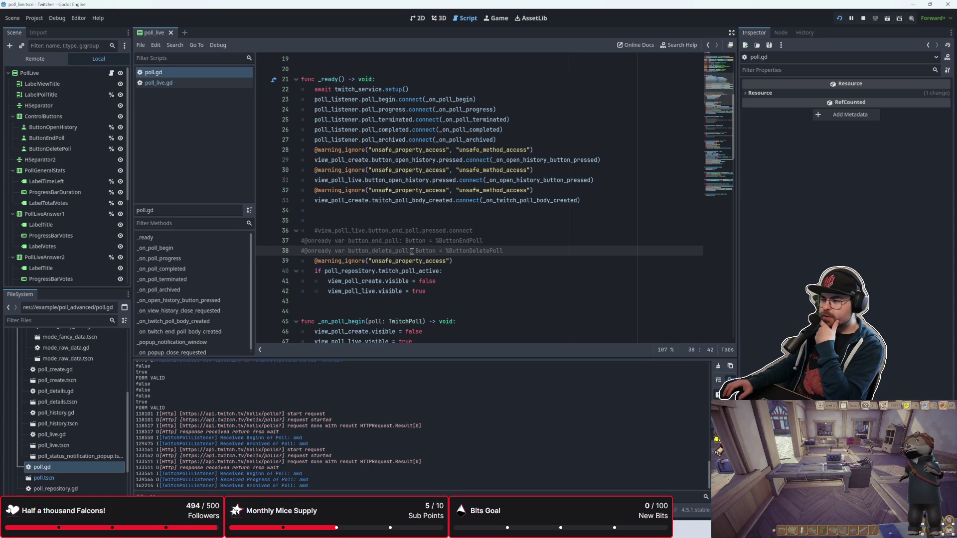
left_click(358, 209)
left_click(350, 223)
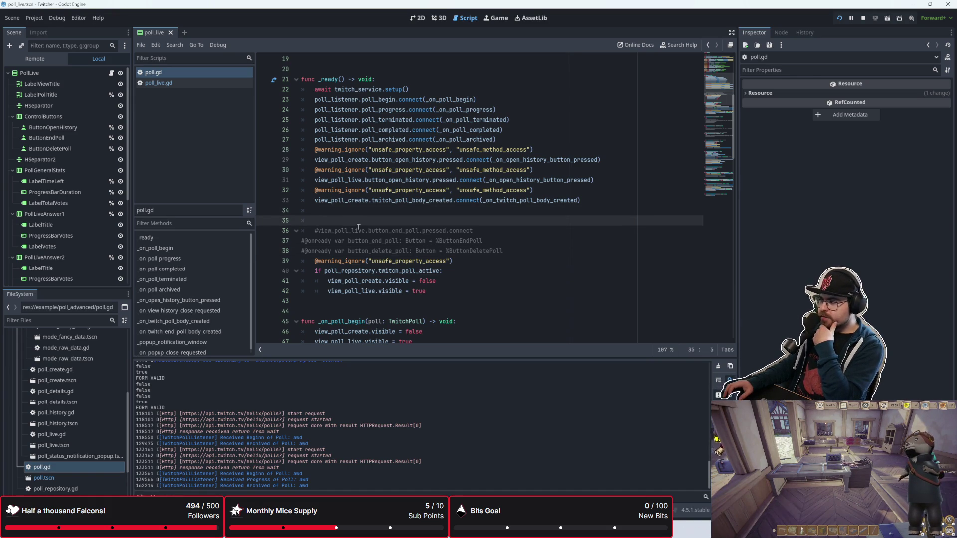
scroll(359, 227, "up", 2)
left_click(351, 312)
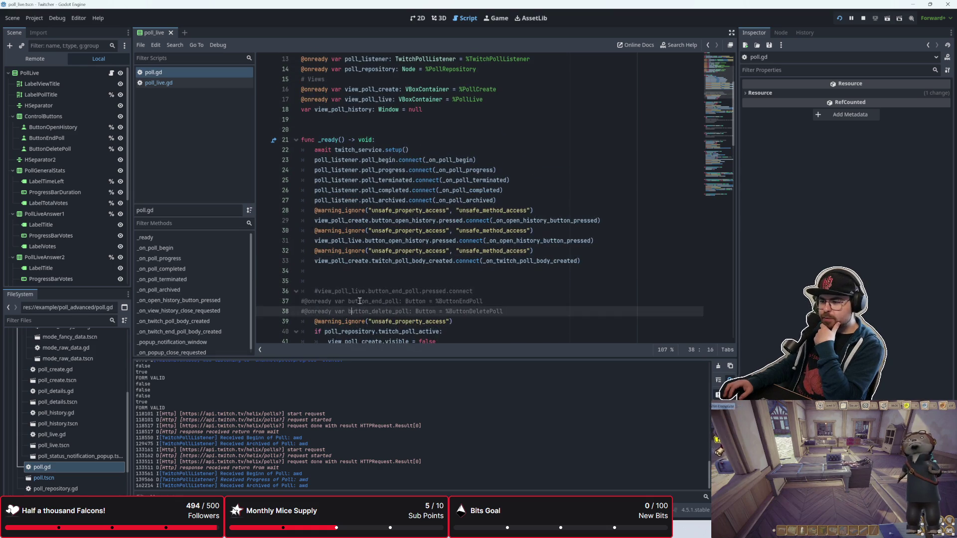
scroll(356, 300, "down", 3)
left_click(302, 219)
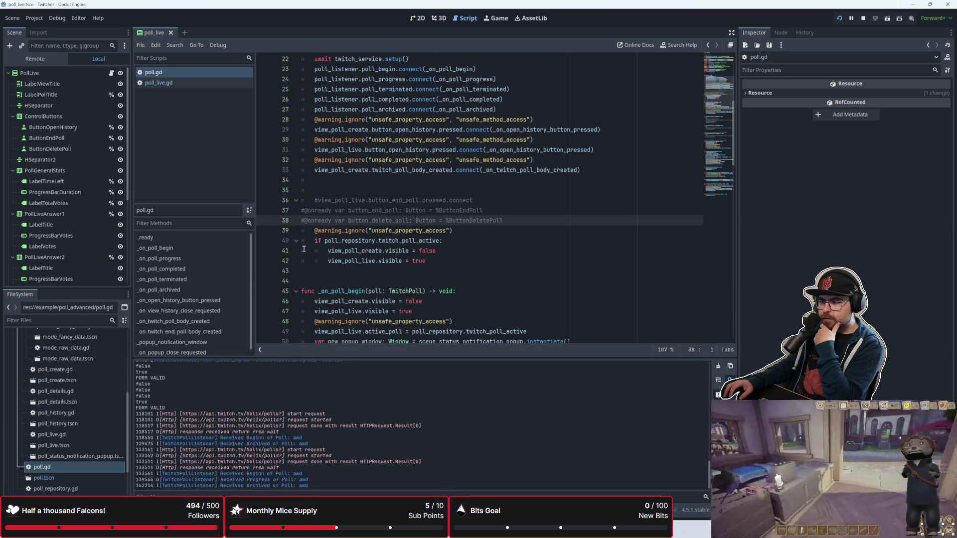
scroll(349, 170, "up", 3)
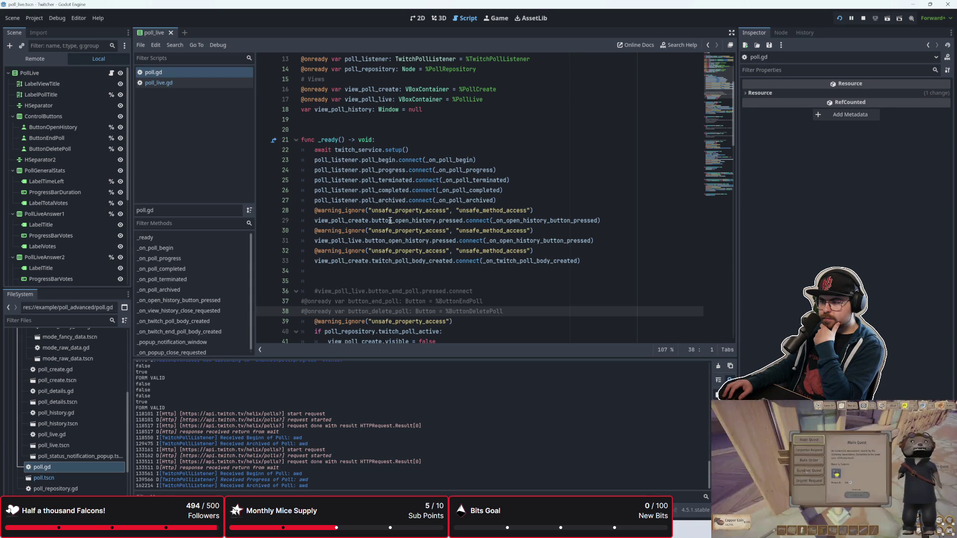
left_click(380, 269)
scroll(382, 268, "down", 2)
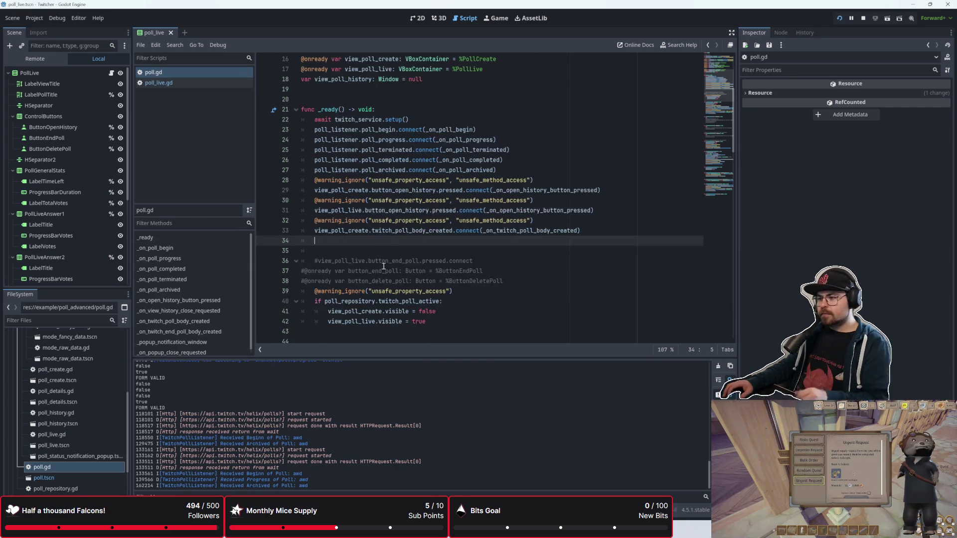
left_click(517, 200, "ctrl")
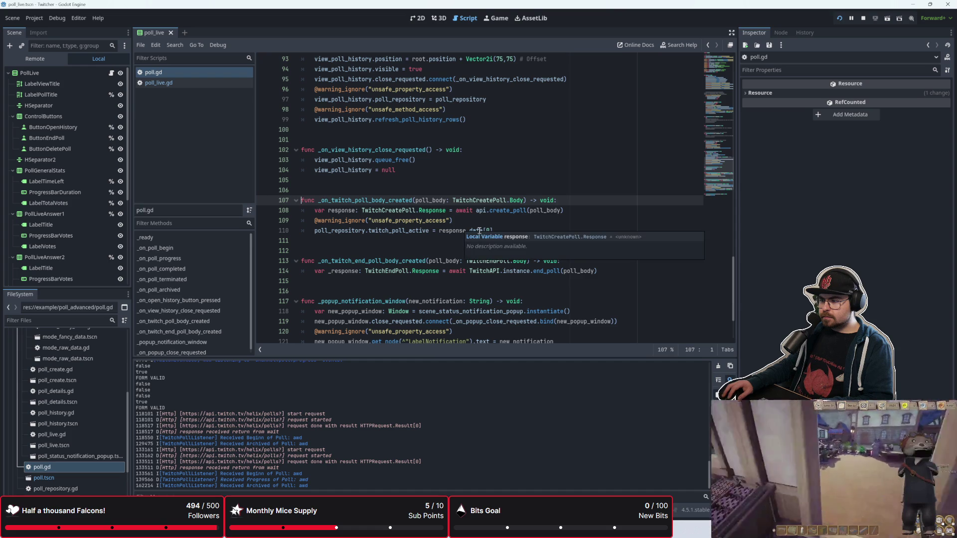
scroll(423, 235, "up", 1)
scroll(422, 235, "up", 15)
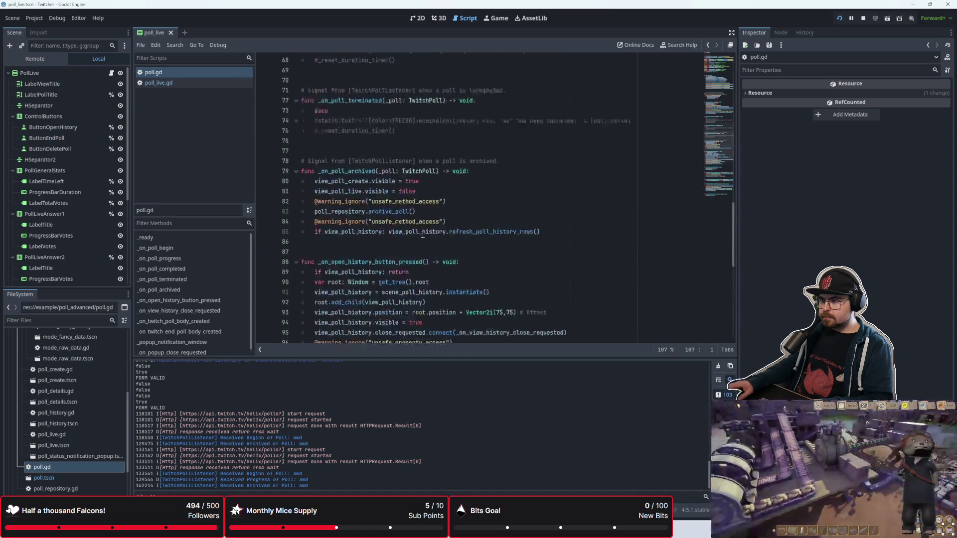
scroll(423, 234, "up", 5)
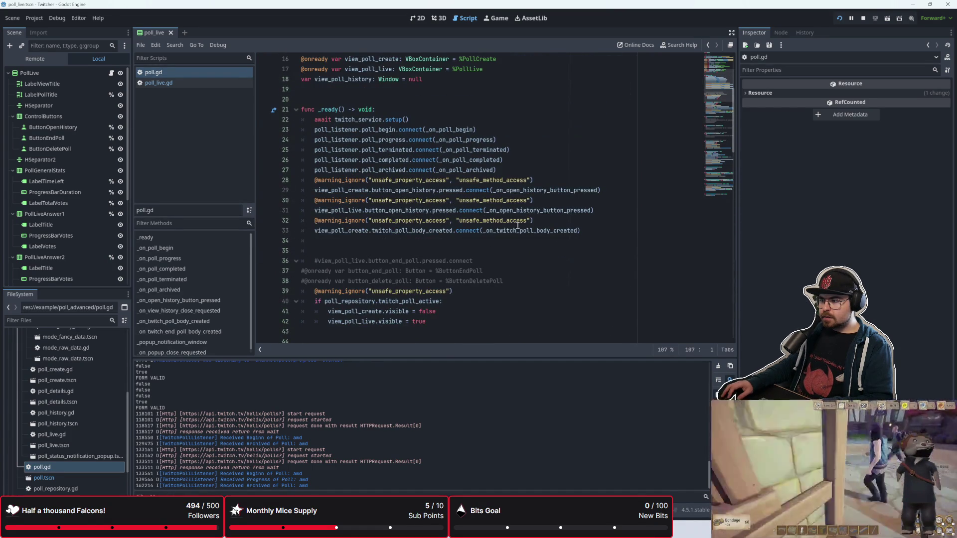
mouse_move(516, 232)
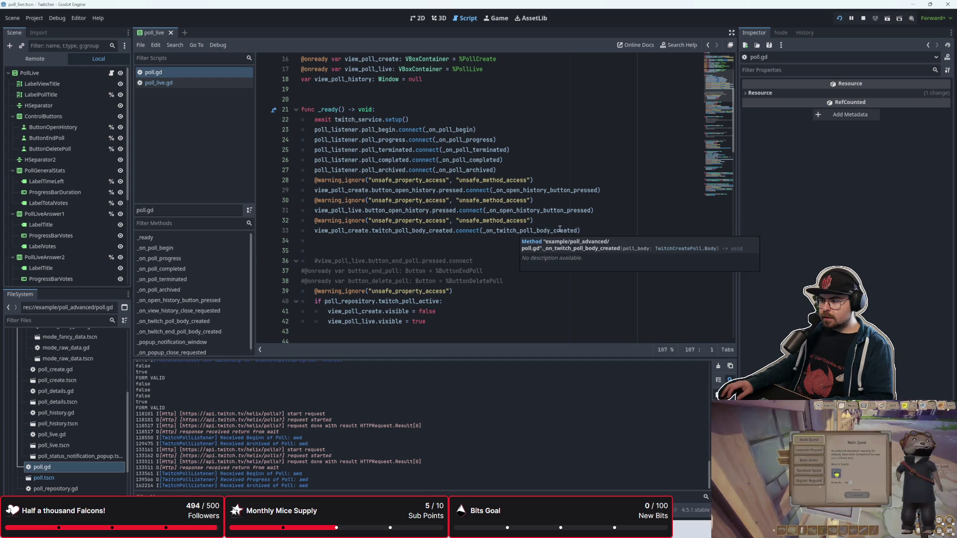
left_click(485, 251)
left_click(485, 241)
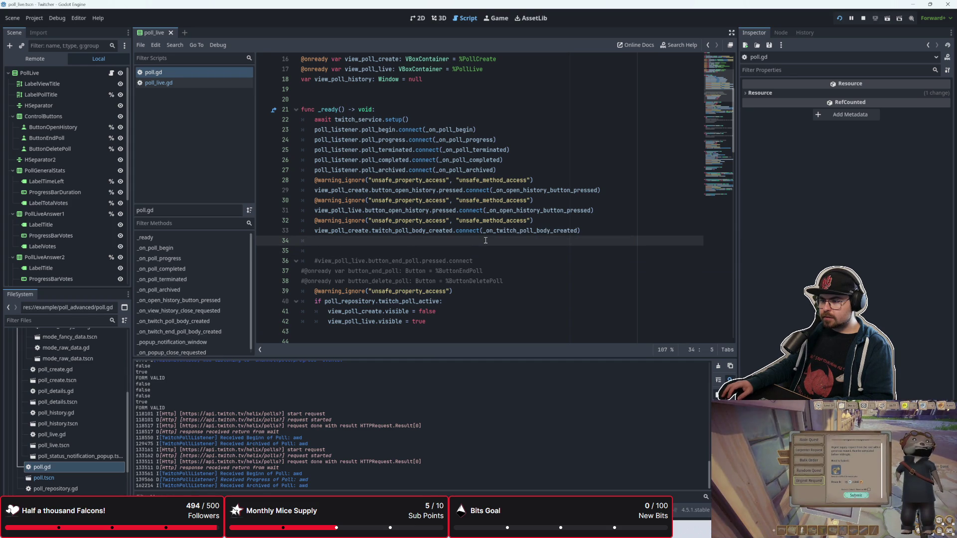
Uncomment the end-poll pressed connect line and move it up under the other connections
left_click(317, 261)
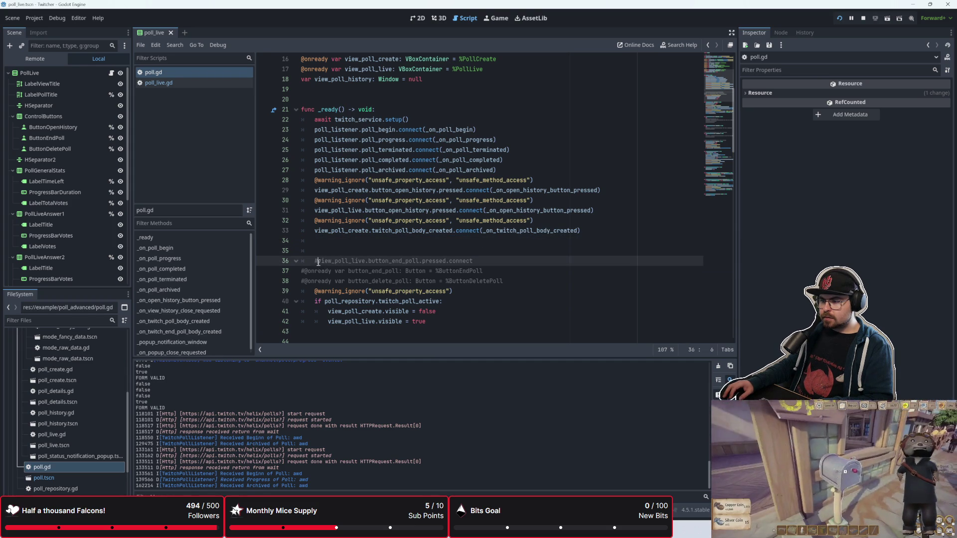
key("BackSpace")
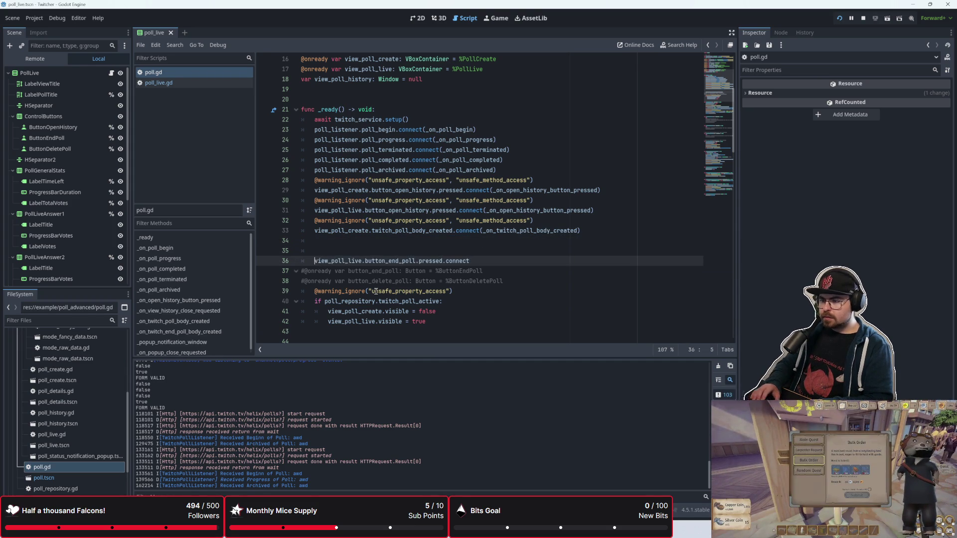
key("Up")
key("Up")
key("Delete")
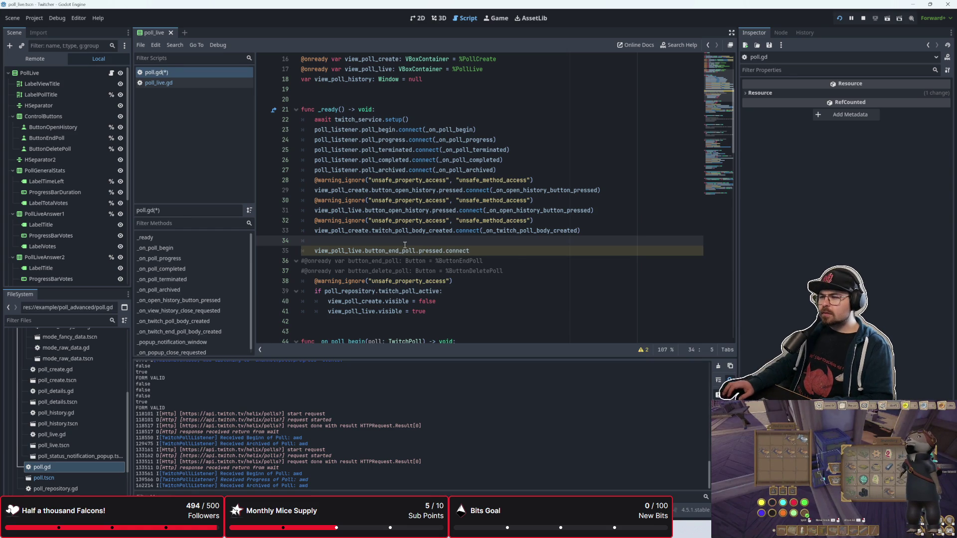
Delete the leftover commented variables and the active-poll check
left_click(402, 251)
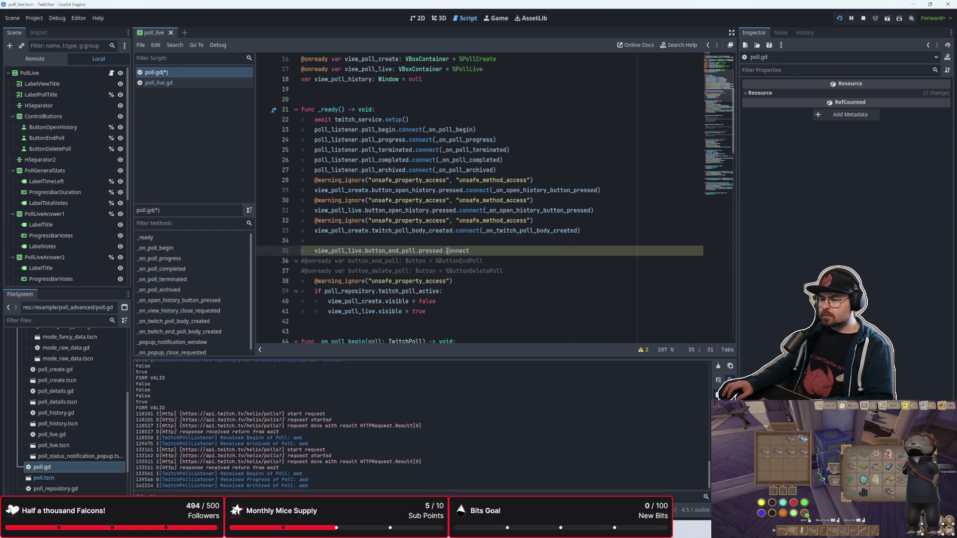
scroll(486, 252, "down", 1)
scroll(468, 282, "up", 1)
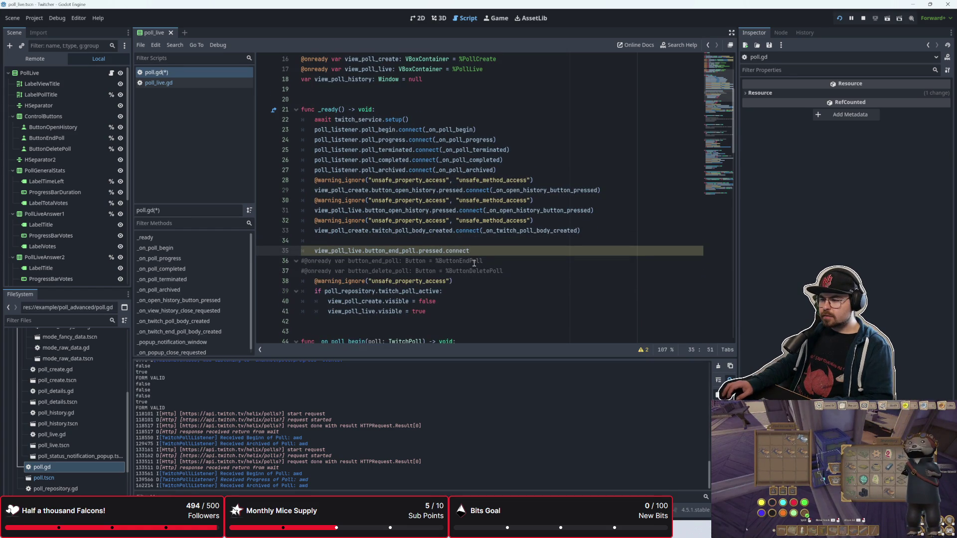
mouse_move(449, 308)
left_mouse_down()
mouse_move(299, 261)
mouse_move(298, 242)
mouse_move(295, 257)
left_mouse_up()
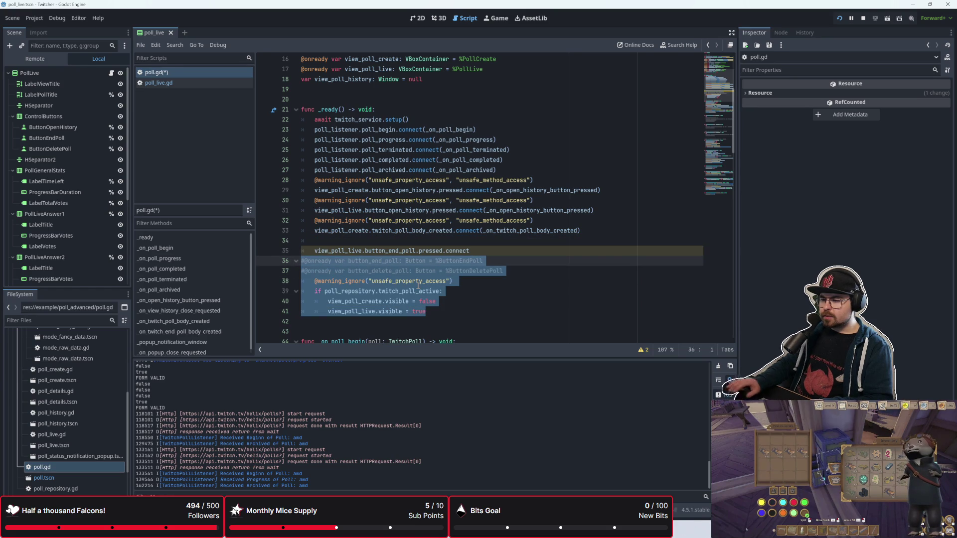
key("BackSpace")
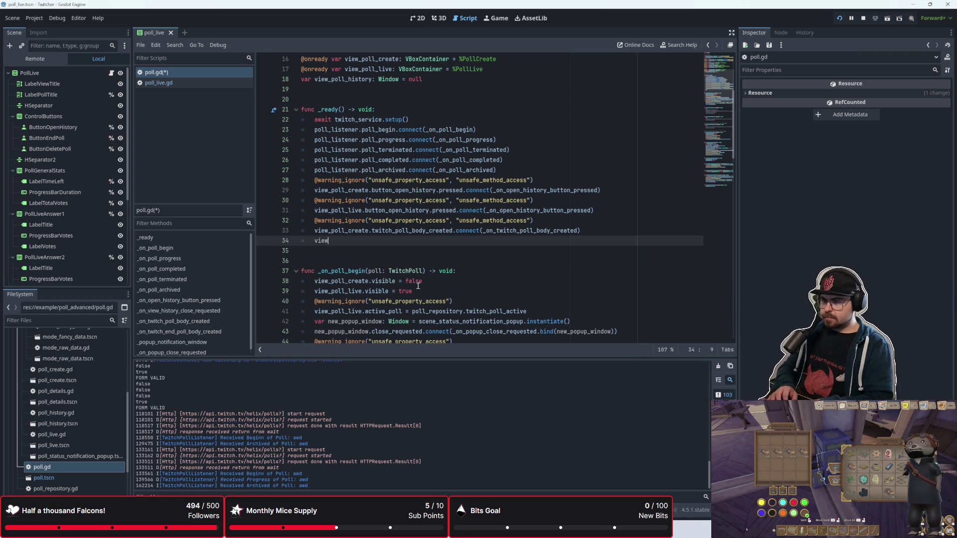
Begin line 34 with view_poll_live.twitch_poll_ using autocomplete
type("_poll")
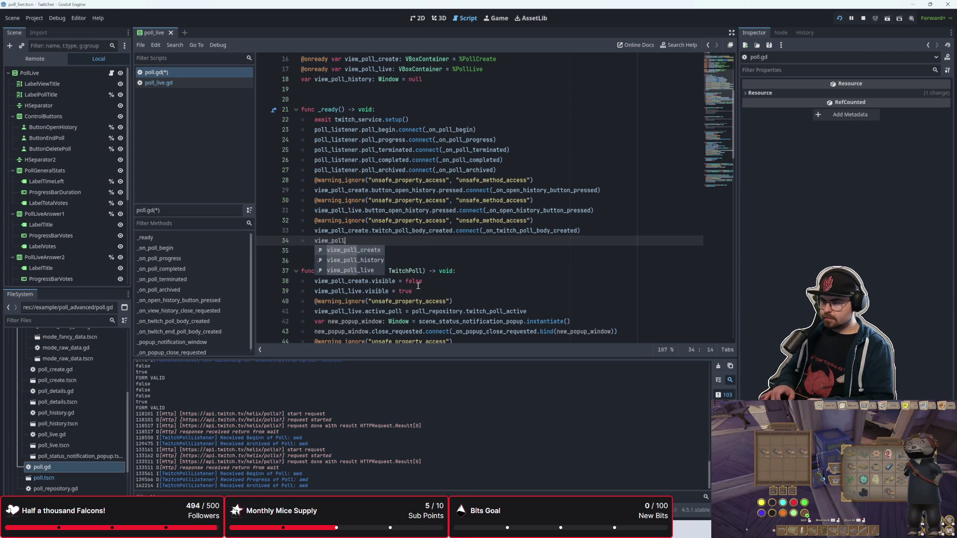
key("Down")
key("Down")
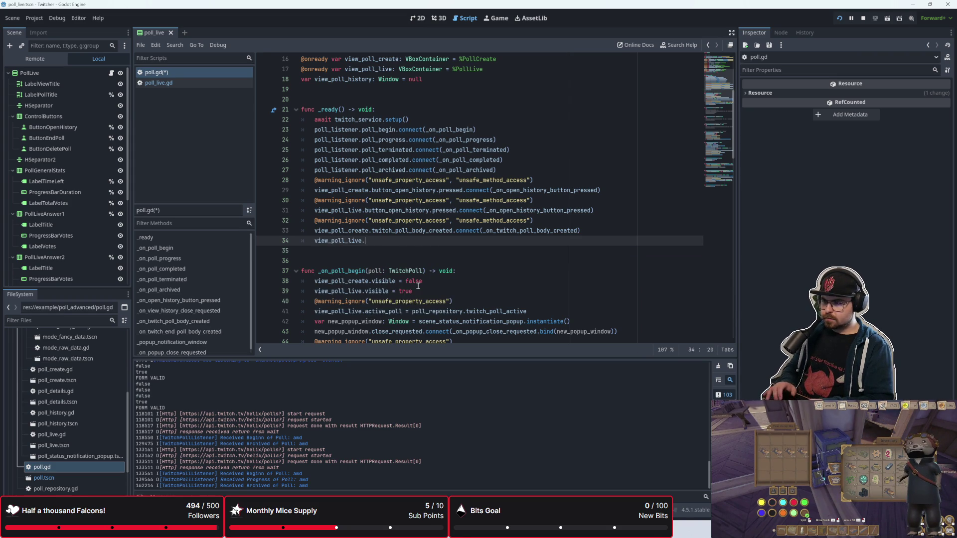
type("twitch_poll_")
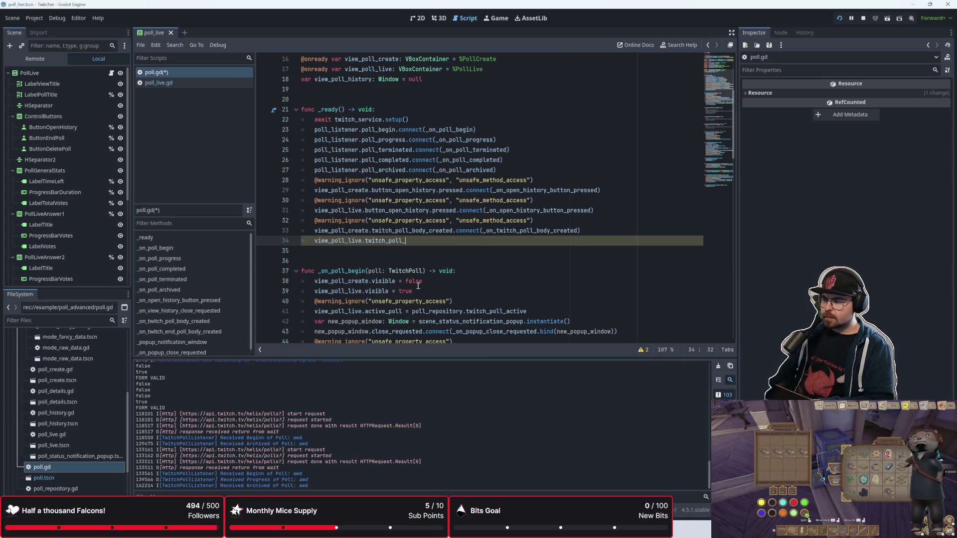
left_click(183, 84)
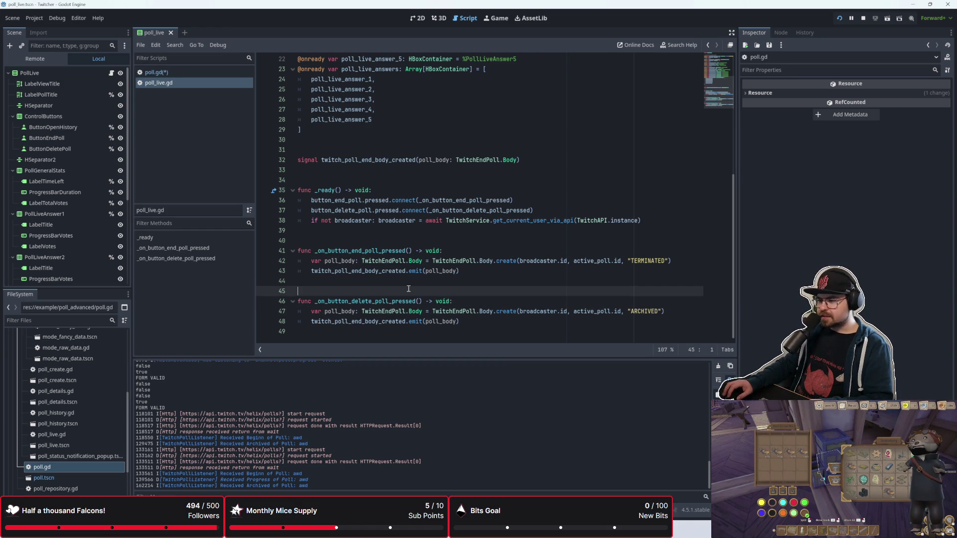
left_click(417, 272)
left_click(423, 284)
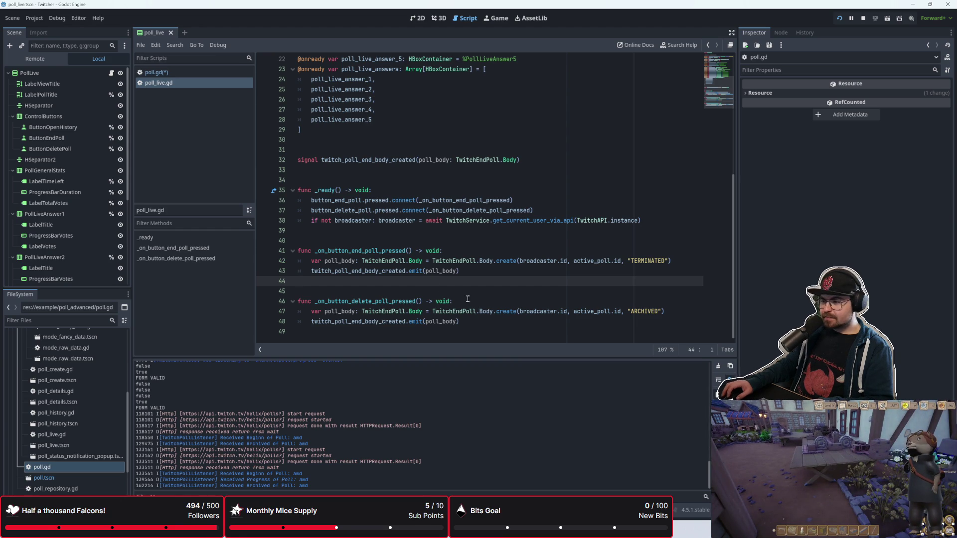
left_click(476, 271)
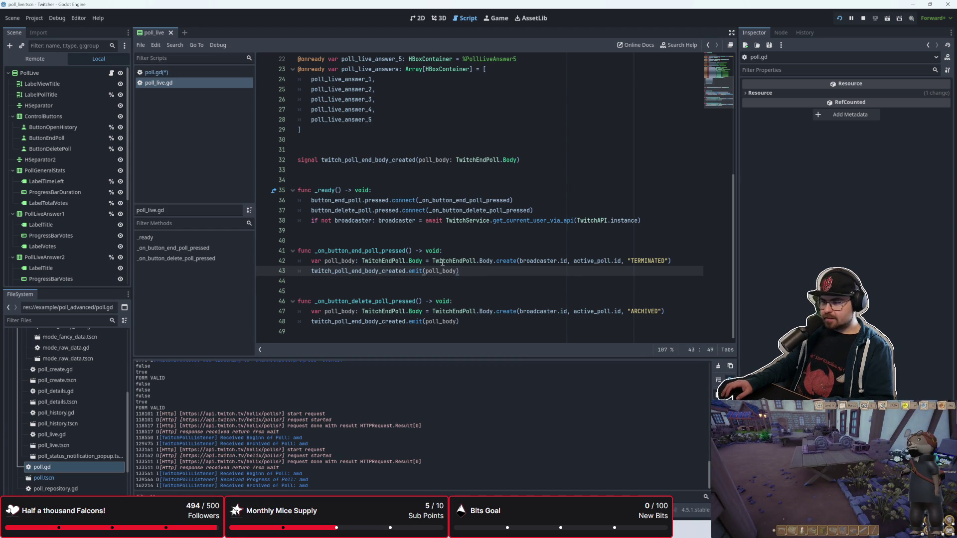
left_click_drag(311, 272, 406, 272)
key("ctrl+c")
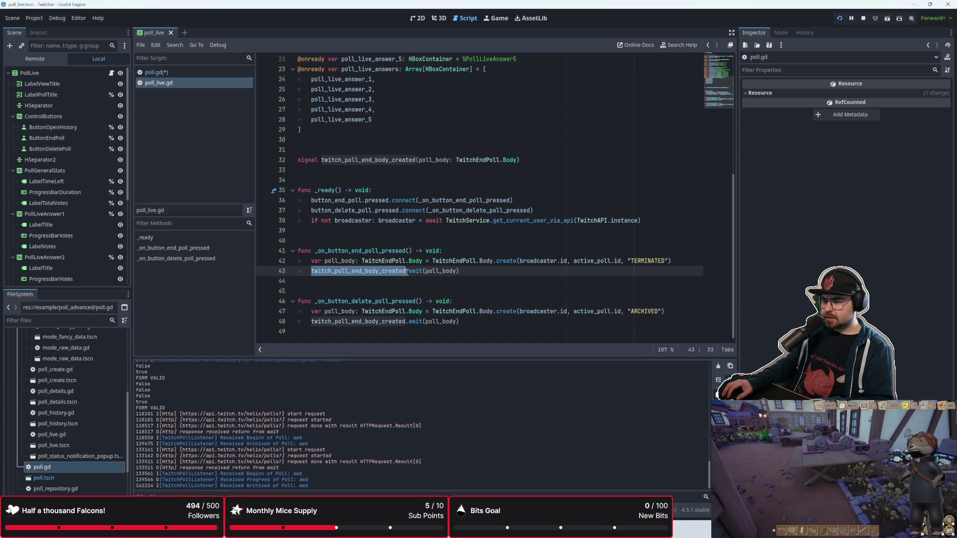
left_click(190, 73)
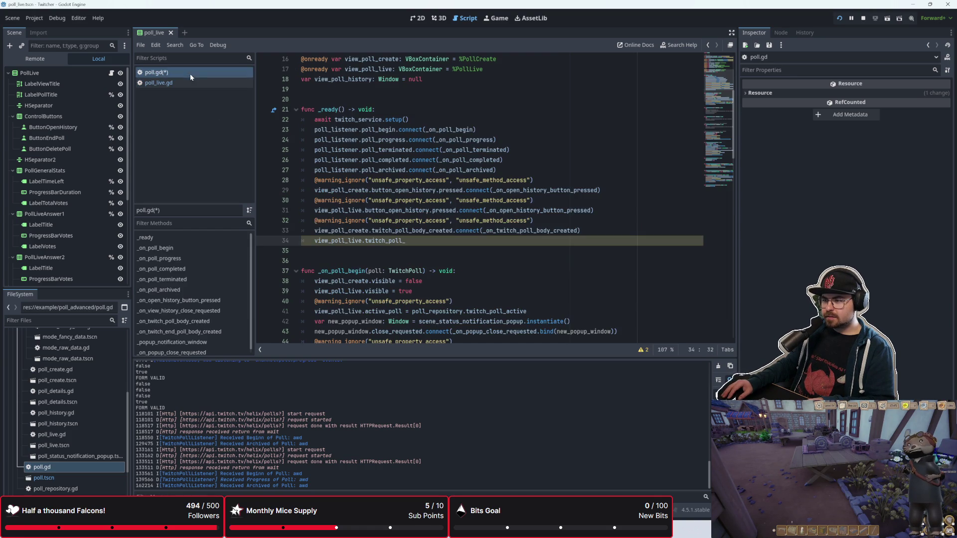
Complete line 34 as view_poll_live.twitch_poll_end_body_created.connect(_on_twitch_poll_end_body_created)
key("BackSpace")
key("BackSpace")
key("BackSpace")
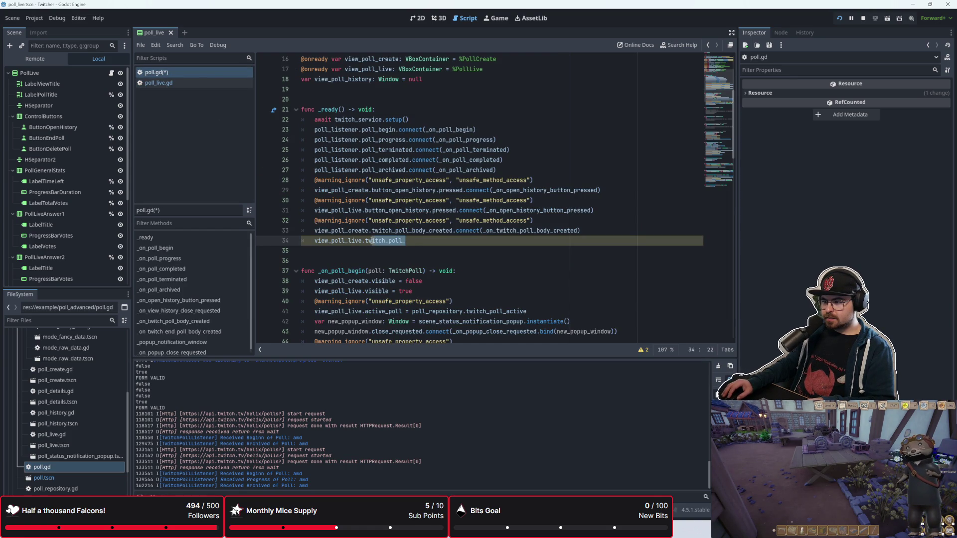
key("ctrl+v")
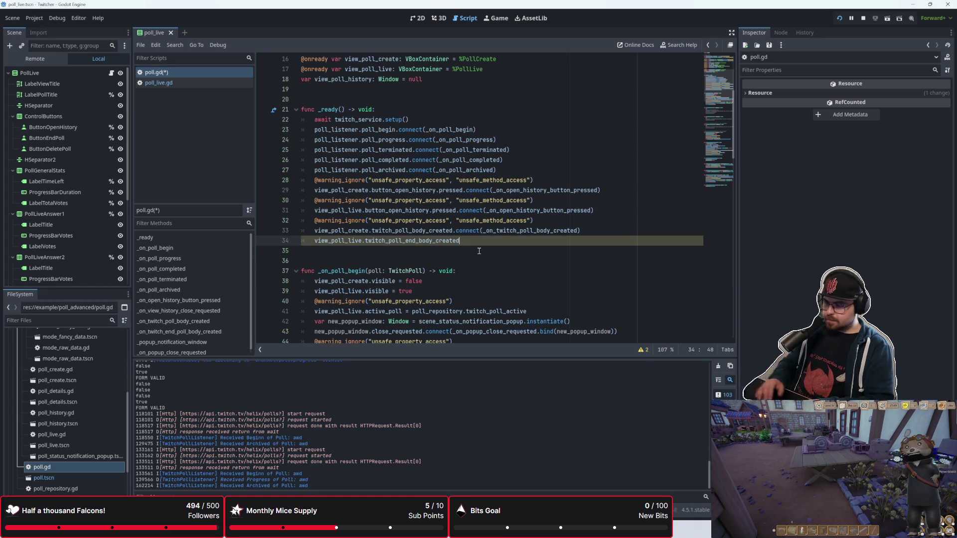
type(".connect")
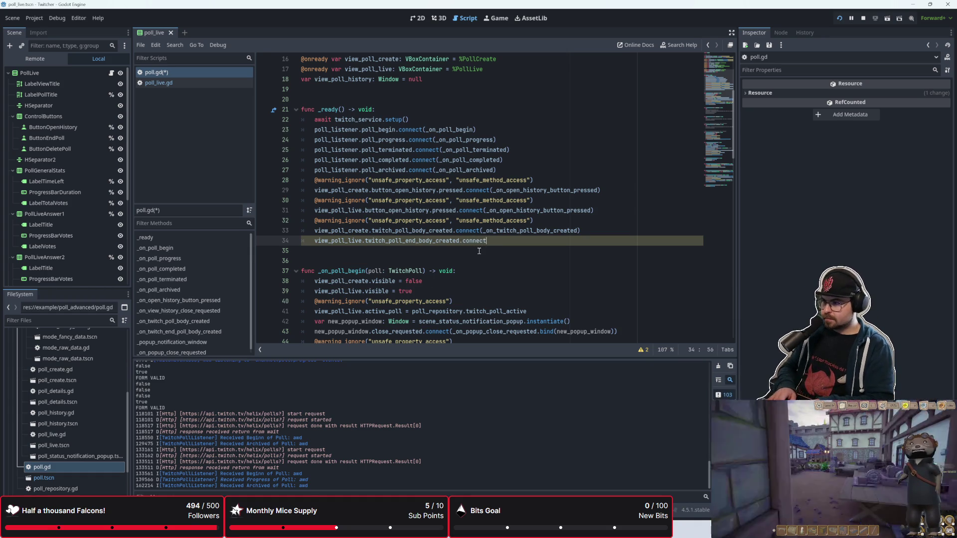
type("(_on_twitch")
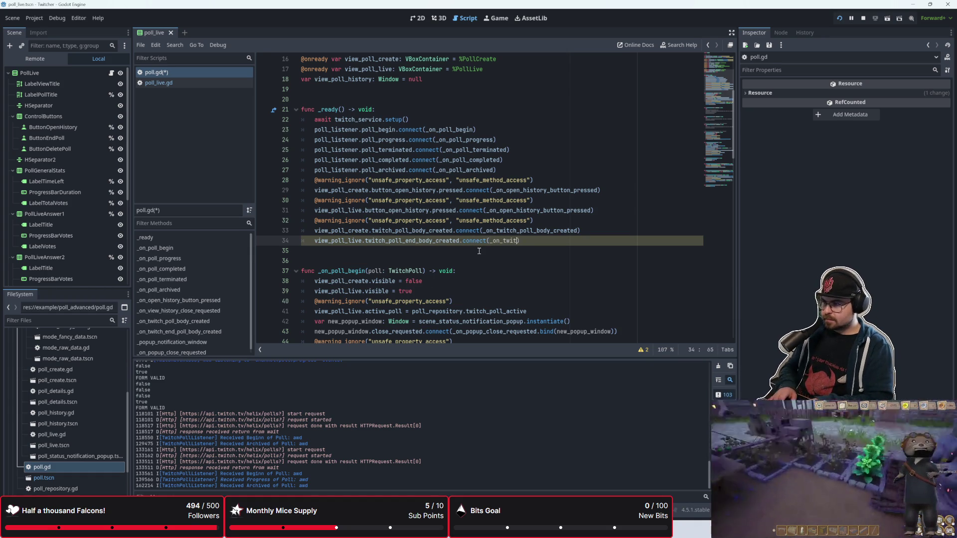
type("_poll_en")
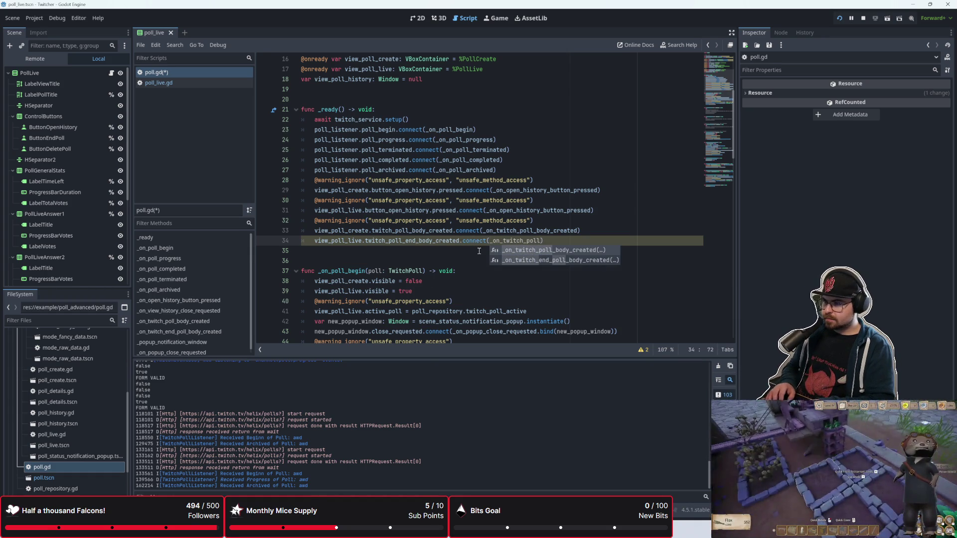
type("d_body_crea")
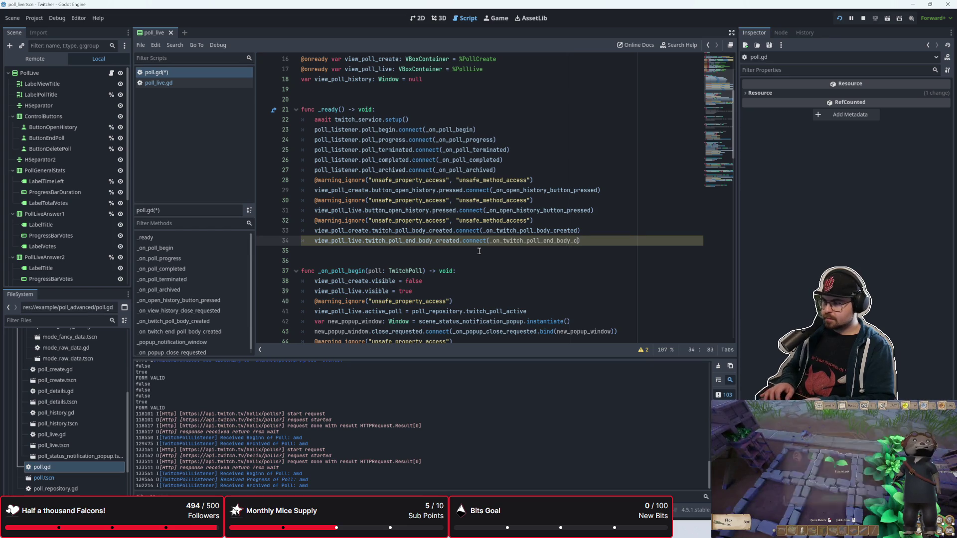
type("ted")
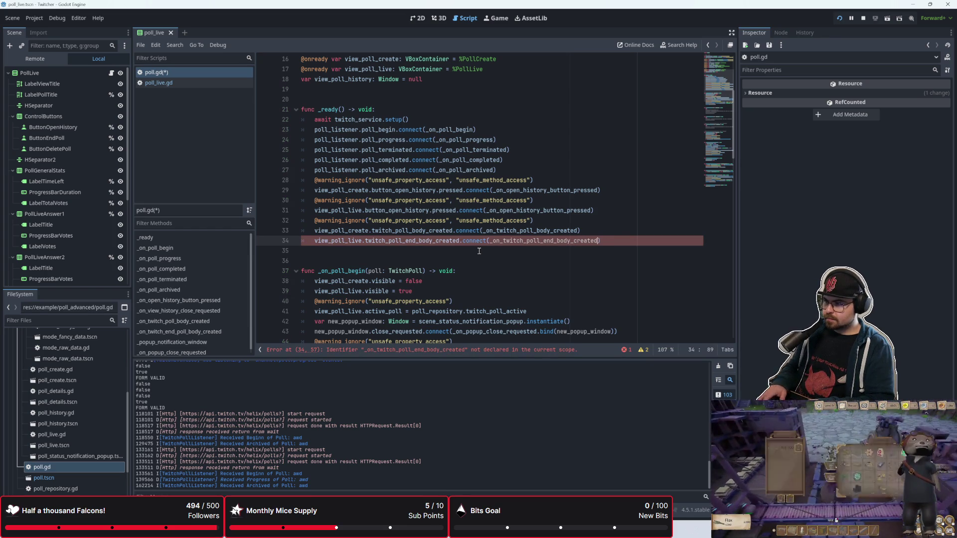
left_click(479, 251)
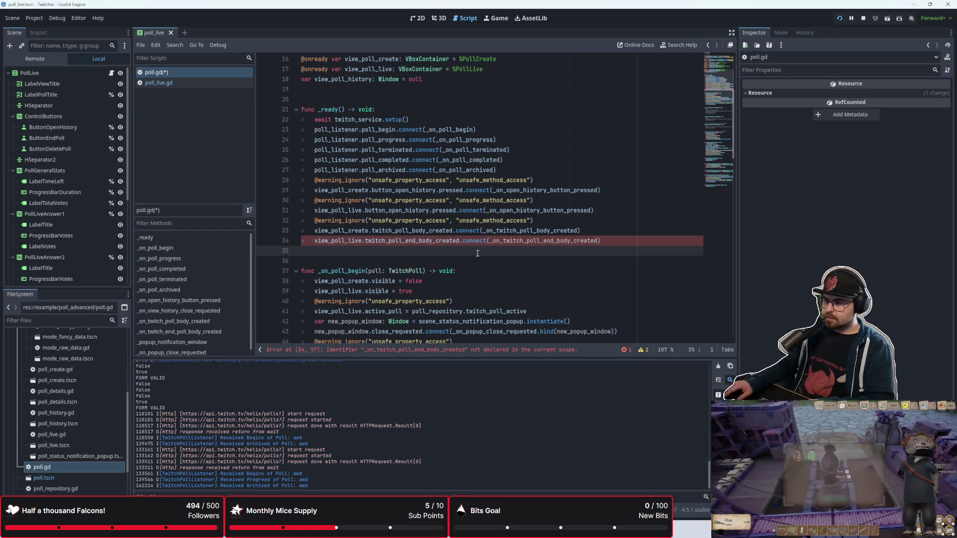
Paste the existing end-poll handler's name onto line 34, then undo that paste
scroll(479, 251, "down", 20)
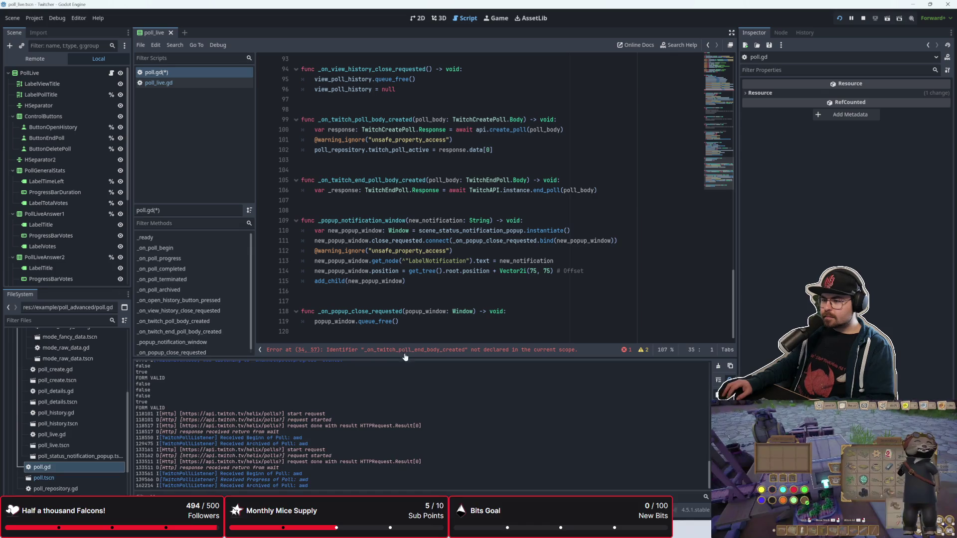
scroll(408, 337, "up", 4)
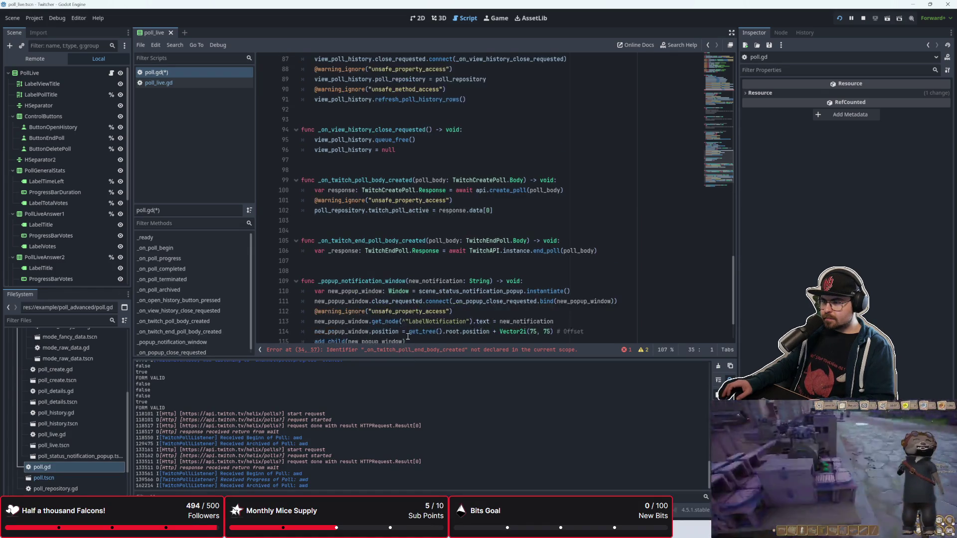
left_click_drag(319, 303, 426, 302)
key("ctrl+c")
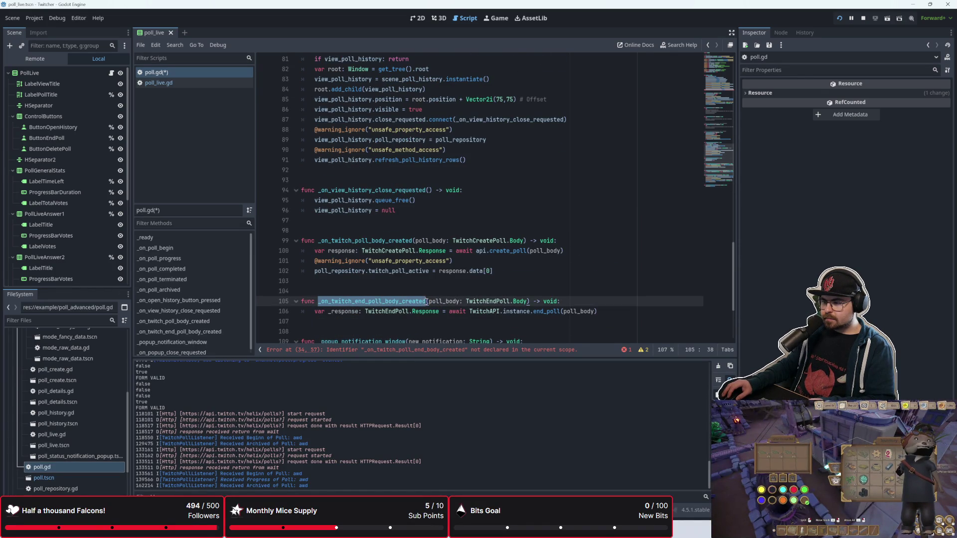
scroll(448, 241, "up", 18)
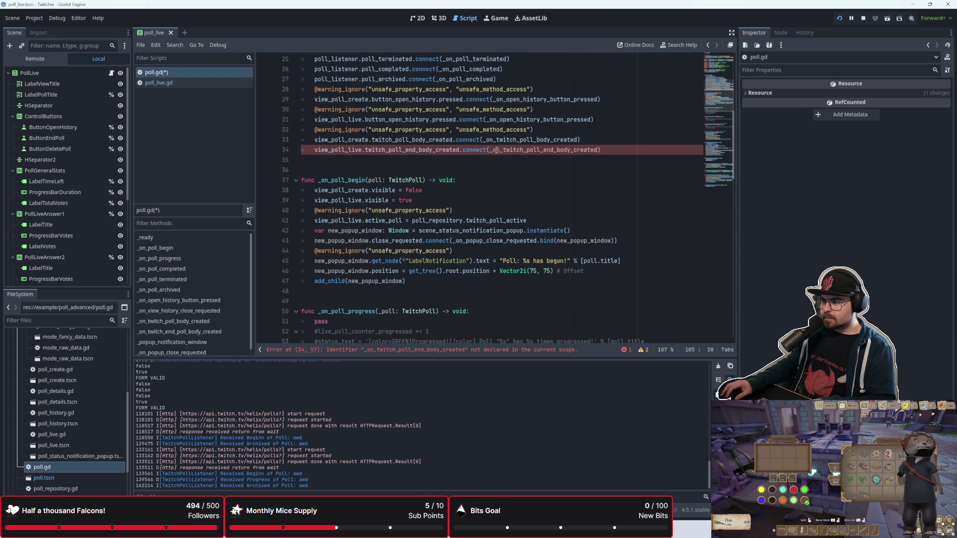
left_click(496, 149)
left_click(600, 150)
key("ctrl+v")
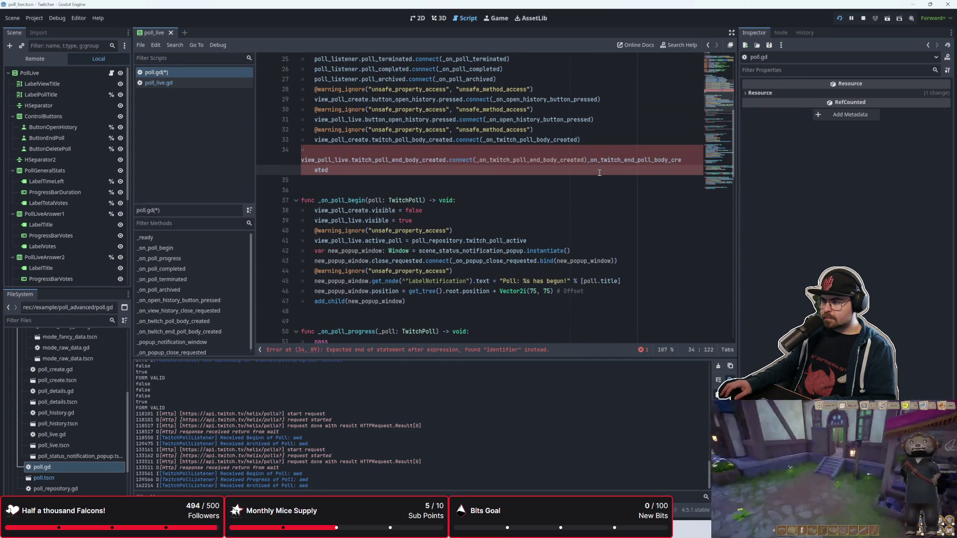
key("ctrl+z")
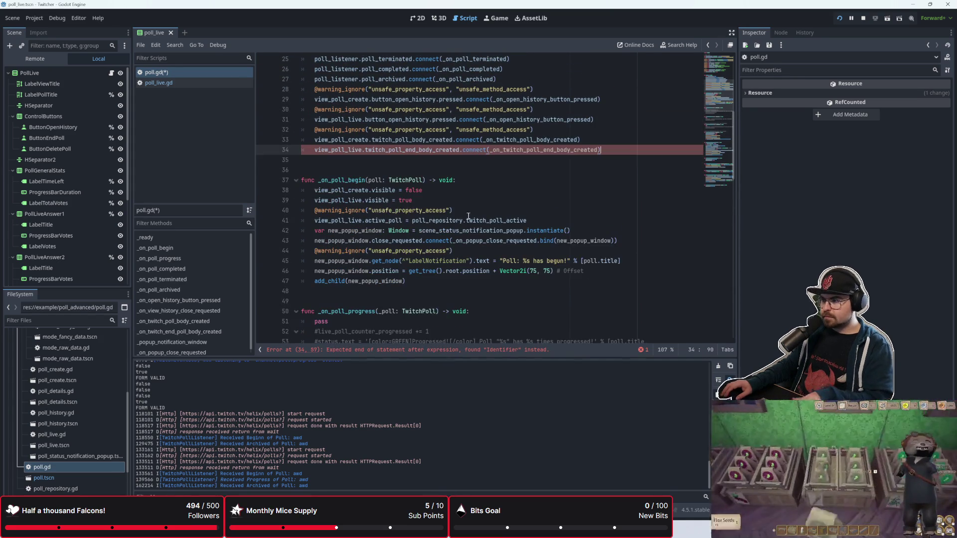
Replace end_ with _end in the handler name on line 105
scroll(386, 242, "down", 20)
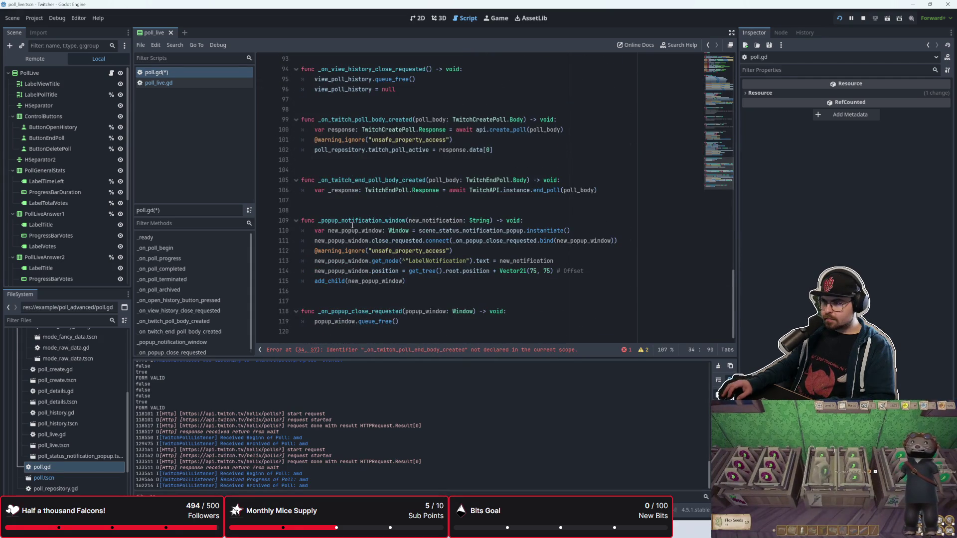
scroll(352, 225, "up", 1)
left_click_drag(354, 210, 366, 212)
key("BackSpace")
key("BackSpace")
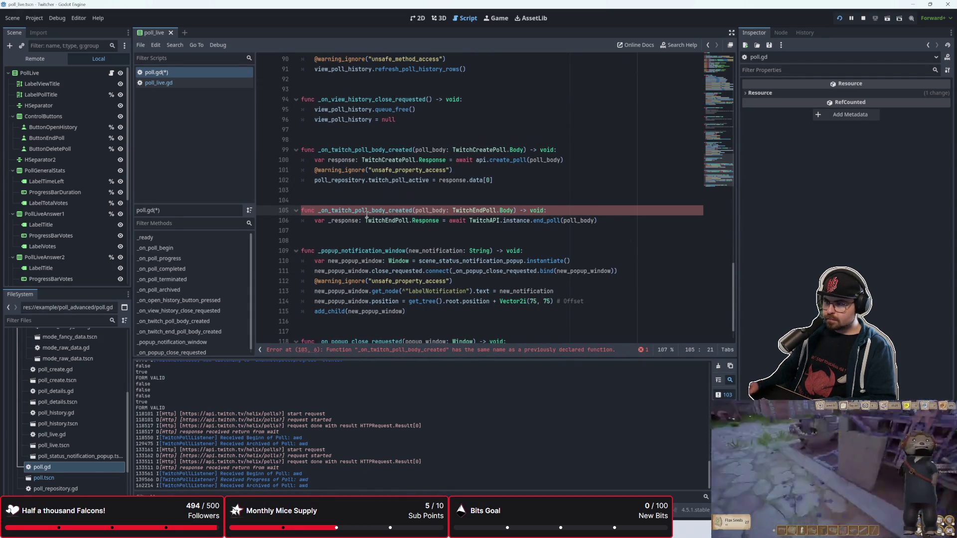
type("_end")
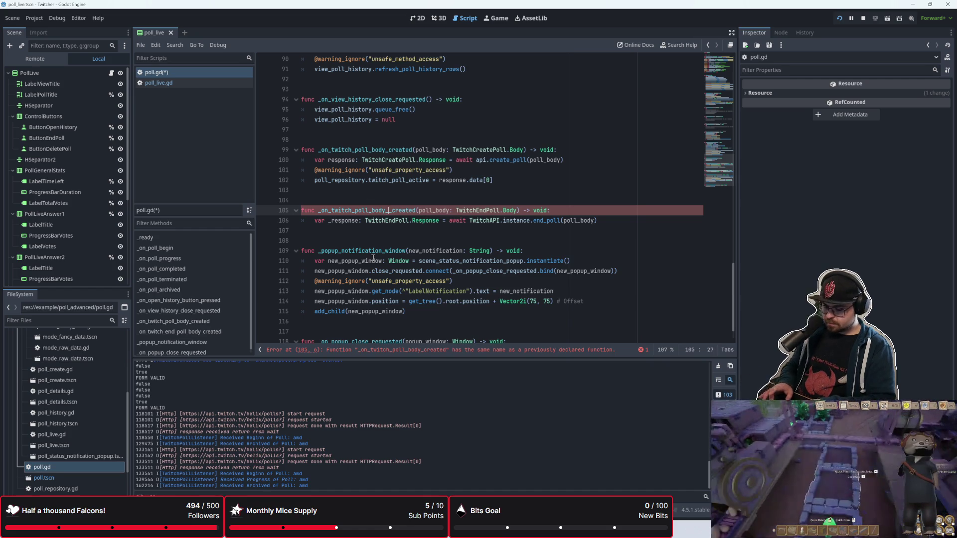
left_click(390, 200)
scroll(389, 202, "up", 1)
scroll(390, 201, "up", 20)
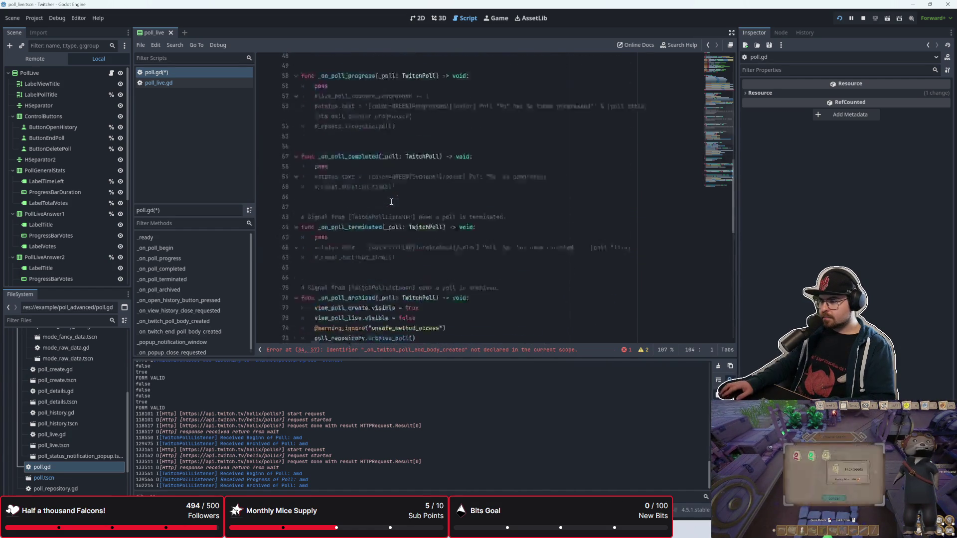
Rename the line 105 handler to _on_twitch_poll_end_body_created and clear the stray text on line 104
left_click_drag(599, 181, 489, 180)
key("ctrl+c")
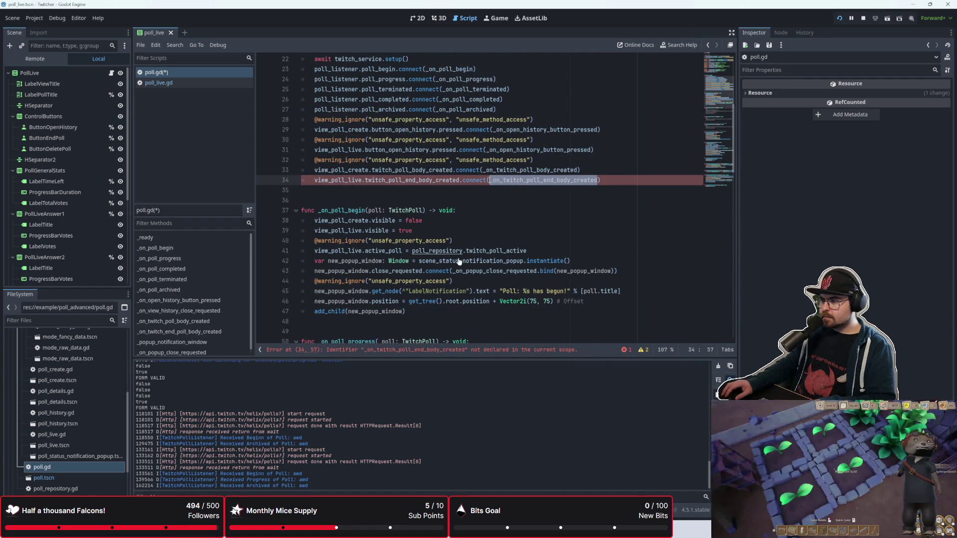
scroll(463, 253, "down", 20)
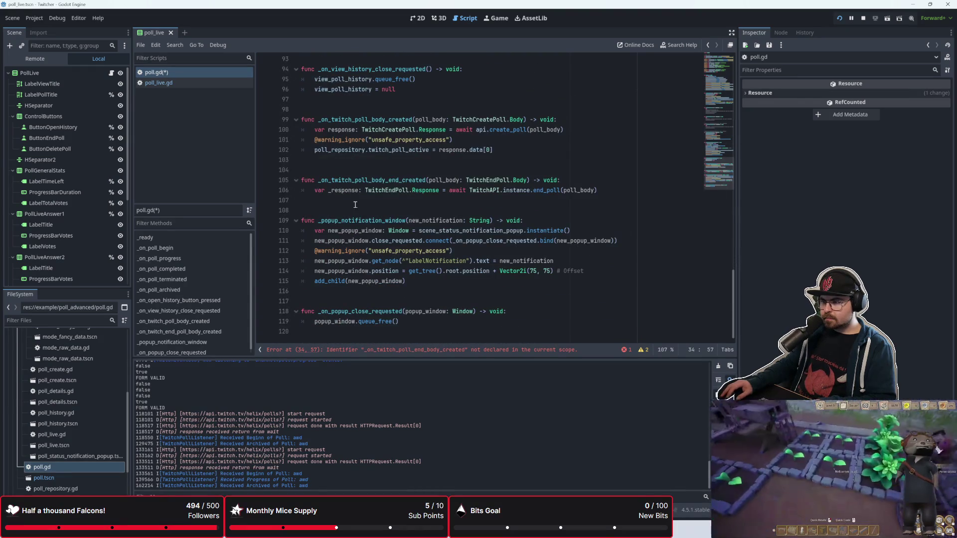
left_click(360, 177)
left_click(321, 170)
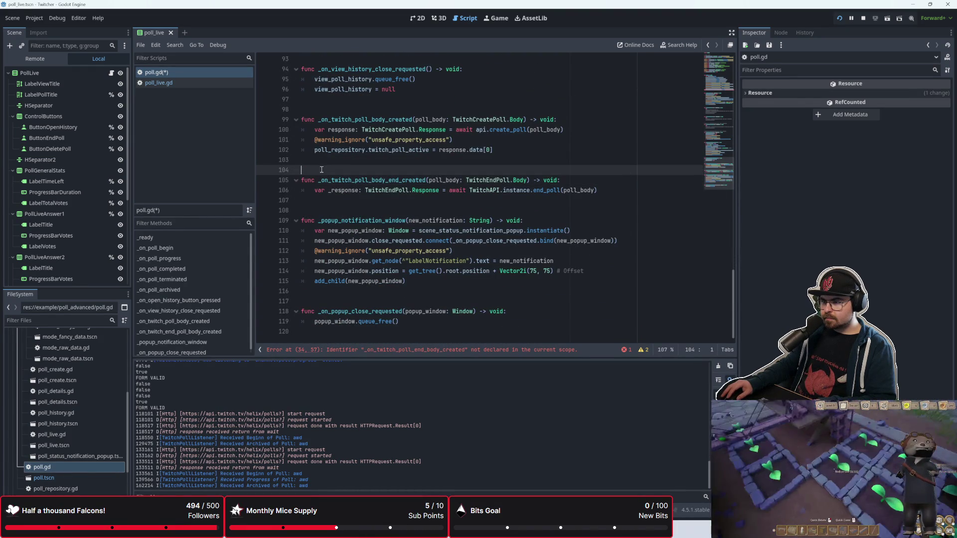
key("ctrl+v")
left_click_drag(425, 180, 318, 180)
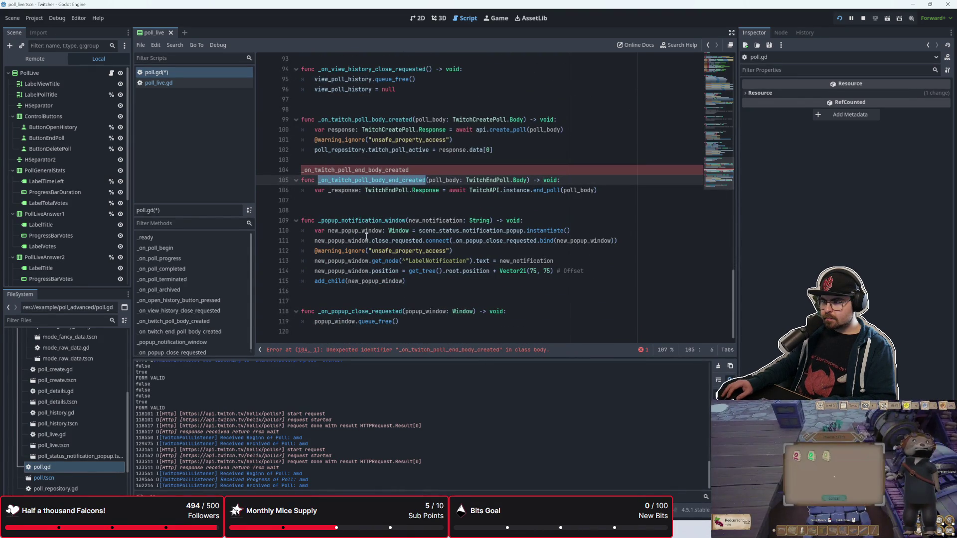
key("Right")
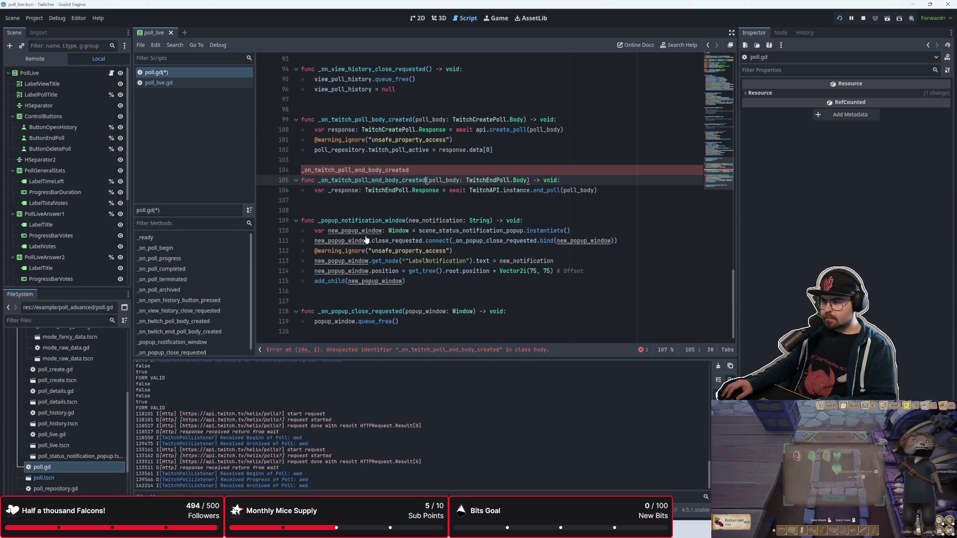
left_click_drag(409, 170, 307, 170)
type("_o")
key("BackSpace")
key("BackSpace")
Ignore the unsafe-access warnings on line 34 and save poll.gd
scroll(479, 166, "up", 20)
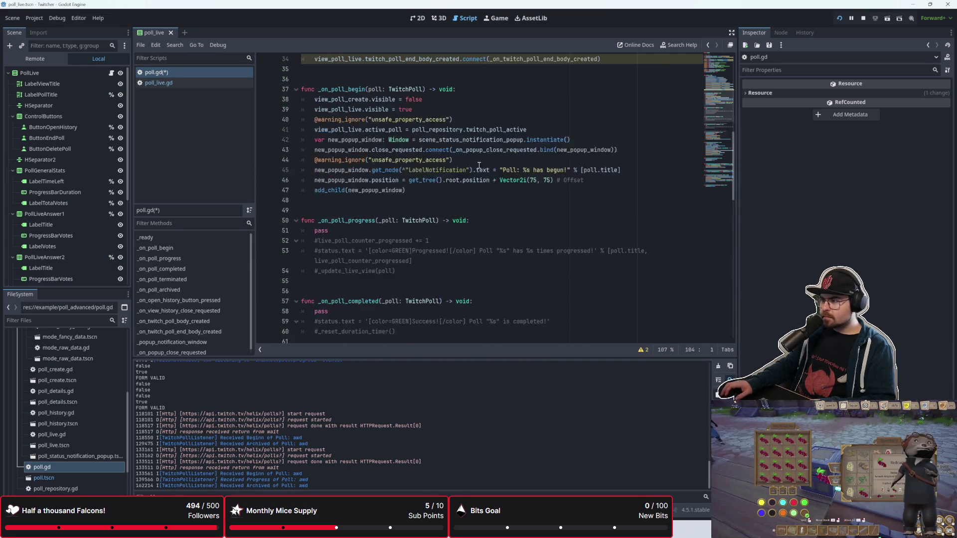
scroll(509, 145, "up", 2)
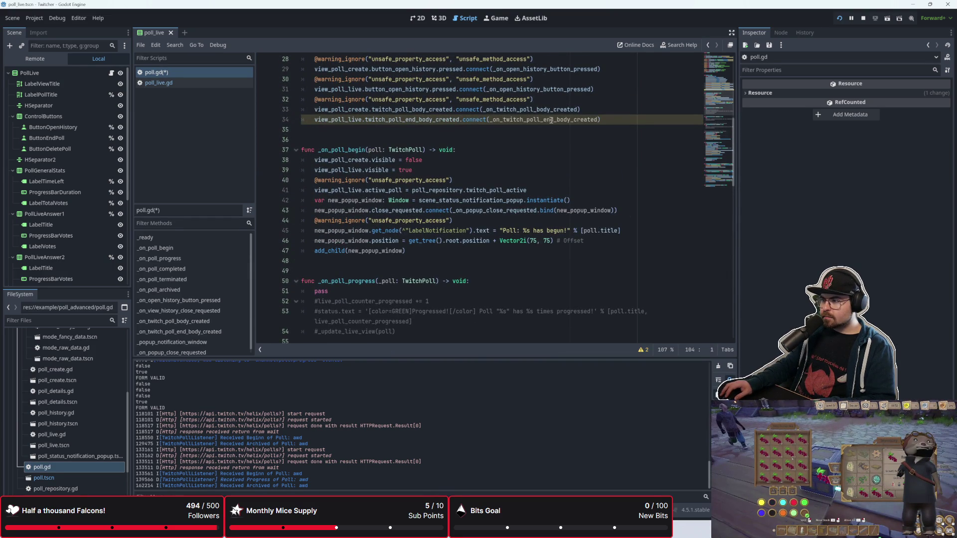
scroll(488, 195, "up", 2)
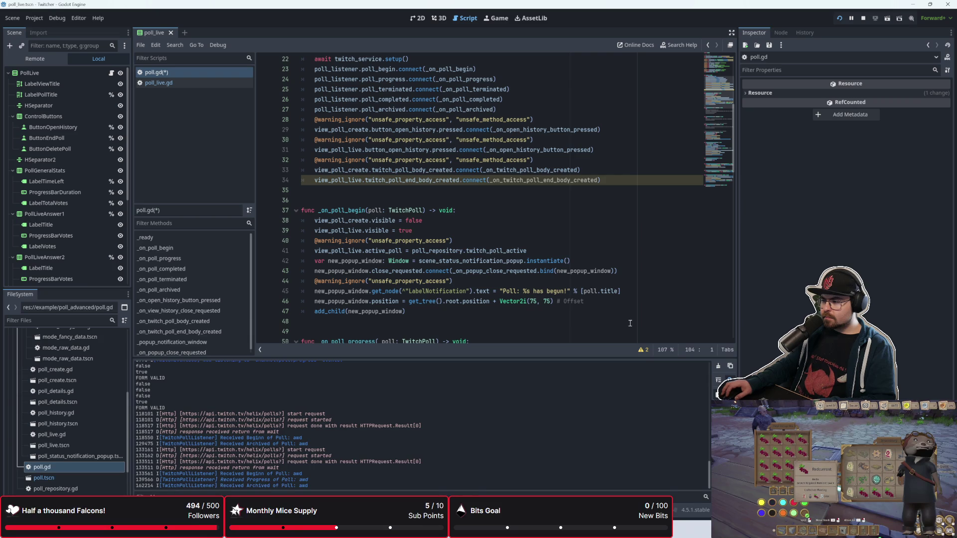
left_click(641, 350)
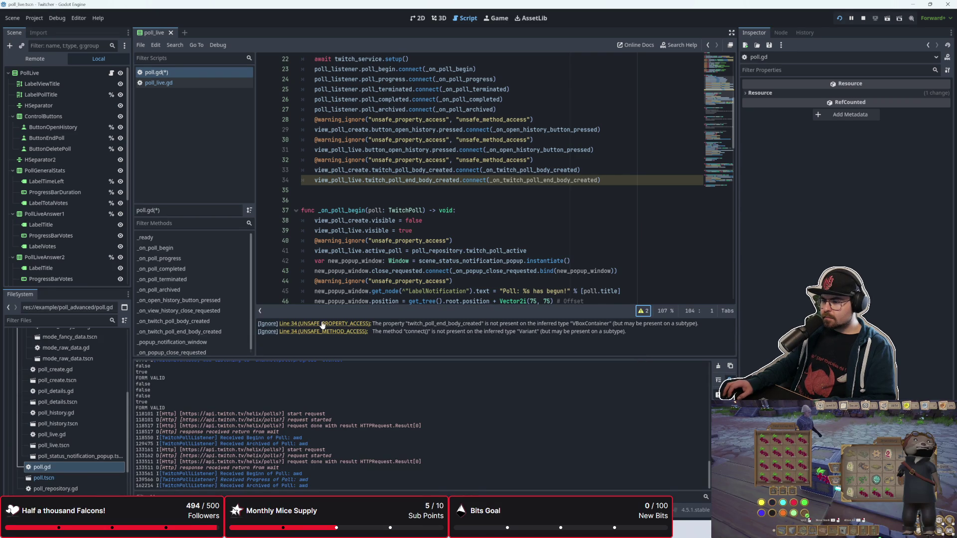
left_click(272, 324)
left_click(473, 231)
scroll(469, 249, "down", 12)
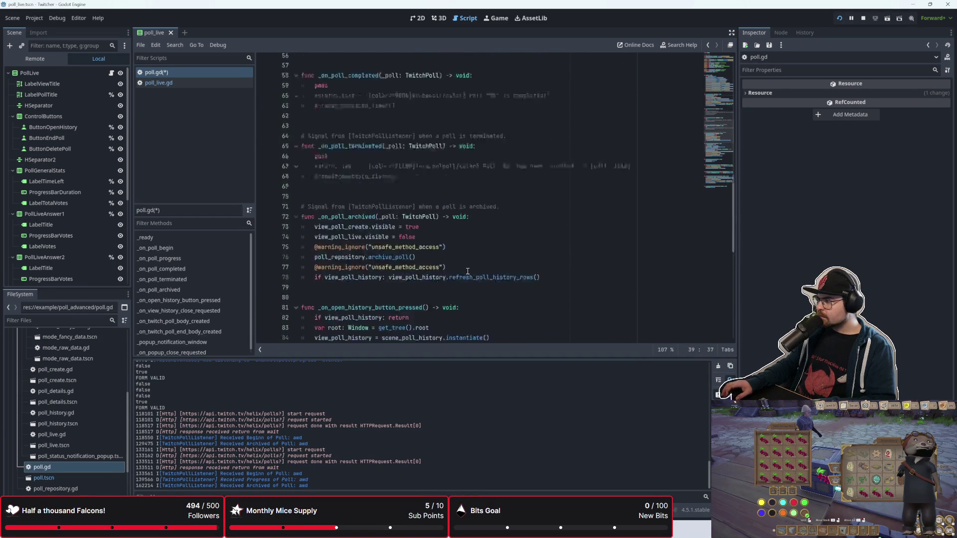
scroll(468, 249, "up", 13)
key("ctrl+s")
left_click(486, 230)
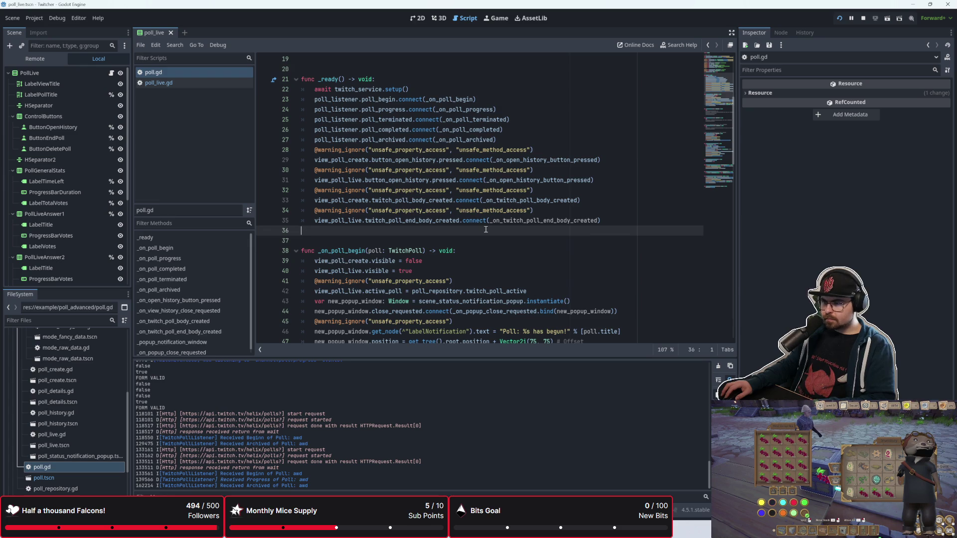
scroll(486, 229, "down", 20)
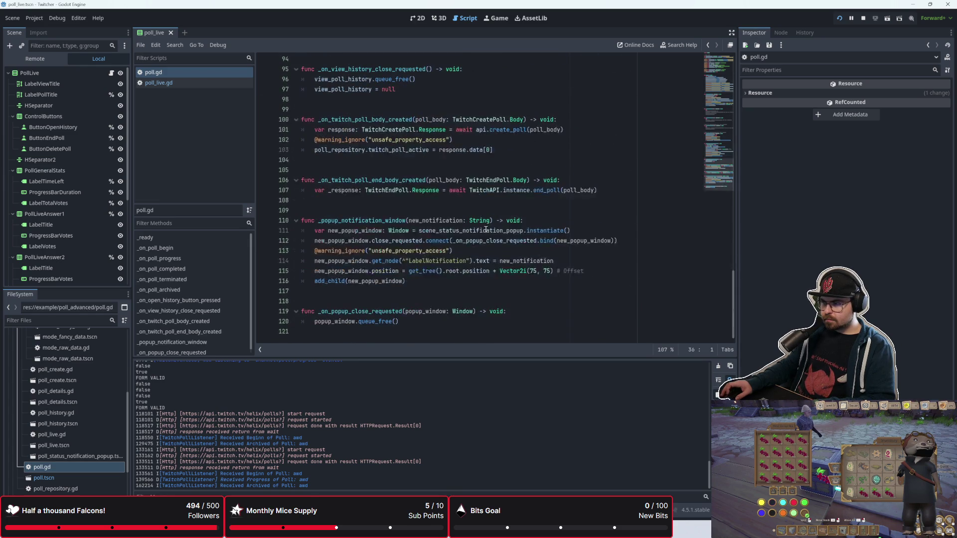
scroll(486, 230, "up", 6)
scroll(486, 230, "down", 5)
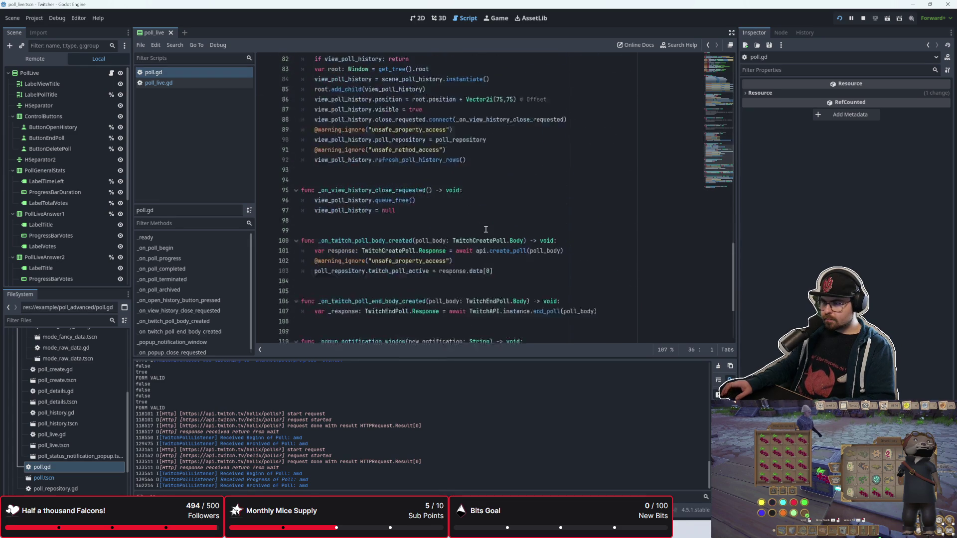
left_click(486, 229)
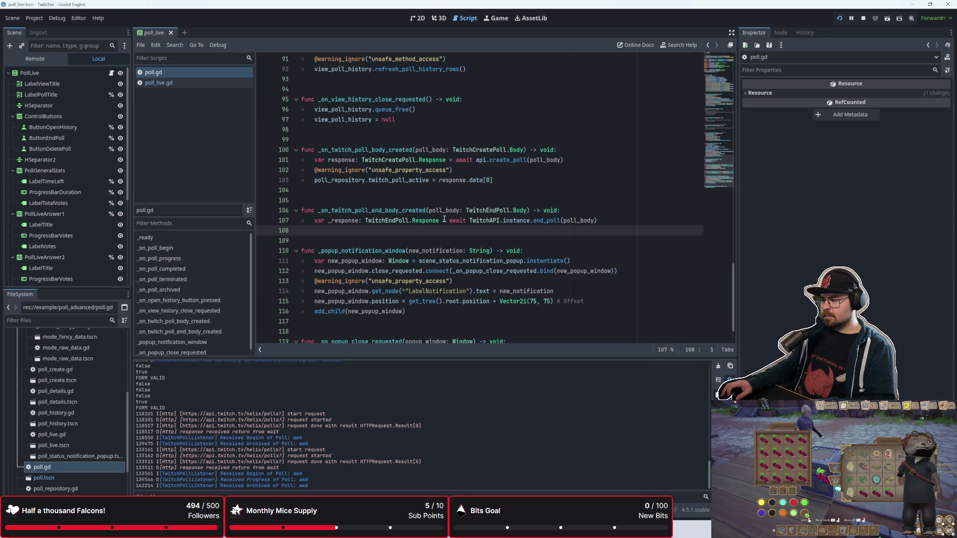
scroll(416, 269, "up", 3)
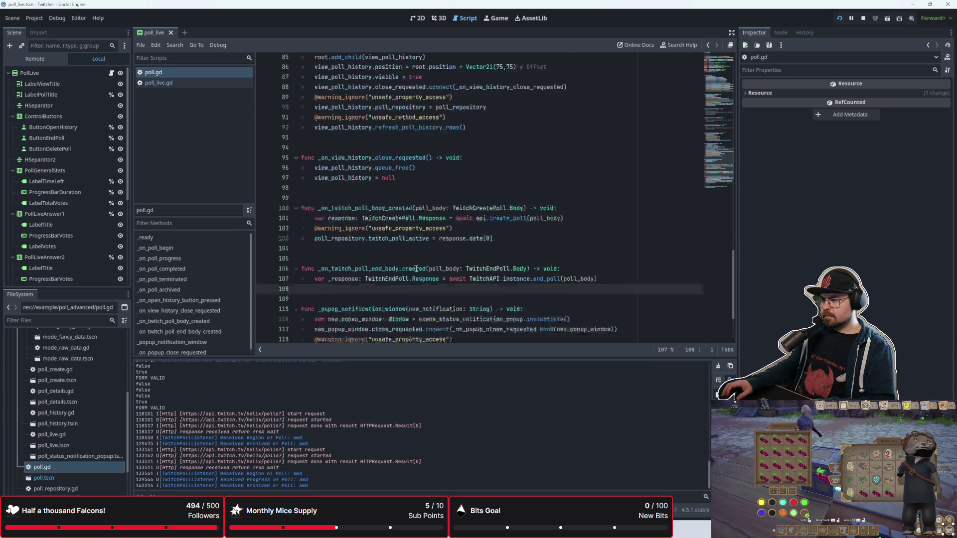
scroll(416, 269, "down", 3)
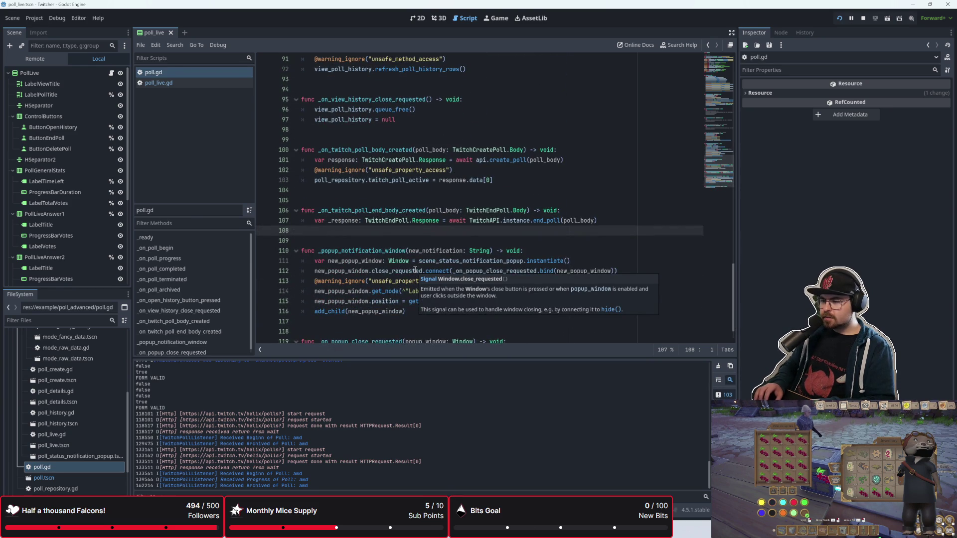
key("Return")
key("Return")
type("func _")
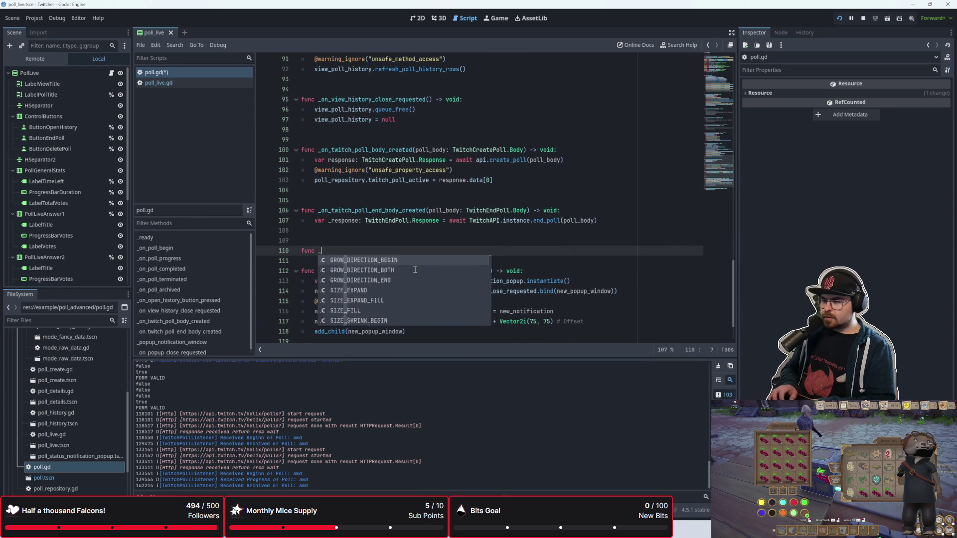
type("on_tw")
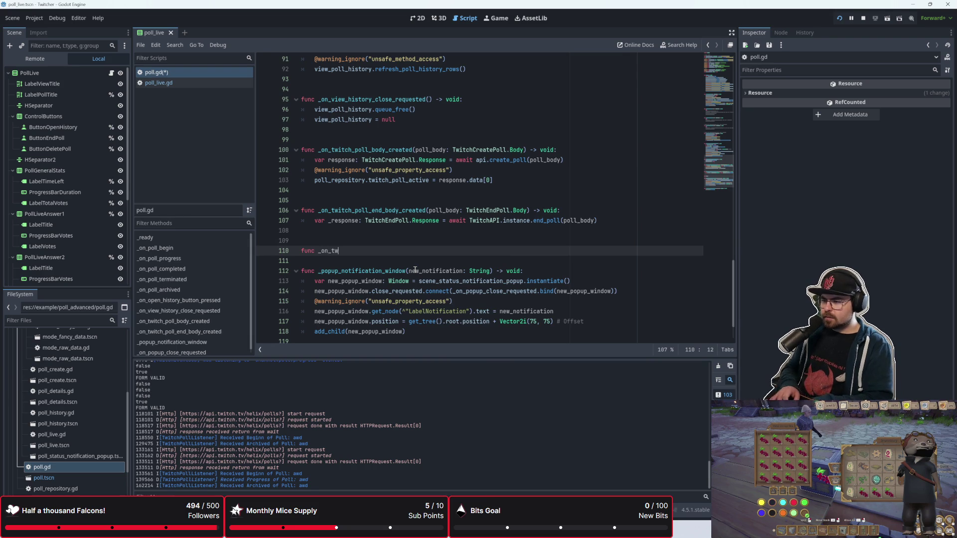
type("itch_")
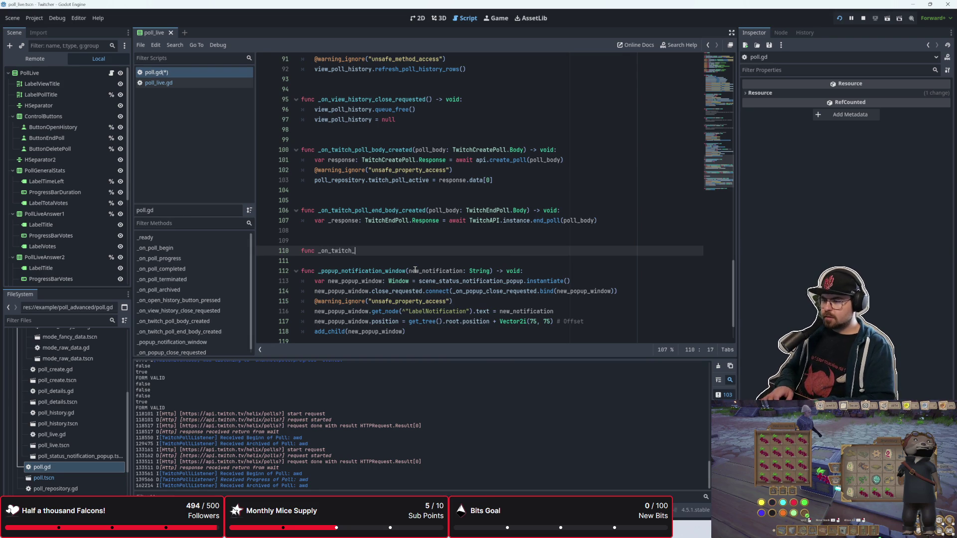
type("poll_")
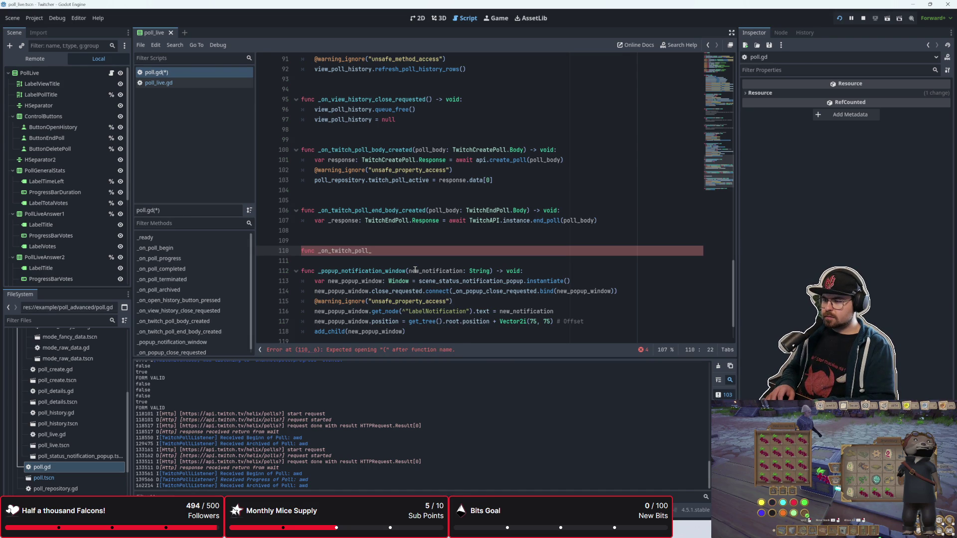
type("e")
key("BackSpace")
key("BackSpace")
key("BackSpace")
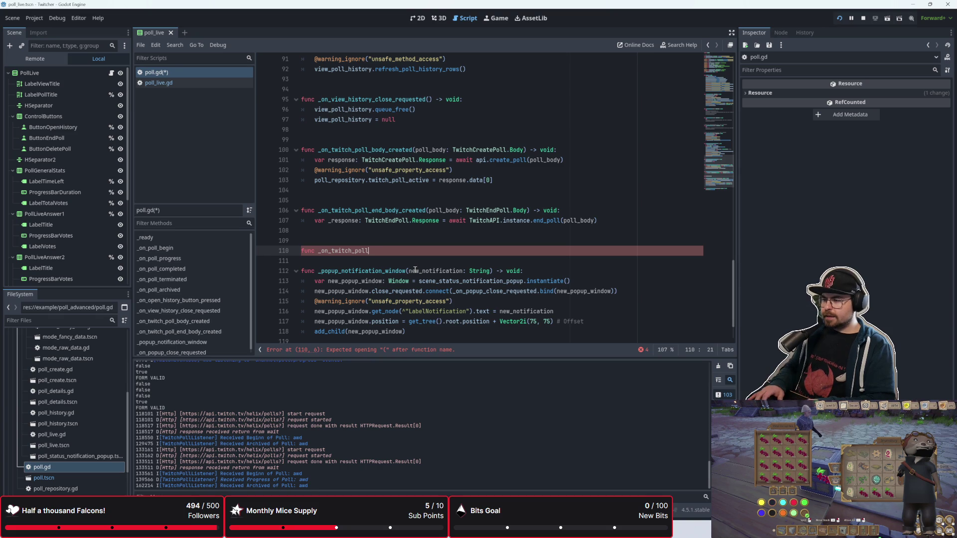
key("BackSpace")
key("BackSpace")
key("BackSpace")
key("Delete")
key("Delete")
type("s")
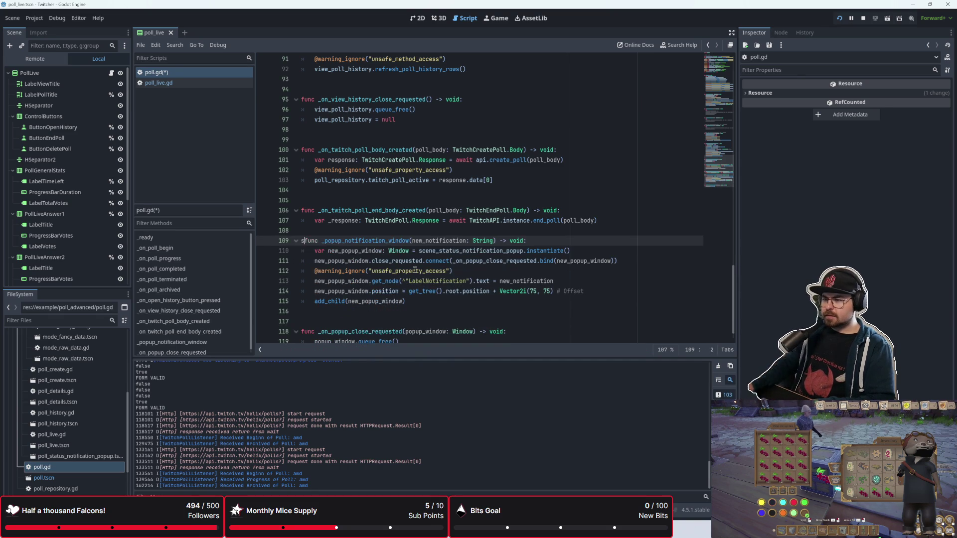
key("Return")
key("ctrl+s")
left_click(216, 85)
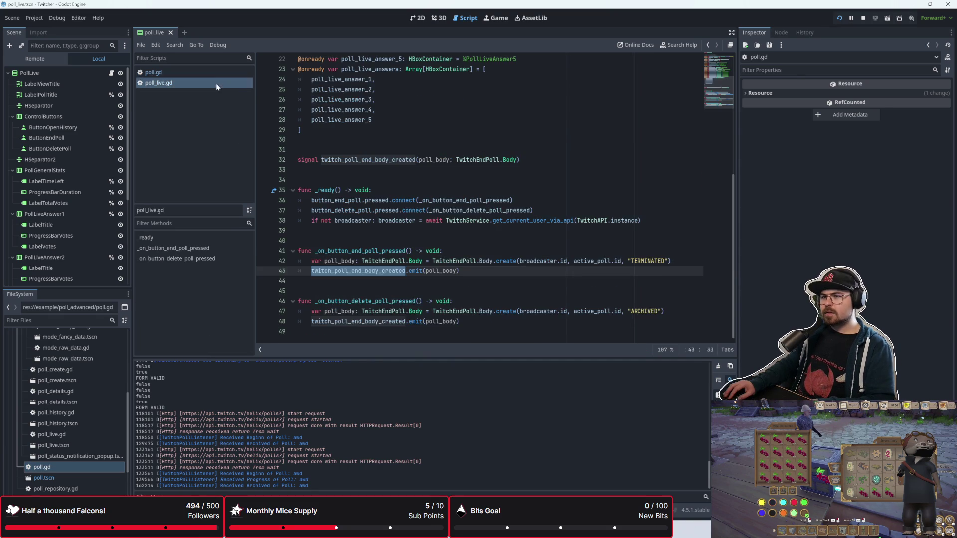
left_click(400, 234)
left_click(418, 285)
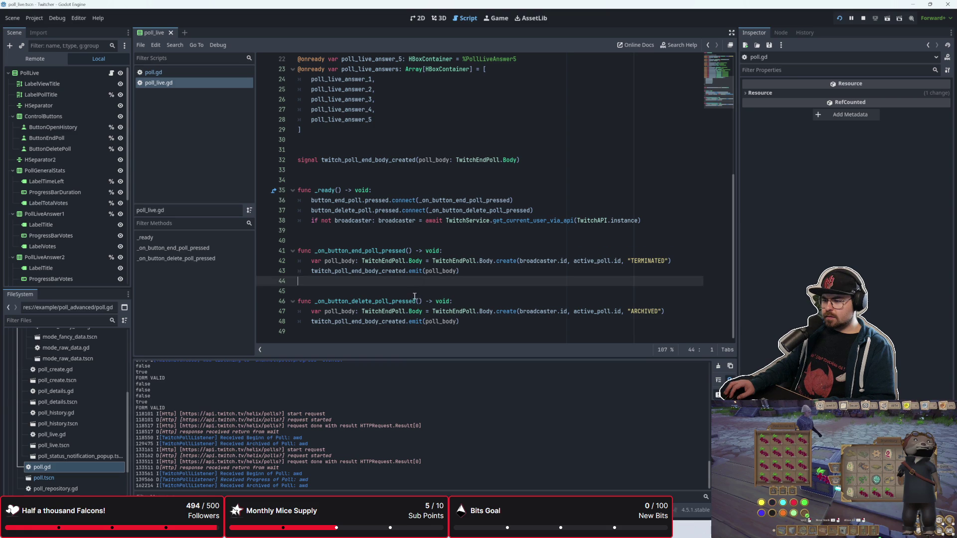
left_click(414, 301)
left_click(582, 323)
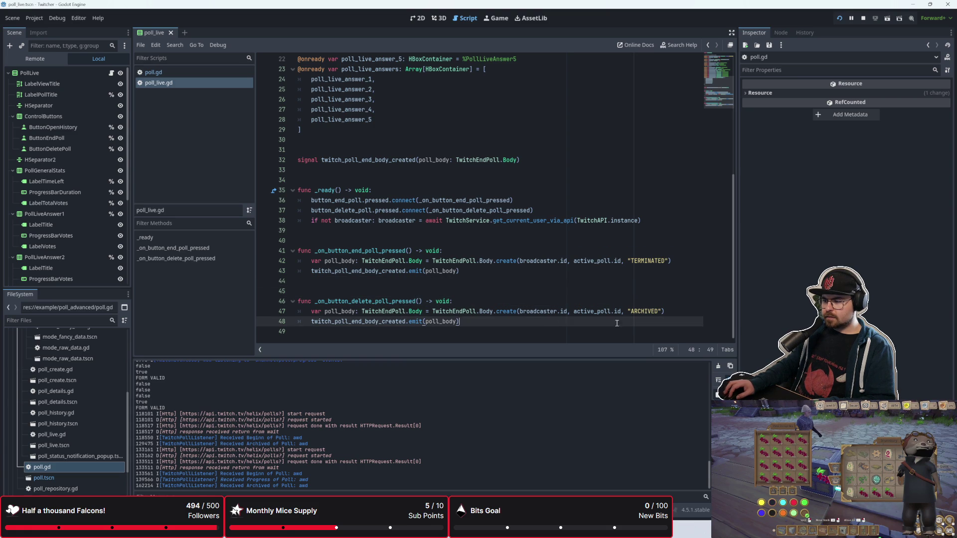
left_click(218, 71)
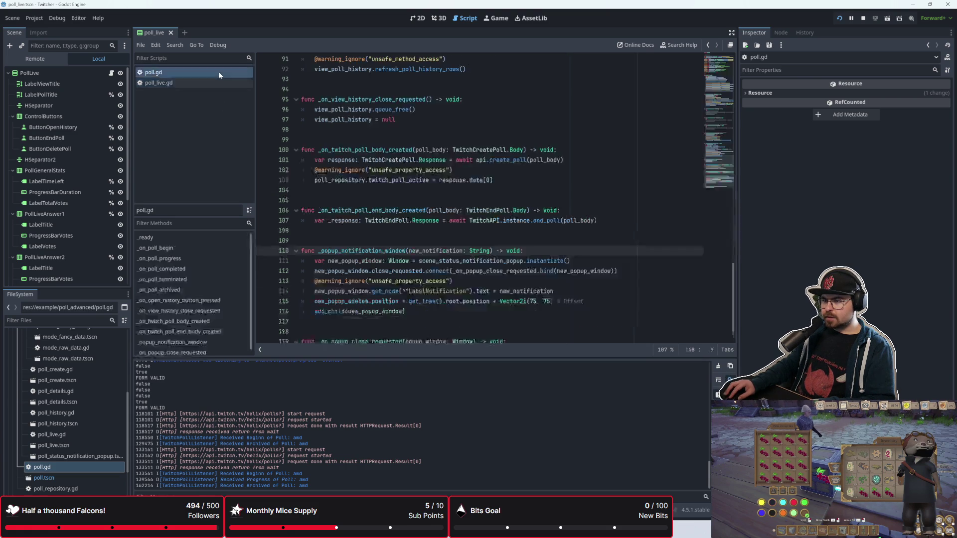
left_click(370, 239)
scroll(371, 236, "up", 20)
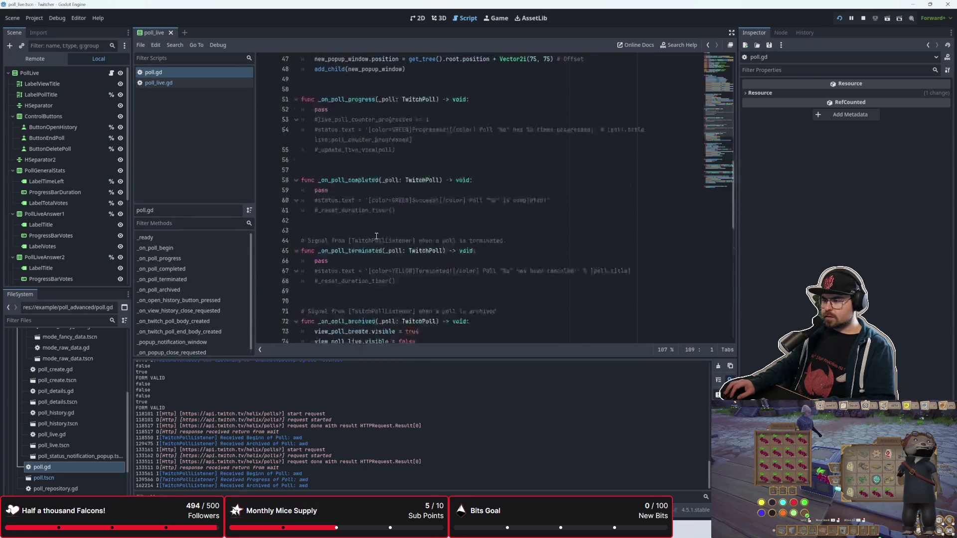
scroll(376, 234, "down", 20)
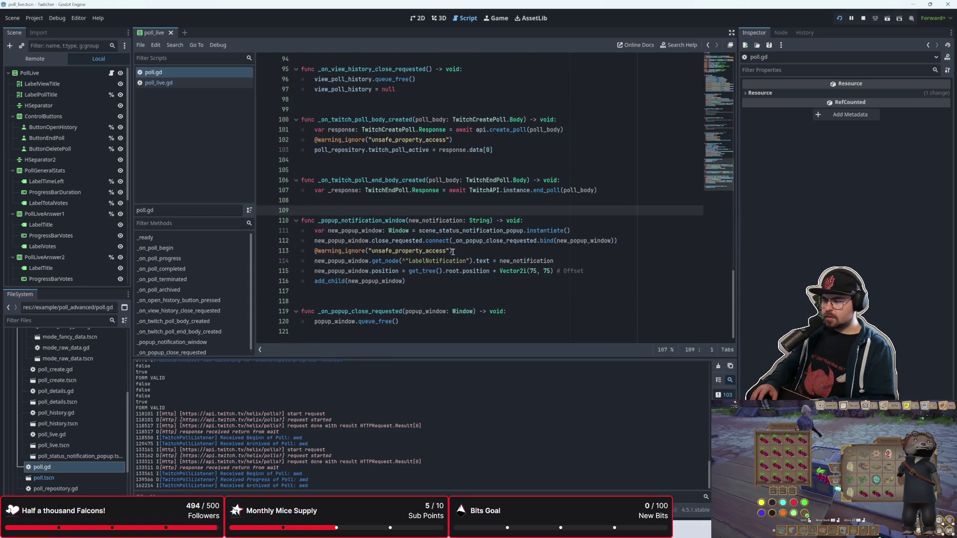
left_click(573, 170)
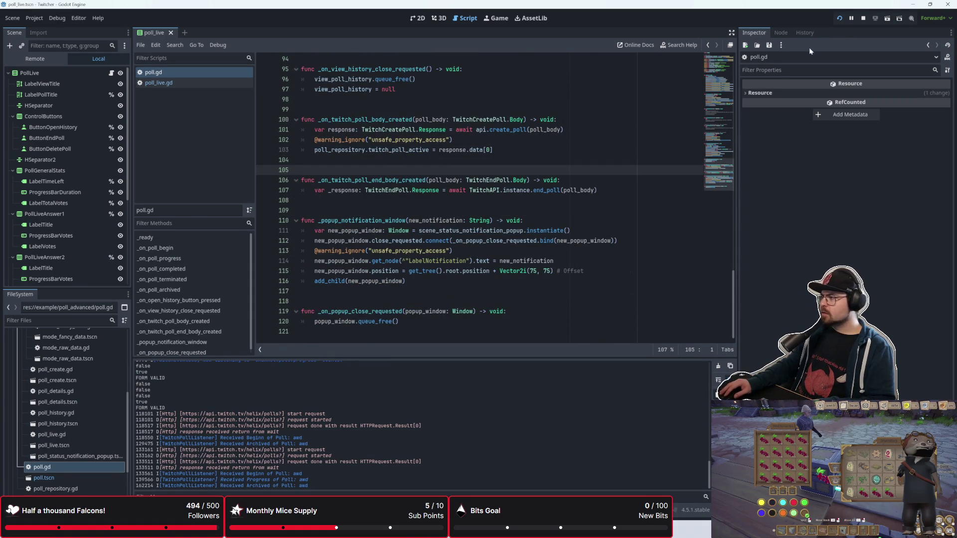
Run the project and fill the poll form: duration 60, title 'test to vote on', answers falcon and otter
left_click(840, 19)
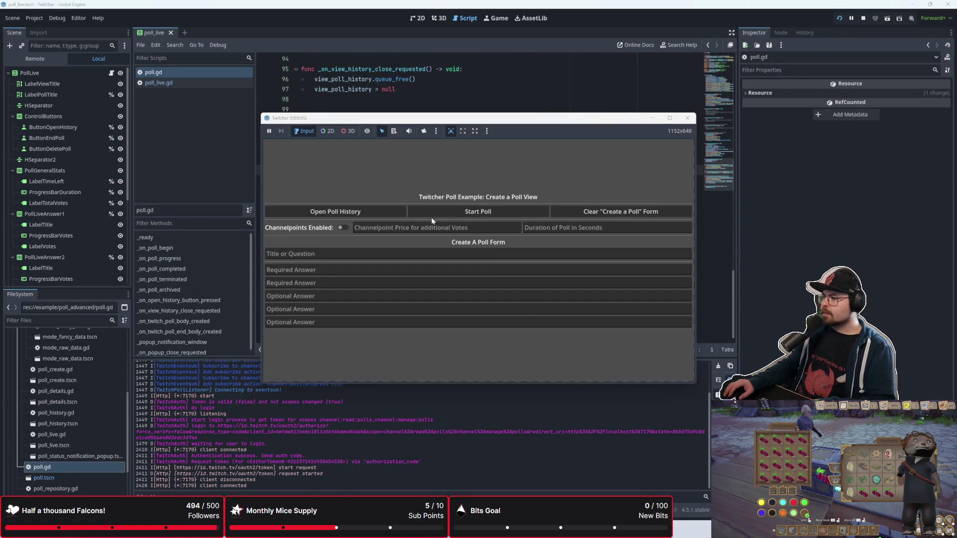
left_click(547, 229)
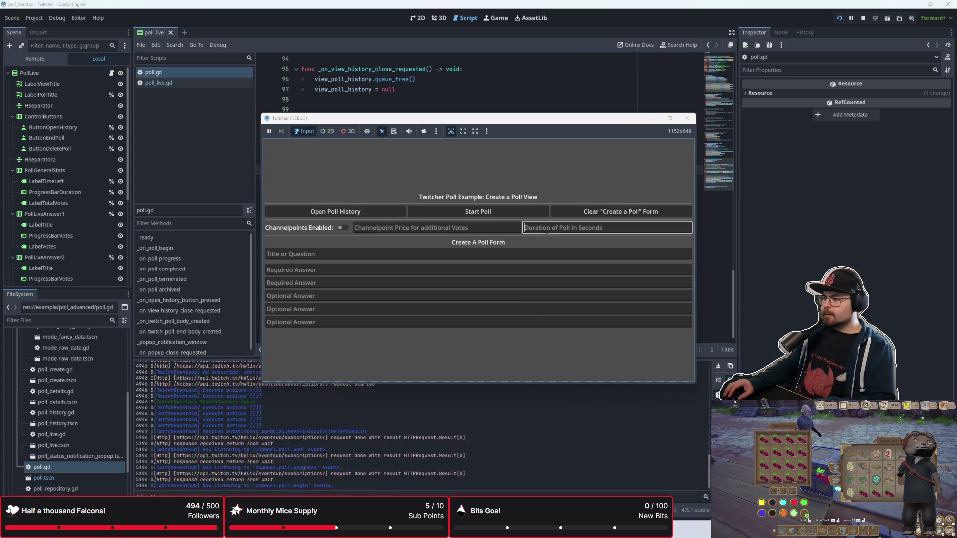
type("60")
key("Tab")
type("test to vote on")
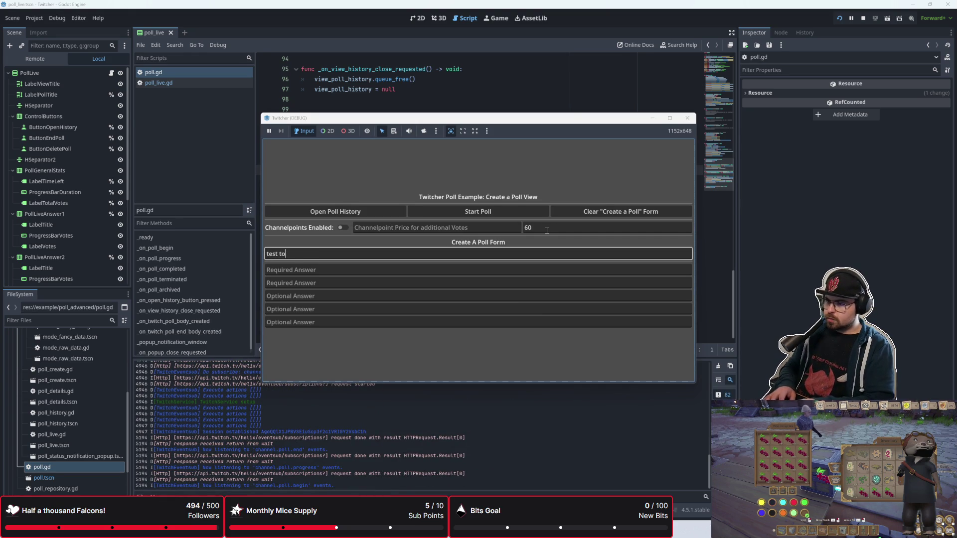
key("Tab")
type("falcon")
key("Tab")
type("otter")
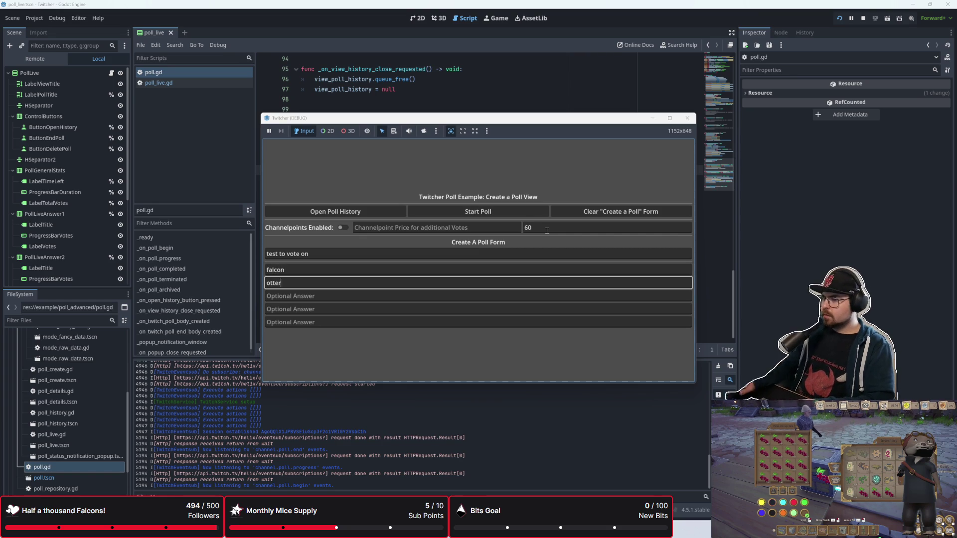
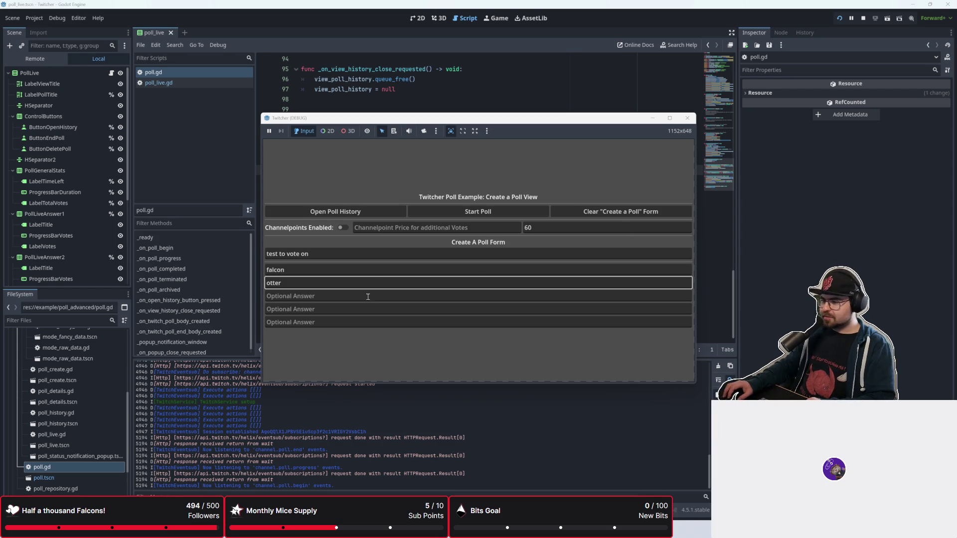
Start, end and delete the 'test to vote on' poll in the running game, then stop the game
left_click(487, 213)
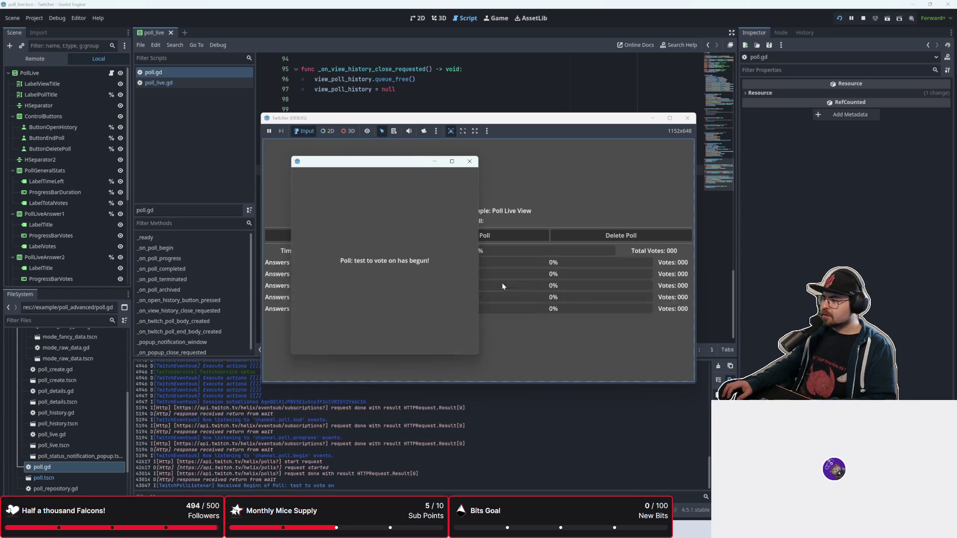
left_click(469, 161)
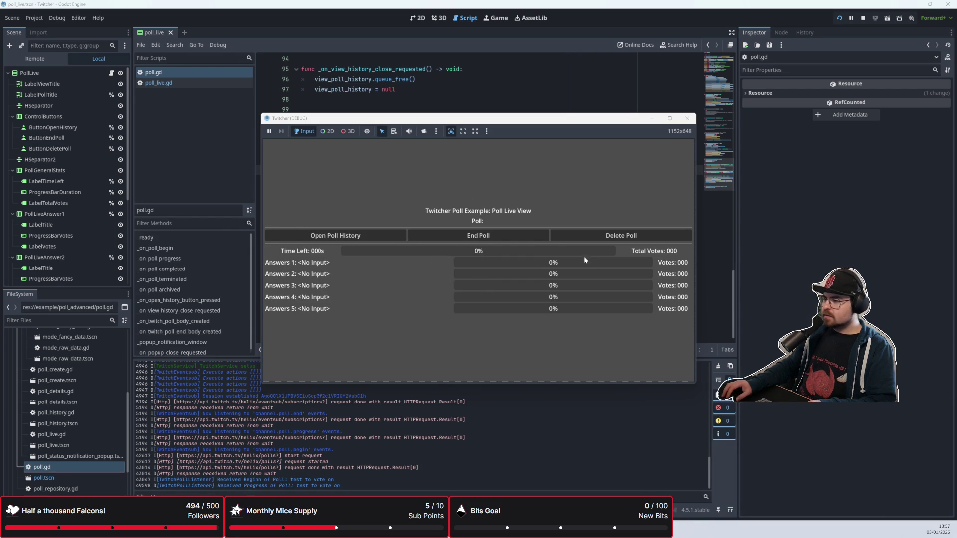
left_click(495, 235)
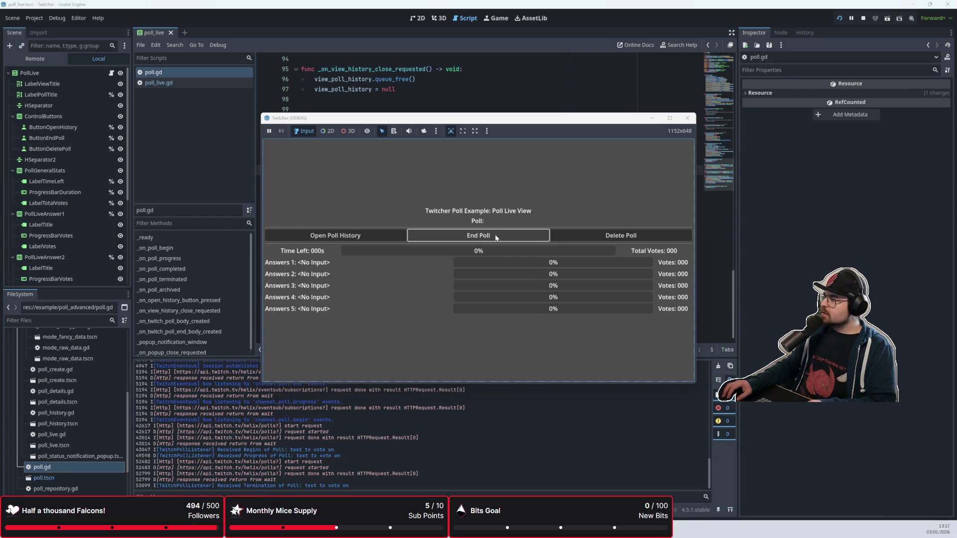
left_click(585, 238)
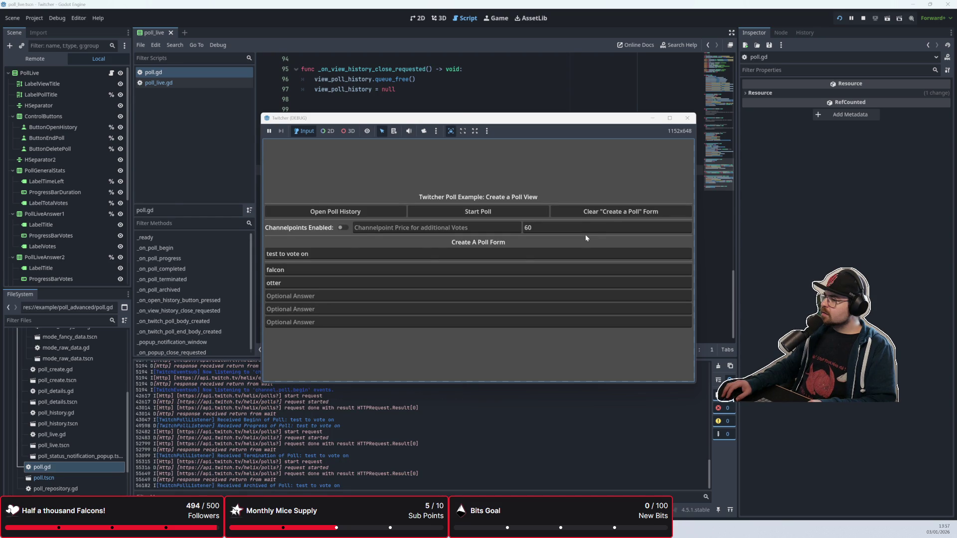
key("F8")
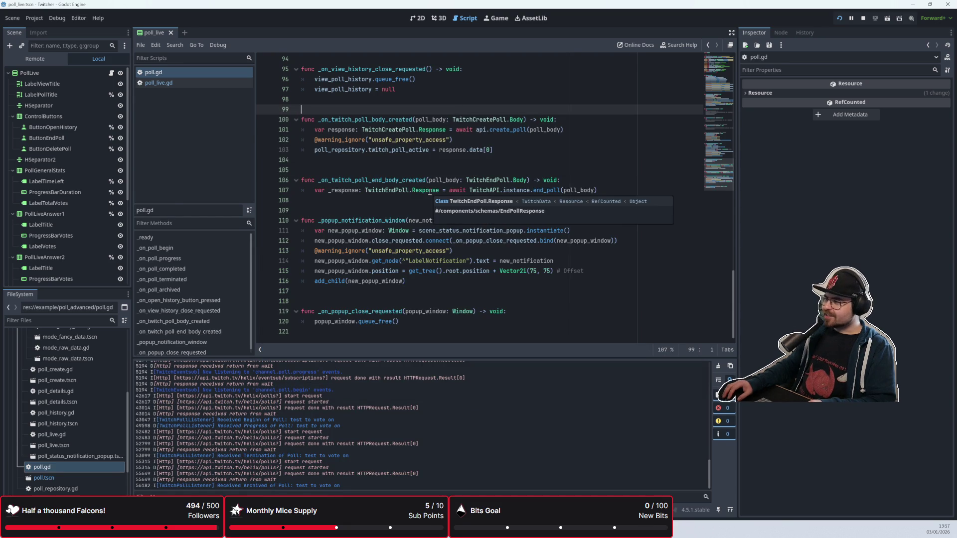
left_click(385, 291)
scroll(384, 299, "up", 20)
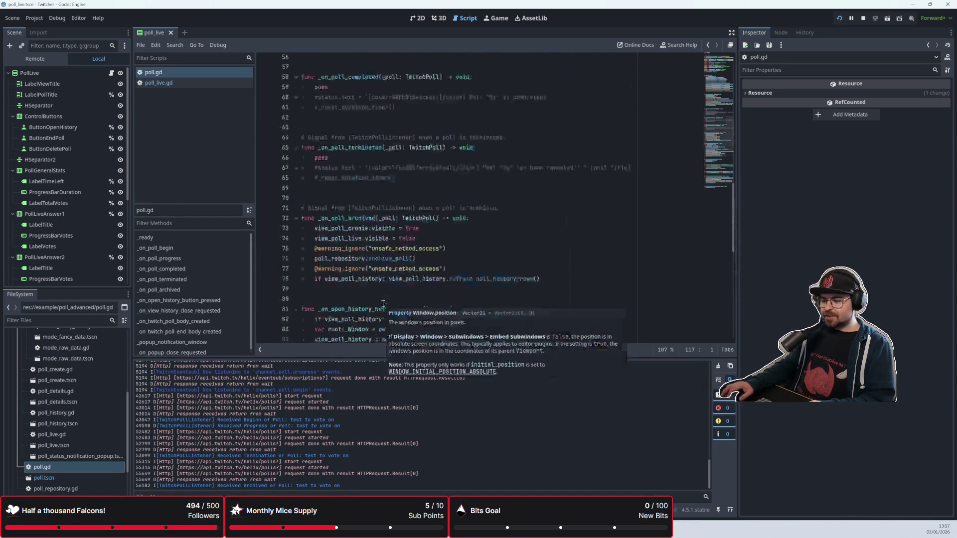
scroll(384, 304, "up", 7)
scroll(384, 303, "down", 5)
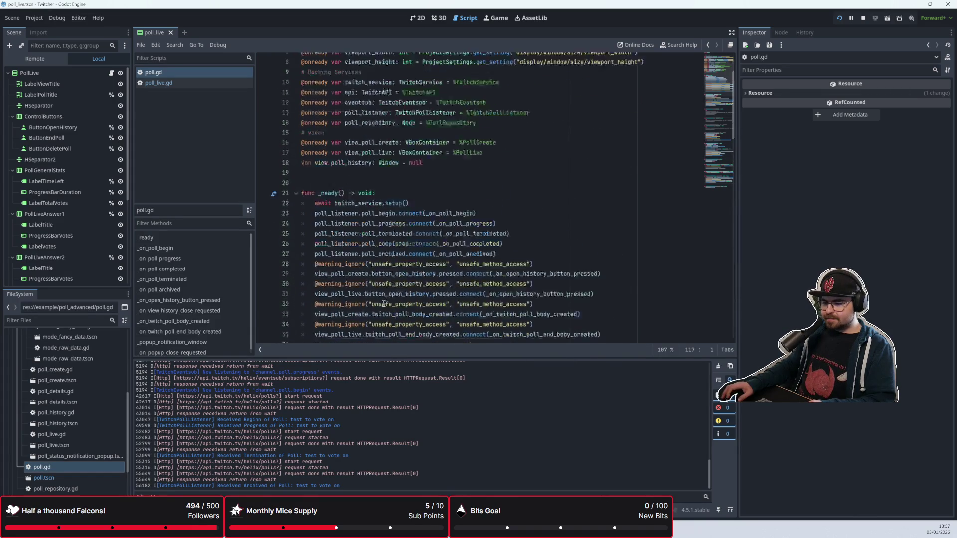
scroll(384, 303, "up", 1)
left_click(390, 297)
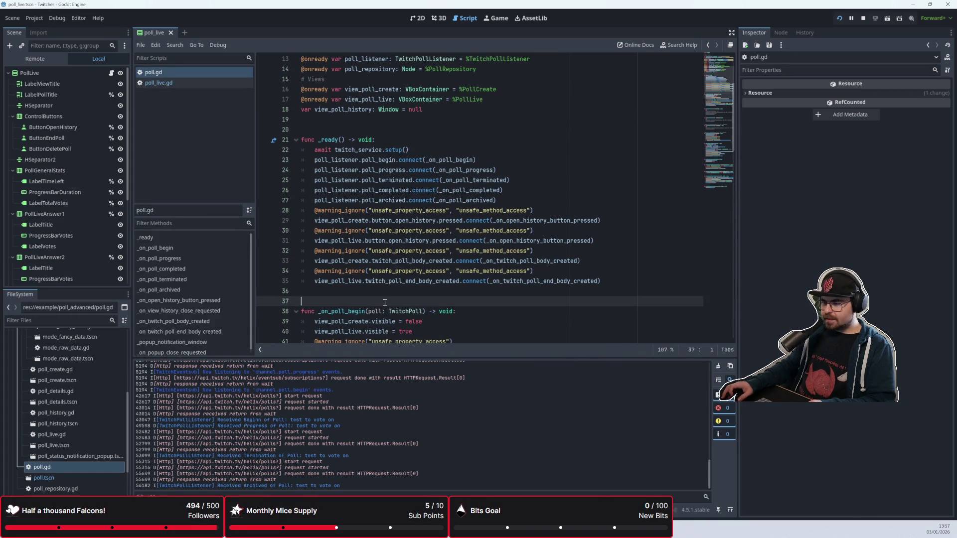
left_click(391, 293)
scroll(393, 293, "up", 4)
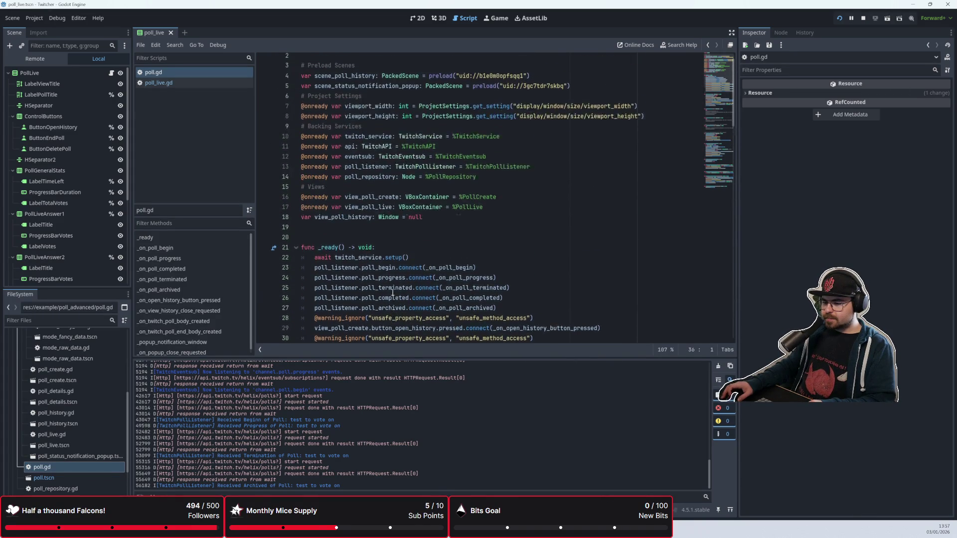
scroll(392, 293, "down", 1)
scroll(392, 293, "up", 1)
scroll(392, 293, "down", 10)
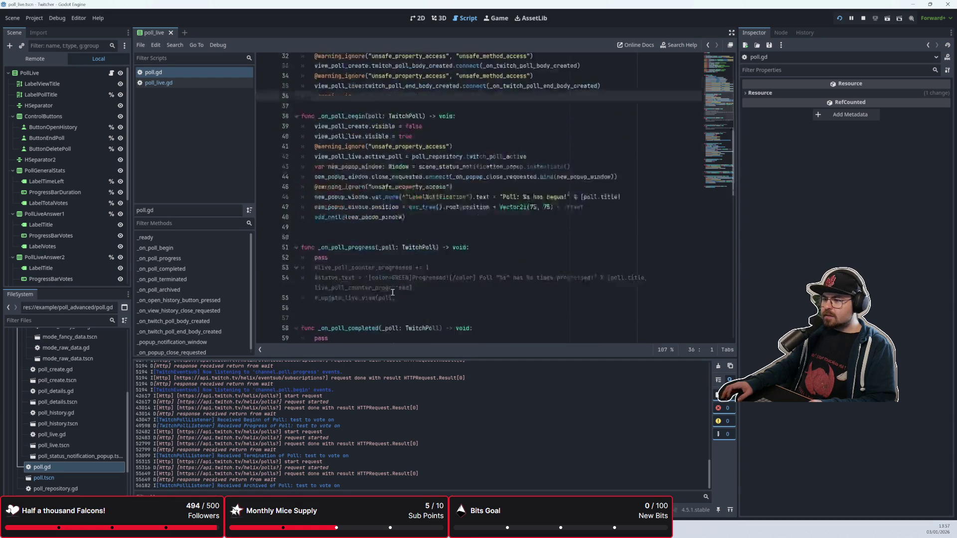
scroll(394, 295, "up", 5)
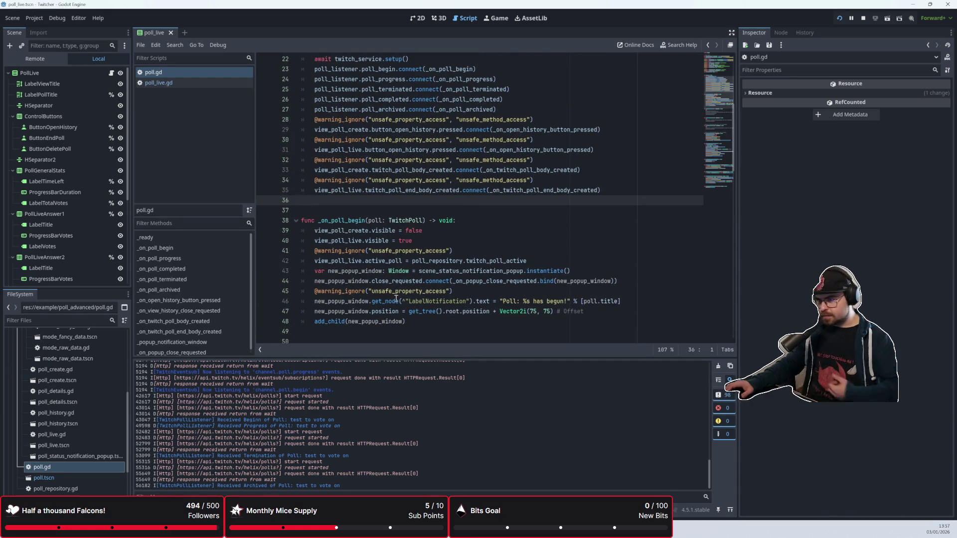
scroll(396, 298, "down", 15)
scroll(403, 241, "up", 8)
scroll(403, 241, "up", 3)
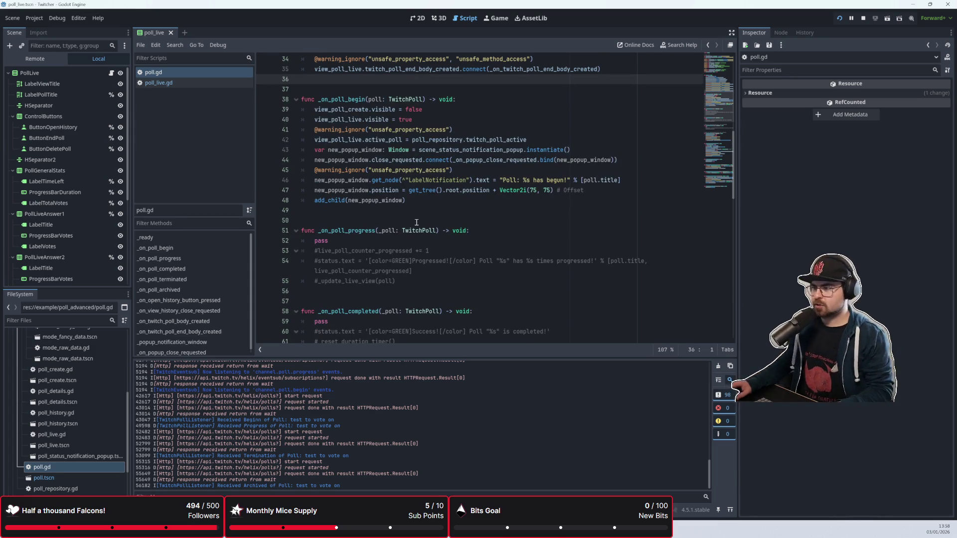
scroll(428, 207, "down", 1)
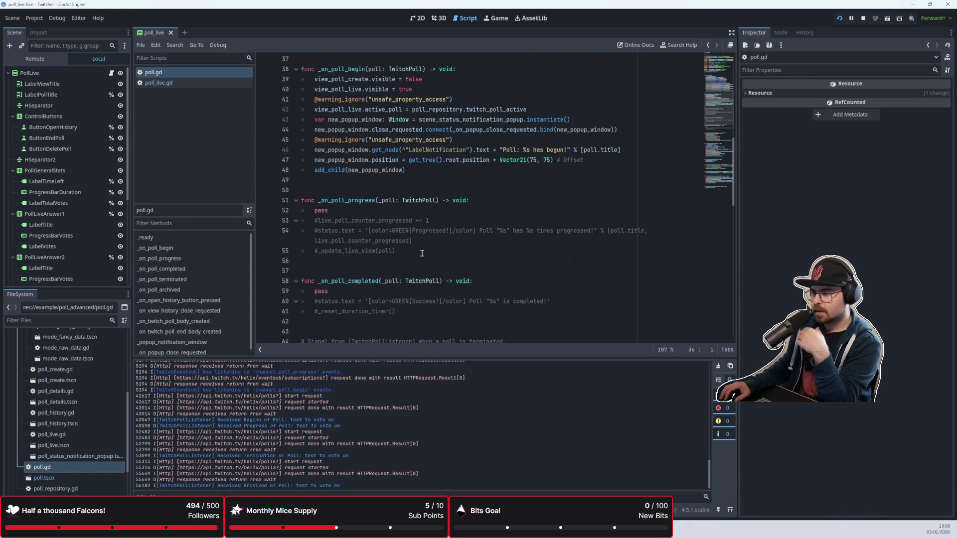
scroll(422, 254, "down", 7)
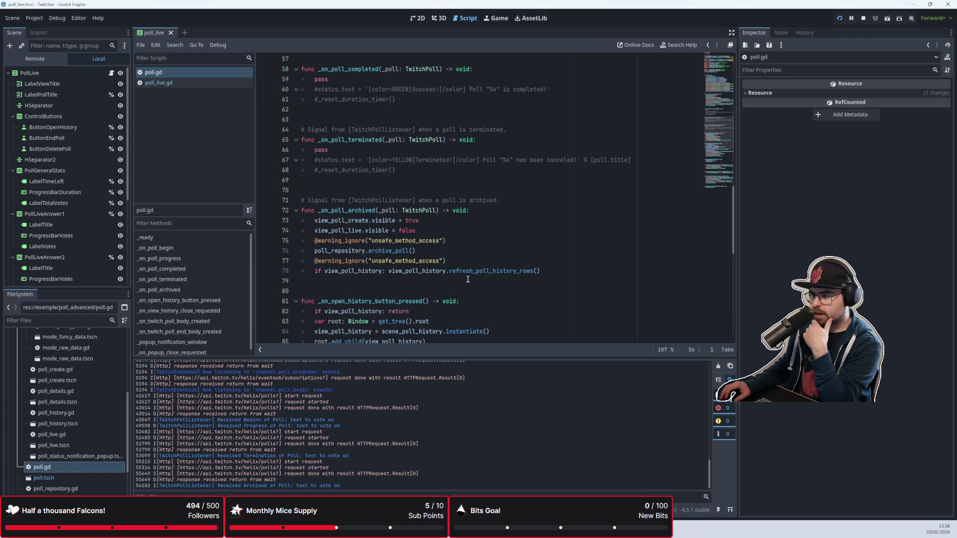
left_click(557, 272)
left_click_drag(557, 271, 301, 221)
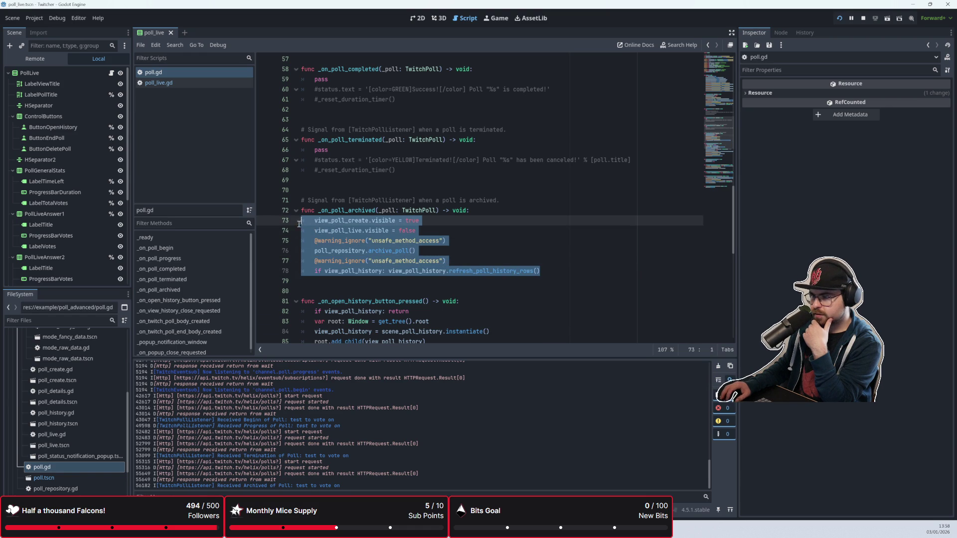
left_click(467, 236)
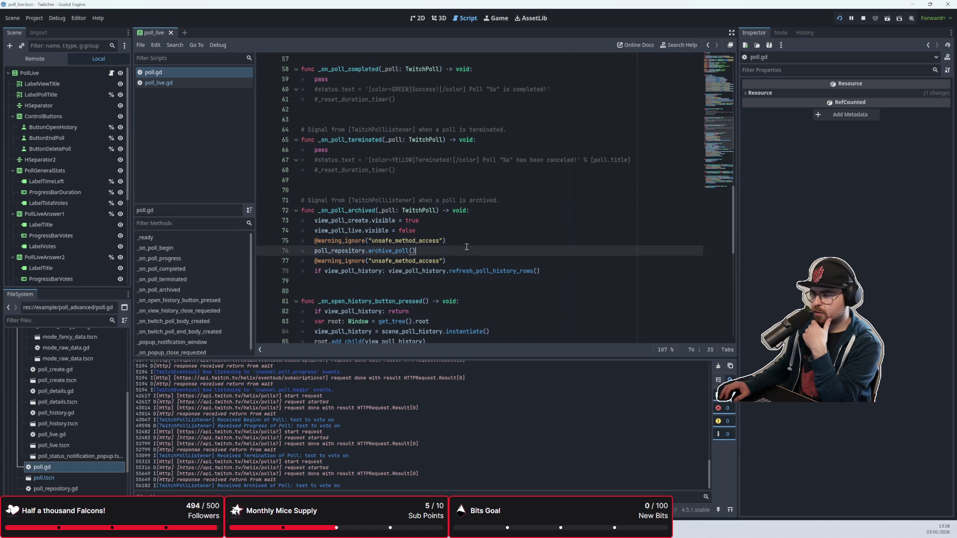
left_click(566, 272)
key("Up")
key("Up")
key("Up")
key("Down")
key("Down")
key("Down")
key("Down")
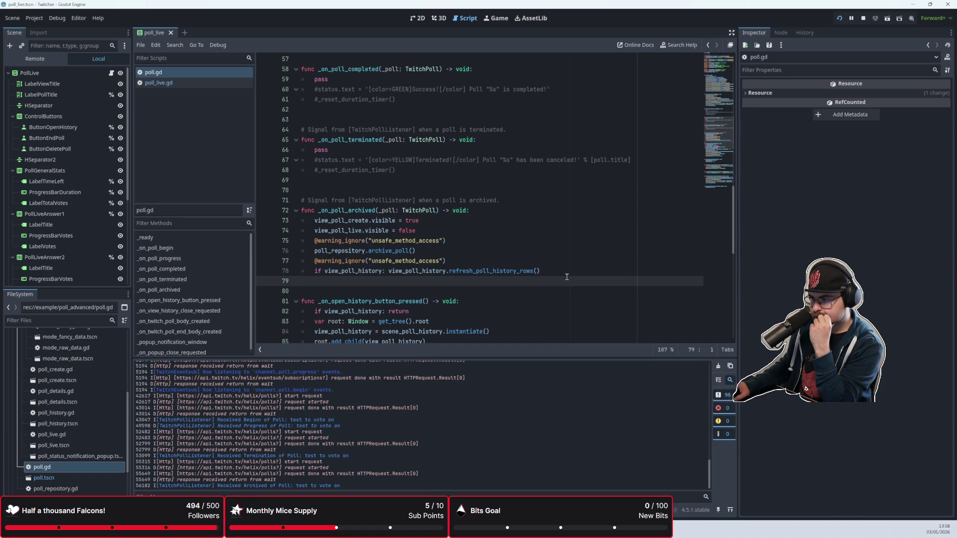
left_click(568, 270)
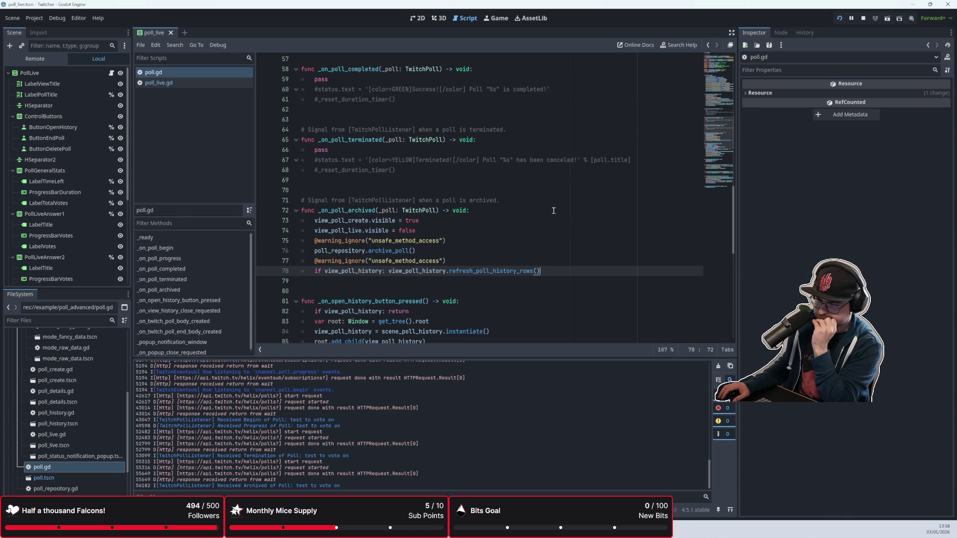
left_click(390, 252)
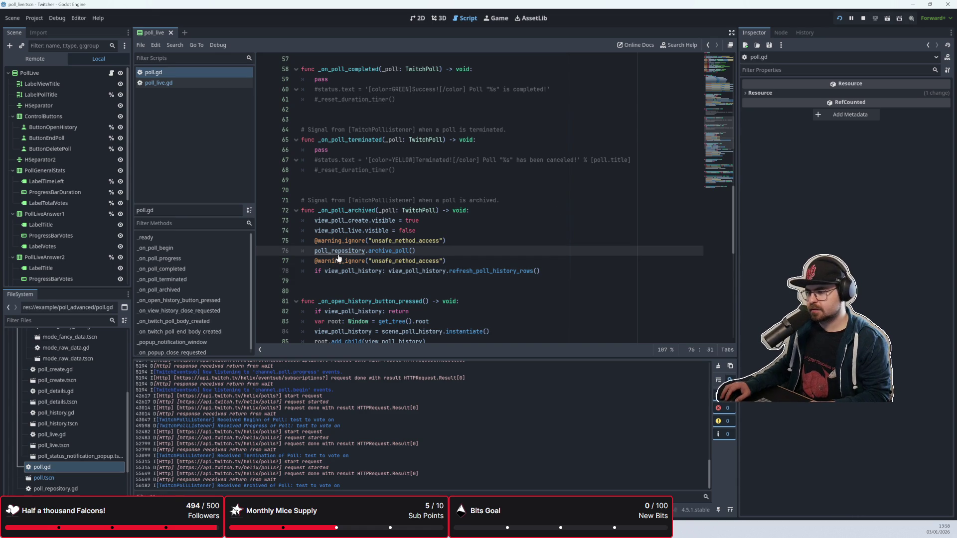
scroll(403, 249, "up", 10)
scroll(408, 238, "down", 8)
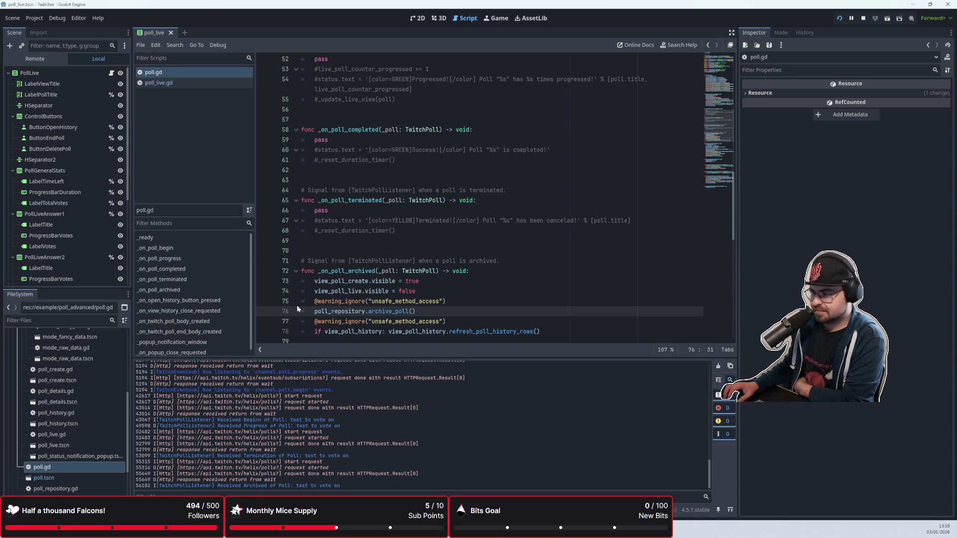
left_click(405, 246)
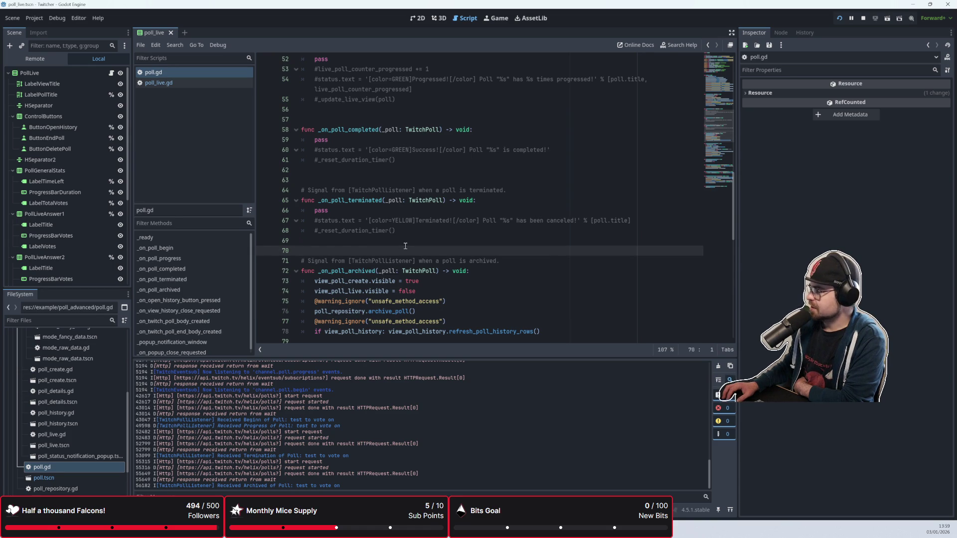
Locate the 'Signal from TwitchPollListener' comment above _on_poll_terminated around line 64 in poll.gd
scroll(405, 246, "down", 3)
scroll(405, 246, "up", 3)
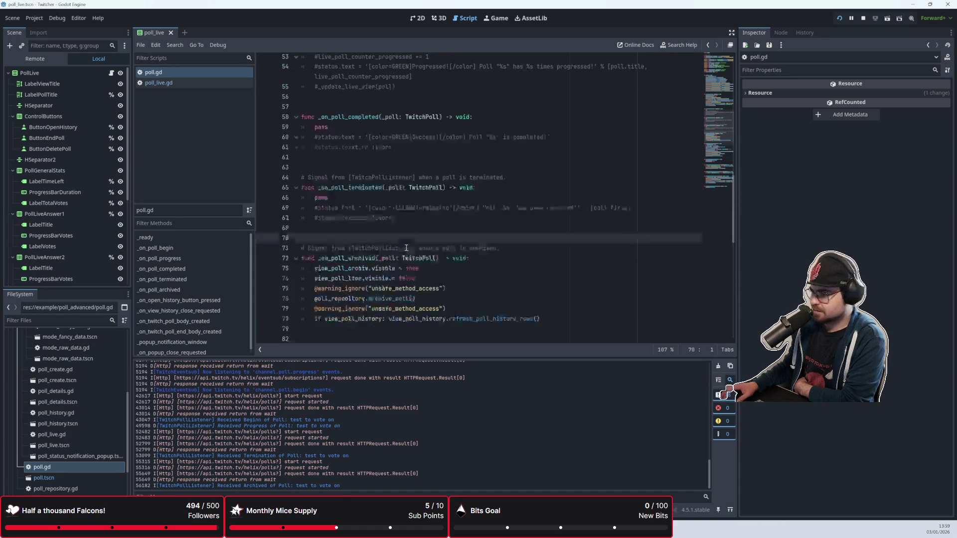
scroll(406, 246, "down", 3)
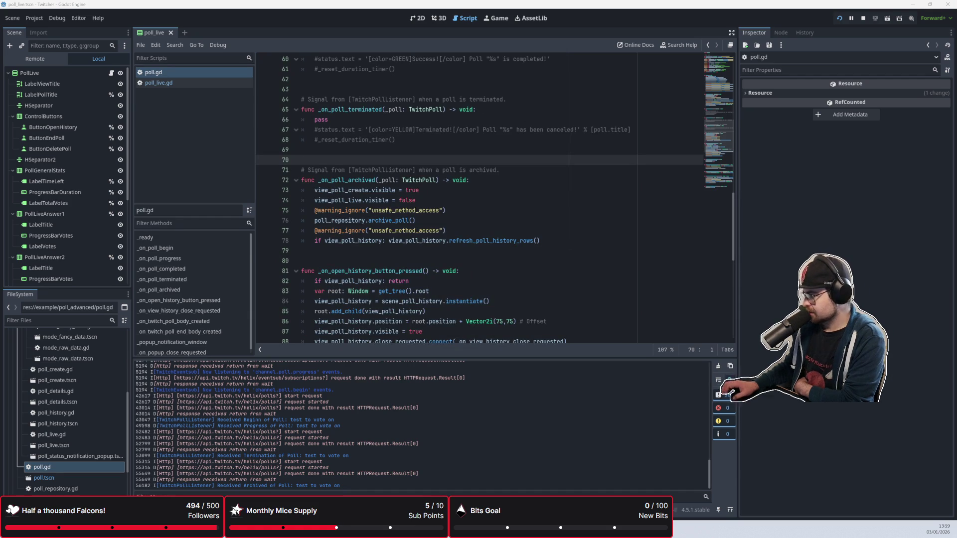
scroll(394, 167, "down", 3)
left_click(381, 171)
scroll(381, 172, "up", 6)
scroll(380, 175, "down", 1)
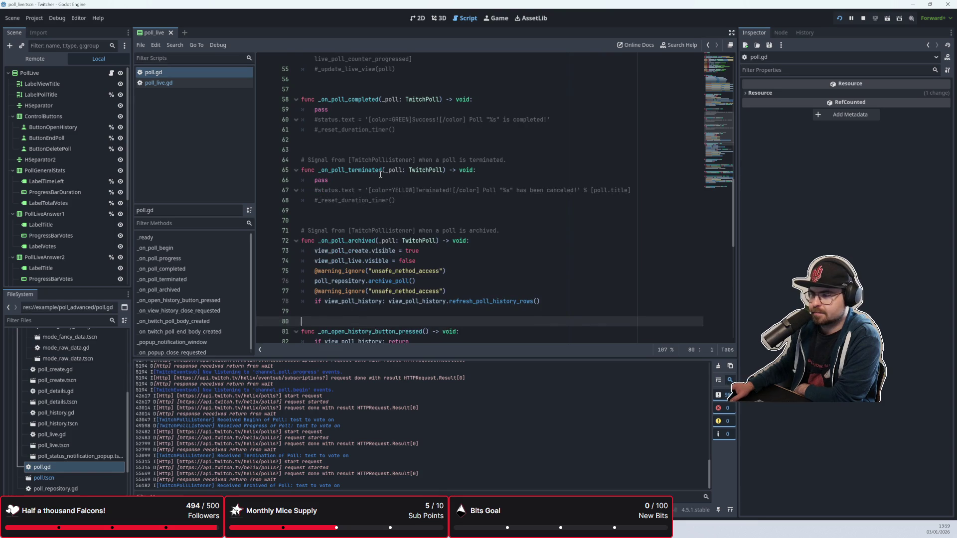
scroll(381, 174, "up", 1)
left_click(303, 190)
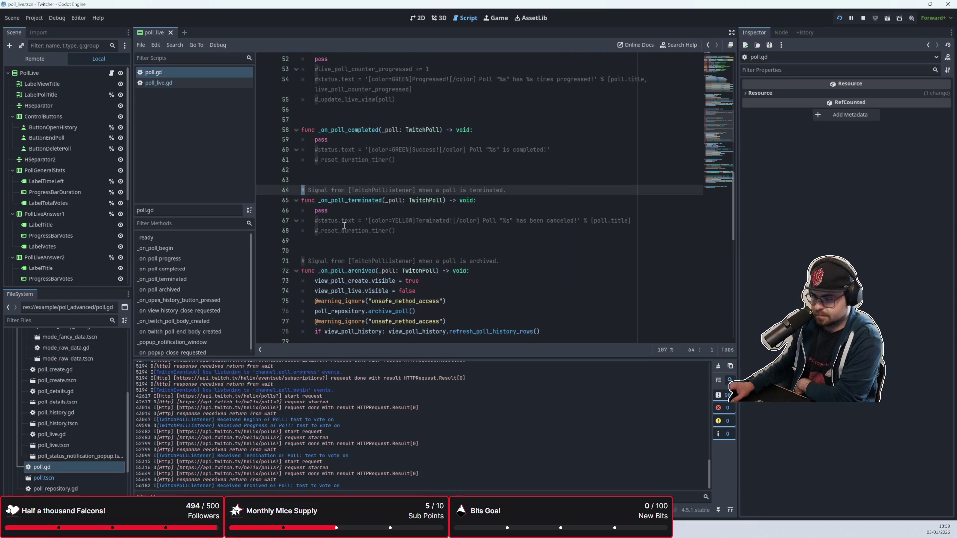
key("Down")
key("Down")
key("Down")
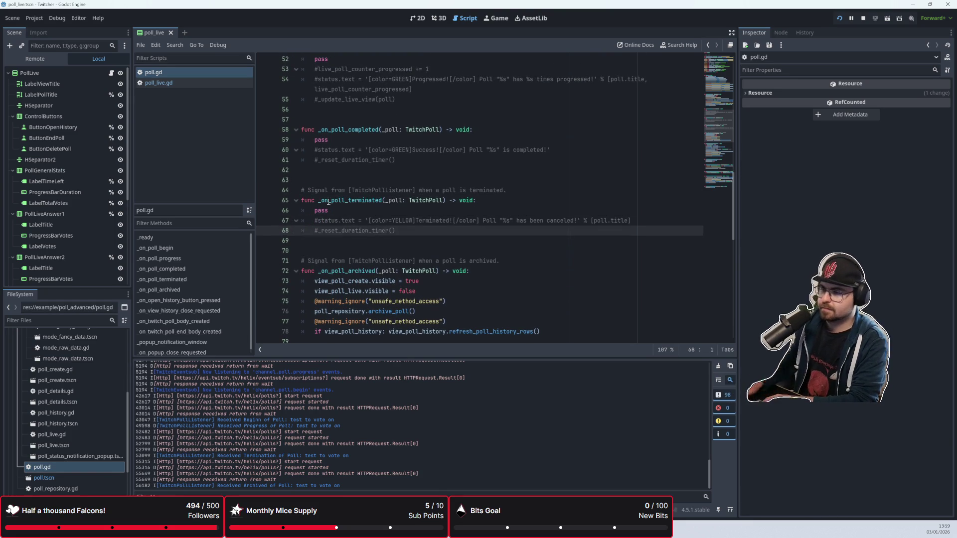
scroll(330, 203, "up", 15)
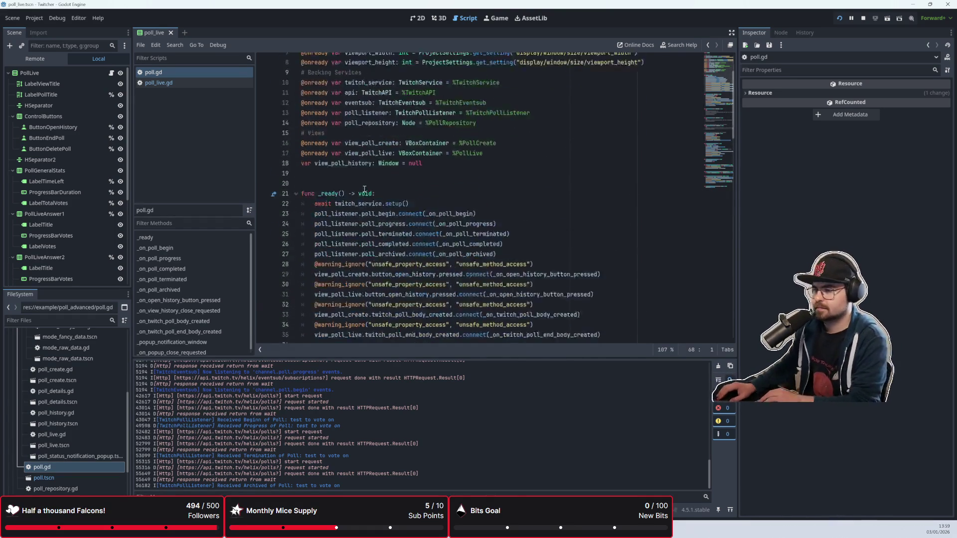
scroll(364, 189, "down", 10)
scroll(377, 197, "down", 2)
scroll(376, 197, "up", 2)
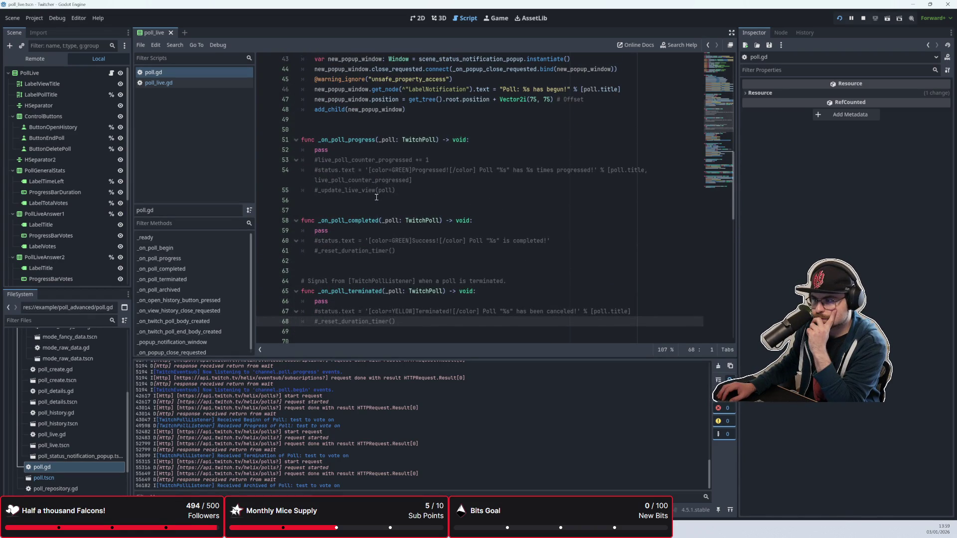
left_click(359, 281)
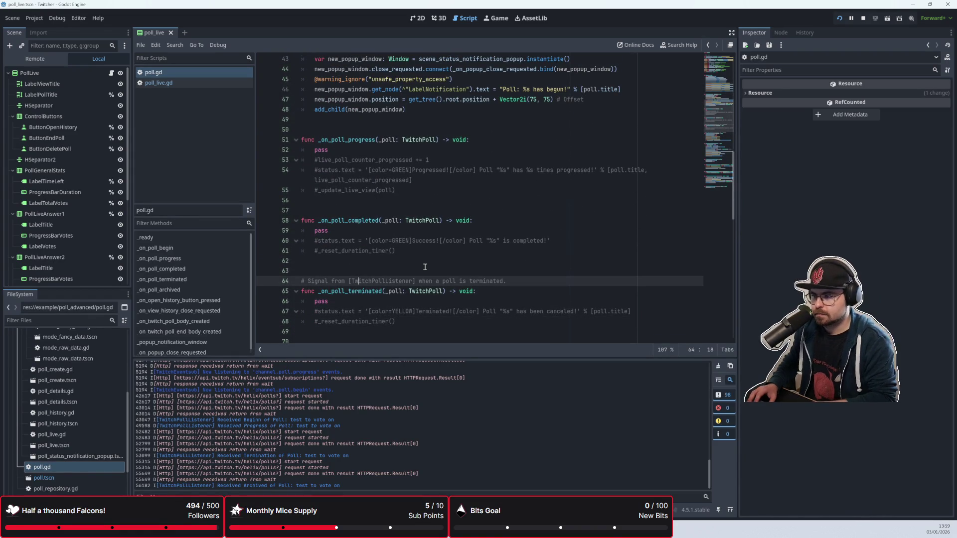
scroll(389, 230, "down", 4)
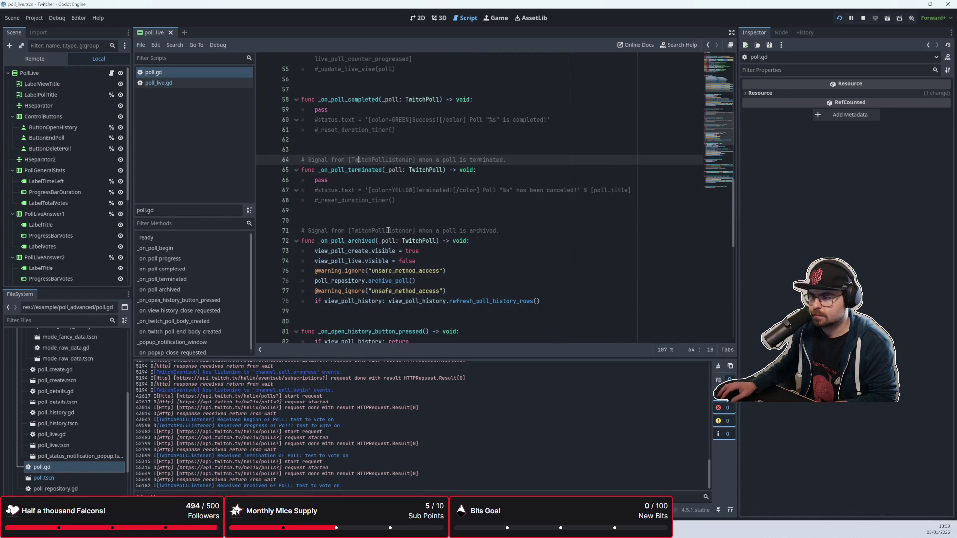
Delete the signal comments above the terminated and archived handlers and save poll.gd
key("ctrl+shift+Right")
key("Delete")
key("Down")
key("Up")
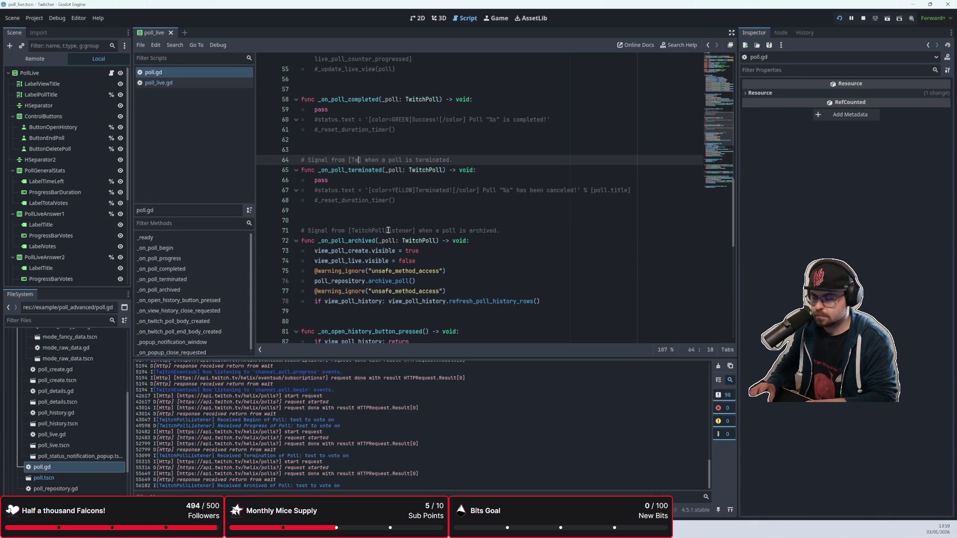
key("ctrl+shift+k")
key("Down")
key("Down")
key("Down")
key("Down")
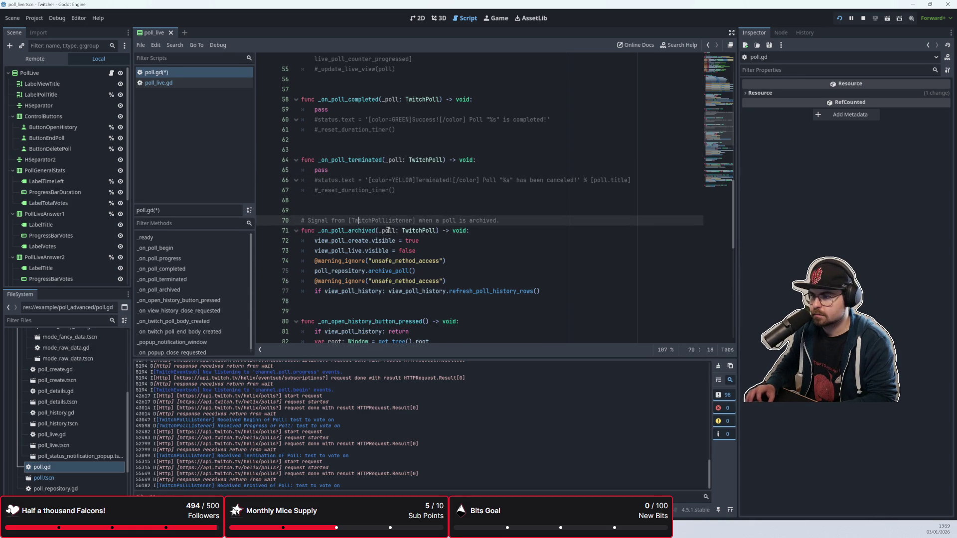
key("Up")
key("ctrl+shift+k")
key("ctrl+s")
Select the old body lines of the _on_poll_completed handler
key("Up")
scroll(346, 195, "up", 3)
left_click(403, 239)
scroll(405, 227, "up", 1)
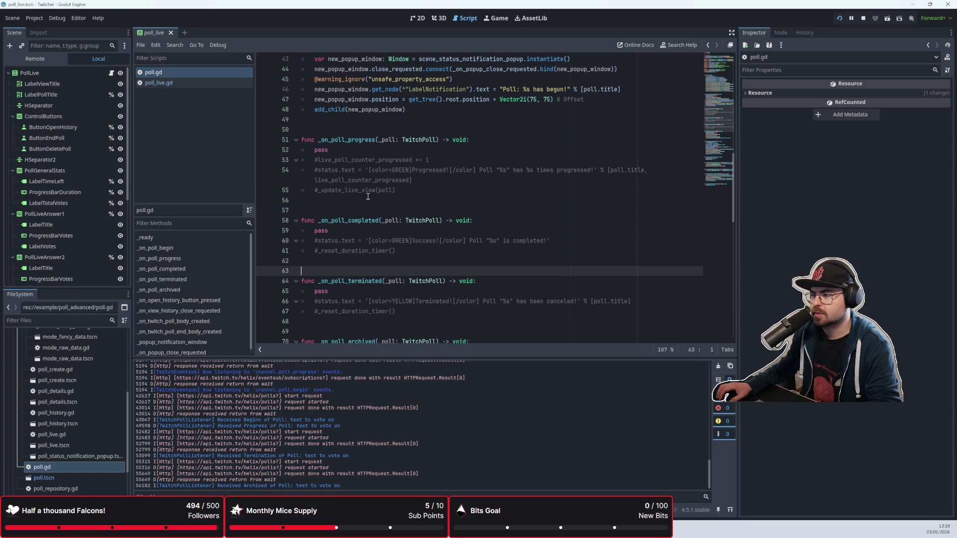
left_click(407, 199)
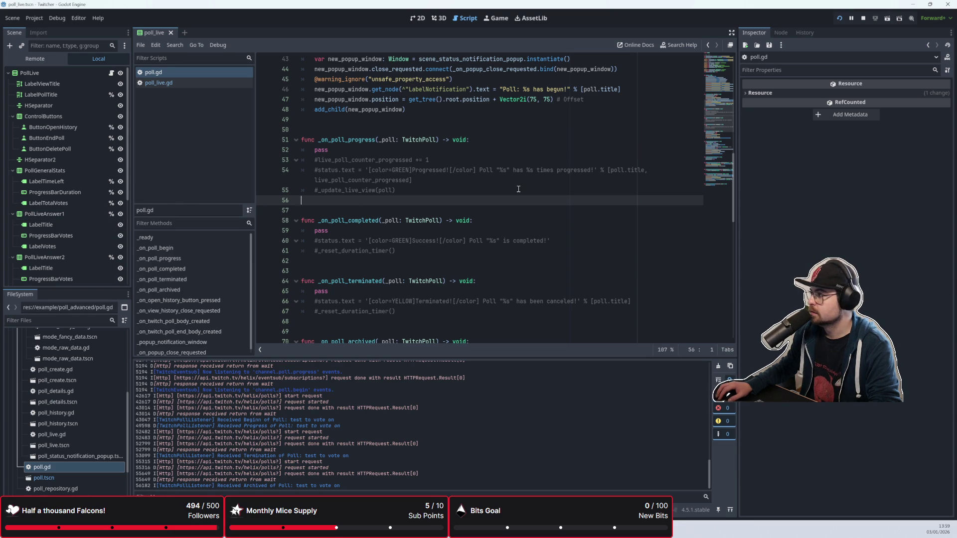
scroll(503, 239, "down", 2)
left_click(421, 271)
left_click(421, 255)
scroll(421, 256, "down", 2)
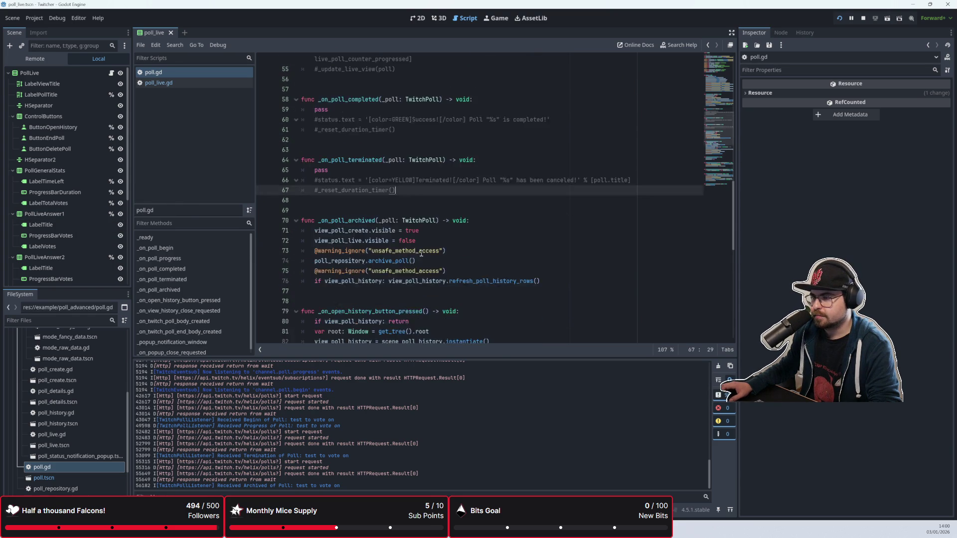
scroll(378, 240, "up", 2)
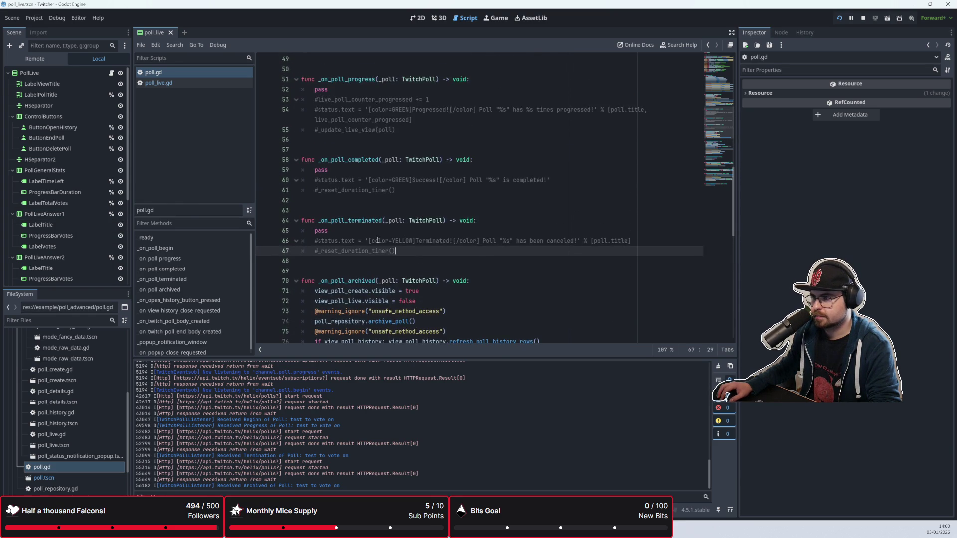
left_click(394, 191)
left_click_drag(406, 192, 289, 172)
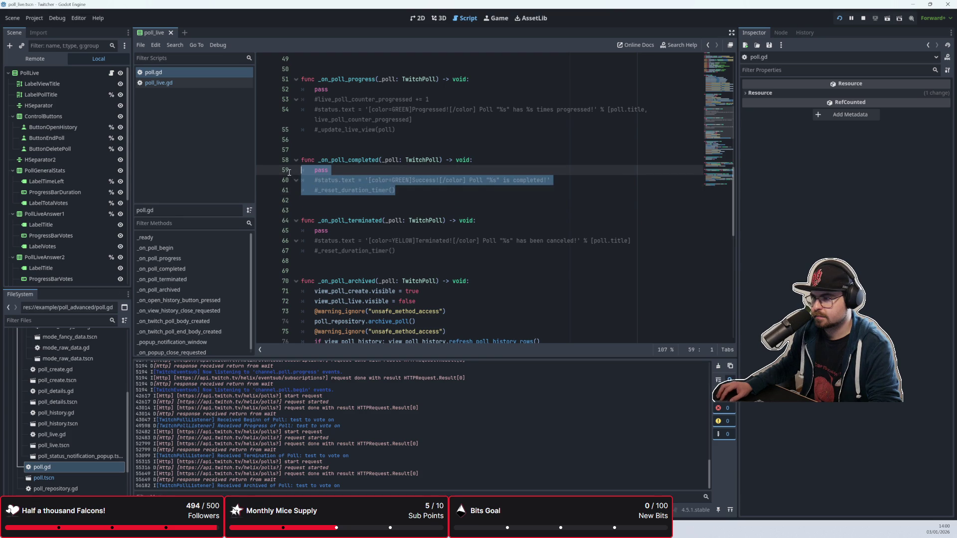
Replace _on_poll_completed's body with a _popup_notification_window call and rename _poll to poll
key("BackSpace")
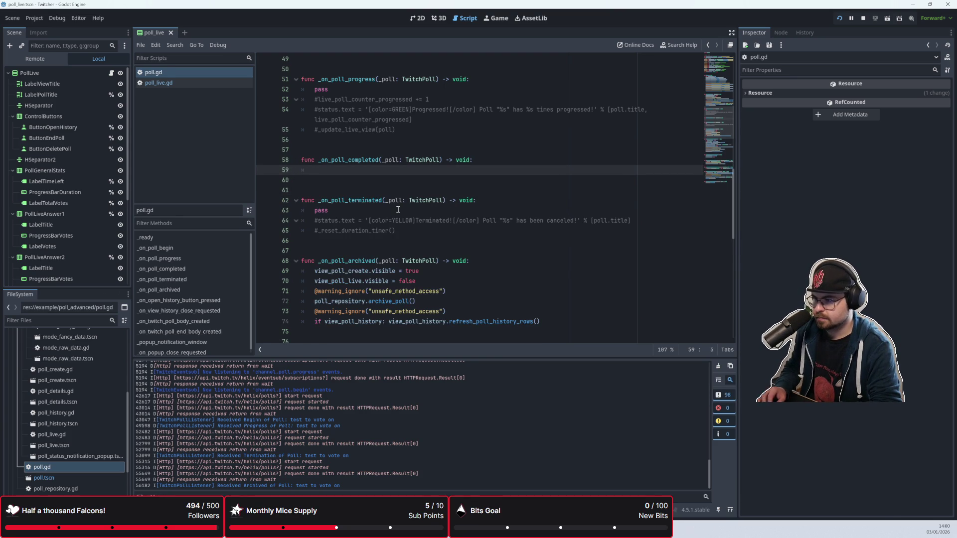
type("_")
key("BackSpace")
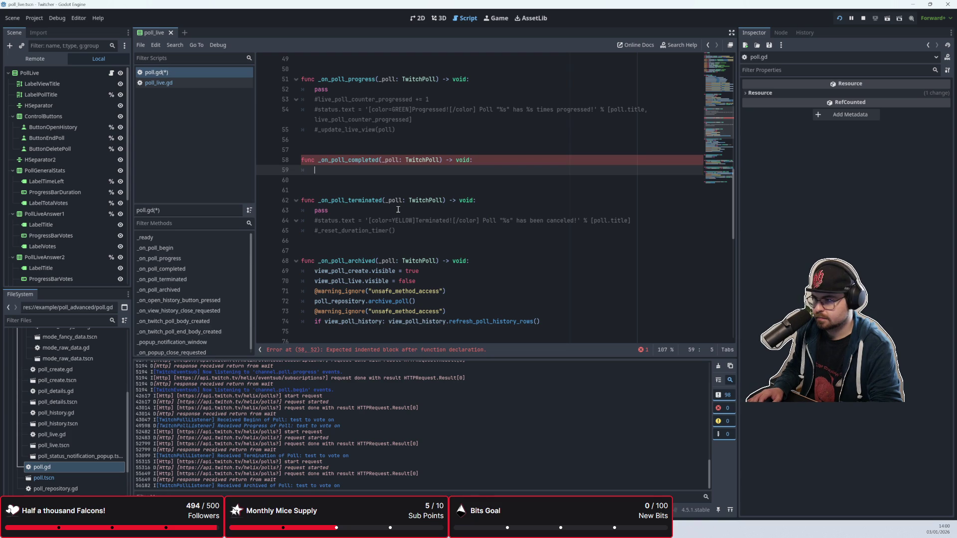
type("poll")
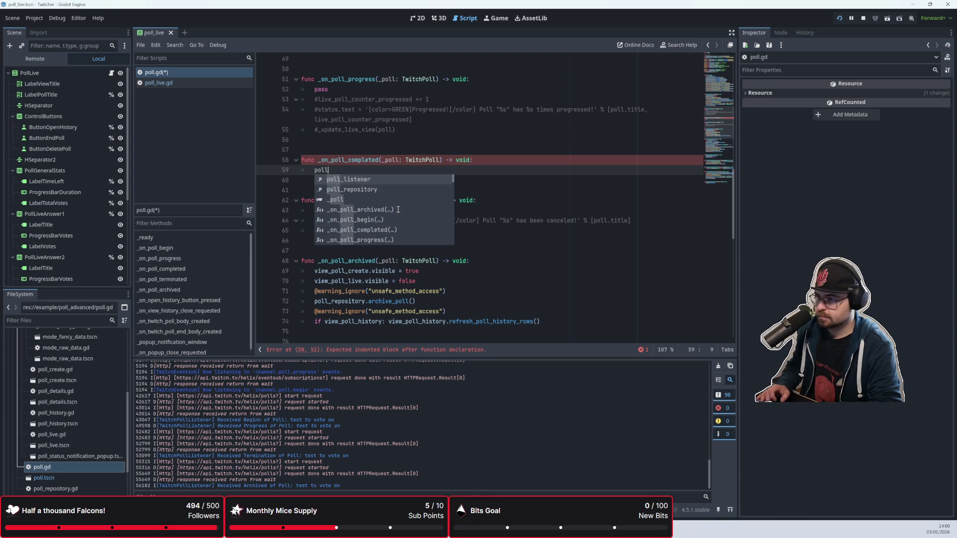
left_click(388, 163)
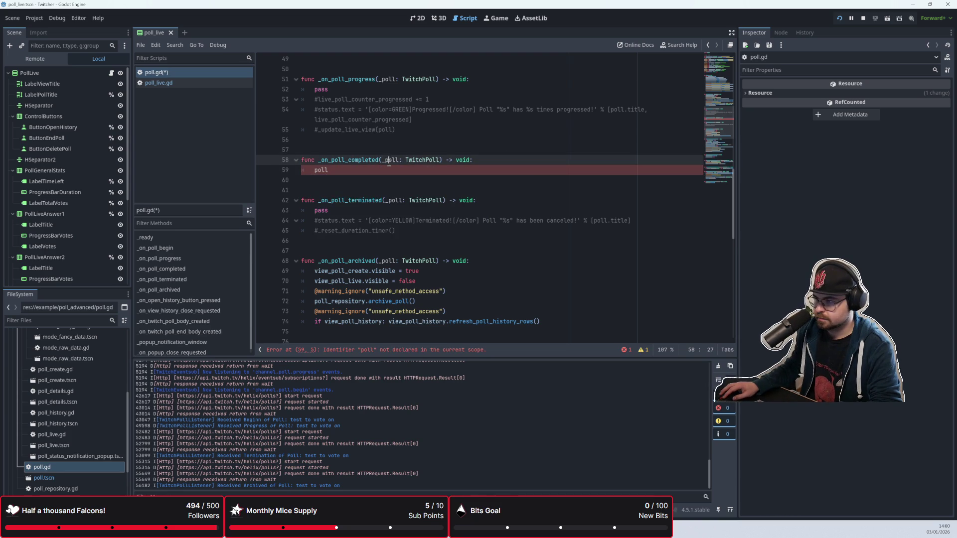
key("Delete")
key("Down")
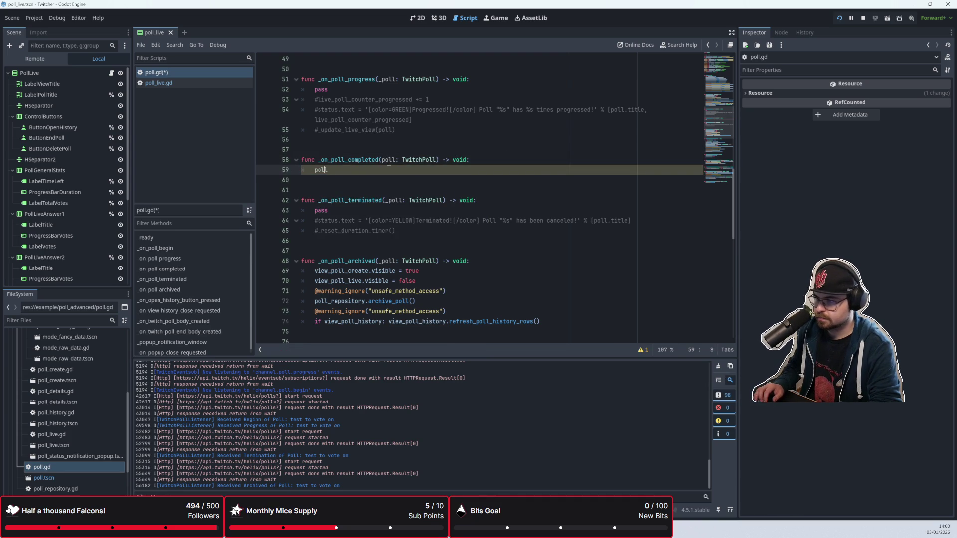
key("ctrl+shift+Return")
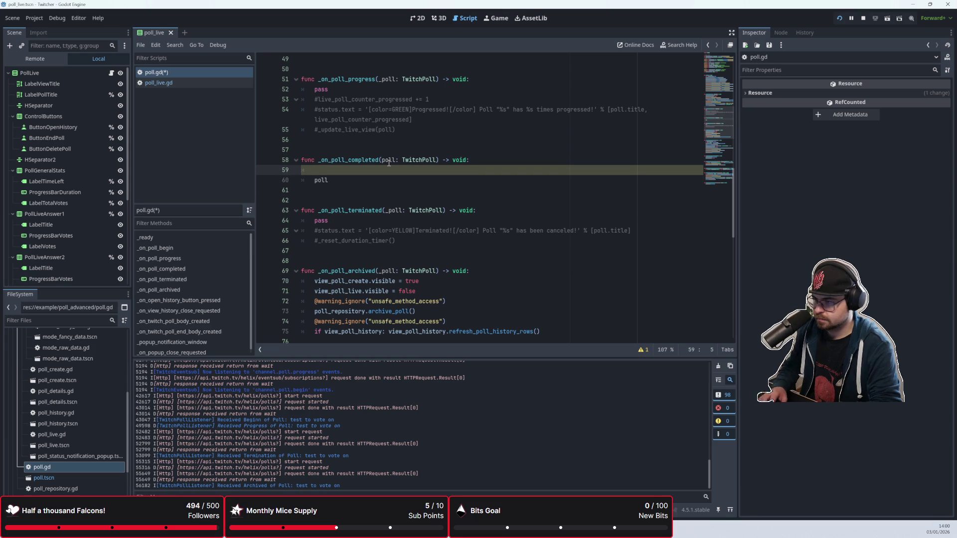
scroll(387, 163, "down", 10)
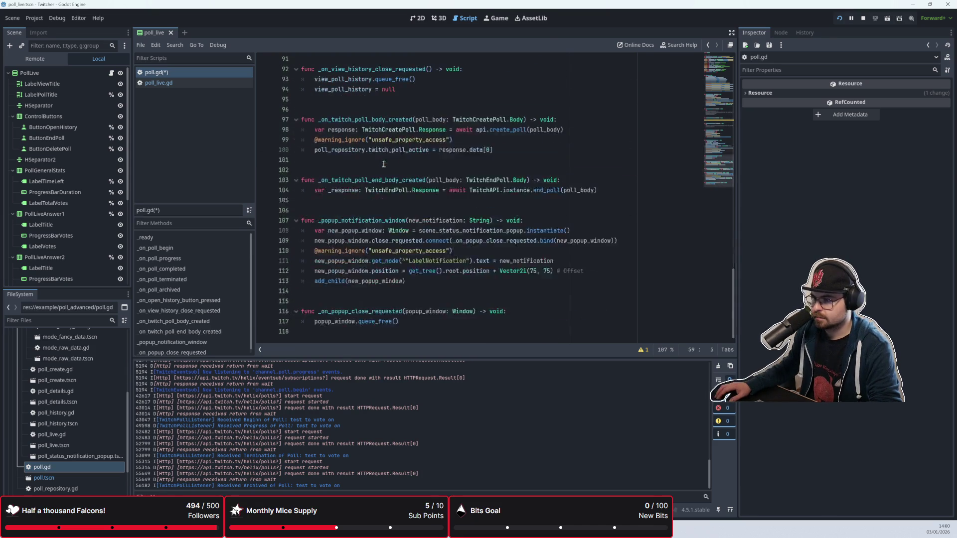
type("_pop")
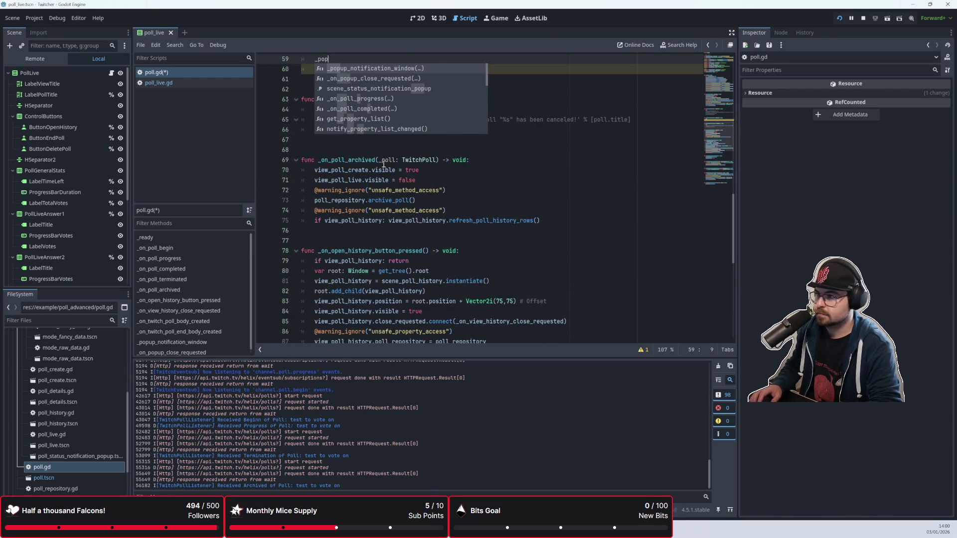
key("Return")
scroll(409, 237, "up", 5)
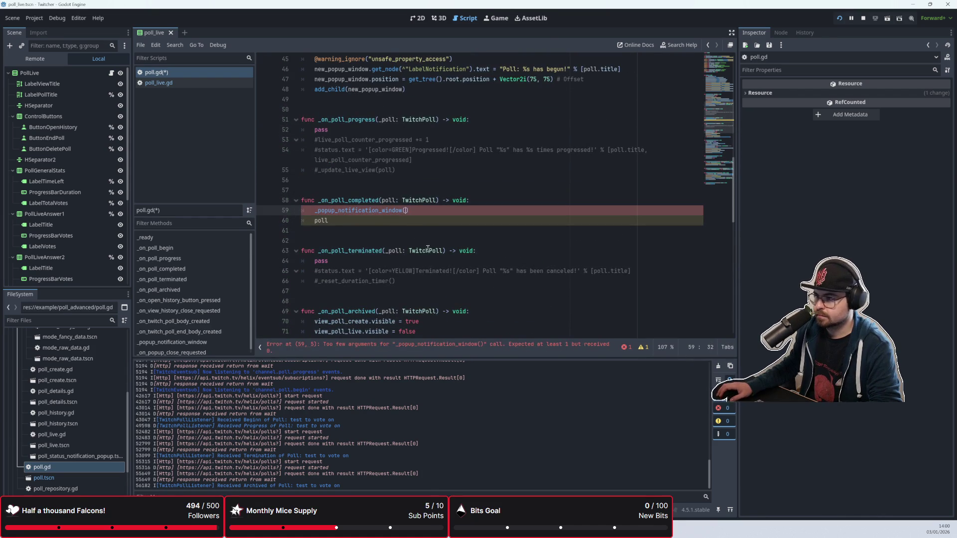
Try a 'var notification_string: String' line, undo it, then select the terminated handler's old body
left_click(492, 200)
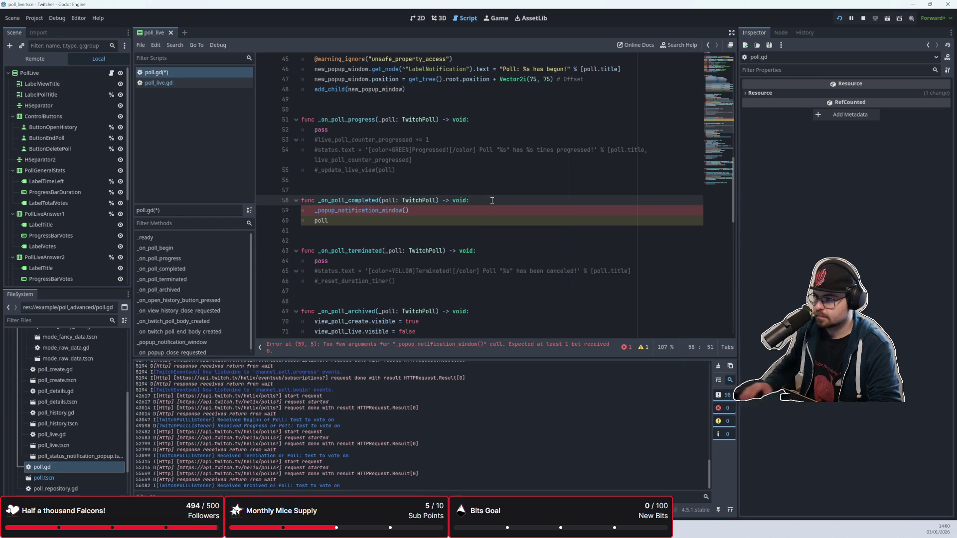
key("Return")
type("var ")
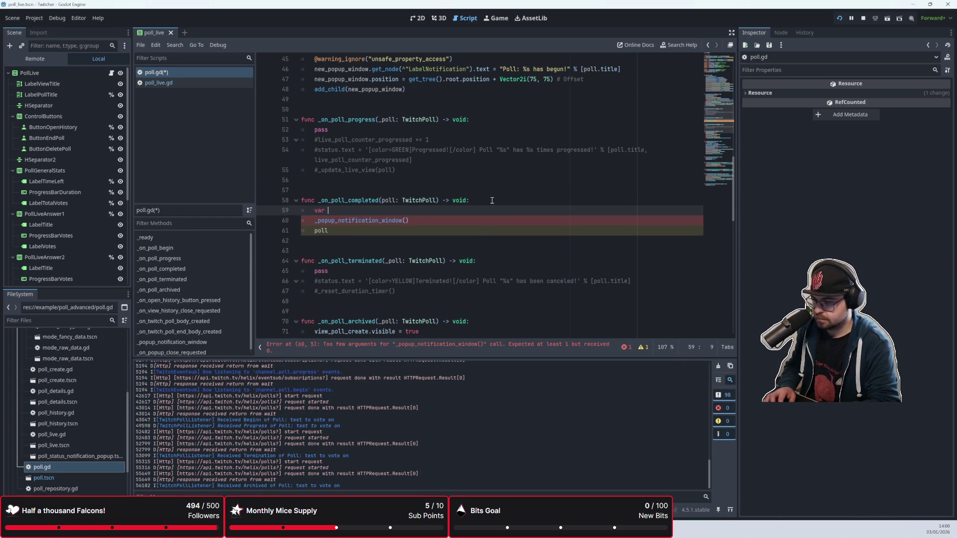
type("notificati")
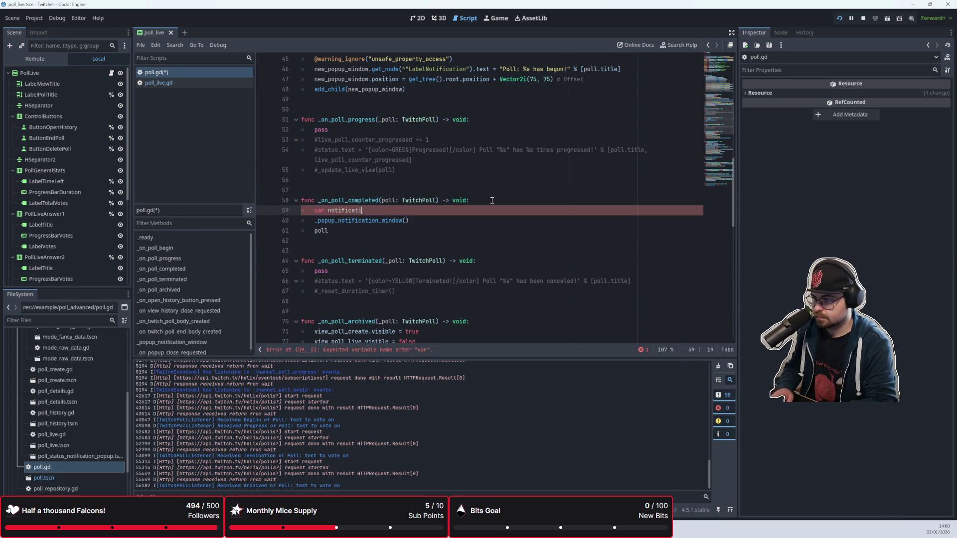
type("on_string: SStri")
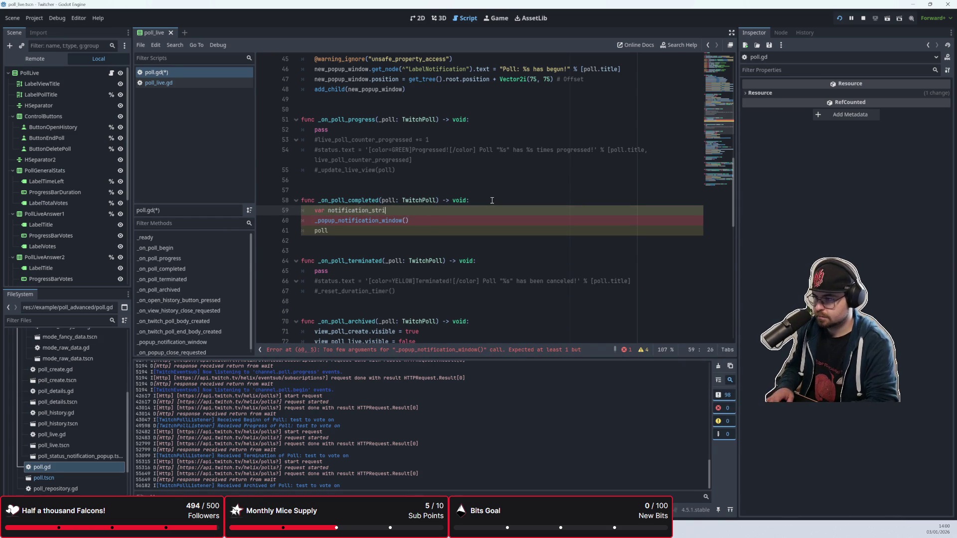
key("BackSpace")
key("BackSpace")
key("BackSpace")
type("tring")
key("ctrl+z")
key("ctrl+z")
key("ctrl+z")
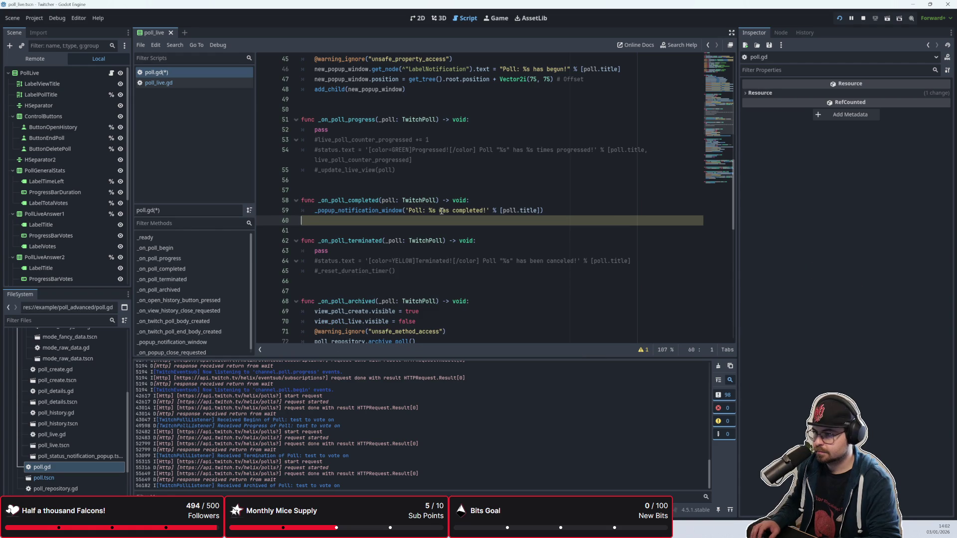
key("ctrl+z")
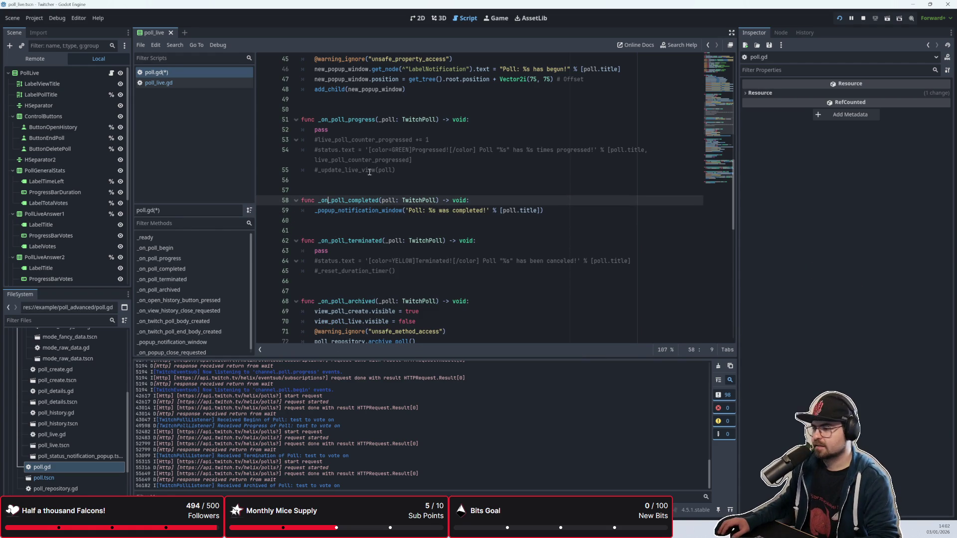
scroll(371, 164, "down", 1)
left_click_drag(564, 181, 316, 180)
key("ctrl+c")
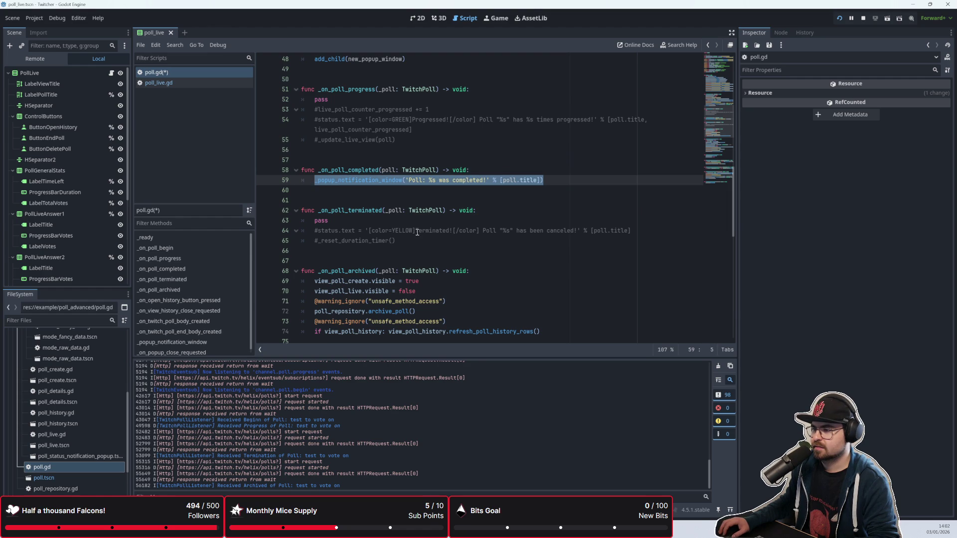
left_click_drag(399, 242, 302, 220)
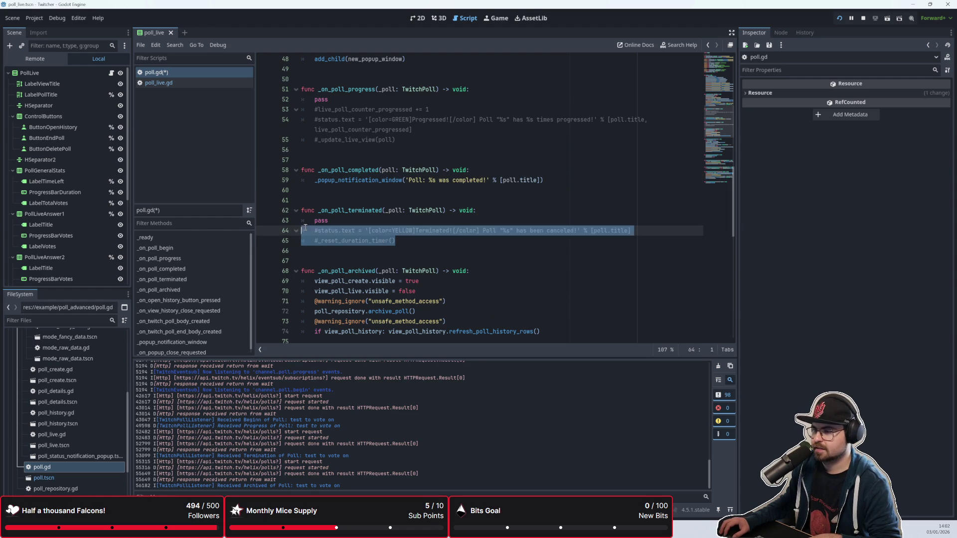
Paste the popup notification call over _on_poll_terminated's old body and indent it into the handler
key("ctrl+v")
key("Home")
key("Tab")
left_click(402, 235)
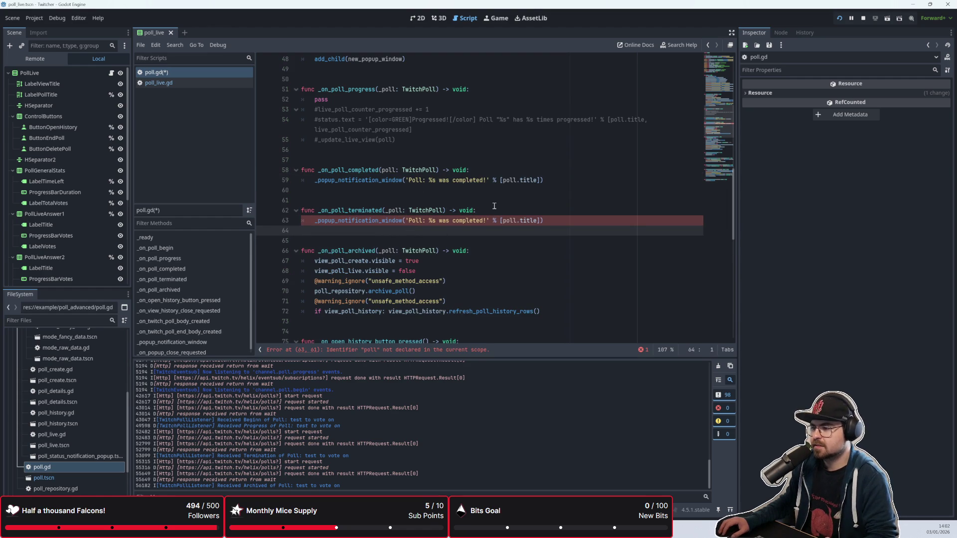
left_click(525, 221)
scroll(498, 225, "down", 1)
scroll(424, 230, "up", 2)
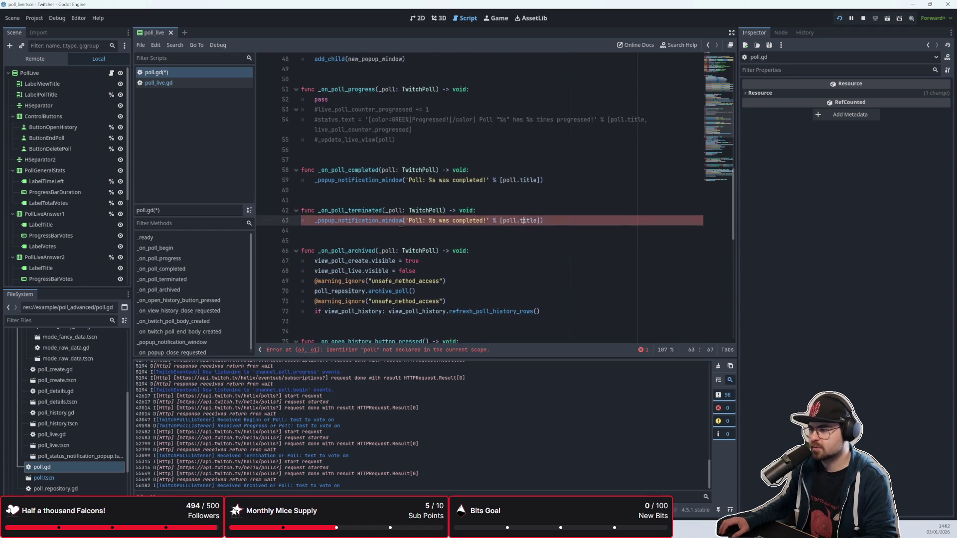
left_click_drag(399, 235, 302, 200)
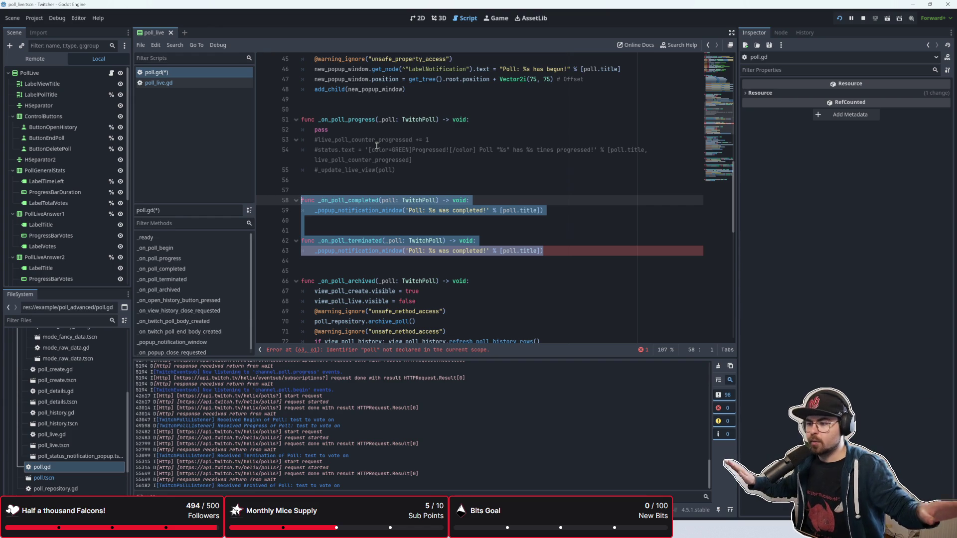
scroll(376, 145, "down", 2)
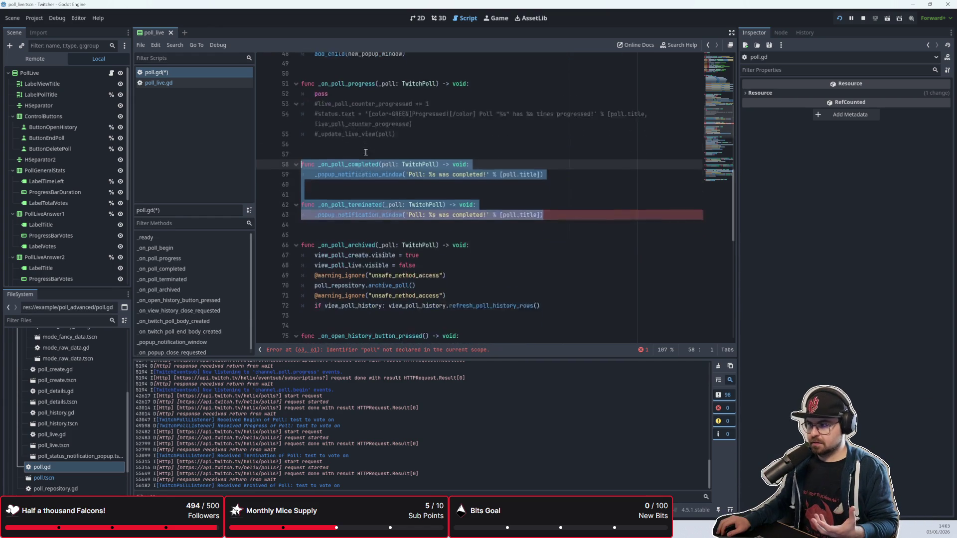
Rename the terminated handler's parameter to poll, make its popup read 'Poll: %s was terminated!', and save
left_click(385, 171)
key("Up")
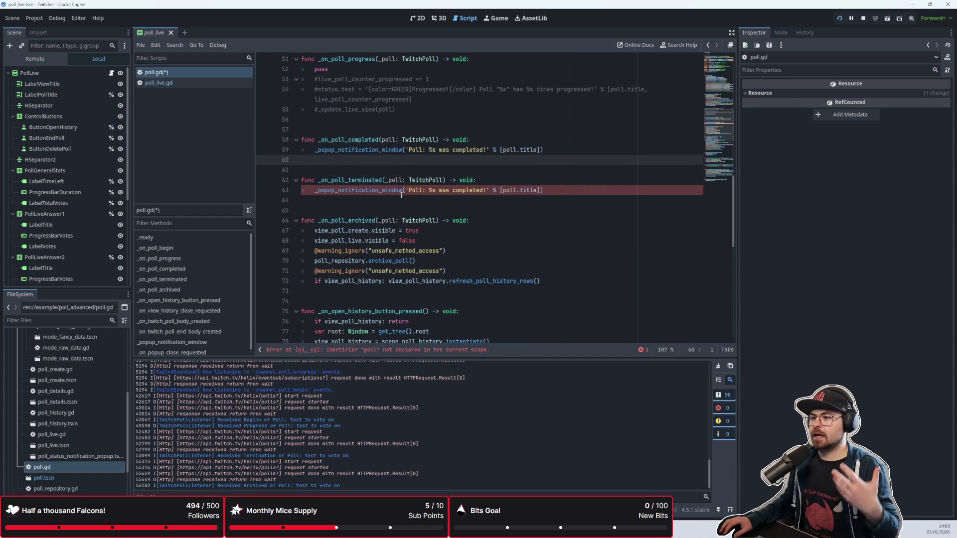
left_click(402, 194)
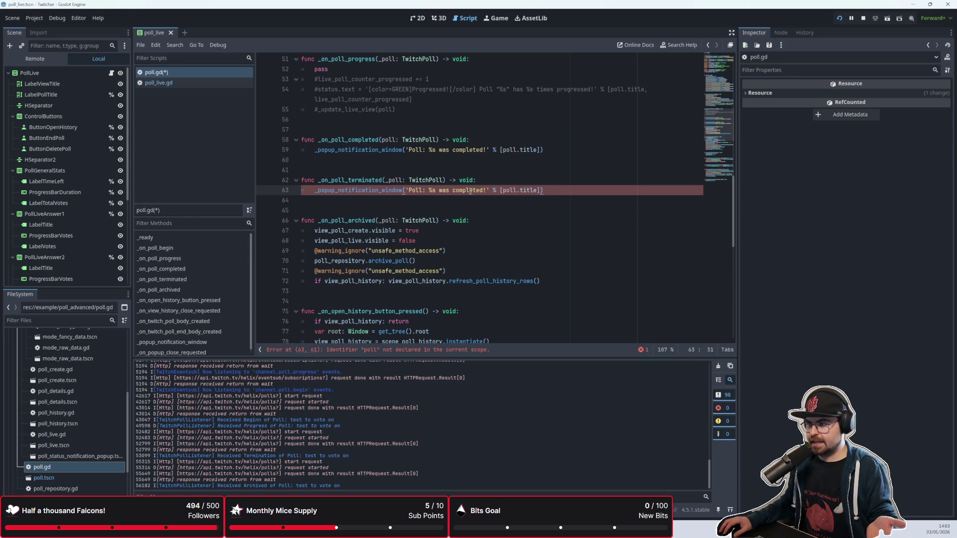
left_click(392, 180)
key("BackSpace")
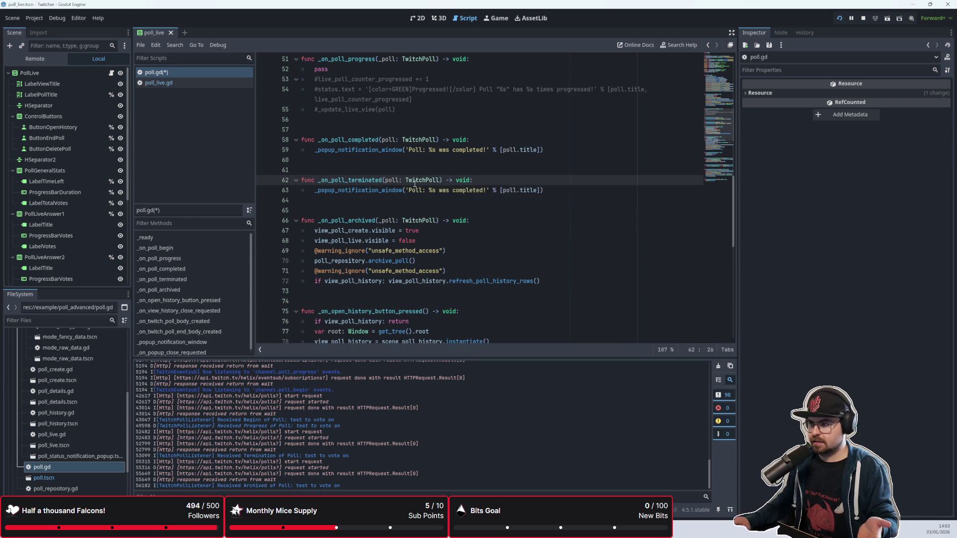
left_click_drag(453, 190, 484, 194)
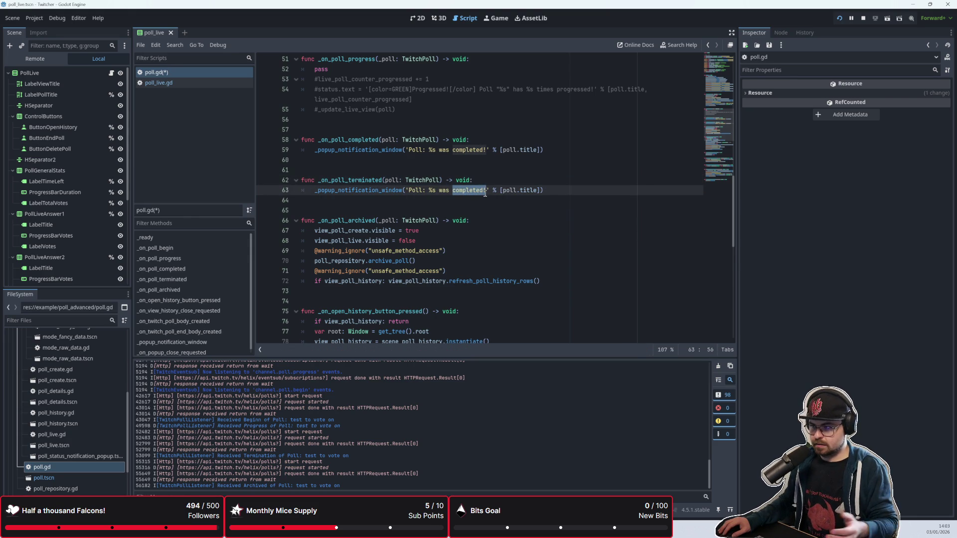
double_click(467, 194)
type("terminated")
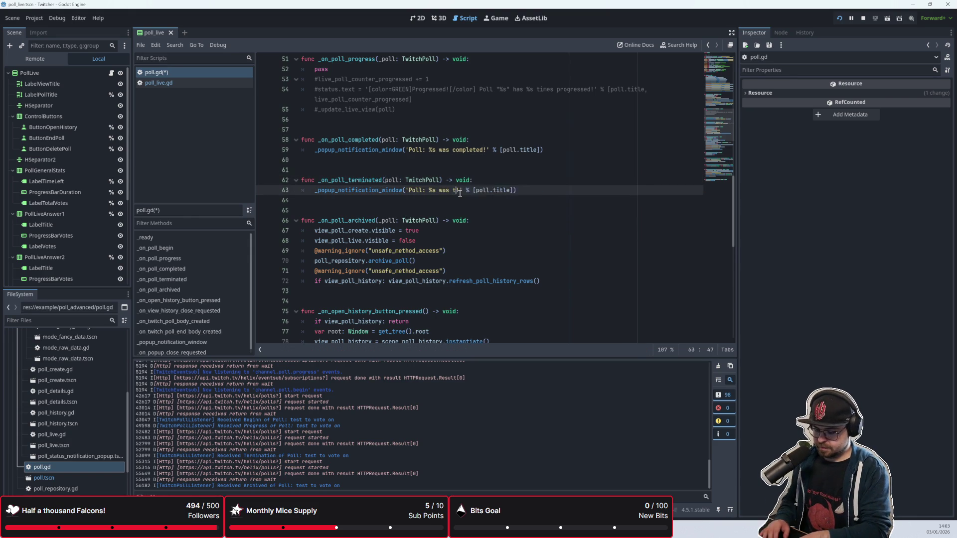
left_click(444, 210)
key("ctrl+s")
Run the game again to test the changed handlers
scroll(430, 191, "up", 1)
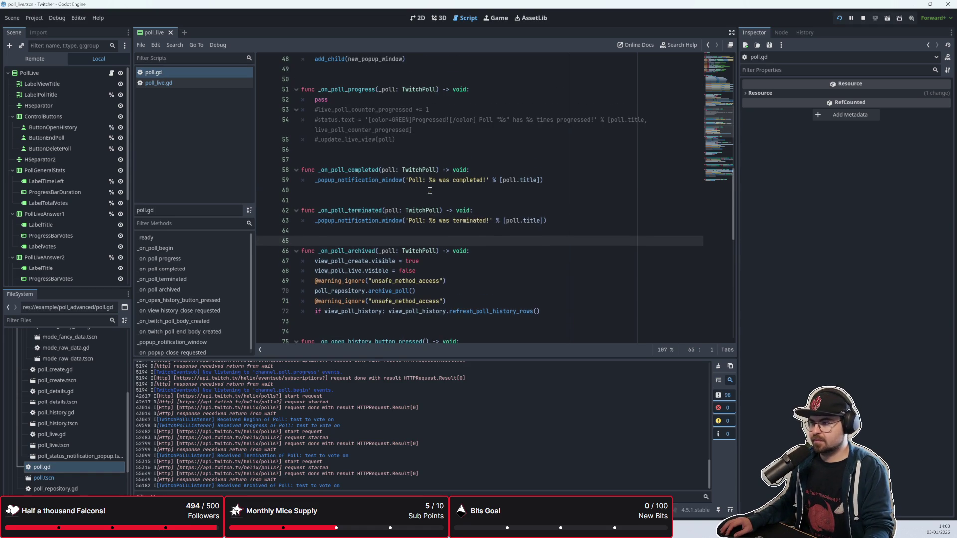
scroll(422, 199, "up", 1)
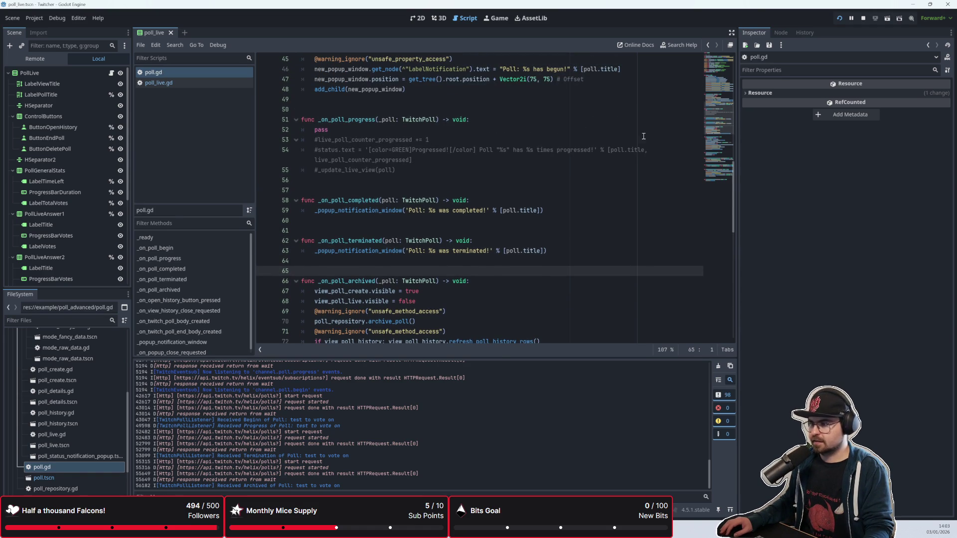
left_click(840, 19)
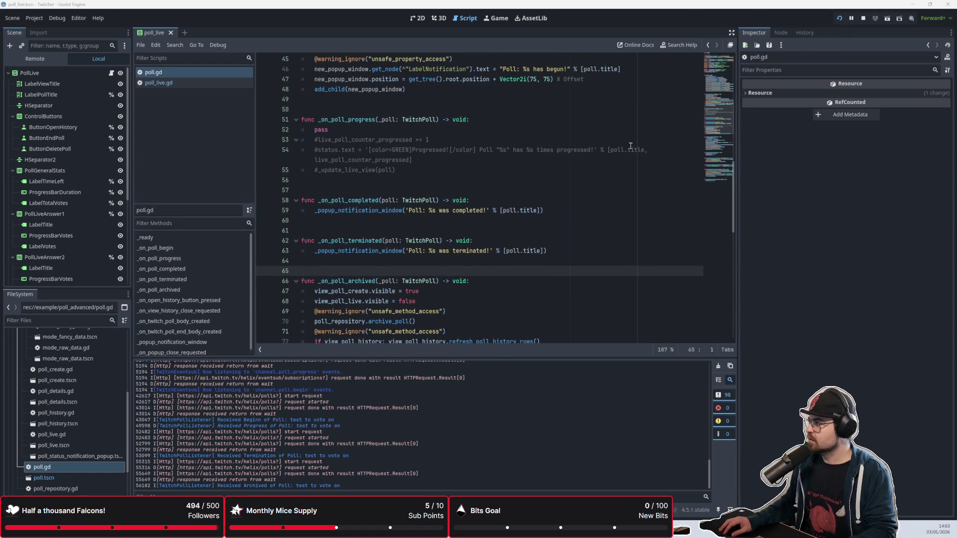
Start, terminate and delete the test poll, closing both popups, then select the channel-point price value
left_click(438, 212)
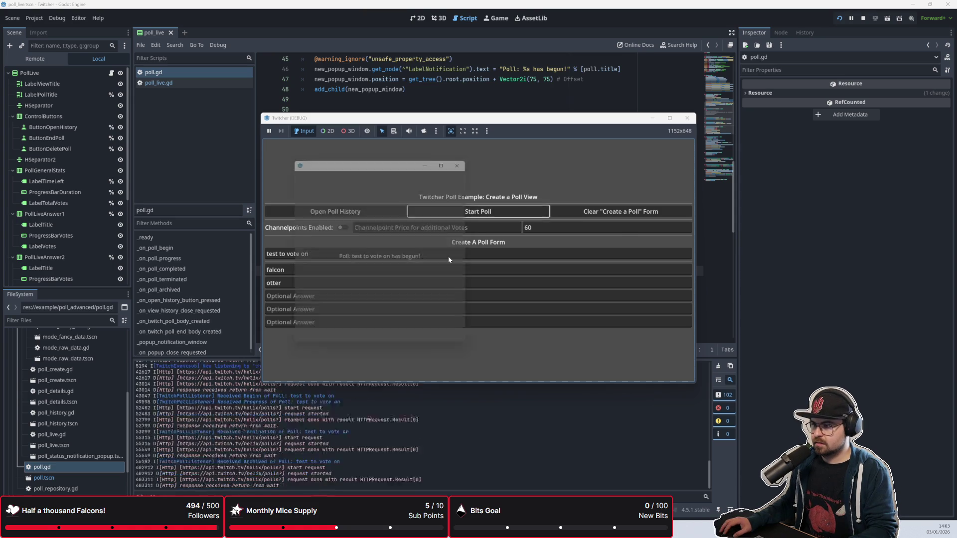
left_click(470, 161)
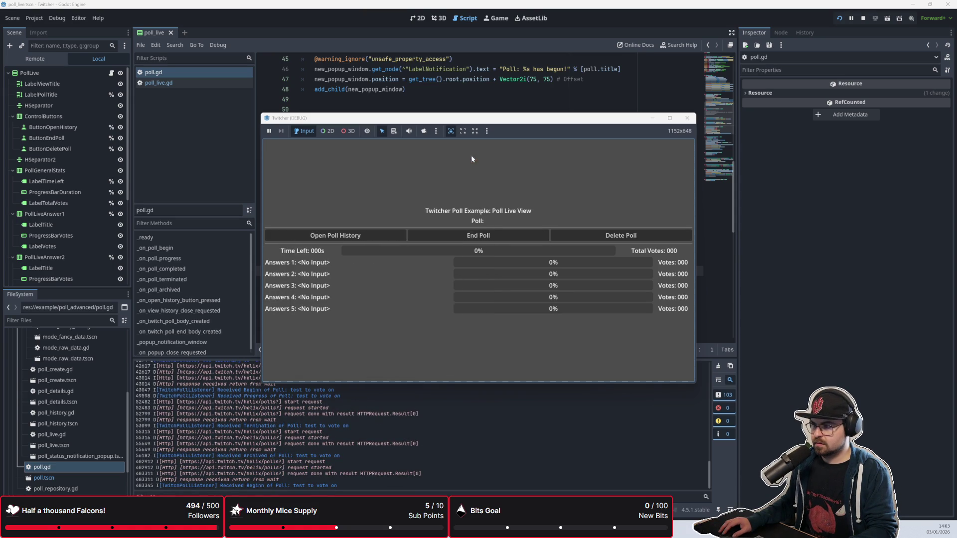
left_click(489, 238)
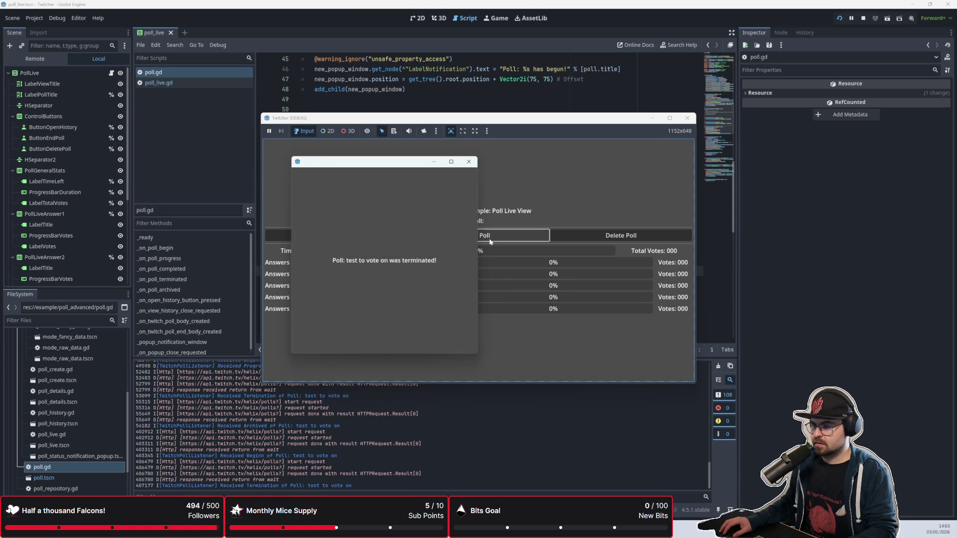
left_click(470, 161)
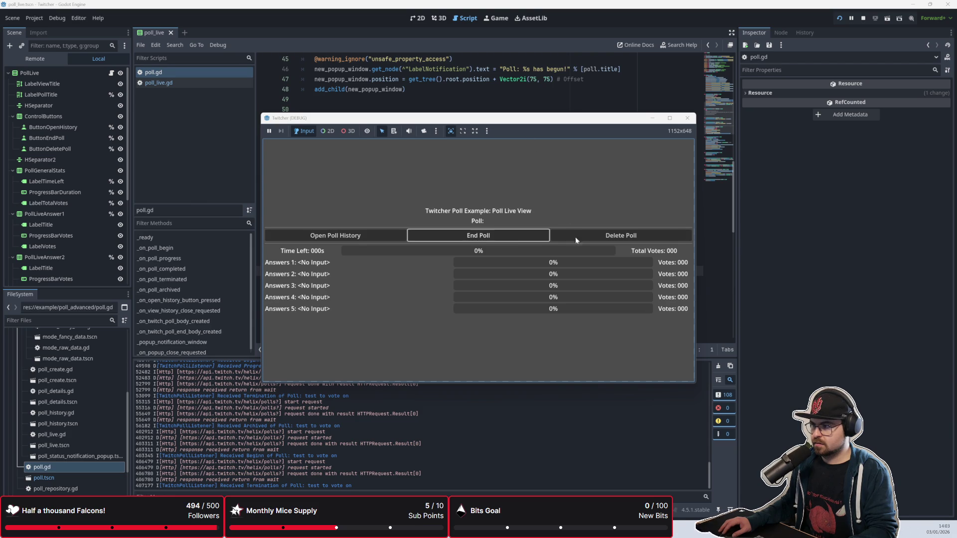
left_click(574, 237)
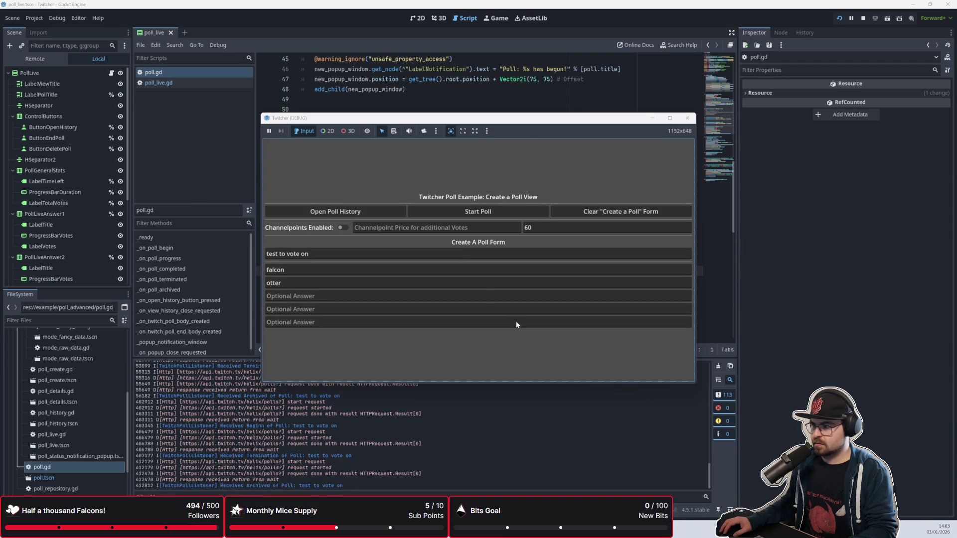
key("Tab")
Set the price to 5, start the poll, and inspect the debugger errors, including duration below 15
type("5")
left_click(484, 214)
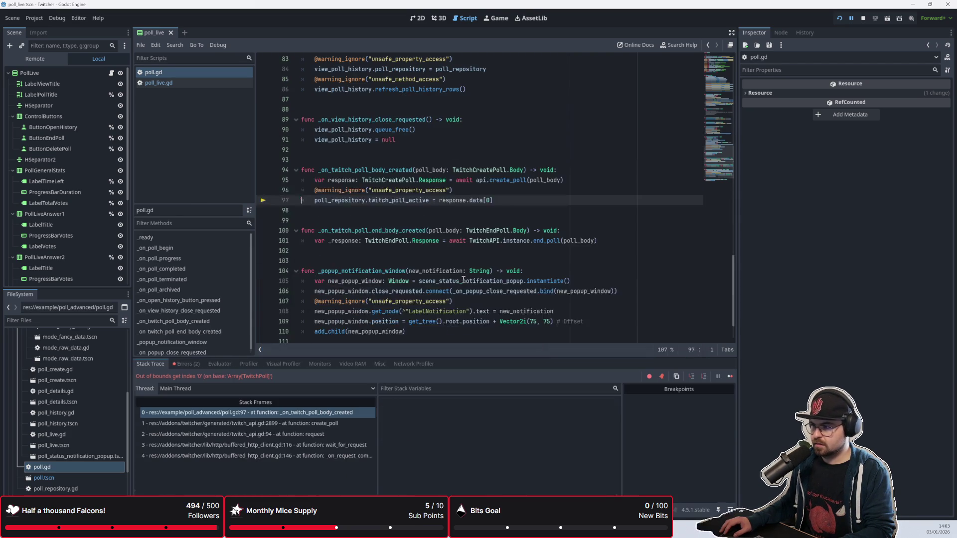
mouse_move(463, 280)
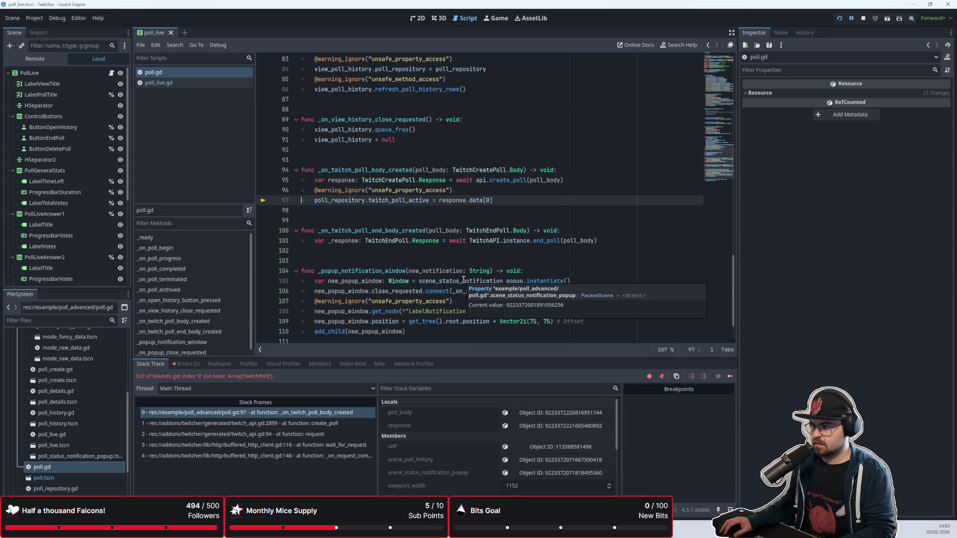
left_click(195, 367)
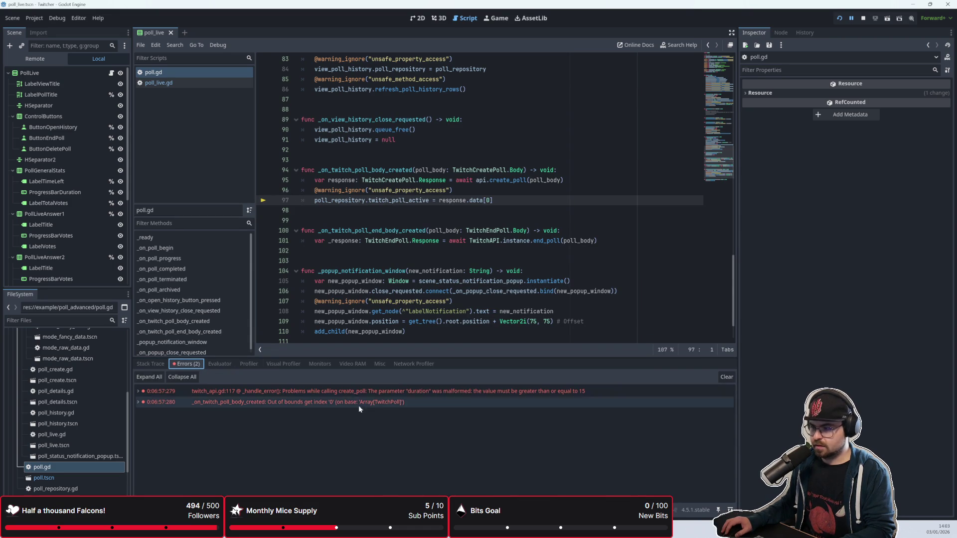
mouse_move(363, 393)
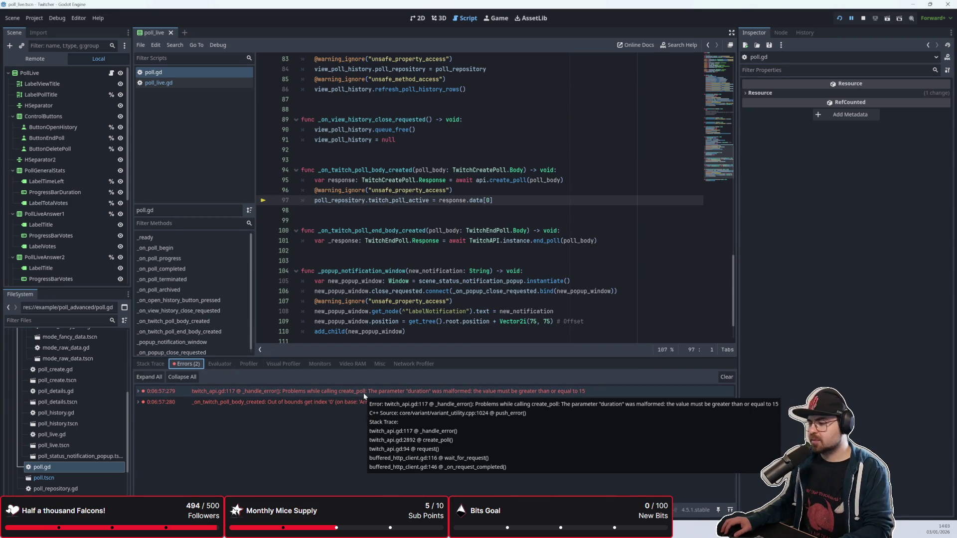
left_click(448, 230)
mouse_move(448, 230)
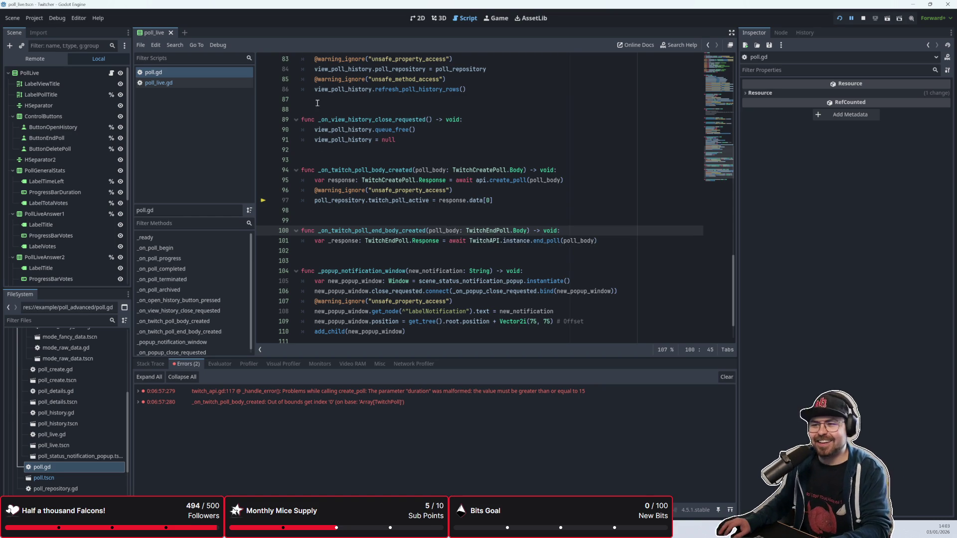
scroll(398, 169, "up", 10)
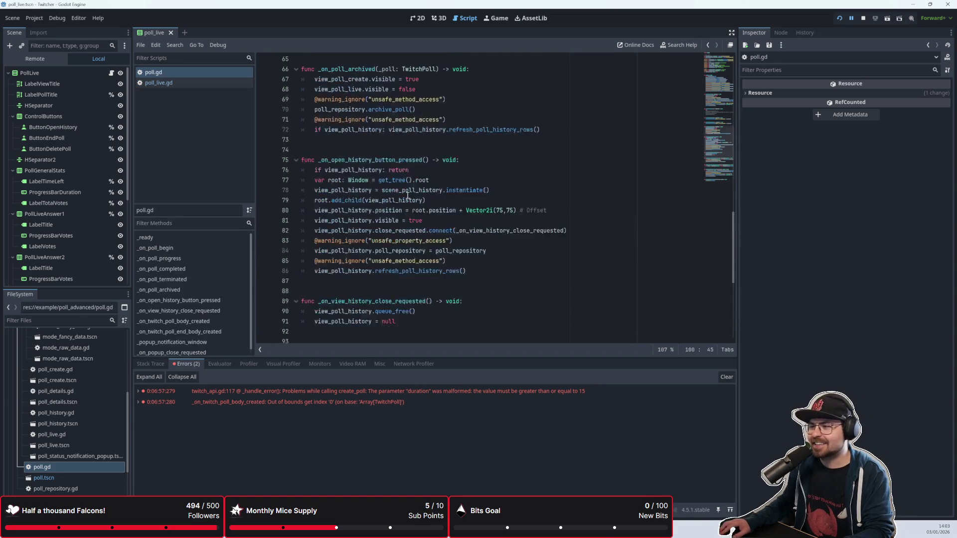
scroll(82, 194, "down", 5)
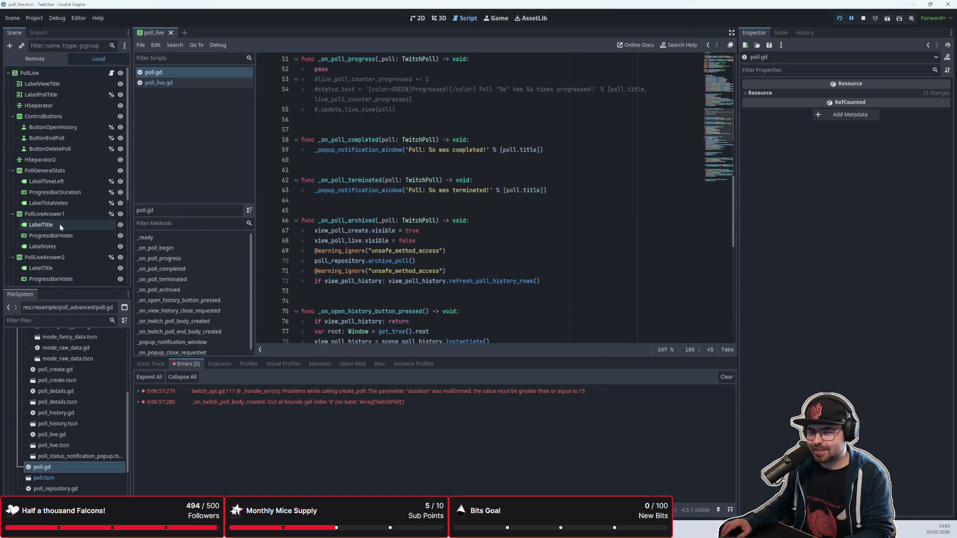
left_click(51, 59)
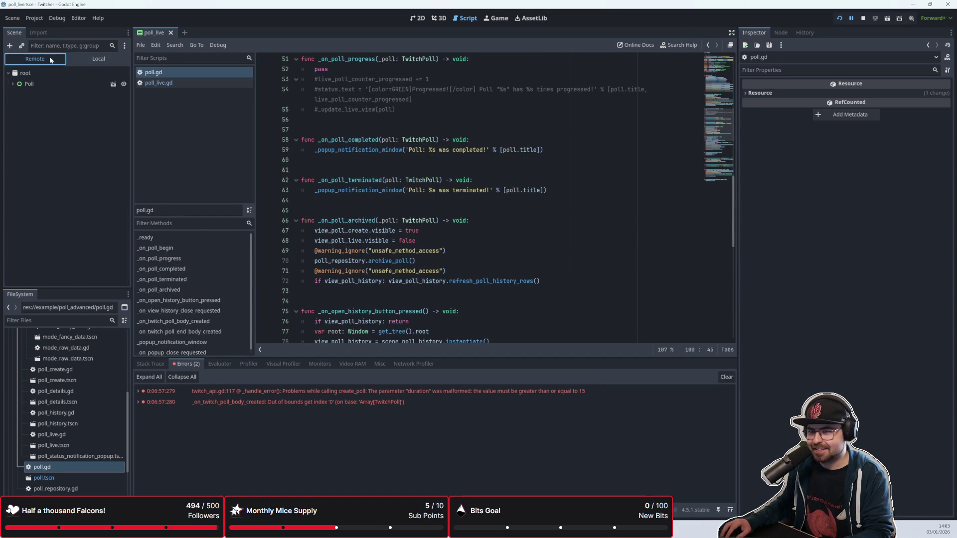
left_click(88, 59)
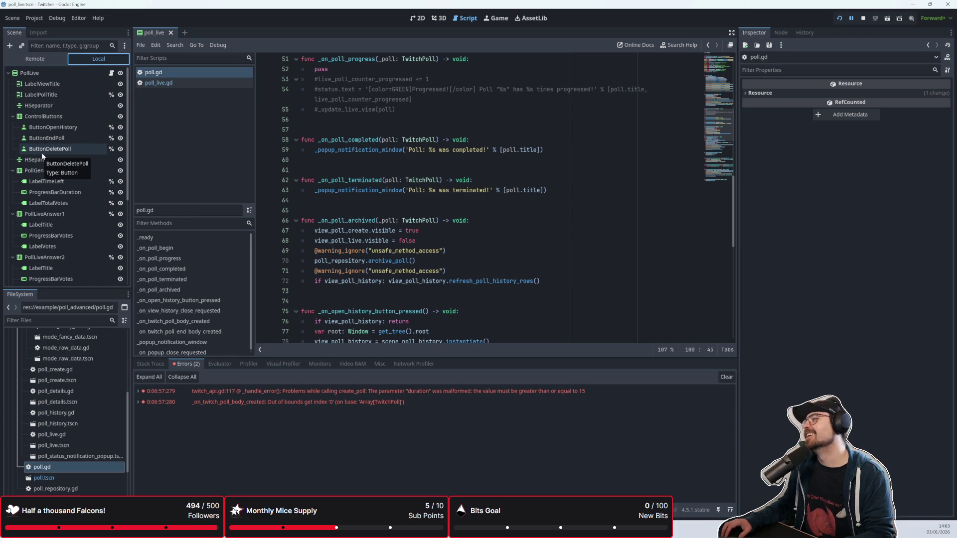
scroll(76, 158, "down", 1)
scroll(100, 145, "up", 1)
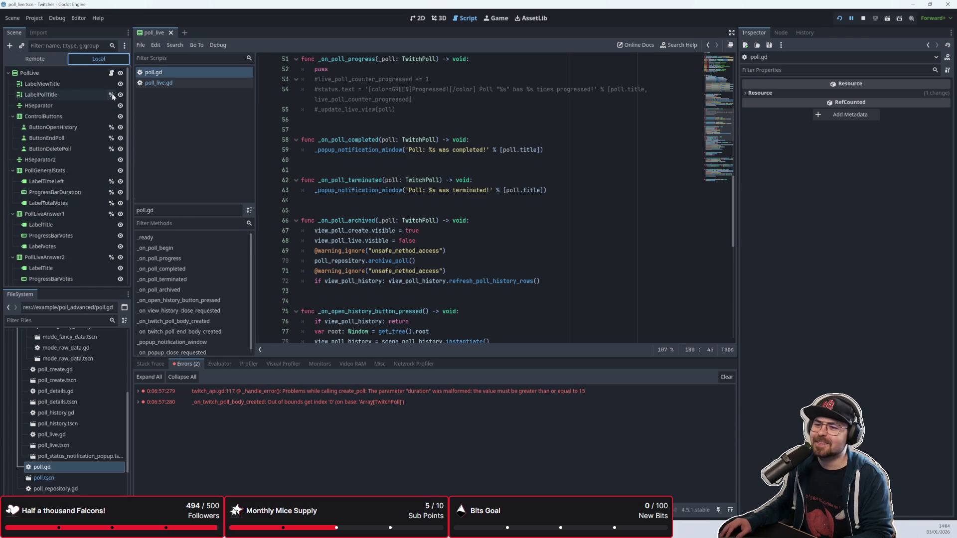
scroll(97, 165, "down", 5)
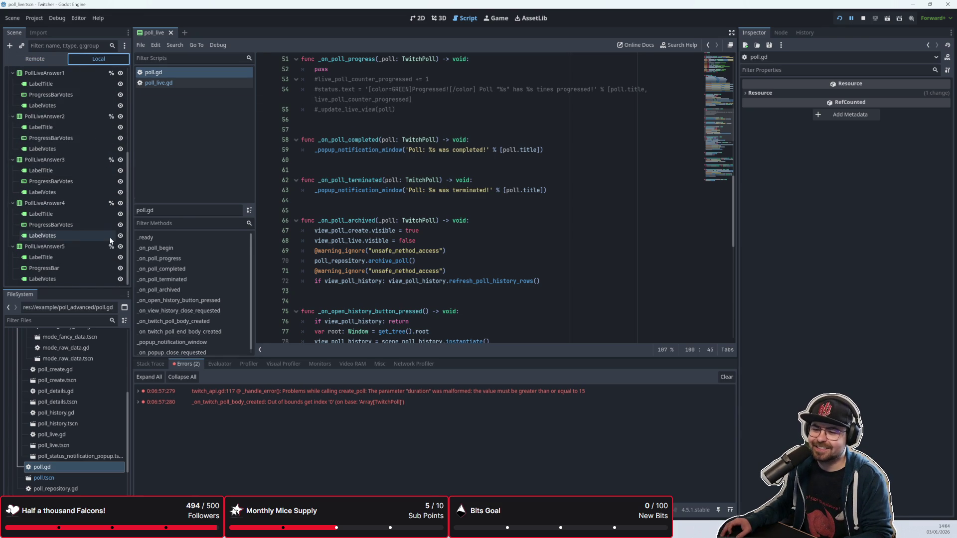
scroll(100, 367, "up", 5)
scroll(99, 362, "down", 3)
scroll(81, 252, "up", 5)
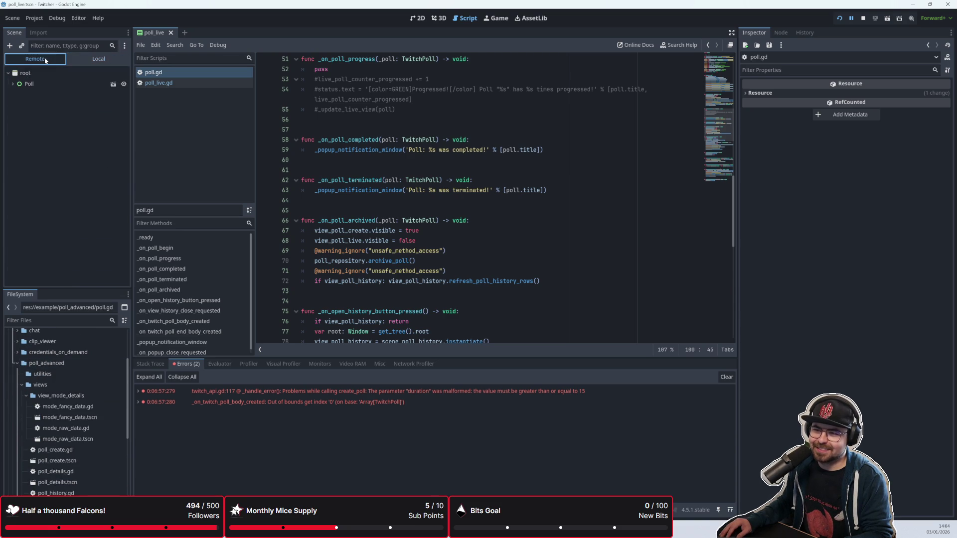
scroll(90, 379, "down", 10)
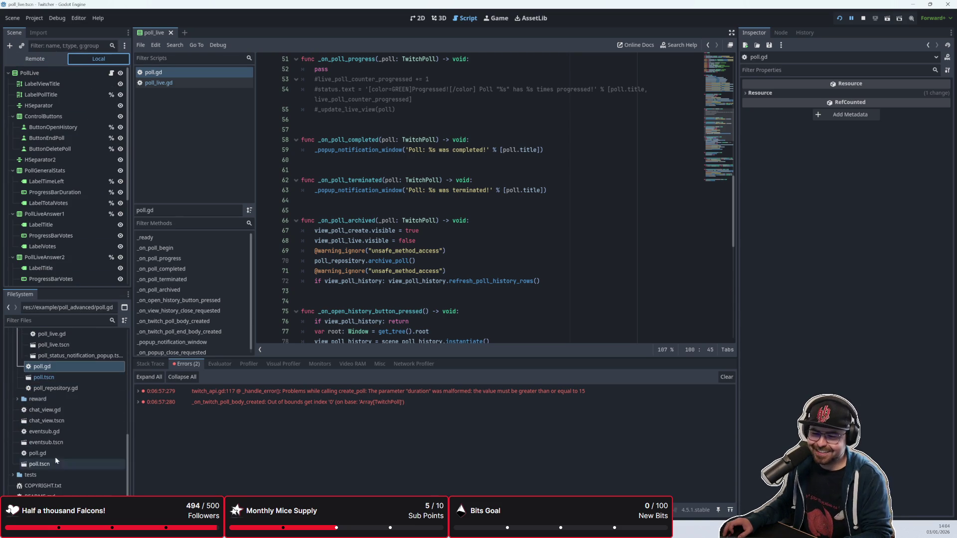
scroll(69, 439, "up", 6)
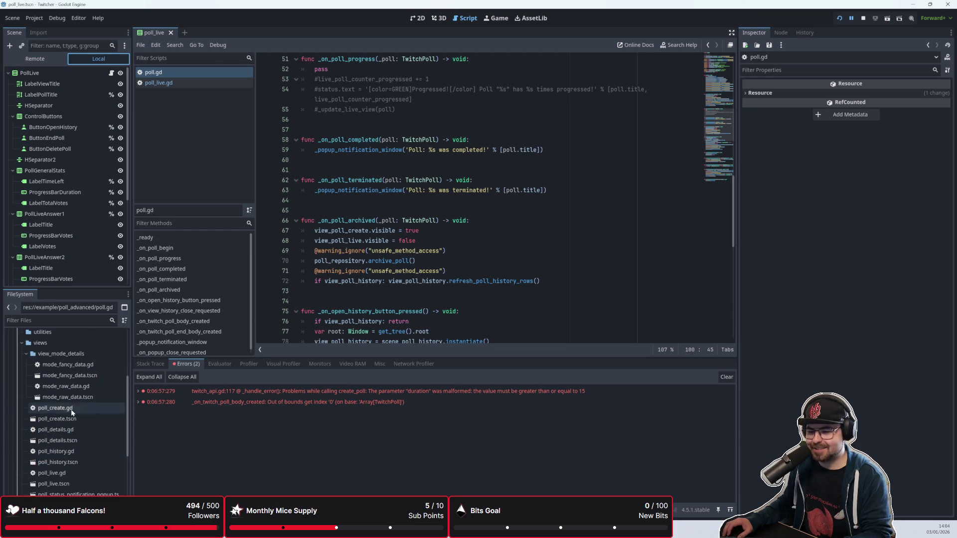
left_click(73, 410)
double_click(72, 409)
scroll(339, 233, "up", 15)
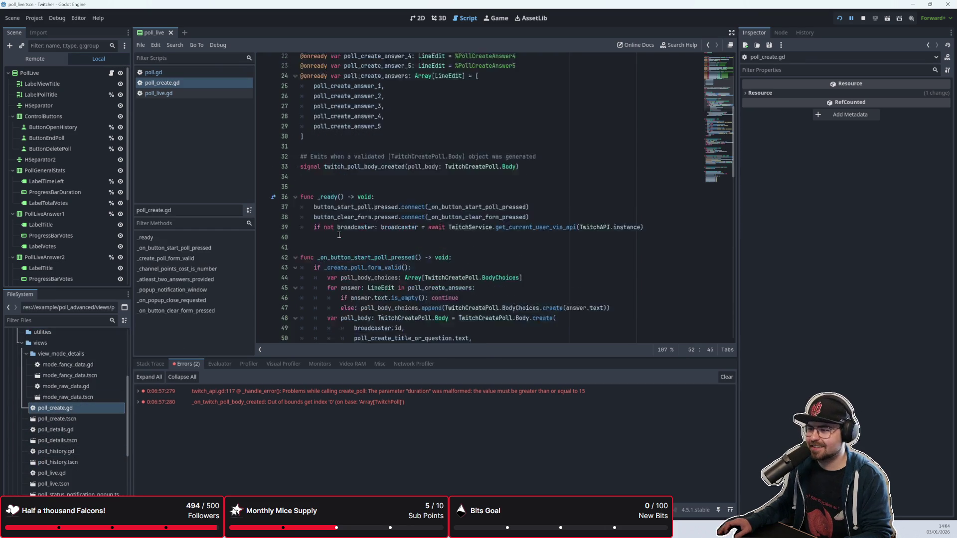
scroll(339, 233, "down", 20)
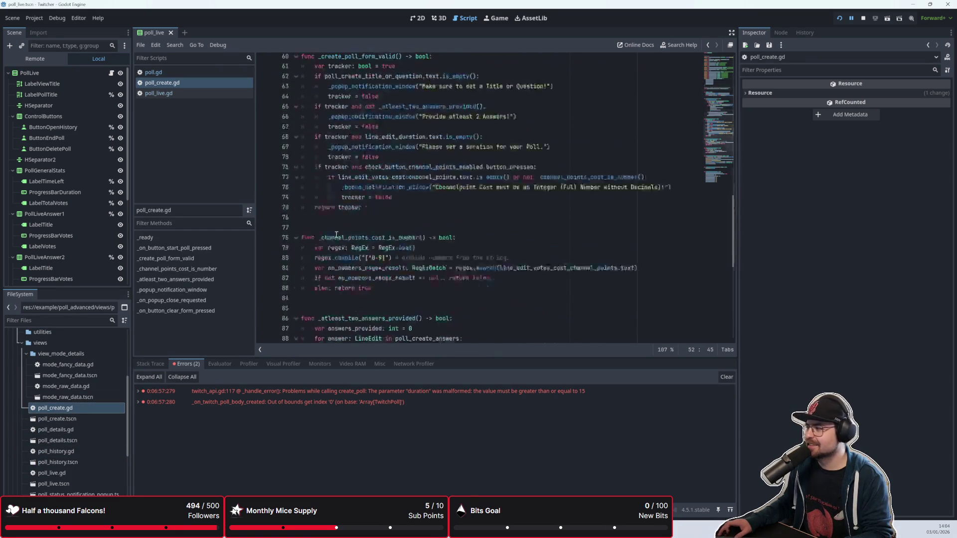
left_click(412, 240)
scroll(413, 281, "up", 5)
left_click(416, 322)
scroll(434, 291, "up", 3)
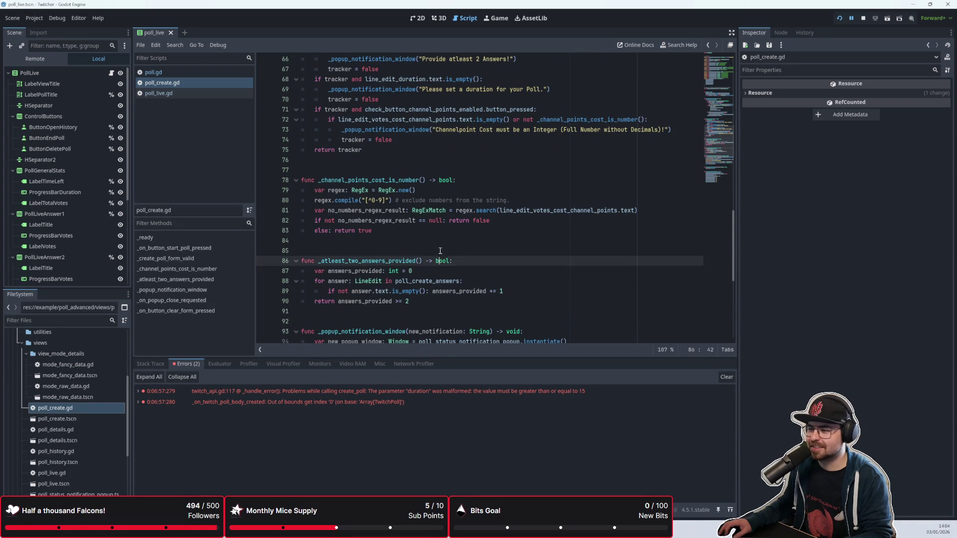
left_click(442, 241)
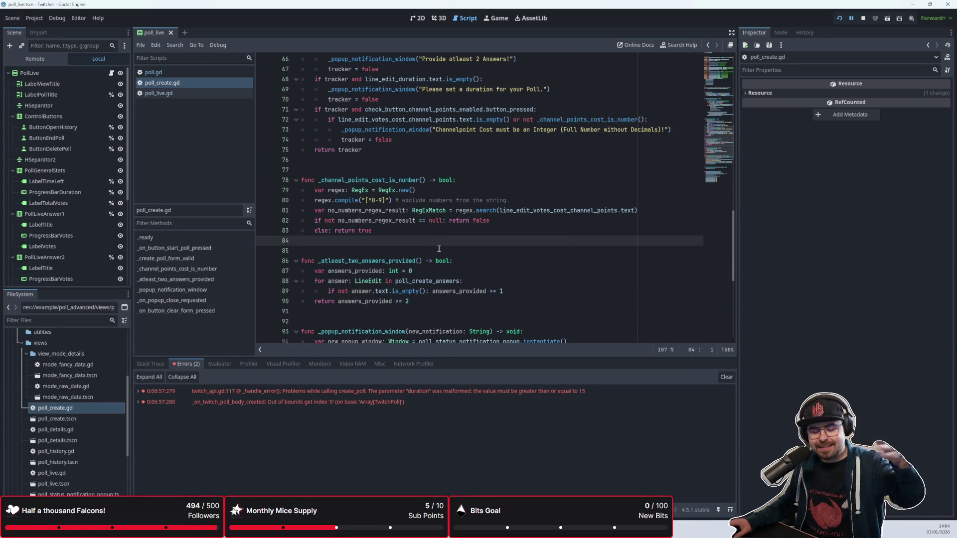
scroll(460, 233, "up", 3)
left_click(457, 240)
left_click(447, 270)
left_click(447, 280)
left_click(449, 270)
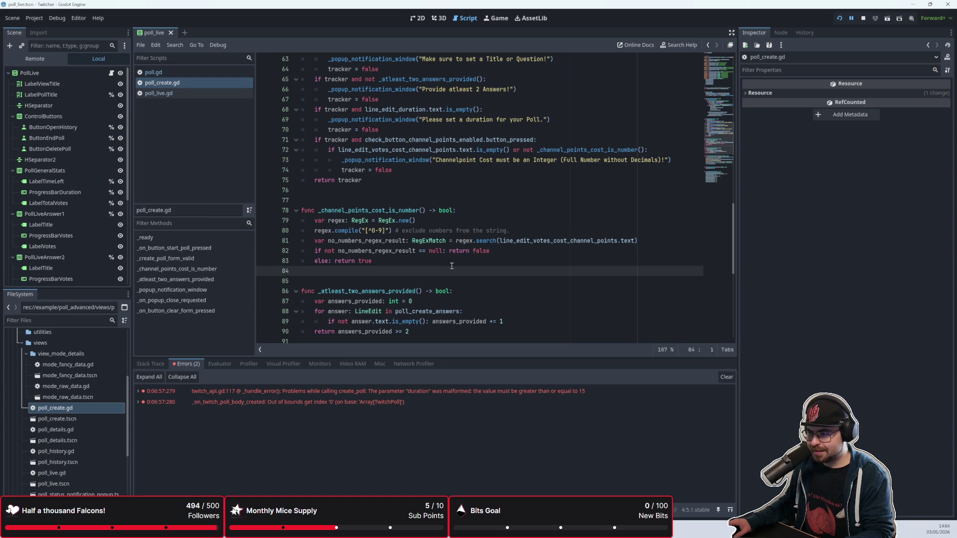
left_click(450, 250)
left_click(451, 261)
scroll(451, 260, "up", 2)
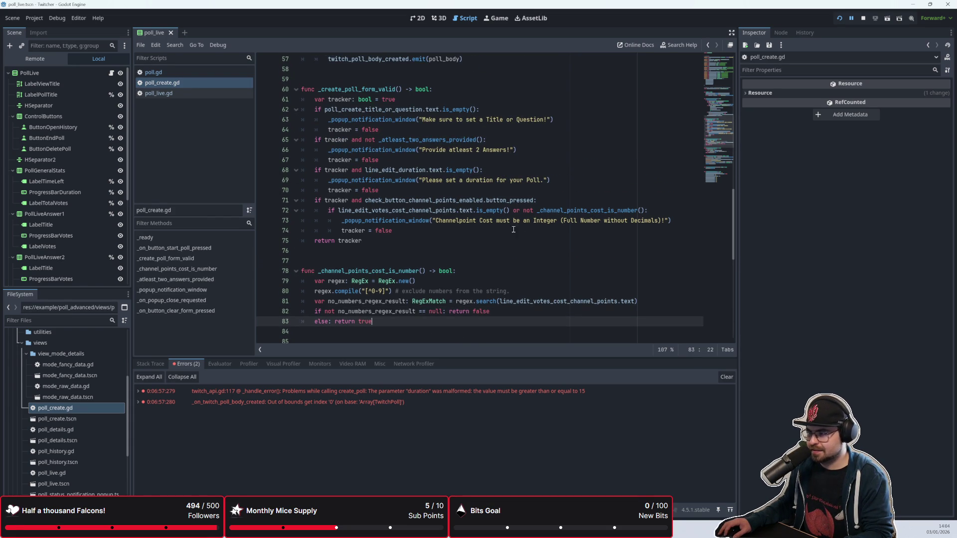
scroll(470, 230, "down", 3)
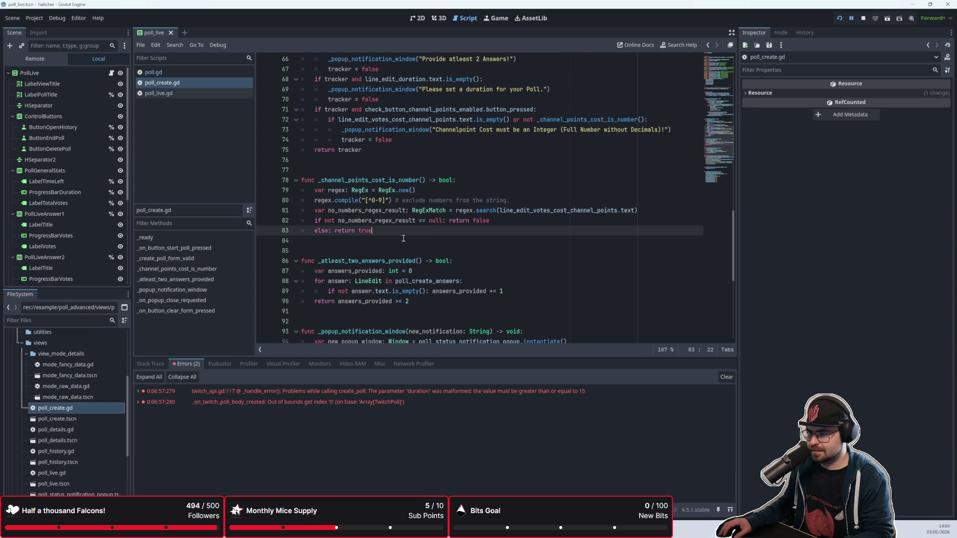
scroll(468, 246, "down", 4)
scroll(468, 246, "up", 6)
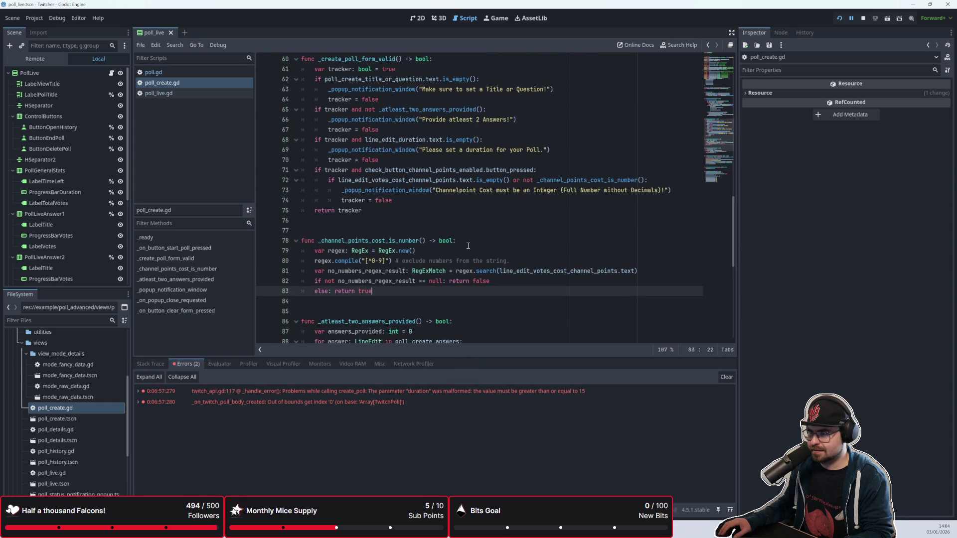
scroll(468, 246, "down", 4)
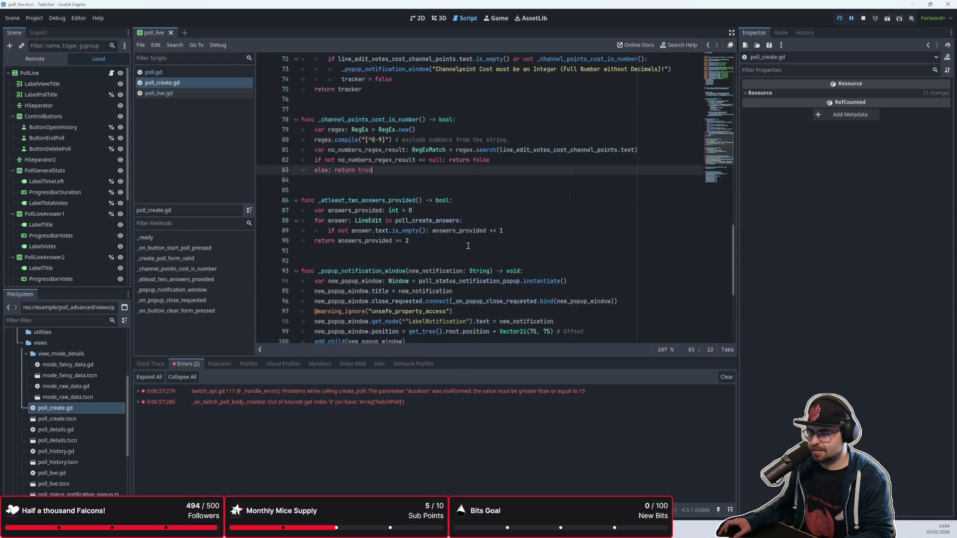
scroll(468, 245, "down", 5)
scroll(364, 239, "up", 12)
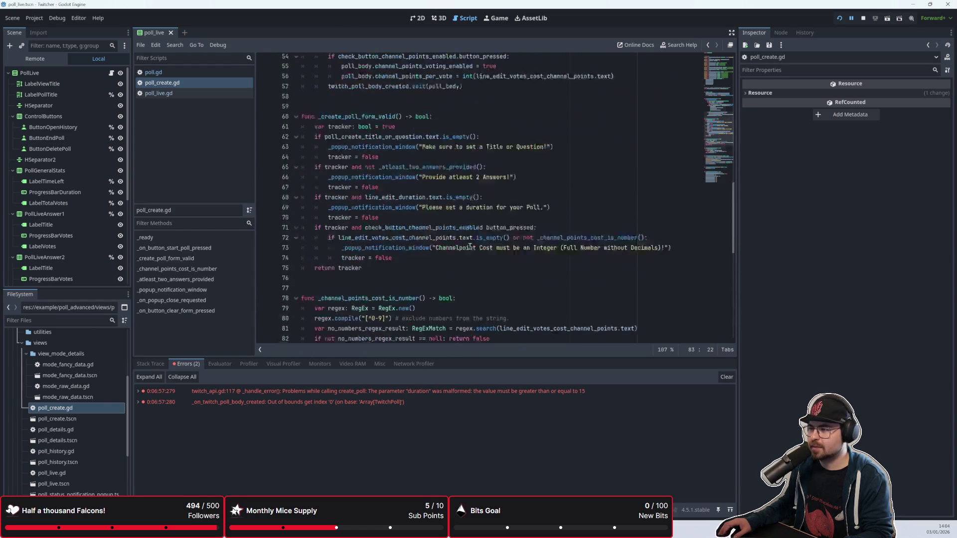
scroll(413, 259, "down", 1)
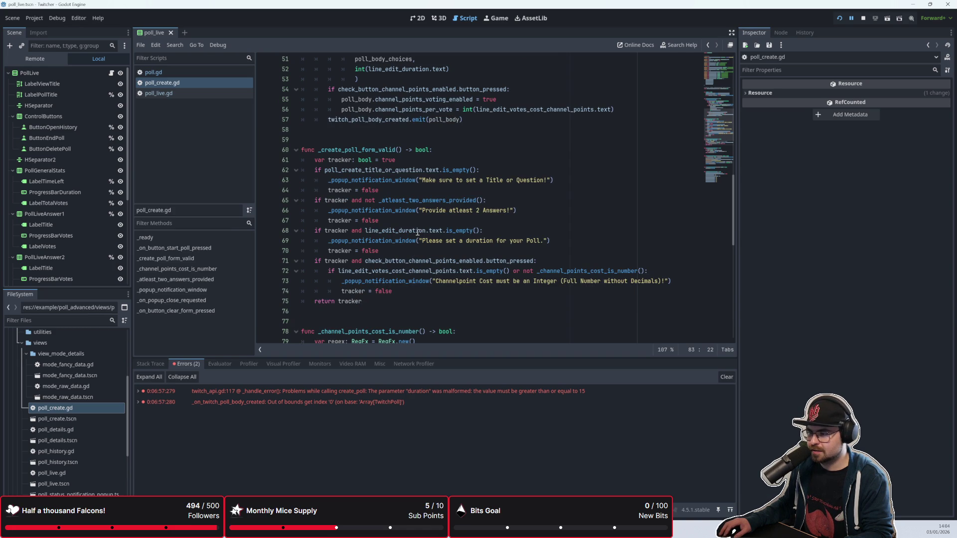
mouse_move(417, 232)
left_click(411, 253)
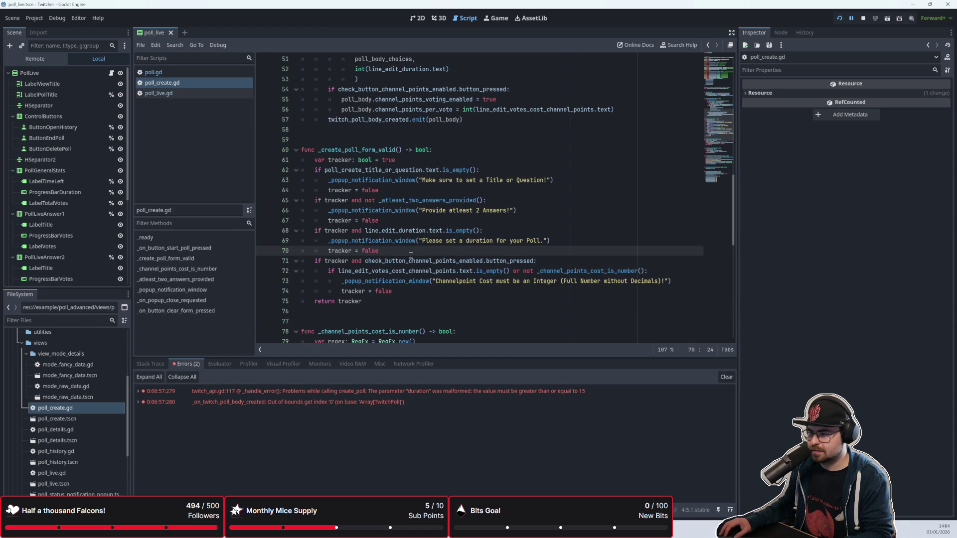
scroll(411, 255, "down", 2)
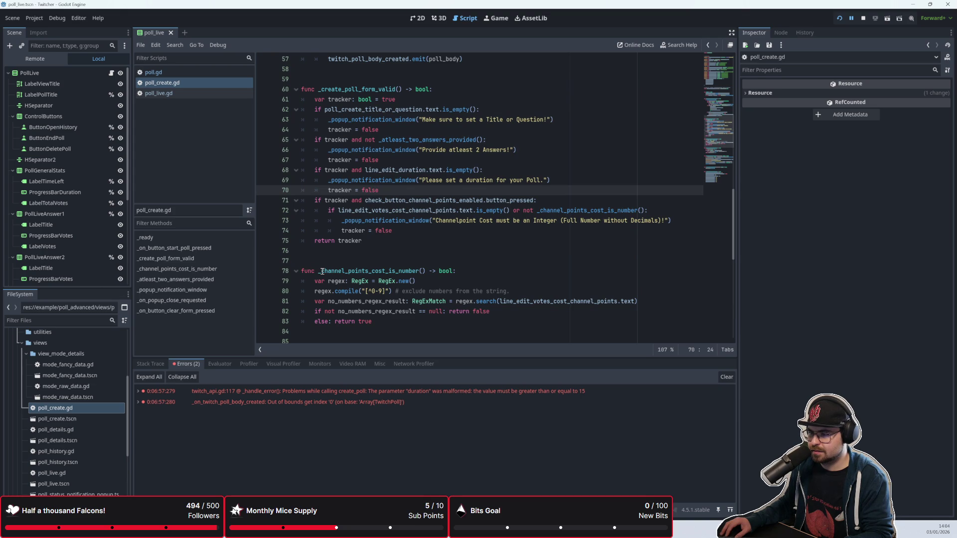
left_click(322, 271)
Rename the line 78 regex helper from _channel_points_cost_is_number to _is_string_only_numbers
key("Delete")
key("Delete")
key("Delete")
key("Delete")
key("Delete")
type("is_string_only_numbers")
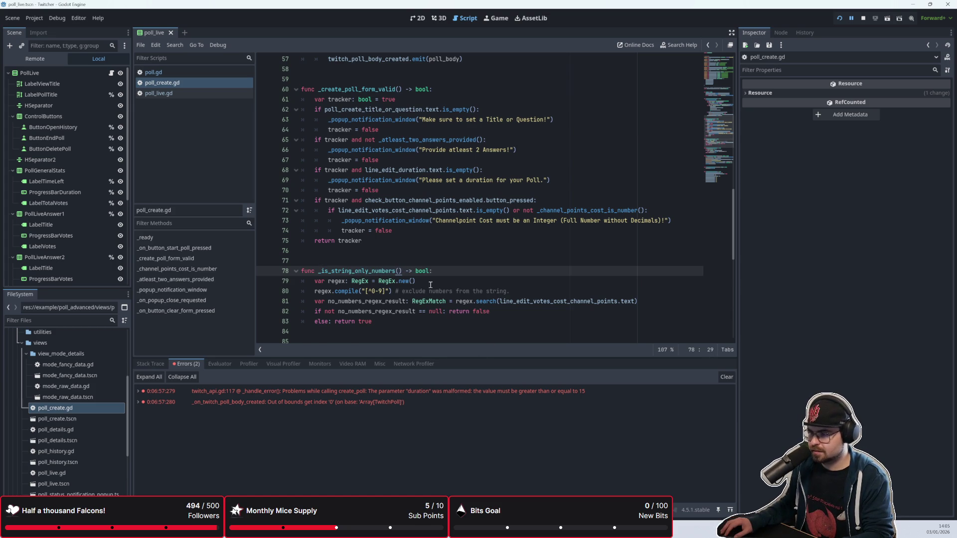
left_click(379, 262)
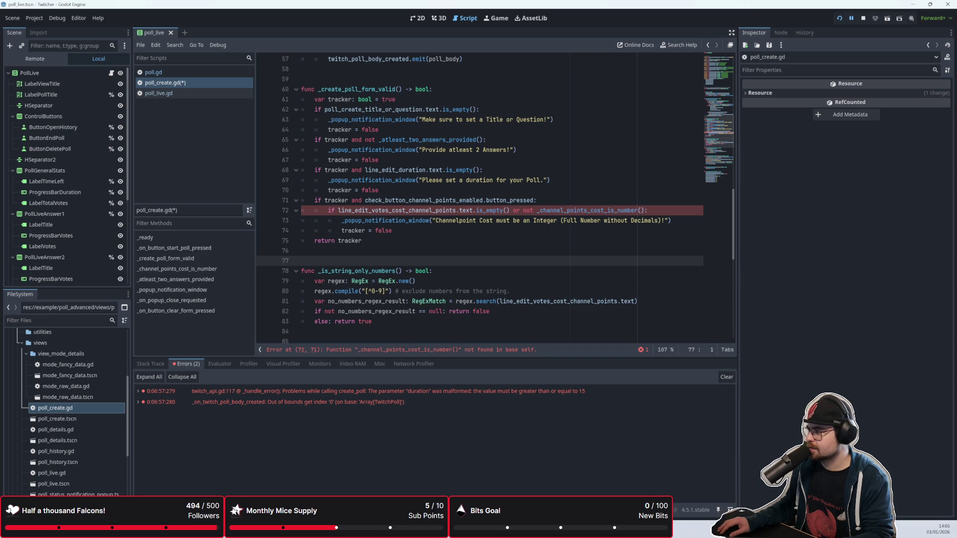
left_click(683, 527)
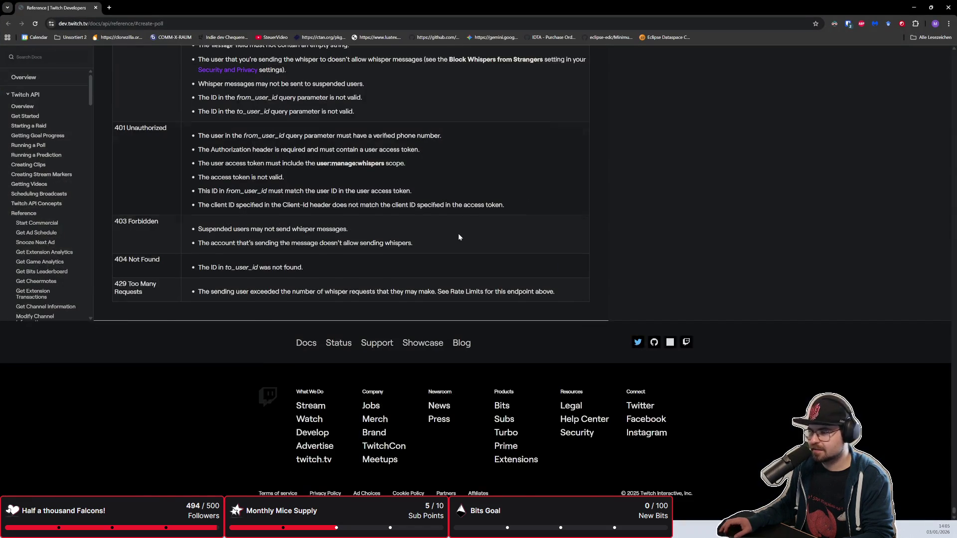
Search the Twitch API reference for the poll endpoint and duplicate the Reference page into a new tab
scroll(459, 235, "up", 4)
scroll(459, 234, "up", 2)
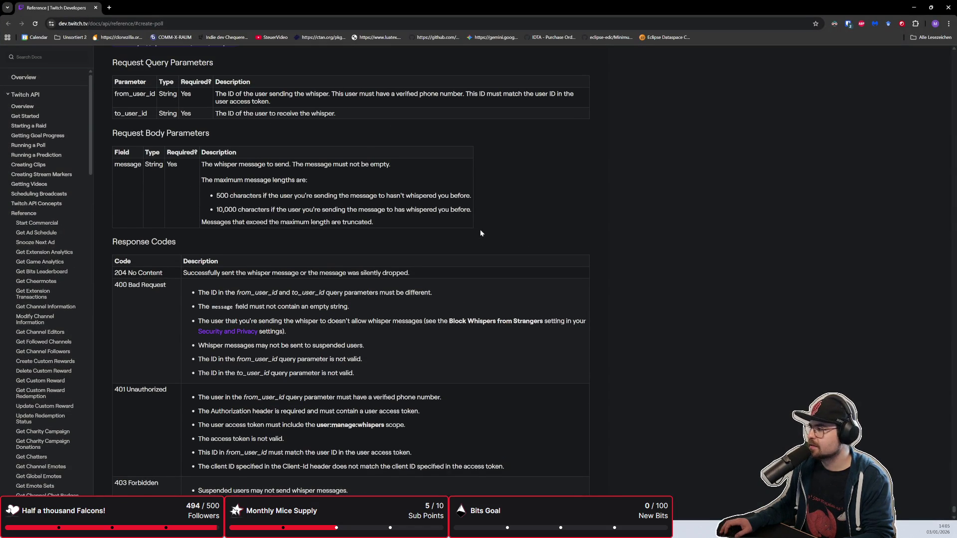
key("ctrl+f")
type("create")
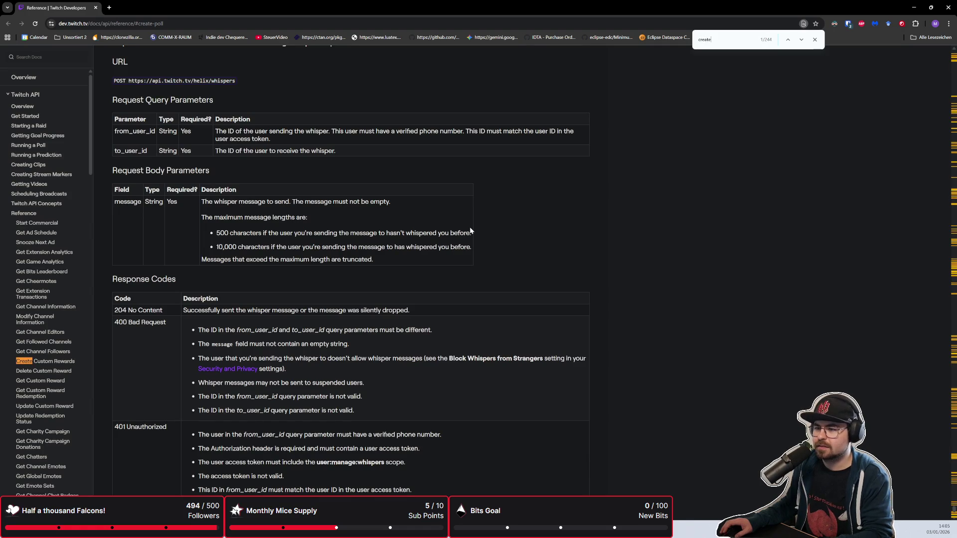
type("_pol")
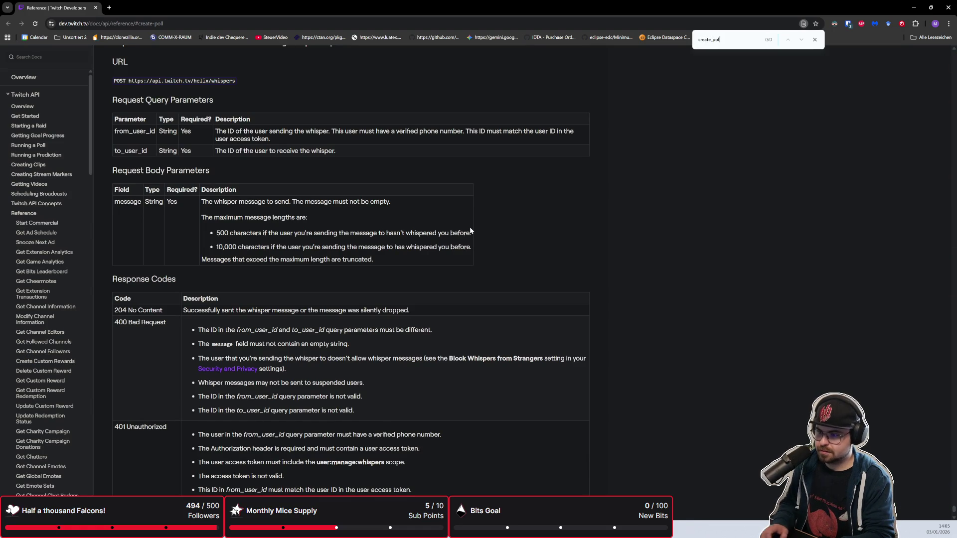
key("BackSpace")
key("BackSpace")
key("BackSpace")
scroll(388, 215, "up", 2)
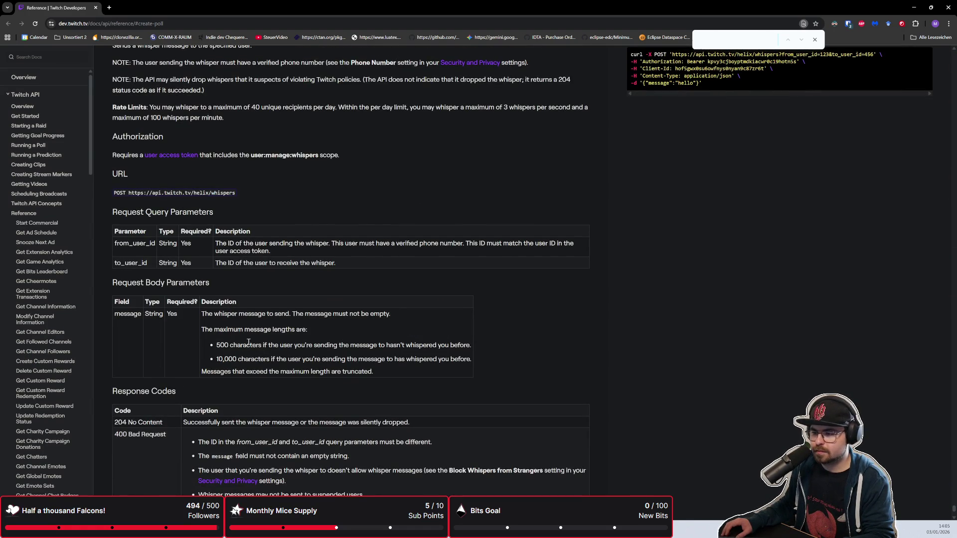
scroll(239, 324, "up", 3)
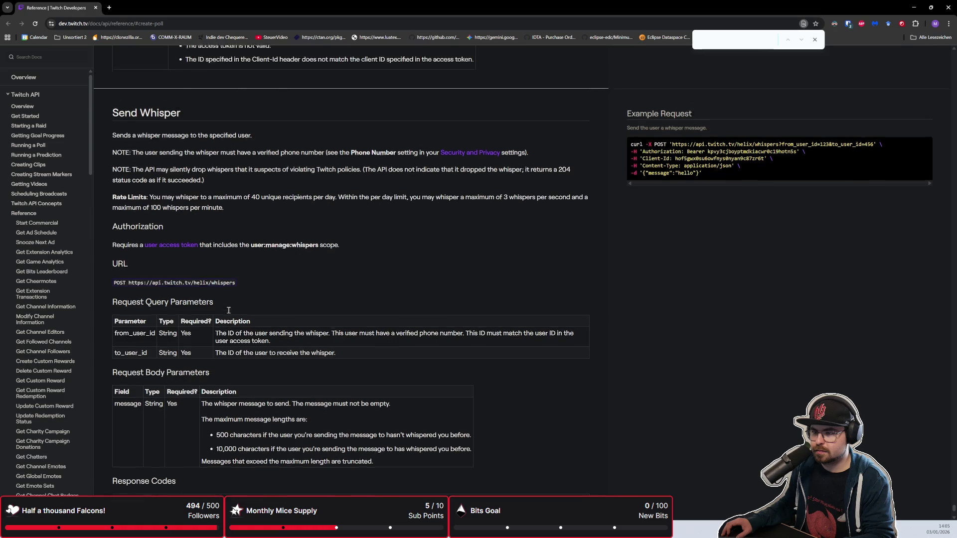
scroll(233, 304, "up", 10)
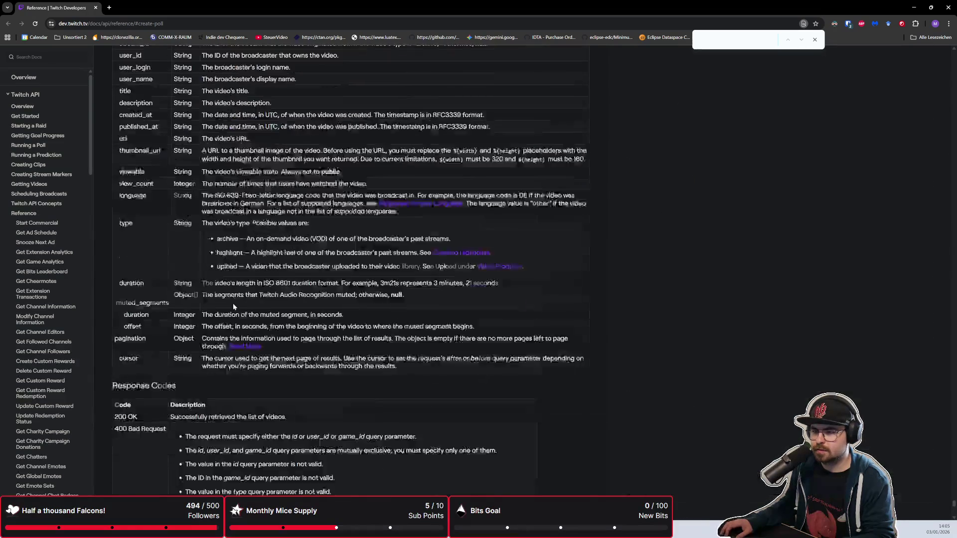
scroll(234, 306, "up", 15)
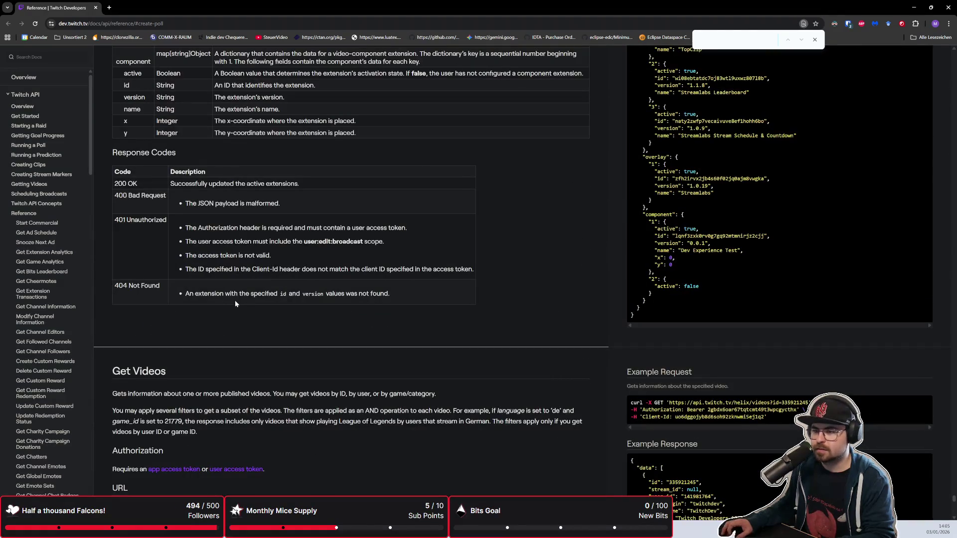
type("Popll")
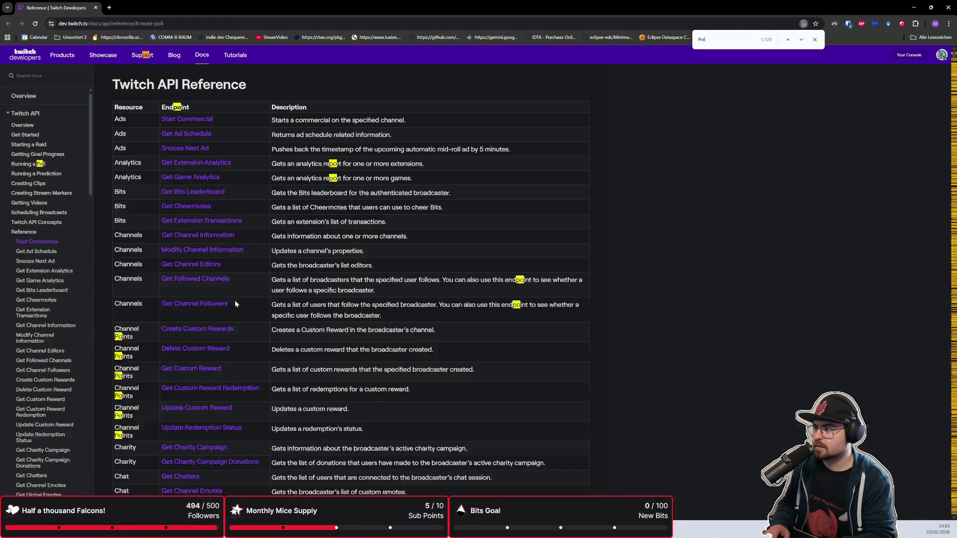
left_click(21, 164)
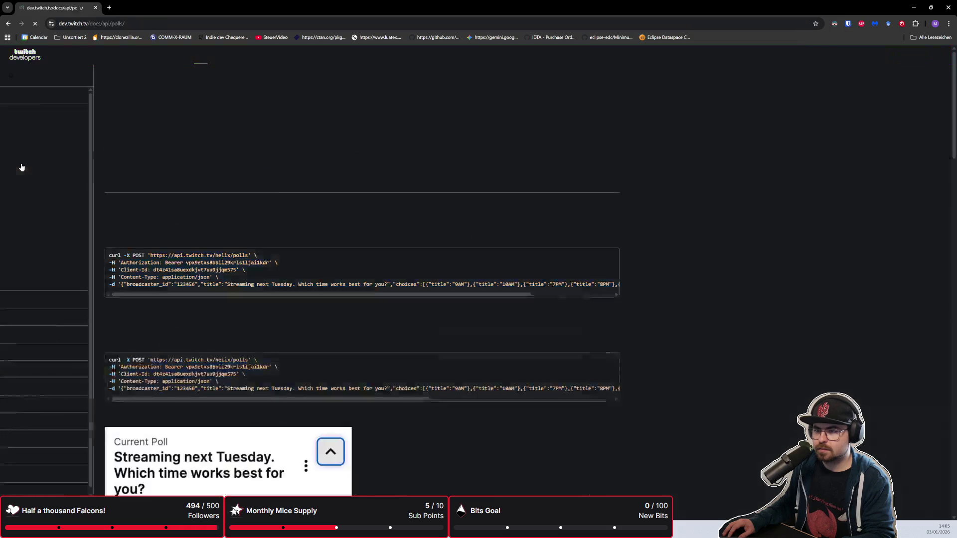
left_click(8, 23)
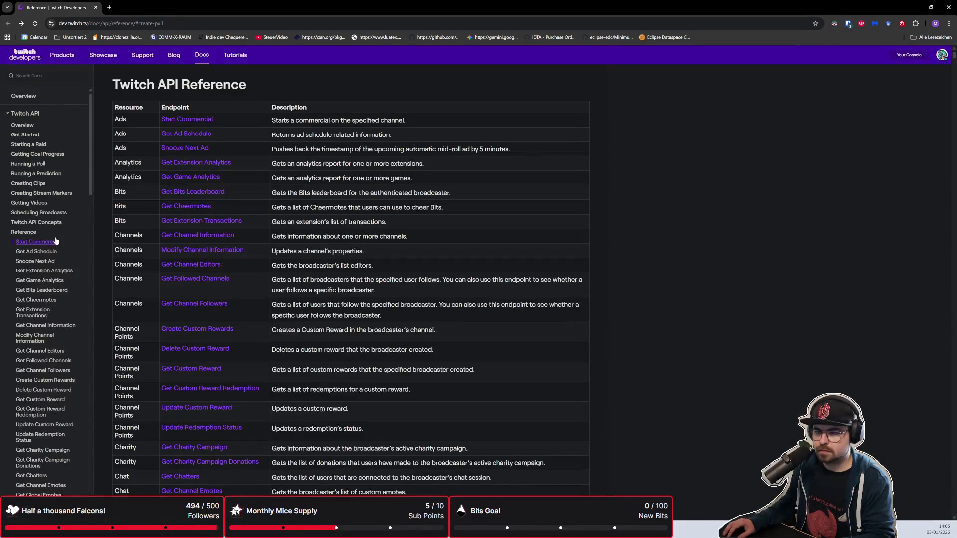
scroll(86, 247, "down", 10)
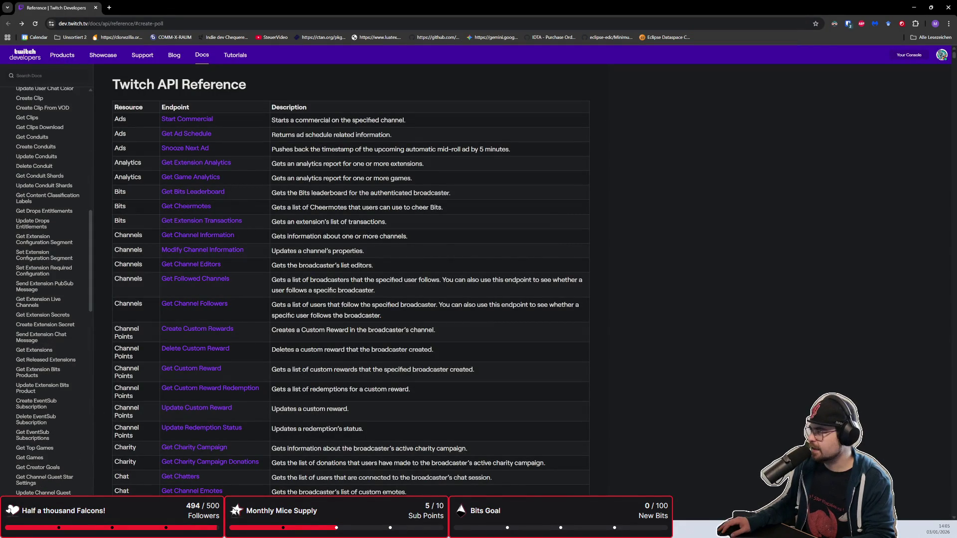
key("alt+Return")
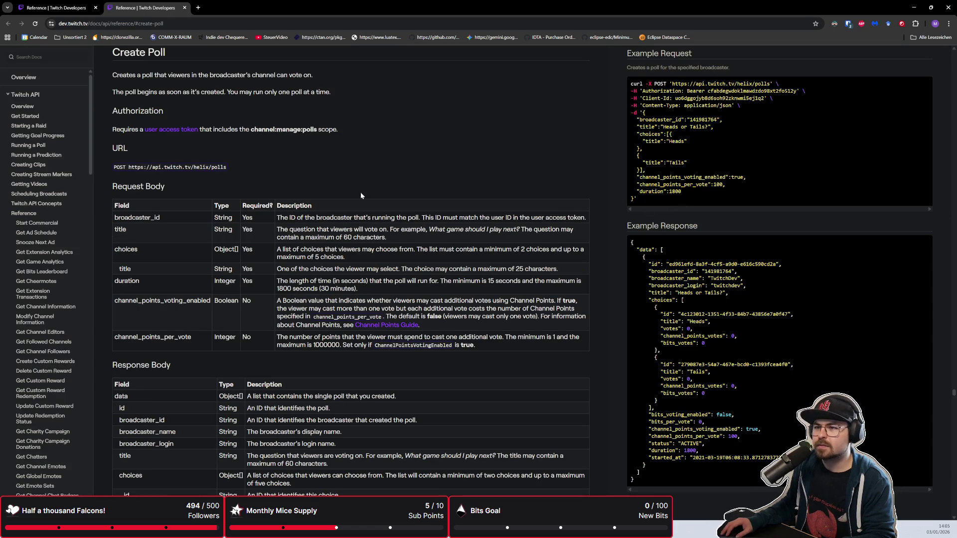
Close the original tab and review Create Poll limits: 25-character choice titles, 15–1800 second duration
middle_click(76, 15)
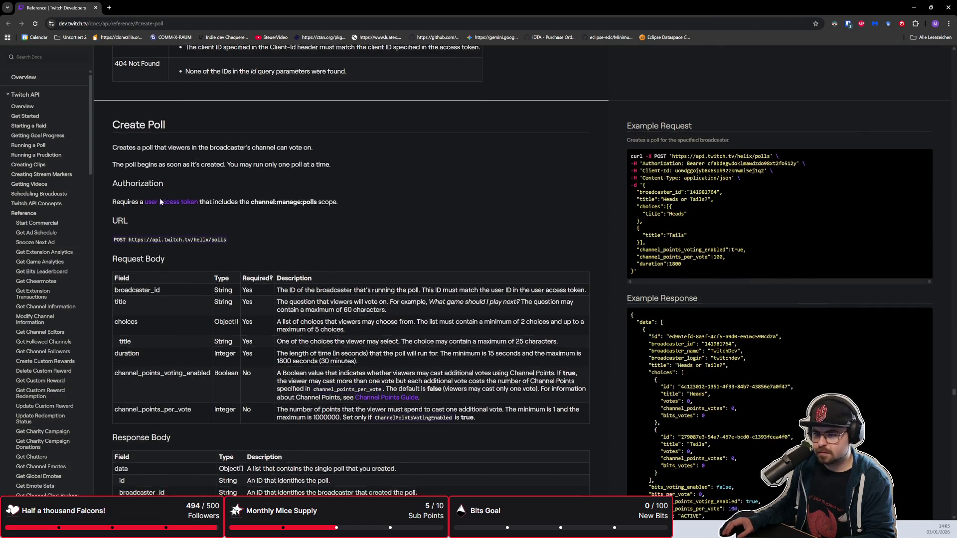
scroll(159, 198, "down", 1)
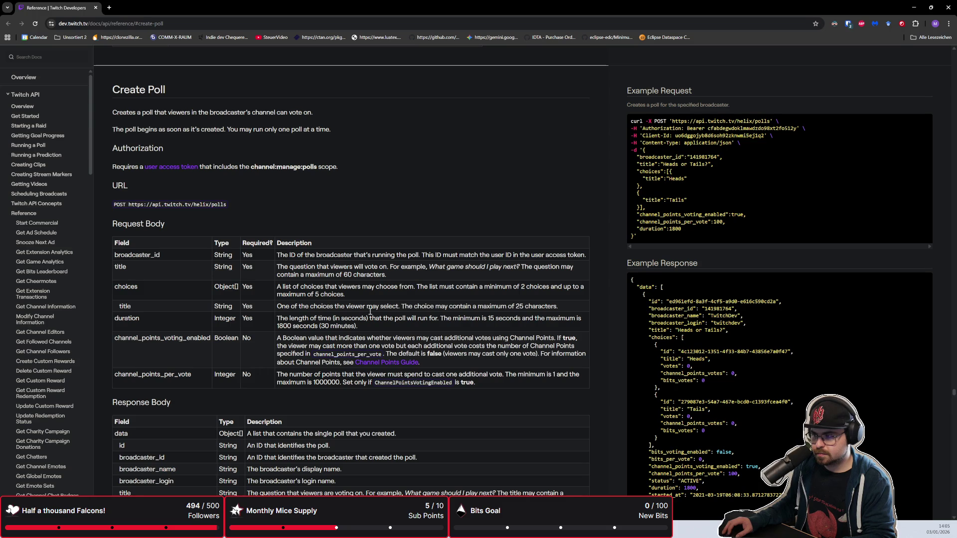
mouse_move(558, 306)
left_mouse_down()
mouse_move(531, 319)
mouse_move(402, 313)
left_mouse_up()
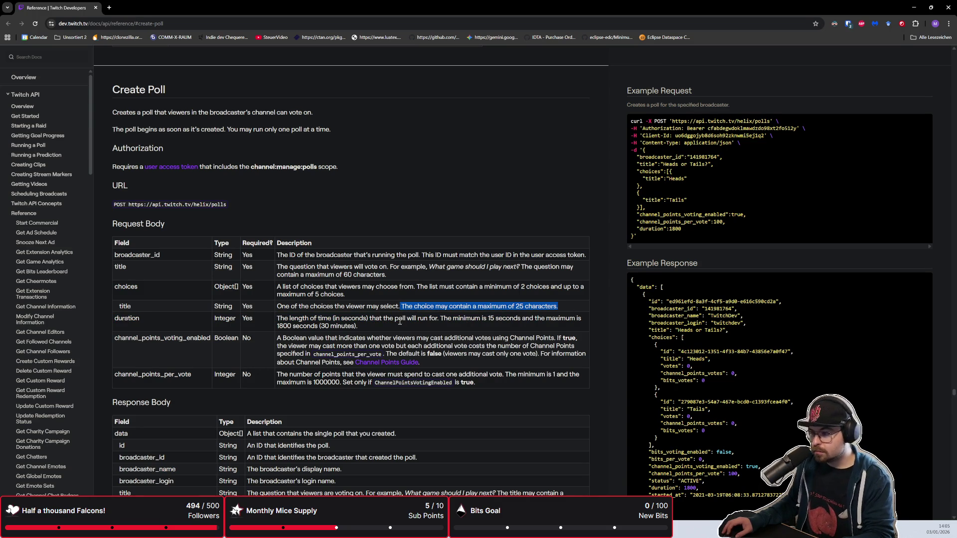
left_click(399, 326)
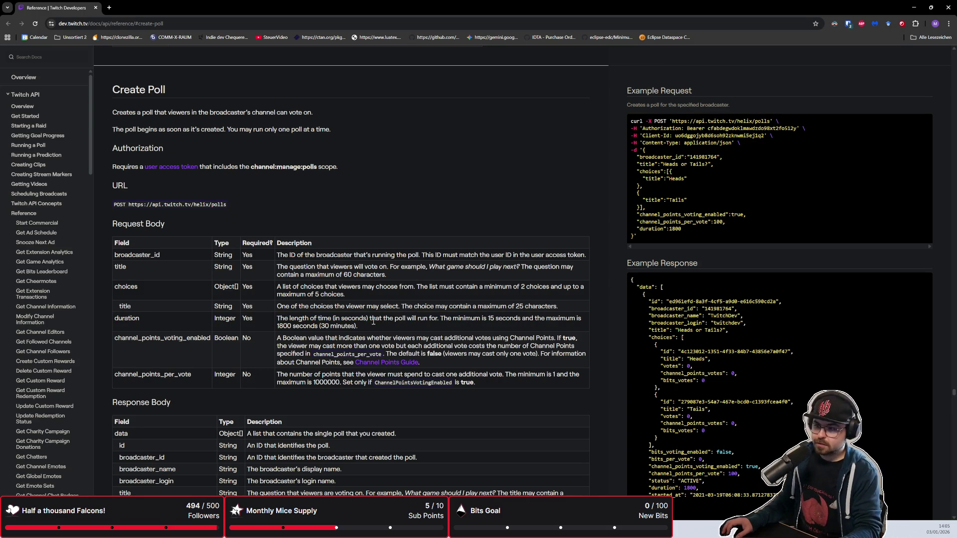
mouse_move(358, 327)
left_mouse_down()
mouse_move(275, 308)
mouse_move(273, 316)
left_mouse_up()
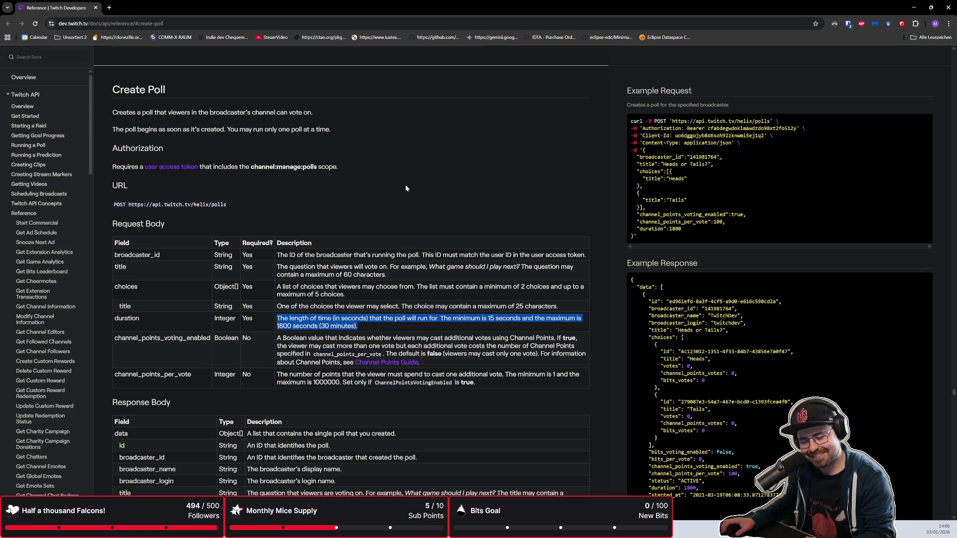
scroll(406, 185, "down", 1)
left_click(396, 217)
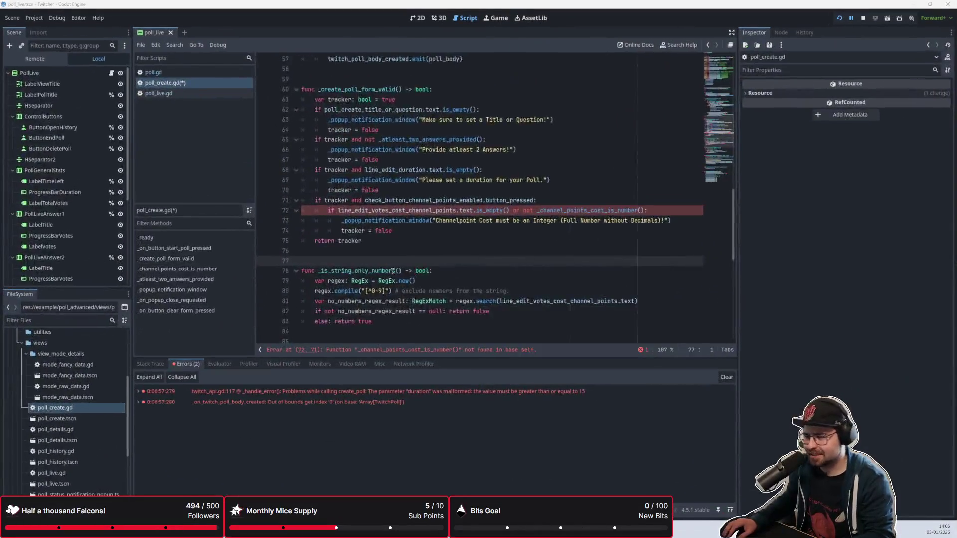
Load the #create-poll section from the address bar and hide the bookmarks bar
scroll(386, 274, "up", 1)
left_click(386, 275)
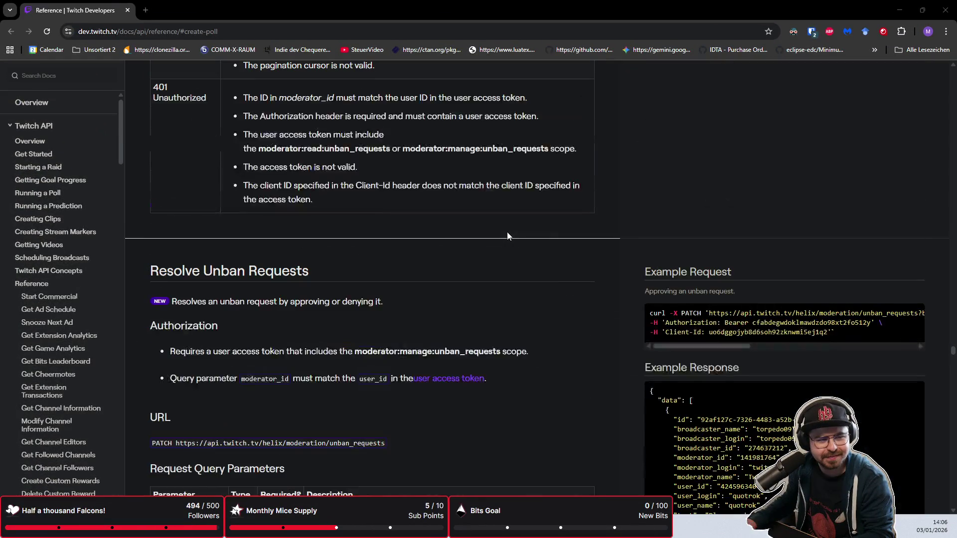
scroll(507, 231, "up", 15)
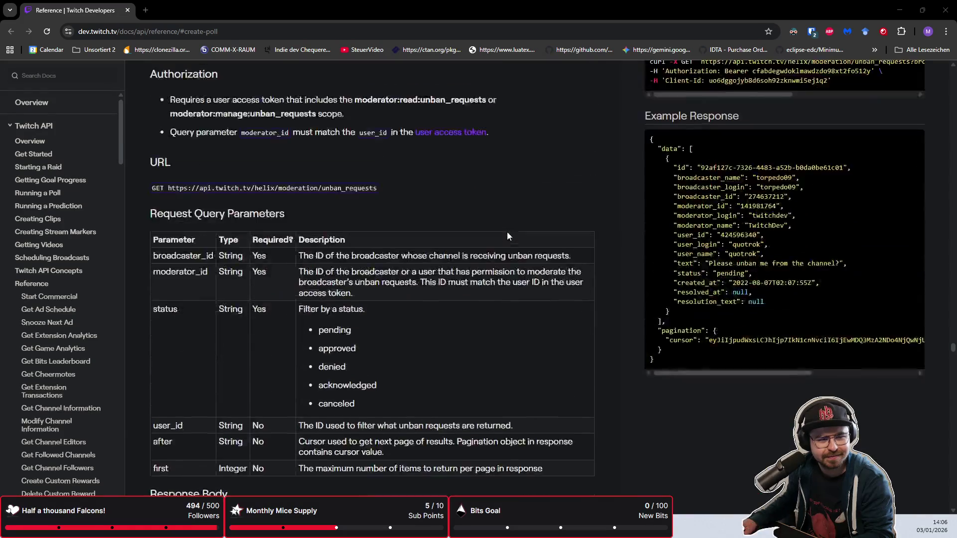
scroll(507, 231, "up", 6)
left_click(358, 31)
key("Return")
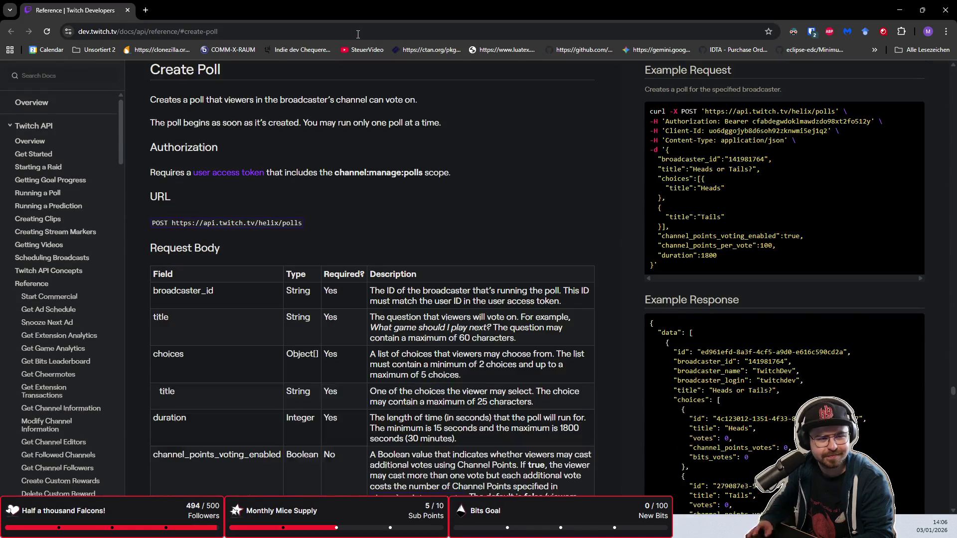
right_click(857, 54)
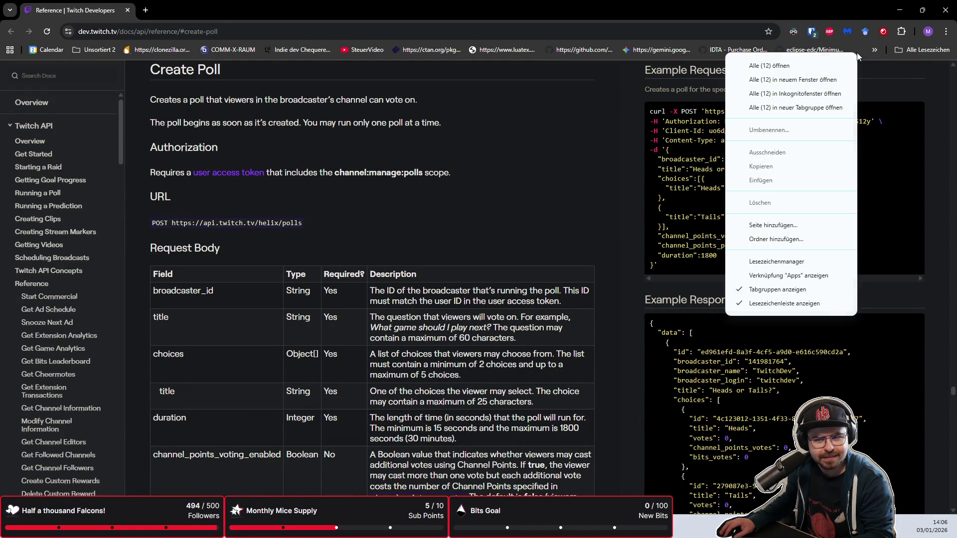
left_click(755, 303)
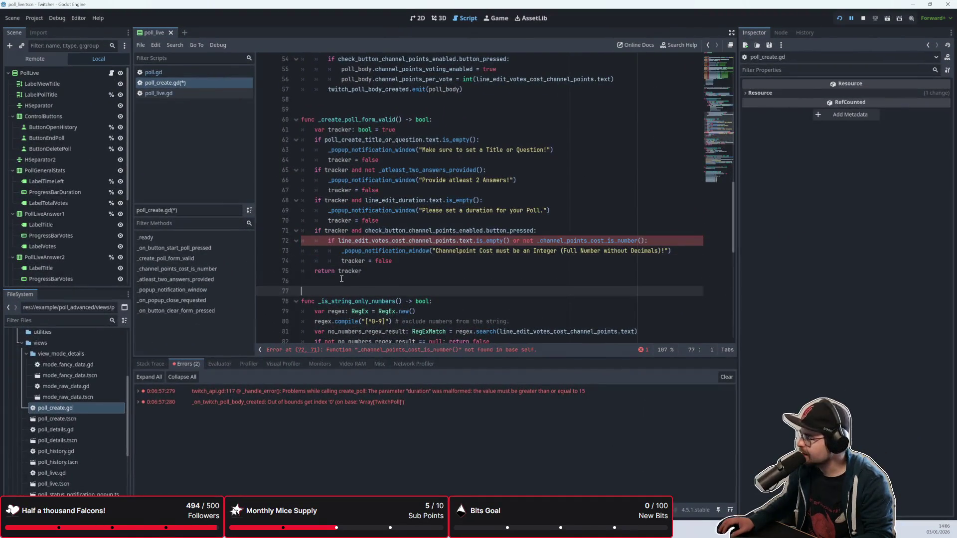
left_click(393, 278)
left_click(392, 273)
scroll(386, 281, "up", 1)
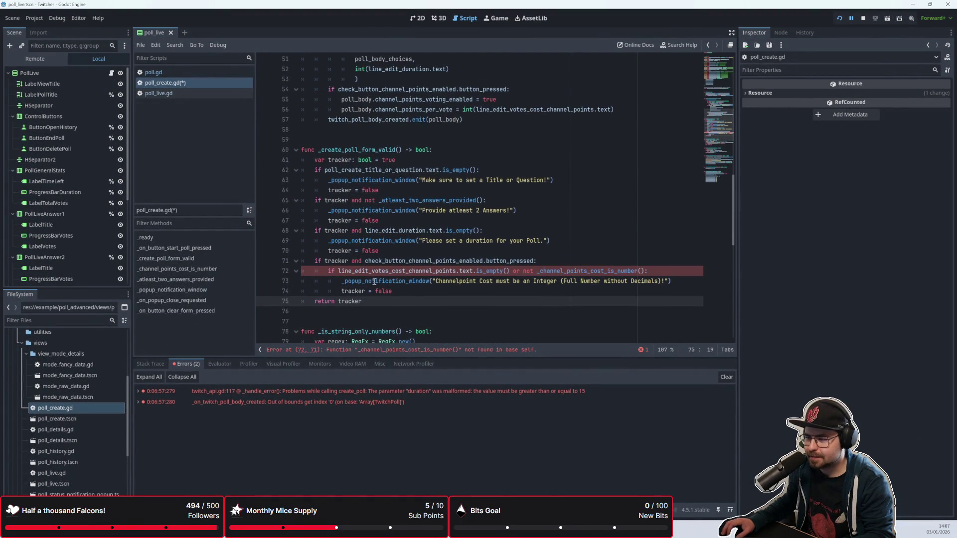
left_click(397, 165)
left_click(399, 199)
left_click(402, 221)
left_click(401, 241)
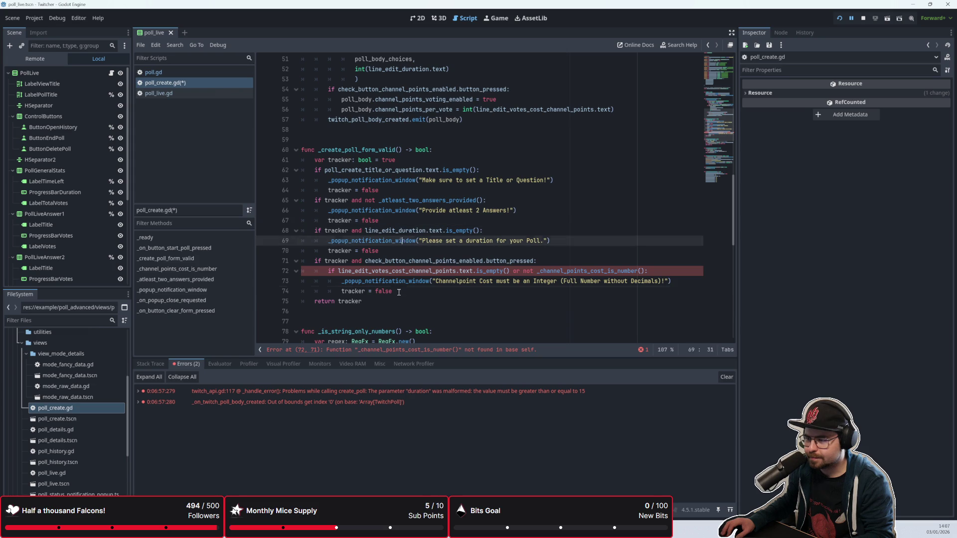
left_click_drag(395, 291, 399, 300)
left_click(399, 299)
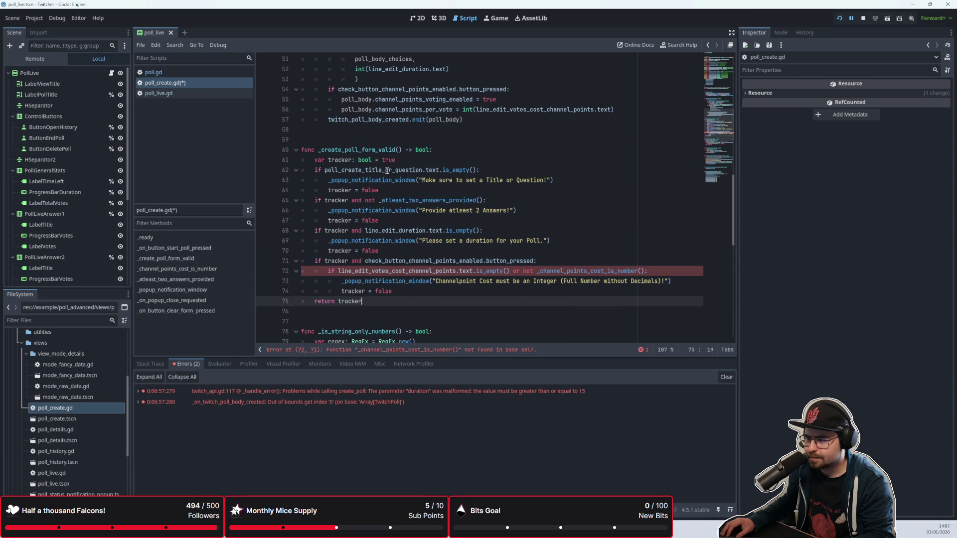
scroll(435, 170, "up", 2)
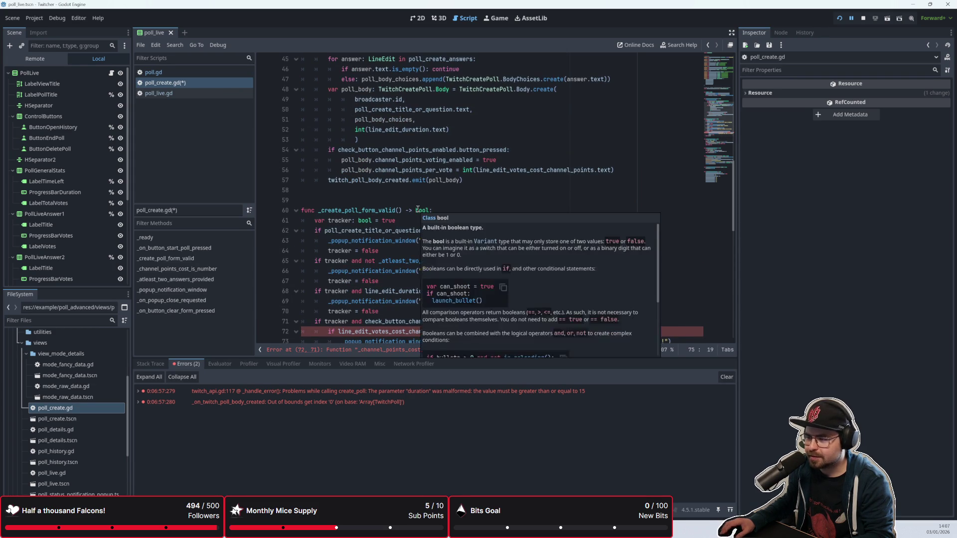
scroll(417, 210, "down", 6)
left_click(429, 231)
left_click(429, 196)
scroll(429, 196, "down", 6)
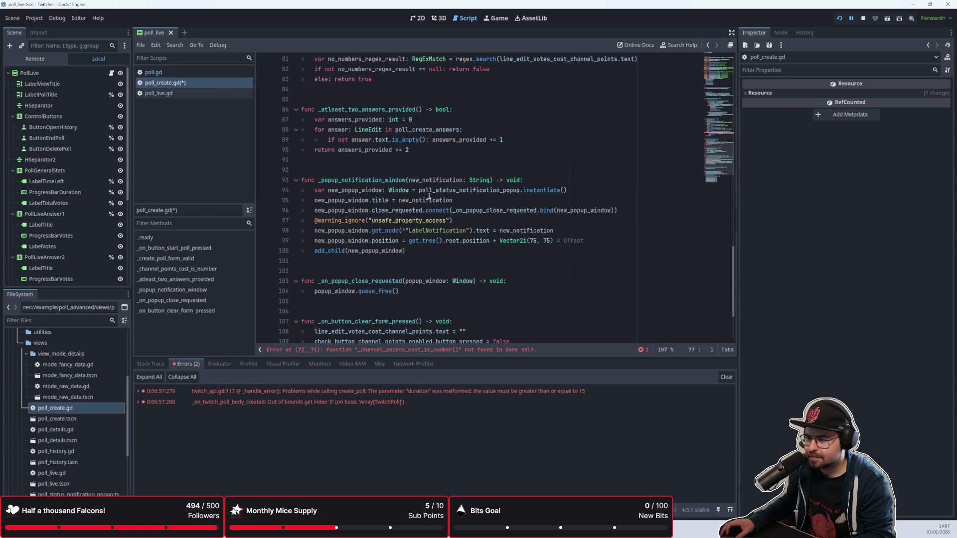
scroll(429, 196, "down", 3)
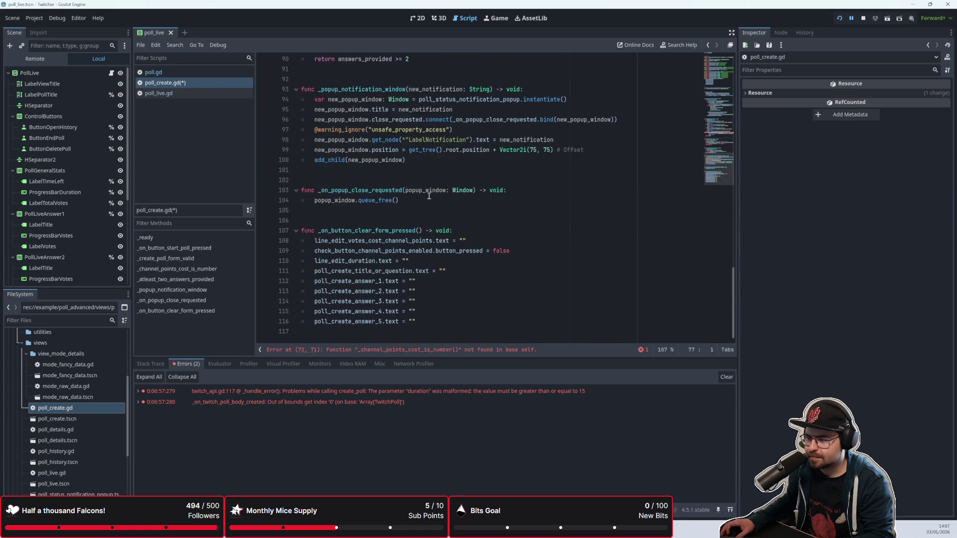
scroll(429, 195, "up", 13)
left_click(436, 163)
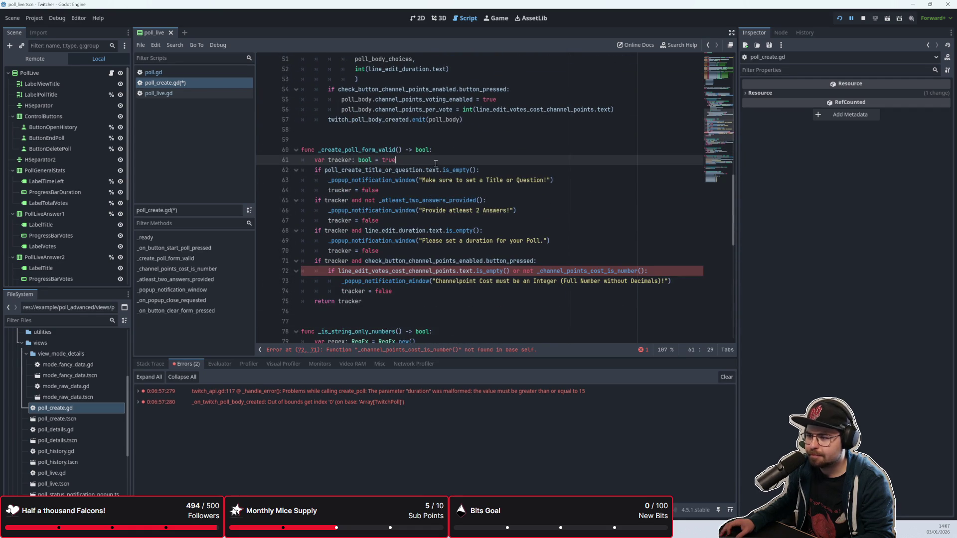
key("alt+Tab")
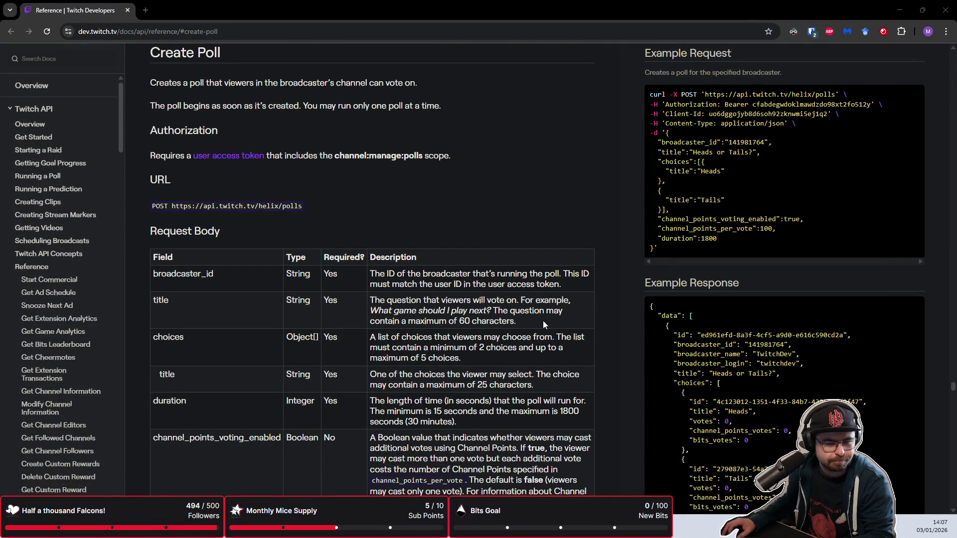
key("alt+Tab")
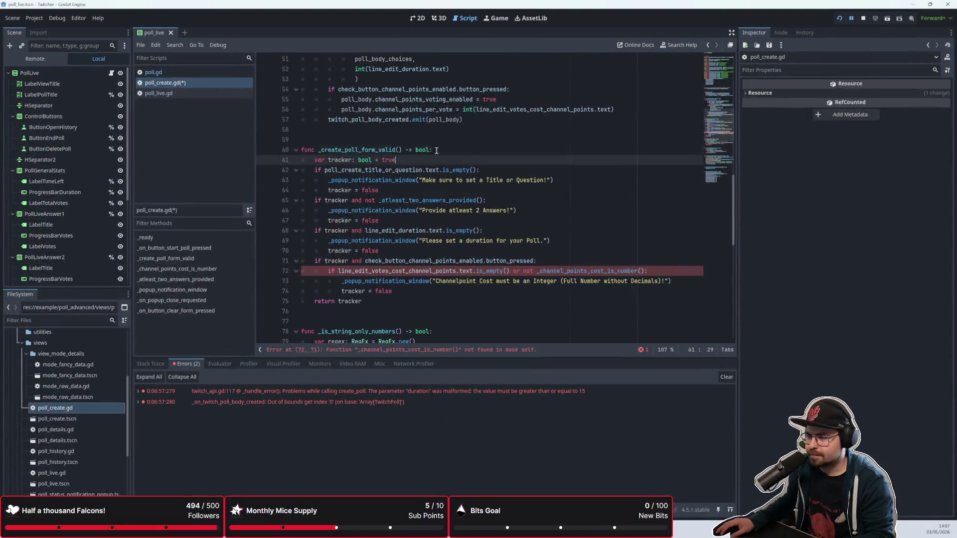
left_click(437, 150)
Write a ## doc comment above _create_poll_form_valid citing the pasted Twitch Create Poll docs URL
left_click(443, 143)
type("## ")
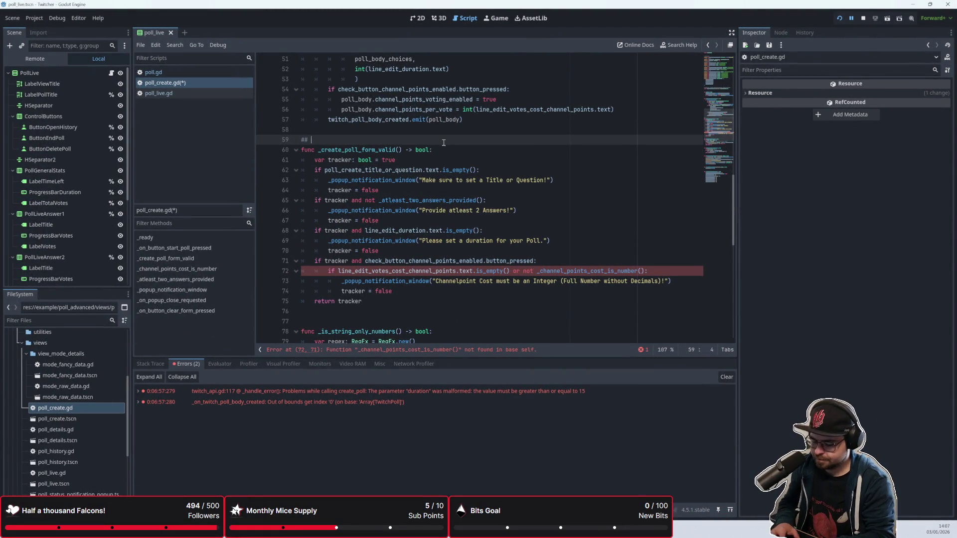
type("This method checks")
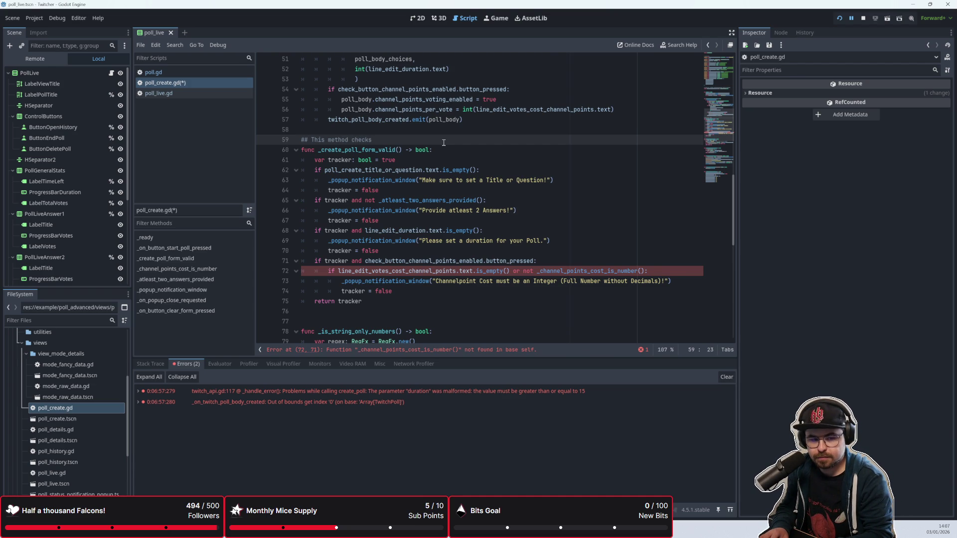
type("all user input agai")
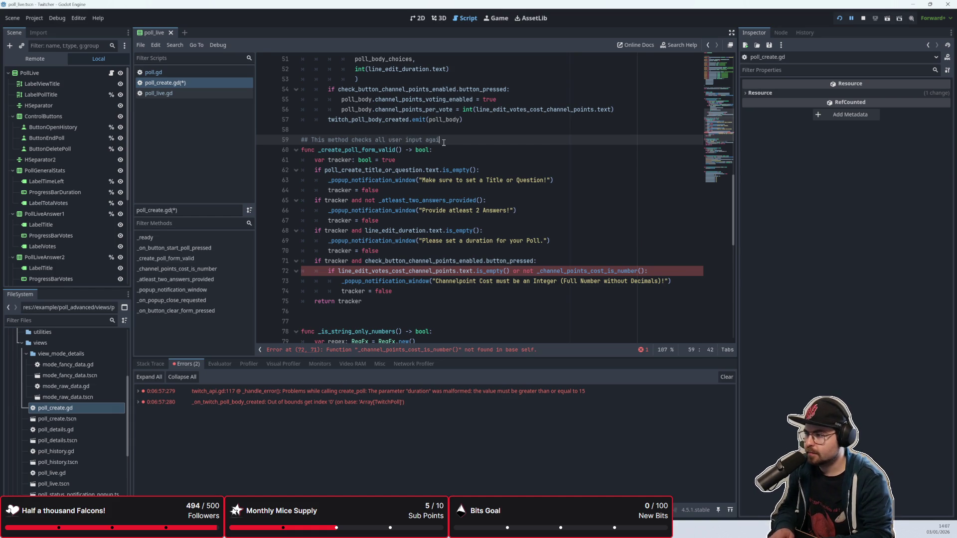
key("BackSpace")
key("BackSpace")
key("BackSpace")
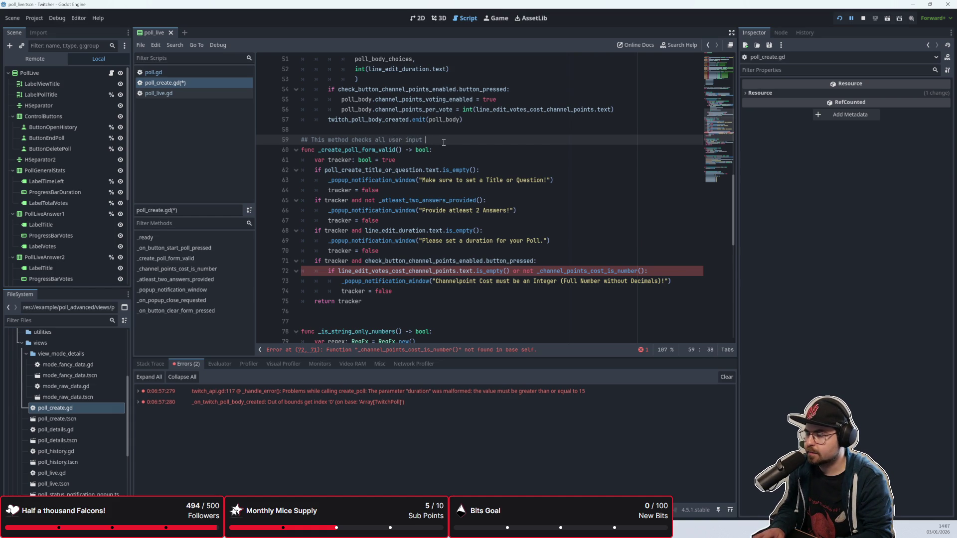
type("for errors and han")
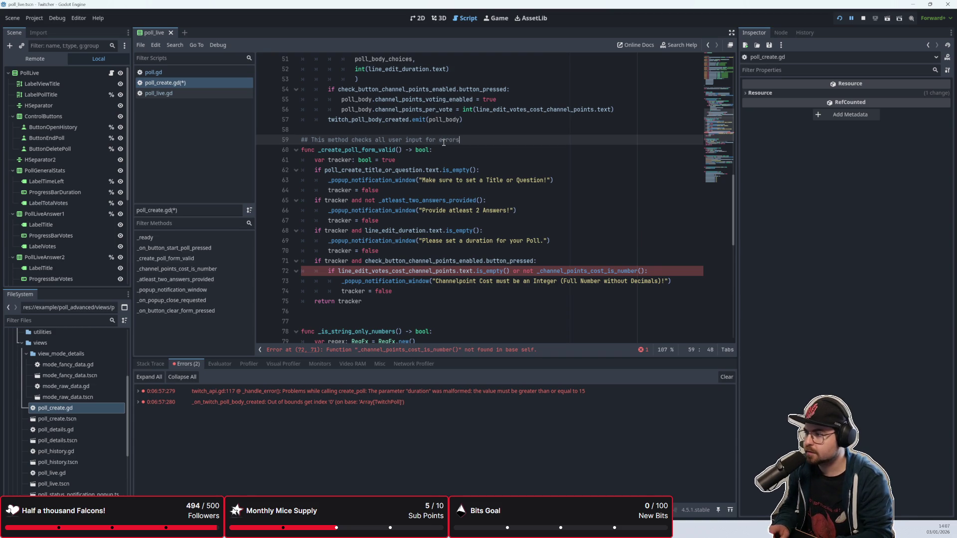
type("dles them")
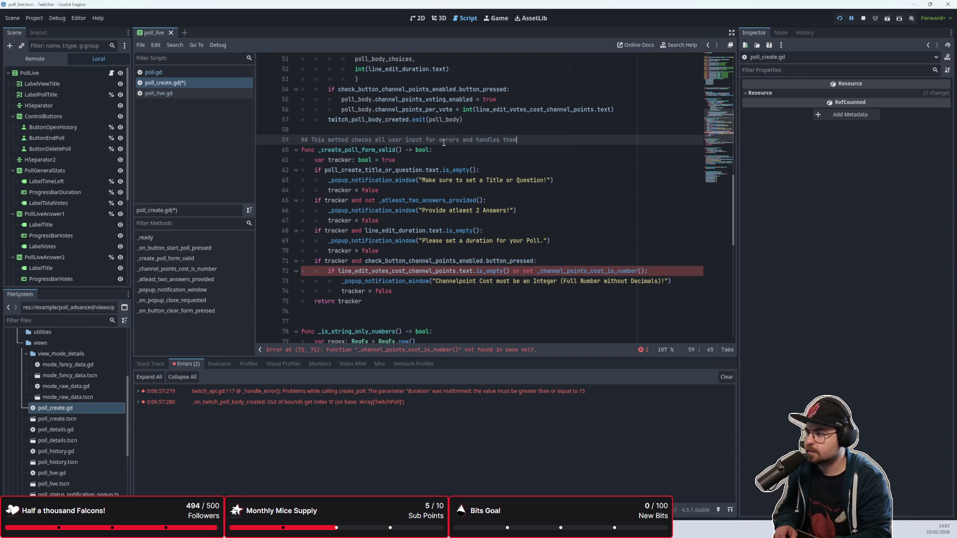
type(". Otherwise ")
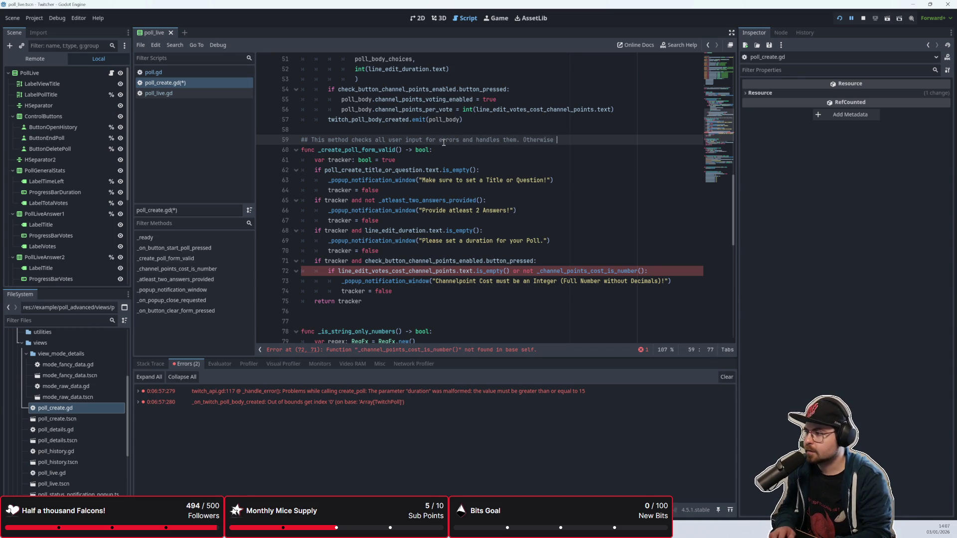
type("Twitch")
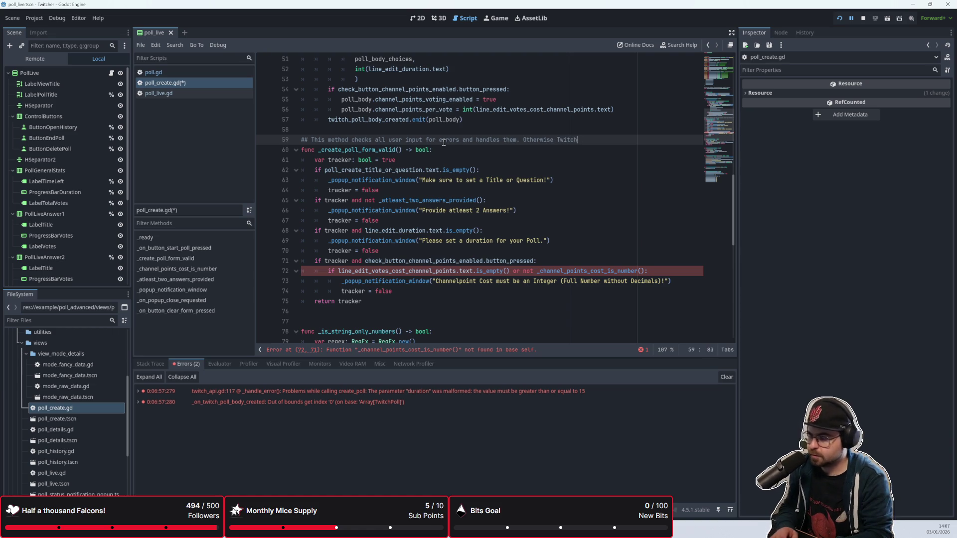
type("er will break")
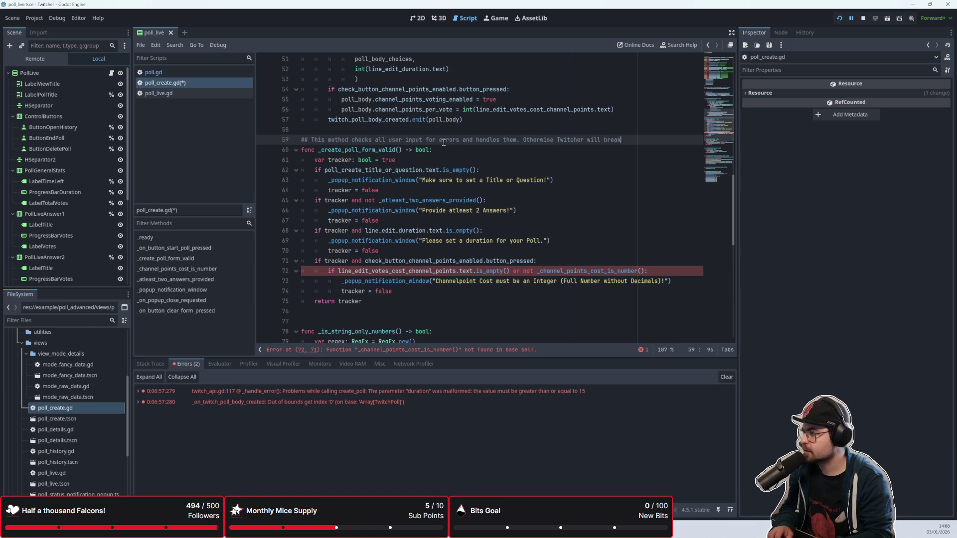
type(" when a")
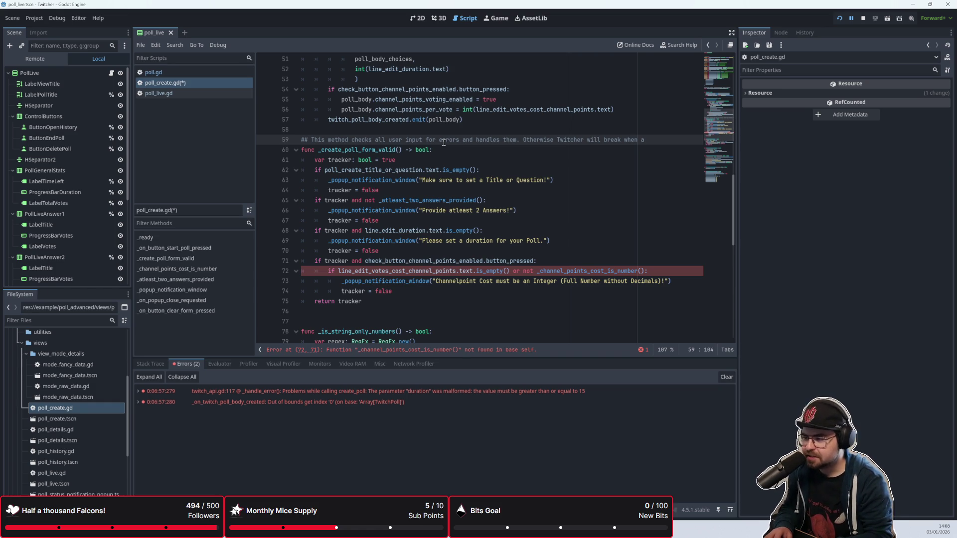
key("BackSpace")
key("BackSpace")
key("BackSpace")
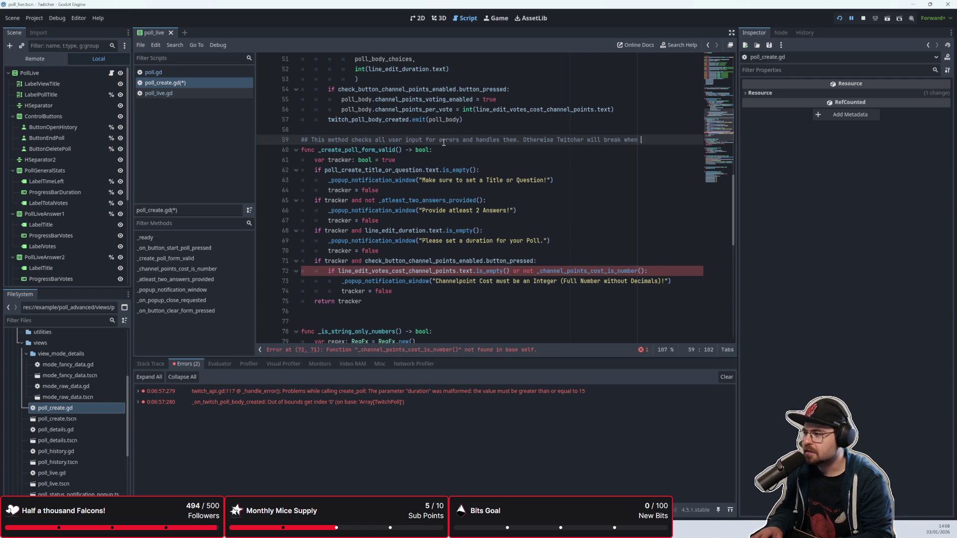
key("BackSpace")
key("BackSpace")
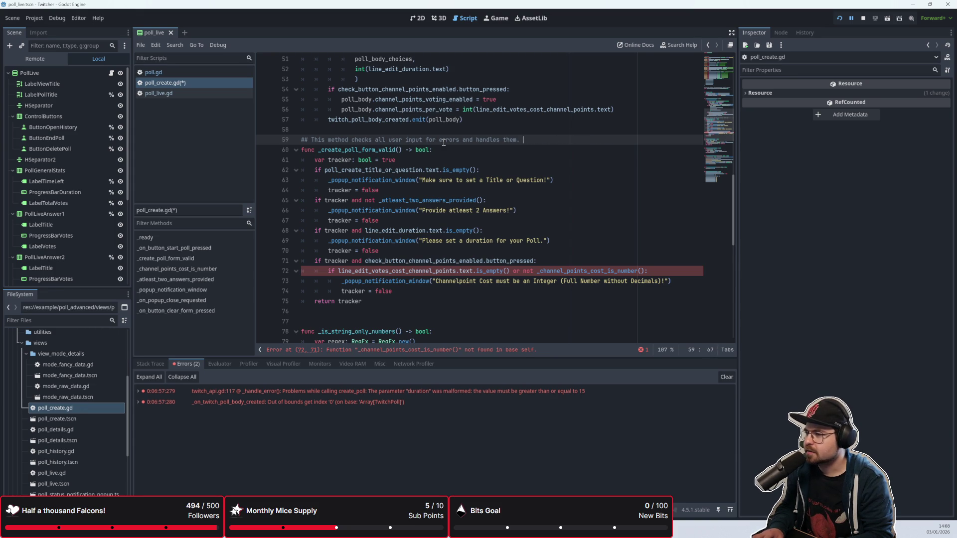
type("Che")
type("cks are im")
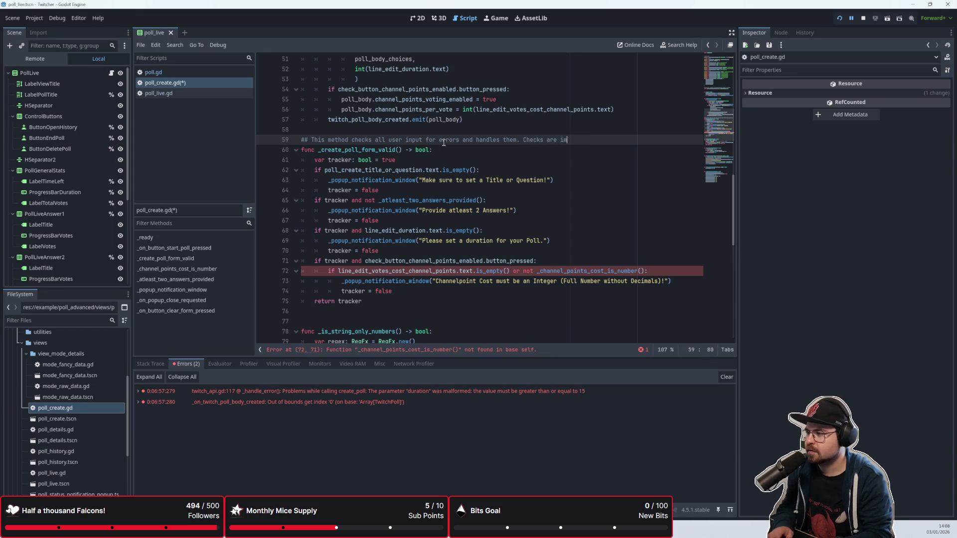
type("plemented according to")
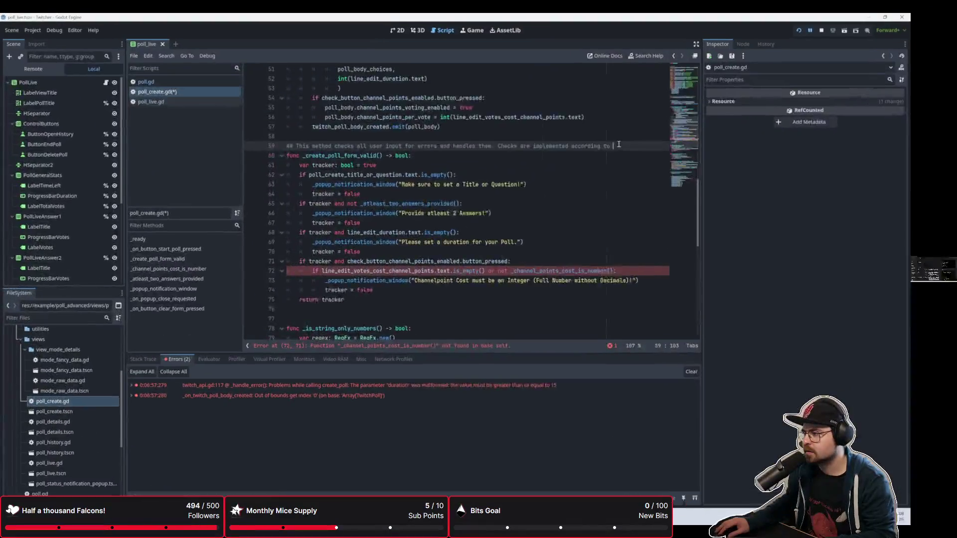
type("https://dev.twitch.tv/docs/api/reference/#create-poll")
Insert a blank line above the first if check on line 62
left_click(492, 174)
scroll(468, 176, "down", 1)
scroll(443, 178, "up", 1)
key("Home")
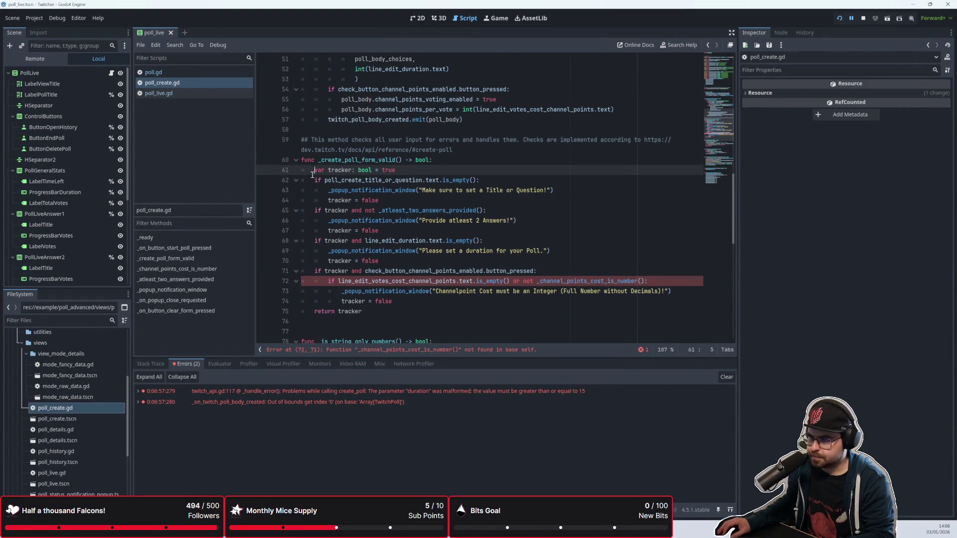
key("Down")
key("Return")
key("Return")
key("Return")
key("Up")
key("Up")
key("Up")
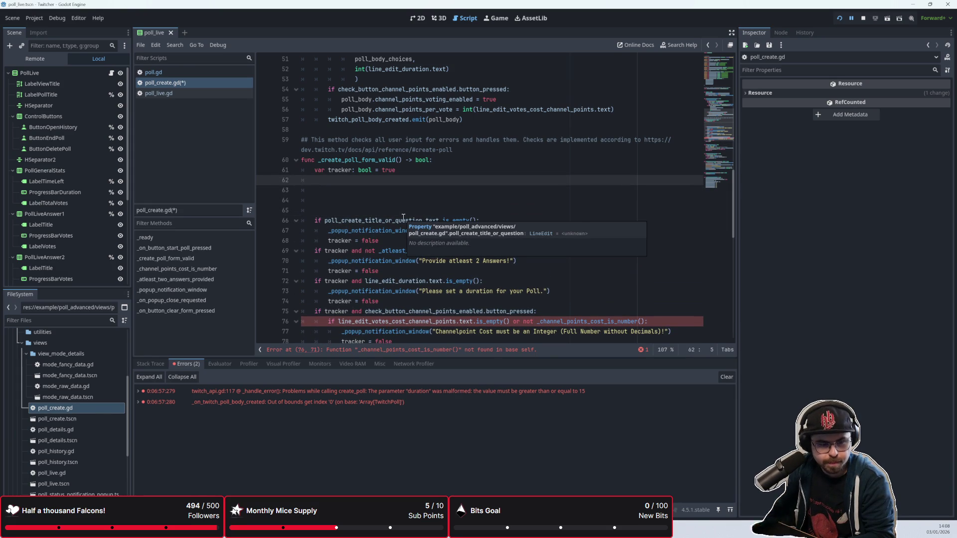
After checking the Twitch poll docs, write 'if not title_valid():' on line 62
key("alt+Tab")
scroll(384, 129, "down", 1)
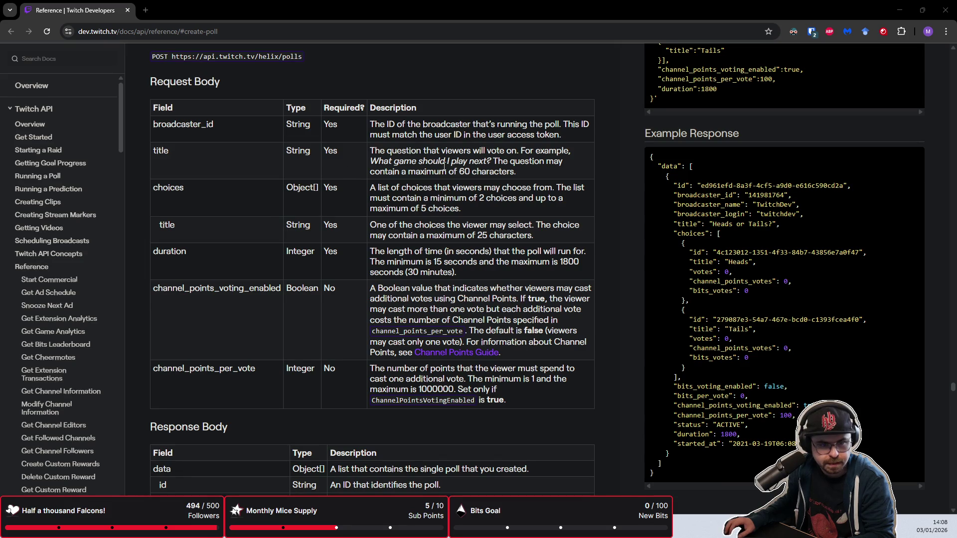
key("alt+Tab")
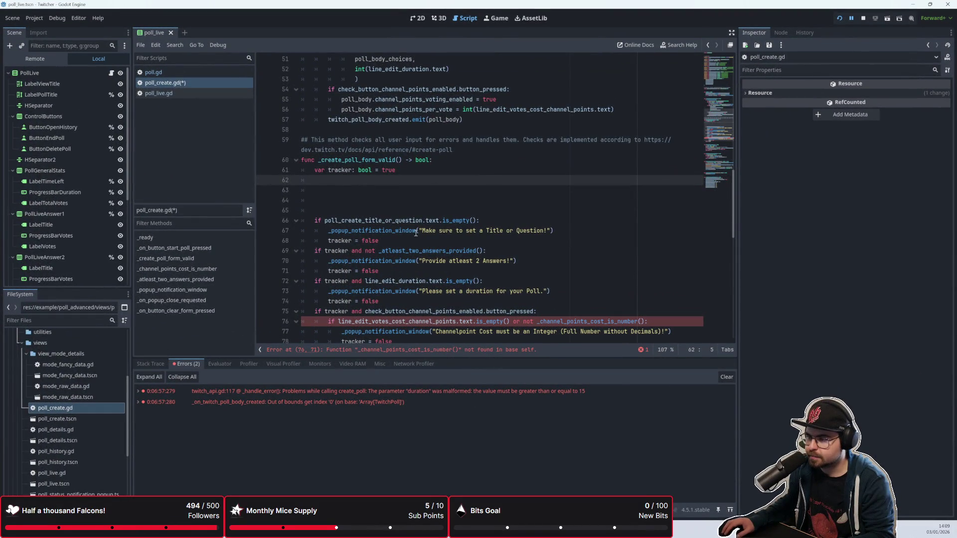
type("if ti")
key("BackSpace")
key("BackSpace")
key("BackSpace")
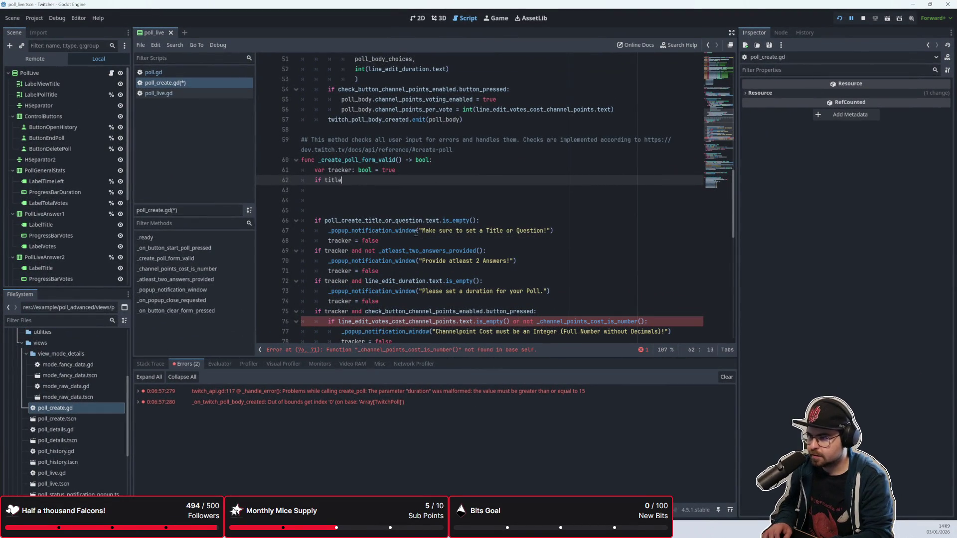
type("not title")
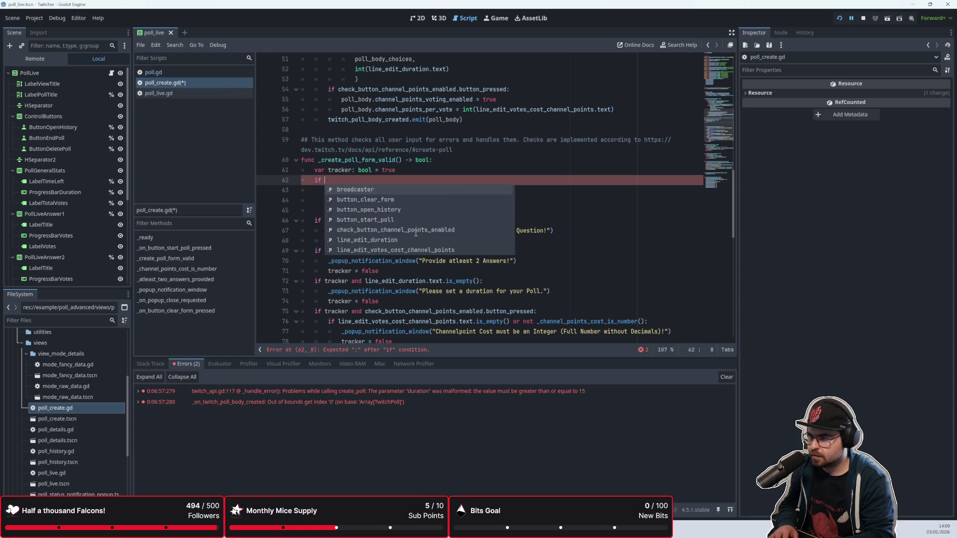
type("_valid()")
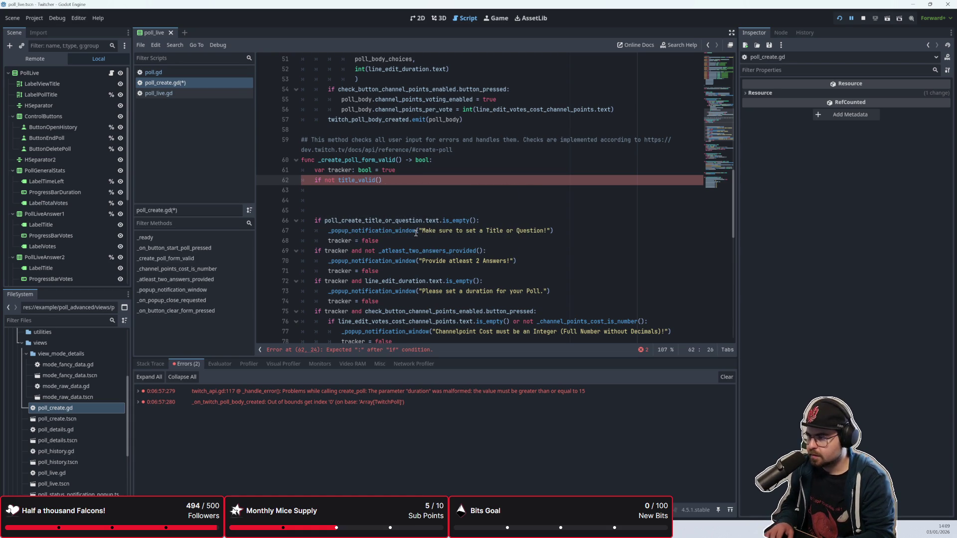
type(":")
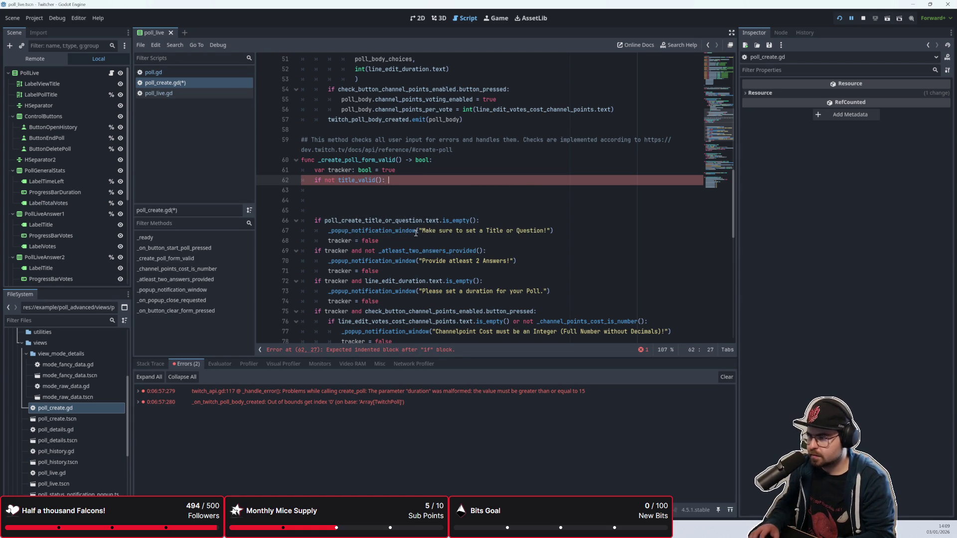
key("Return")
Delete the leftover blank lines and the old is_empty() title condition line
key("Delete")
key("Delete")
key("Delete")
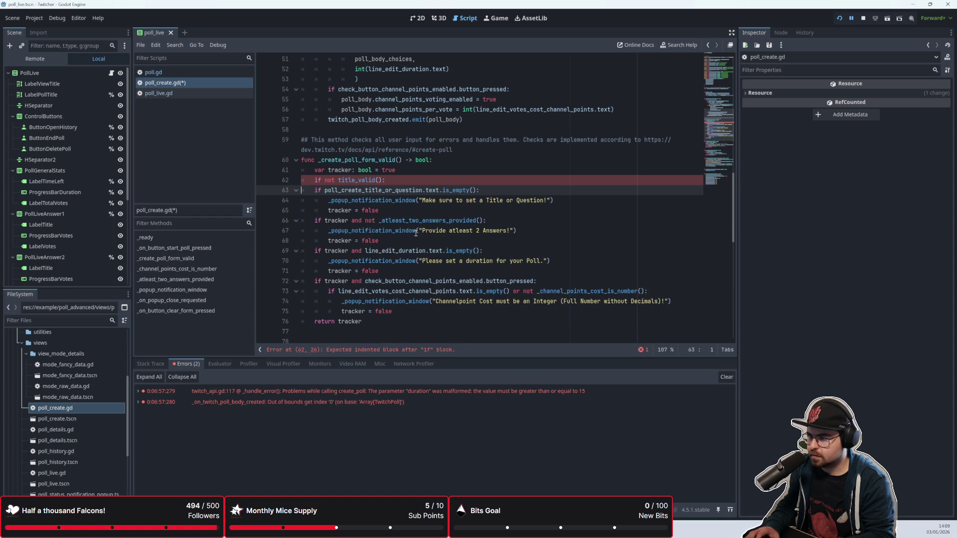
key("ctrl+shift+k")
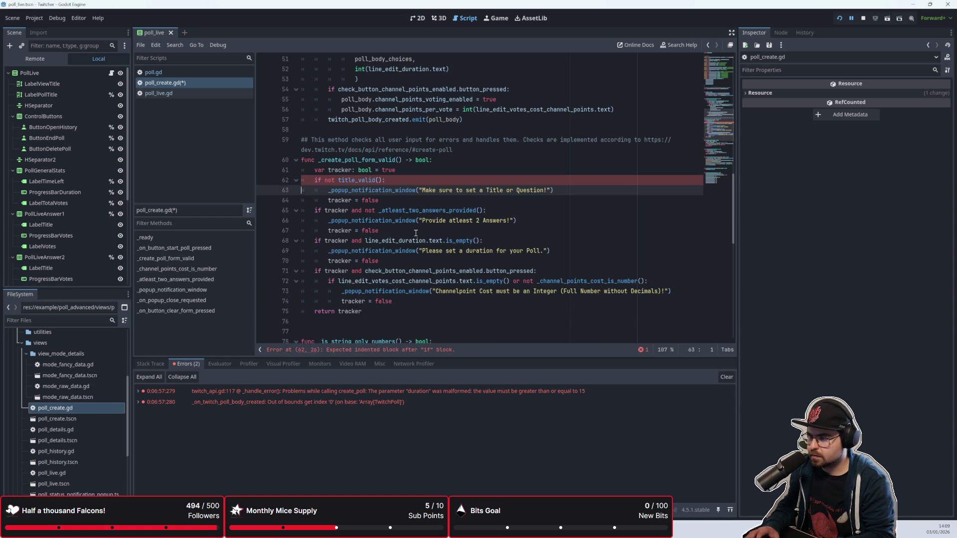
key("Down")
key("Down")
key("Down")
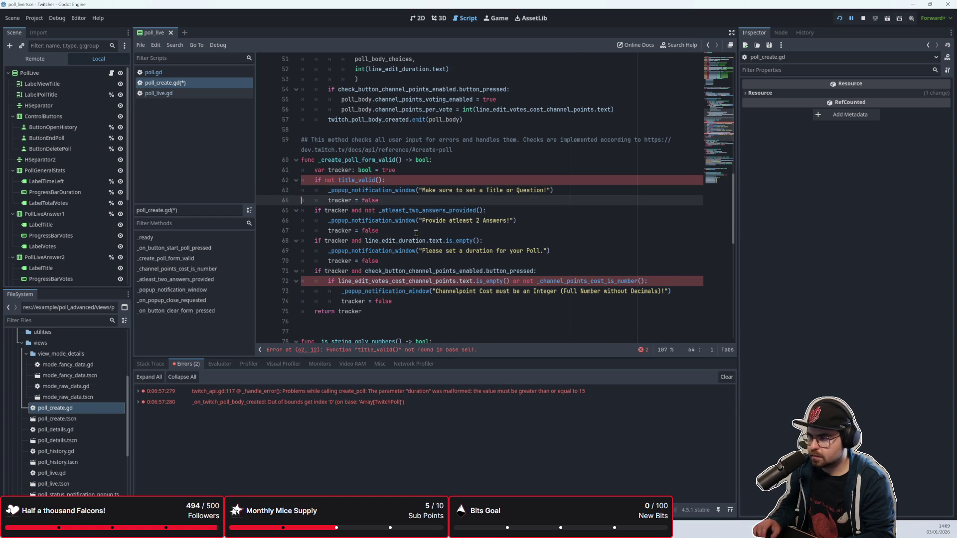
scroll(399, 249, "down", 4)
scroll(382, 275, "up", 2)
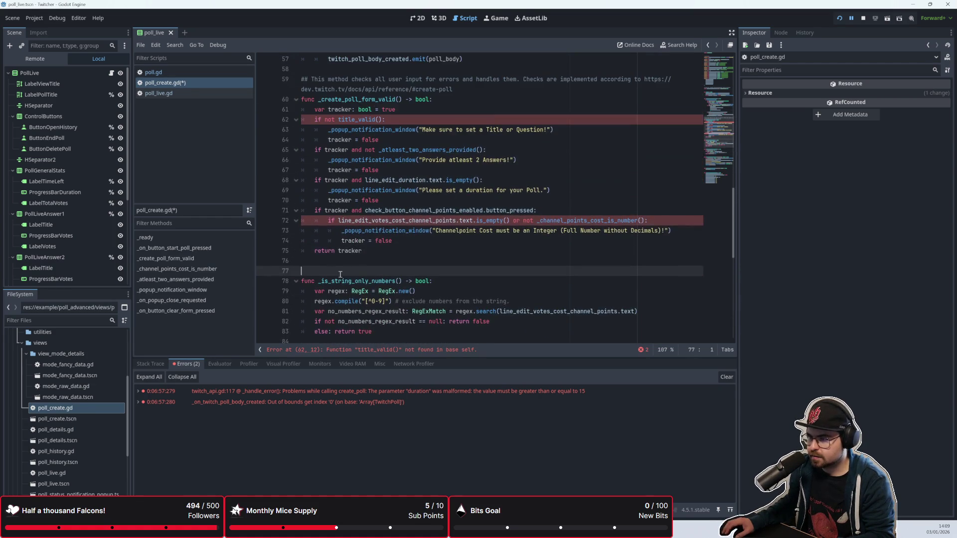
Begin a new 'func title' line below return tracker and change the call to _title_valid()
key("Return")
key("Return")
key("Return")
key("Up")
key("Up")
key("Up")
key("Down")
type("func title")
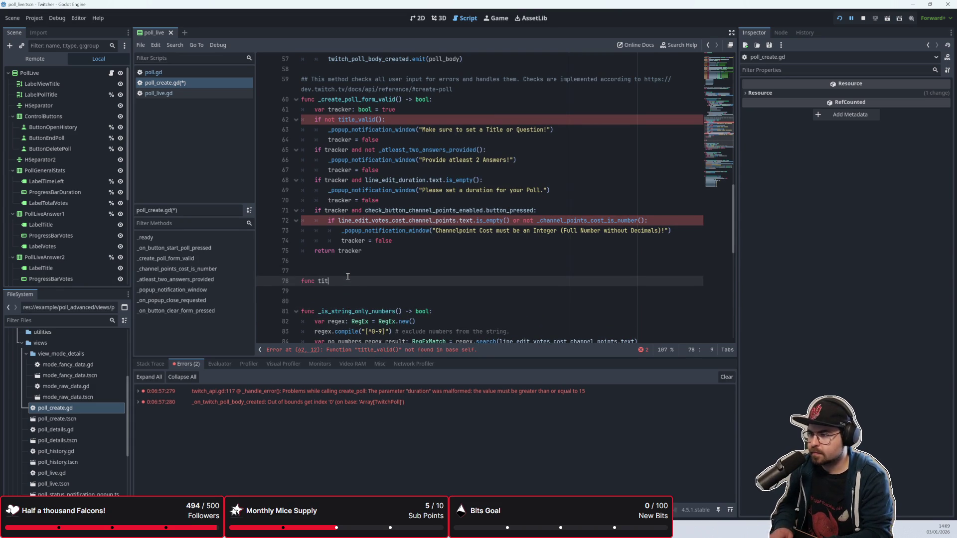
left_click(336, 120)
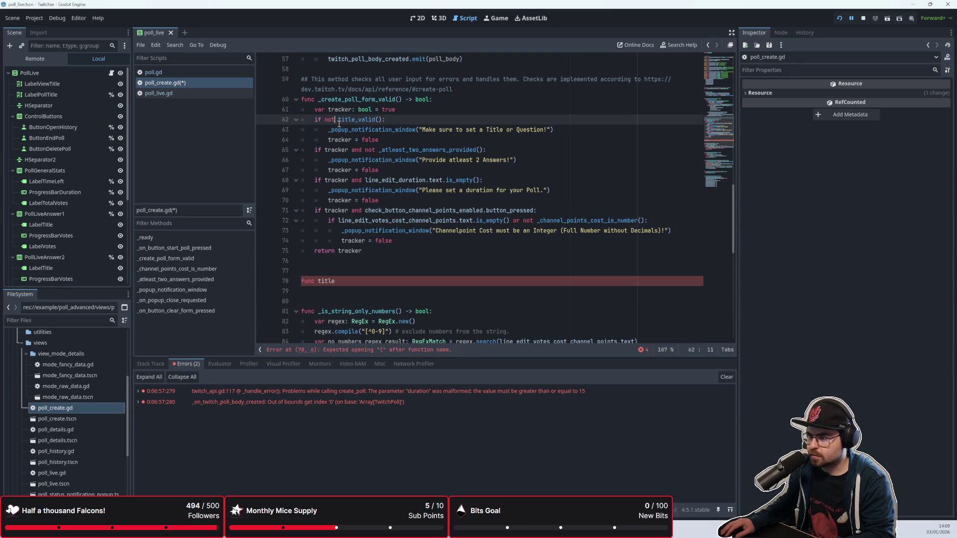
type("_")
Complete the declaration as 'func _title_valid() -> bool:' and start its body
left_click(366, 262)
left_click(318, 280)
type("_")
key("Right")
key("Right")
key("Right")
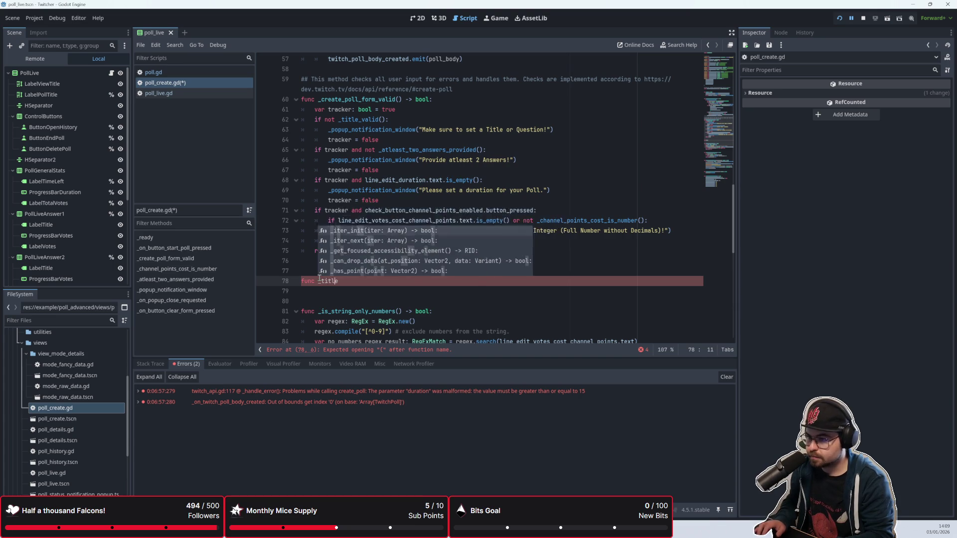
type("_valid")
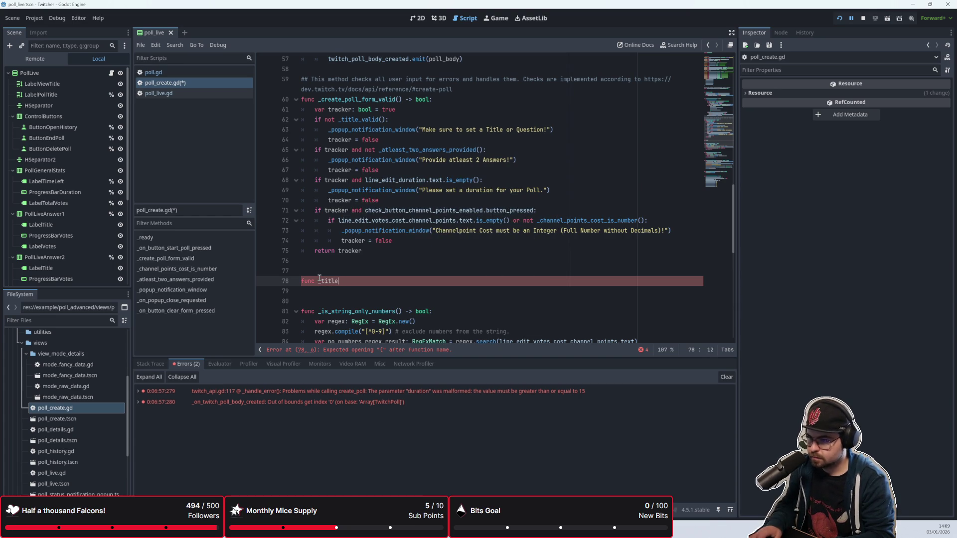
type("() -> vbo")
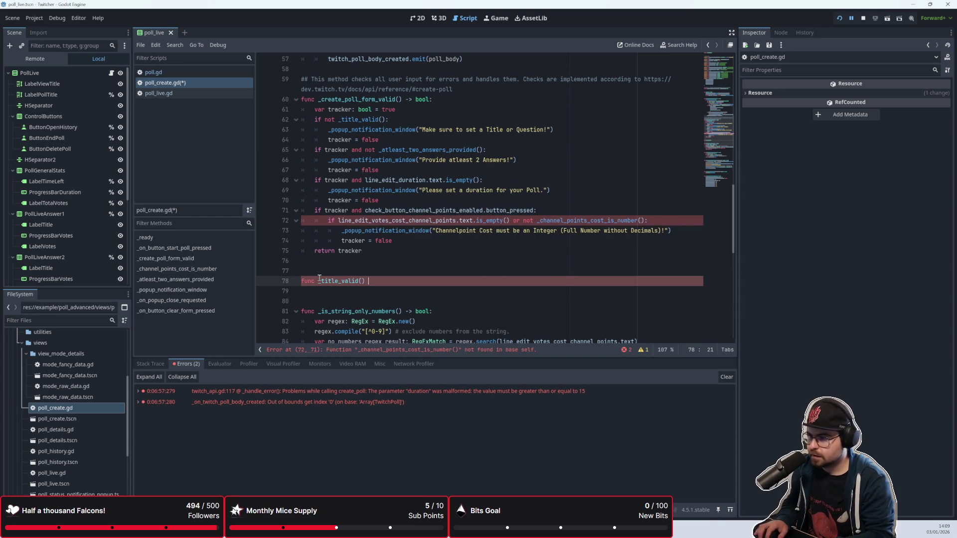
key("BackSpace")
key("BackSpace")
key("BackSpace")
type("bool:")
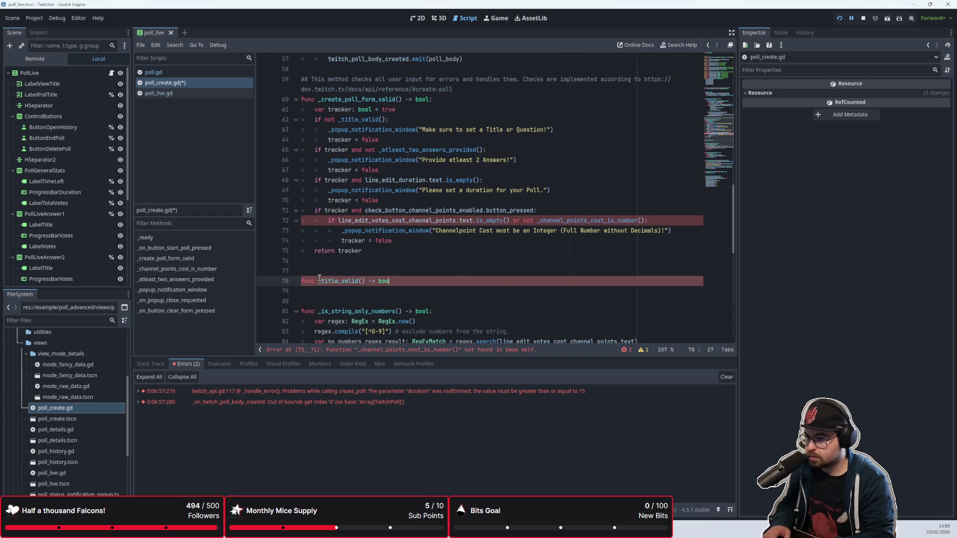
key("Return")
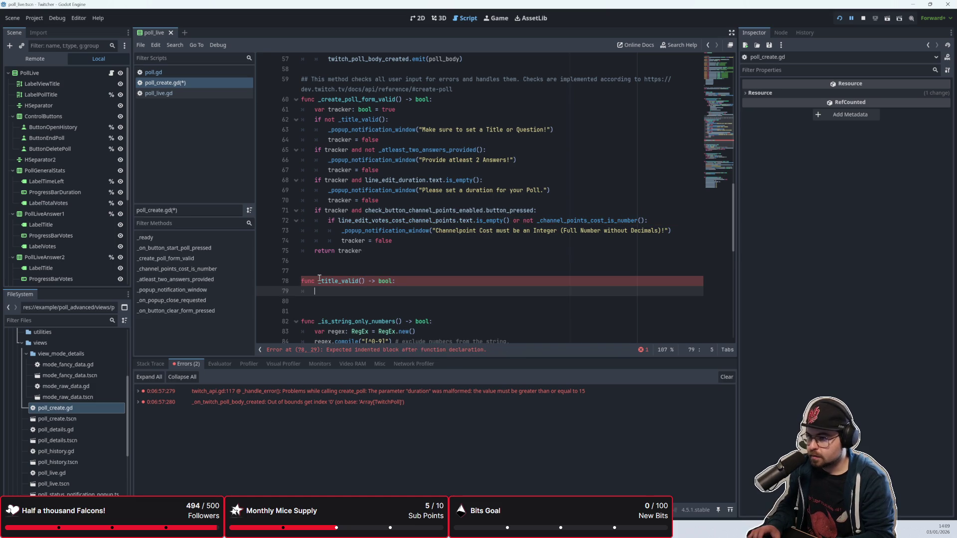
Scroll through the script to review the new, empty _title_valid function
scroll(348, 279, "down", 2)
scroll(384, 282, "up", 1)
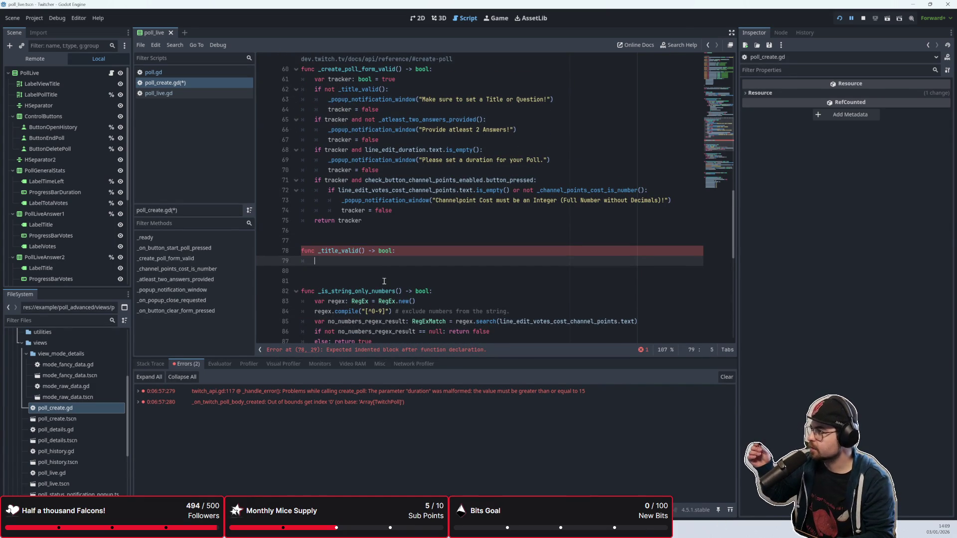
scroll(384, 281, "down", 1)
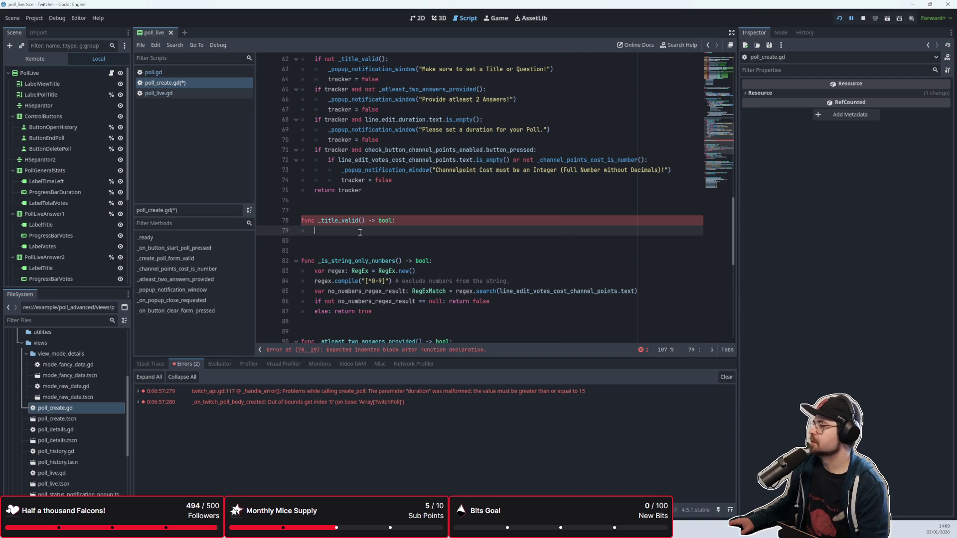
left_click(361, 237)
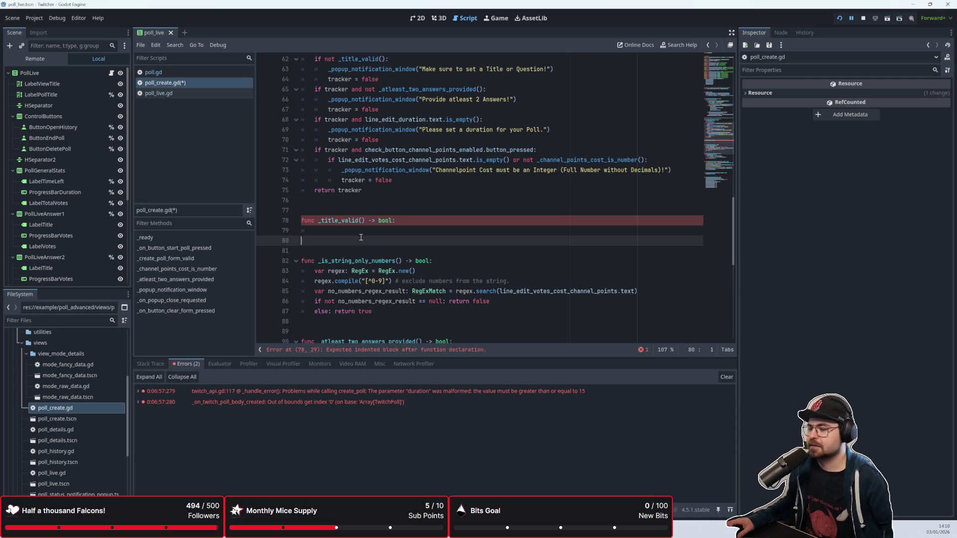
left_click(363, 230)
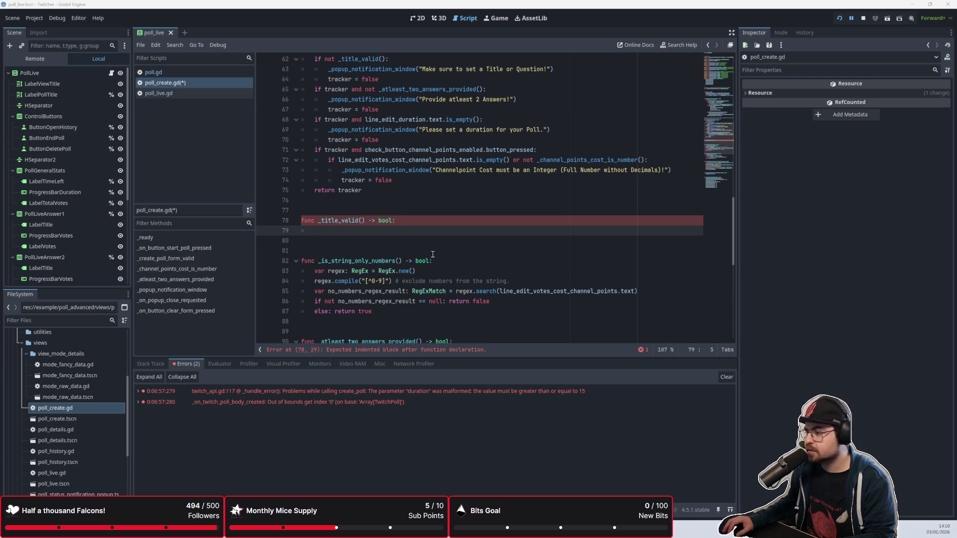
scroll(396, 228, "up", 2)
scroll(396, 228, "down", 1)
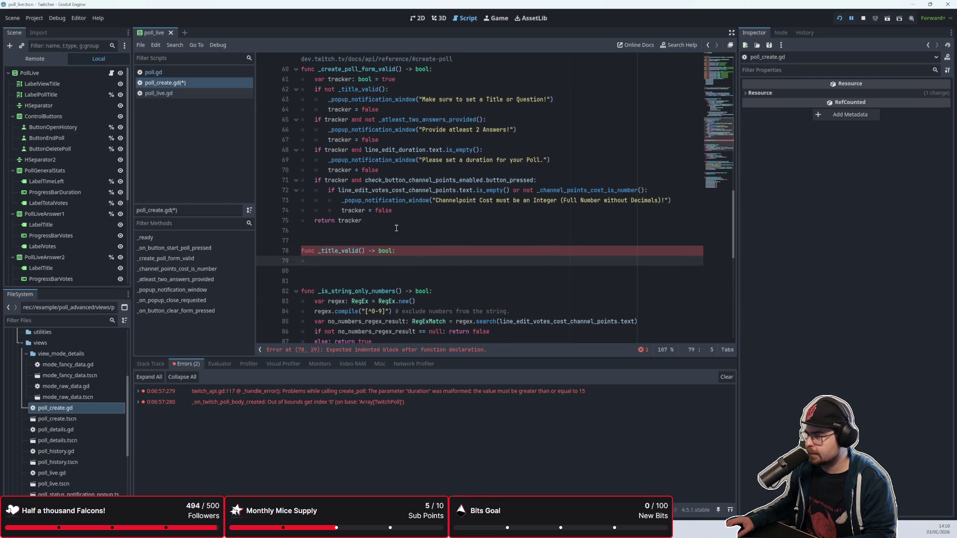
scroll(397, 228, "up", 1)
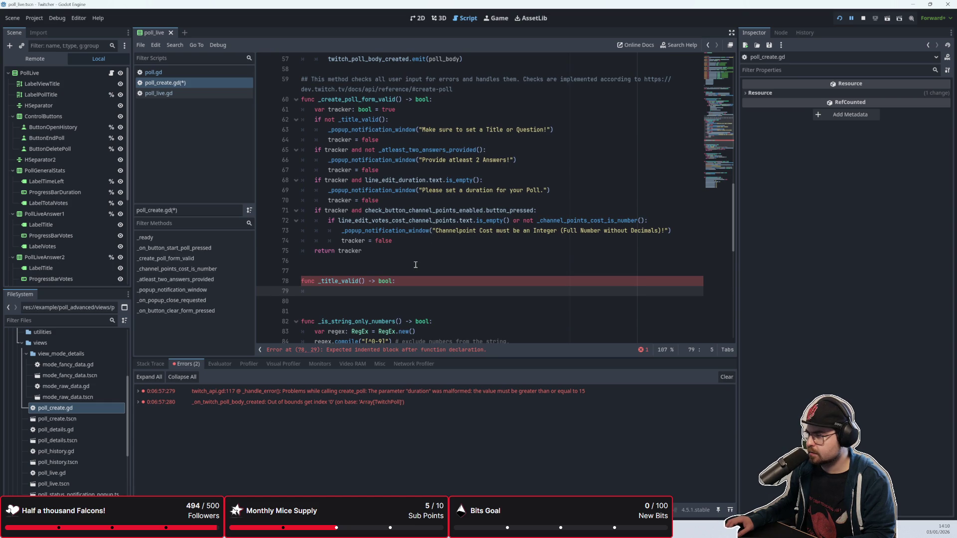
scroll(415, 265, "down", 2)
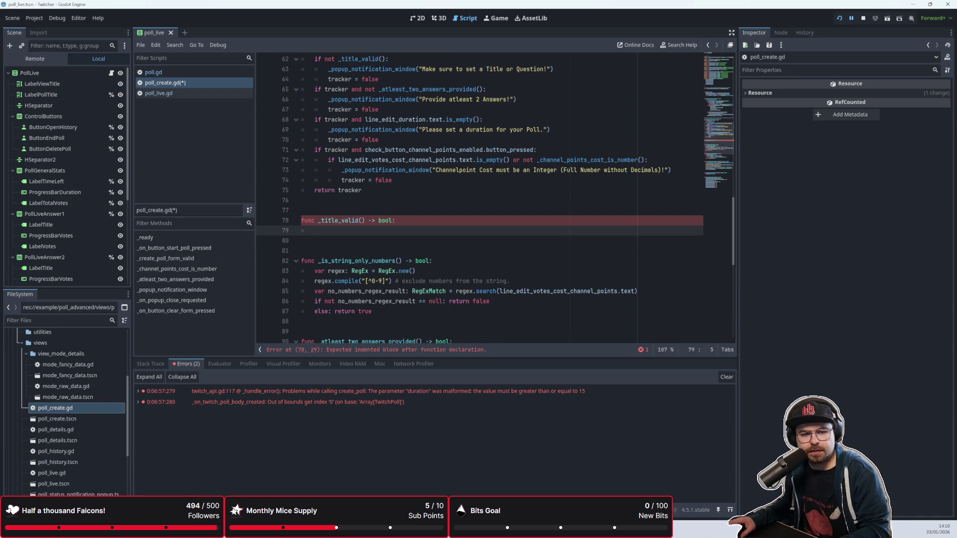
key("alt+Tab")
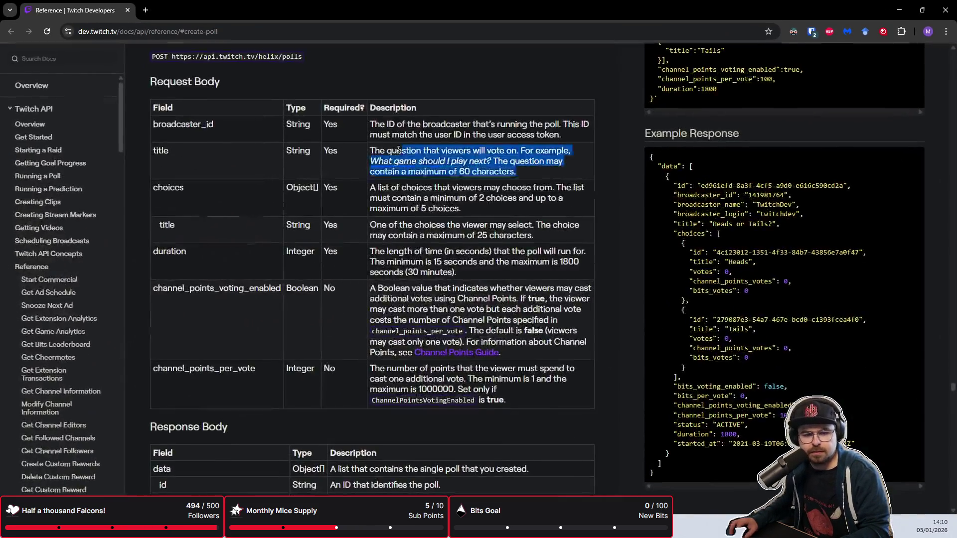
left_click_drag(399, 150, 371, 150)
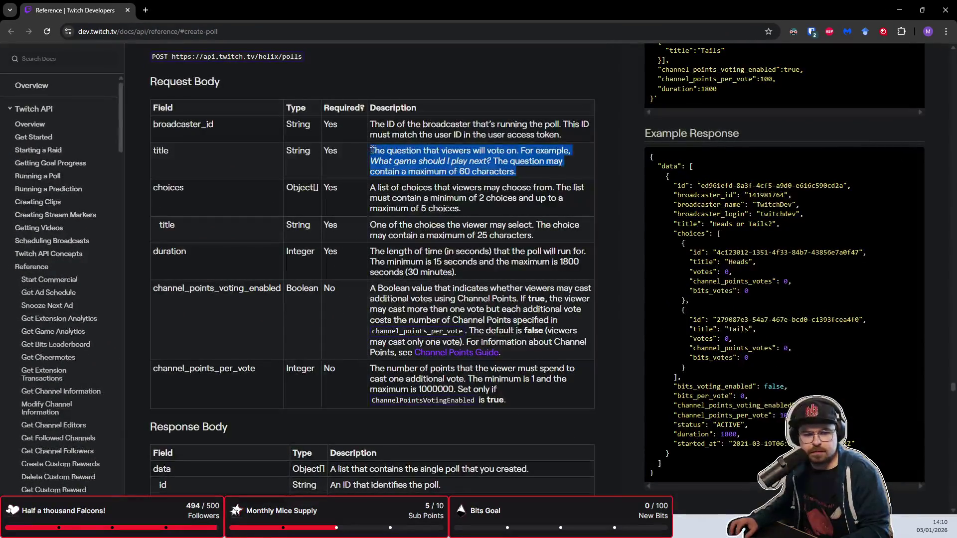
left_click(475, 160)
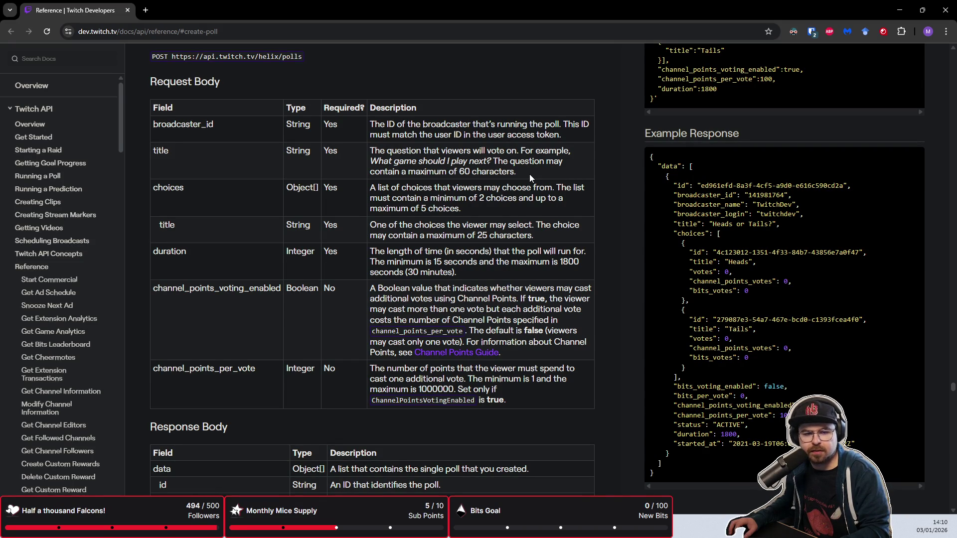
key("alt+Tab")
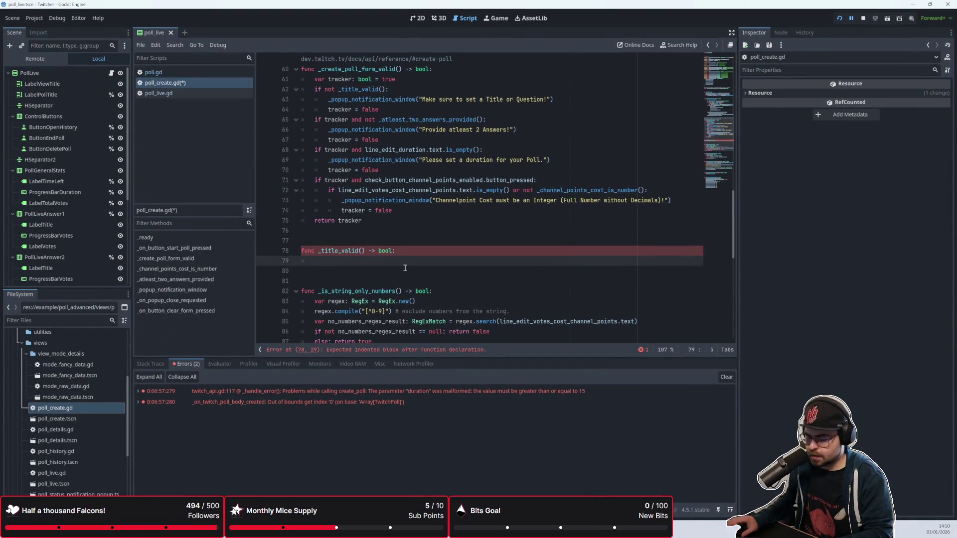
Look up the length() method in the String class documentation
type("if")
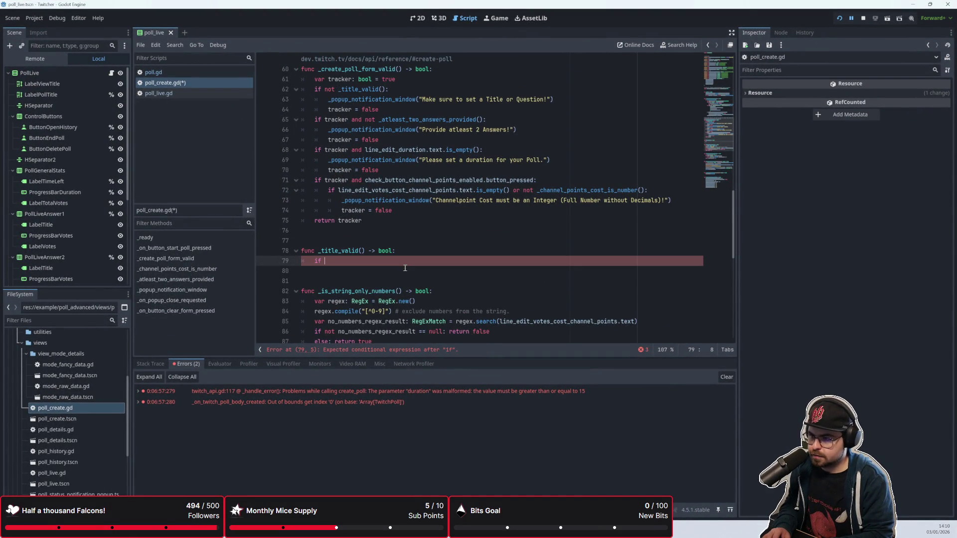
key("BackSpace")
key("BackSpace")
key("BackSpace")
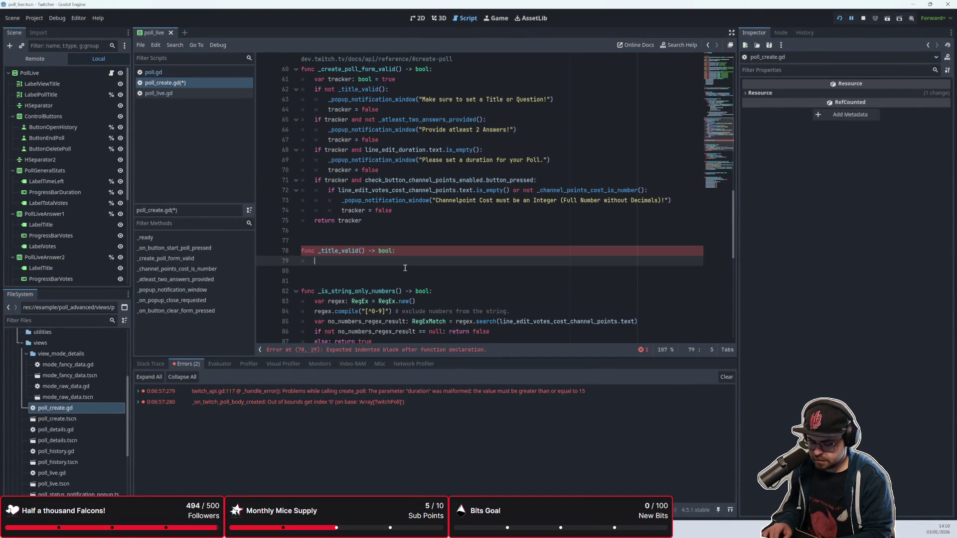
key("F1")
type("String")
key("Return")
scroll(399, 239, "down", 5)
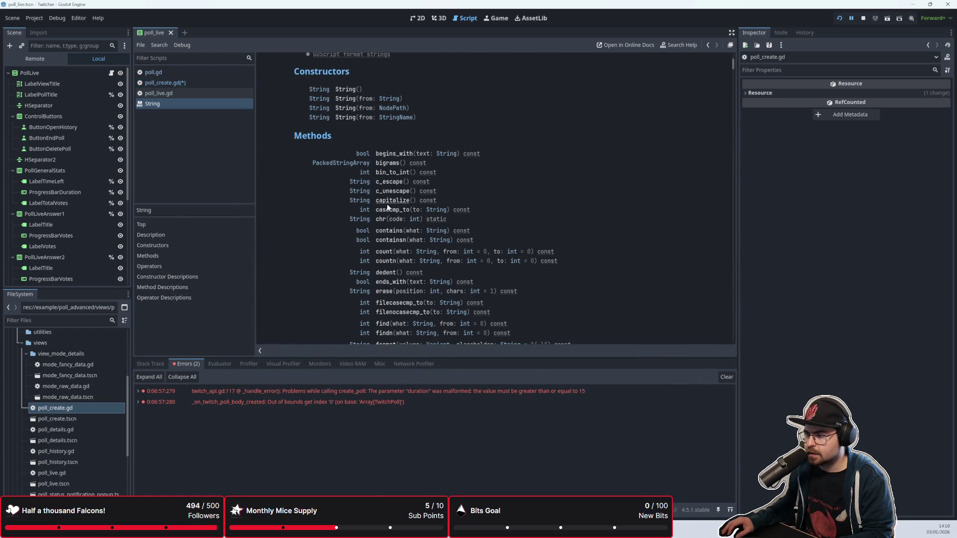
scroll(330, 269, "down", 5)
scroll(330, 269, "down", 5)
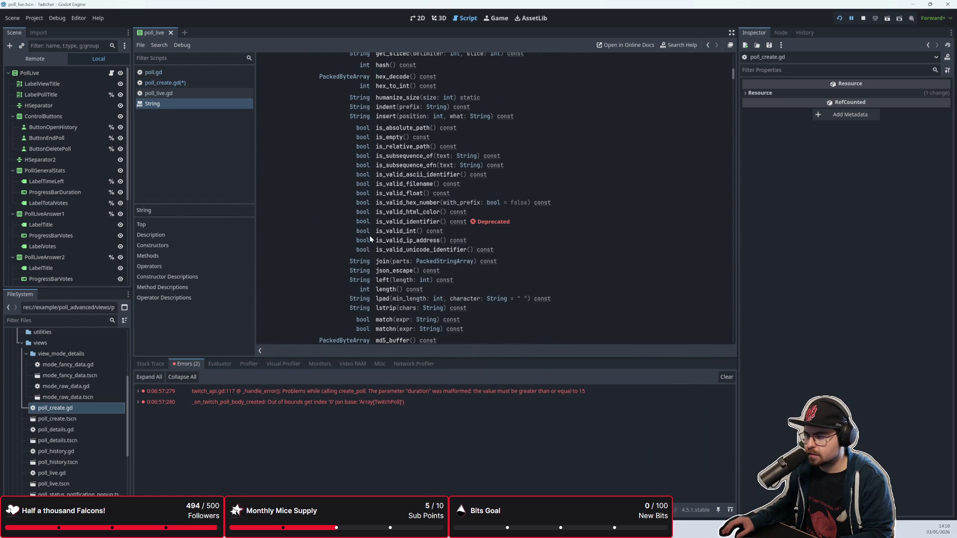
scroll(389, 277, "down", 1)
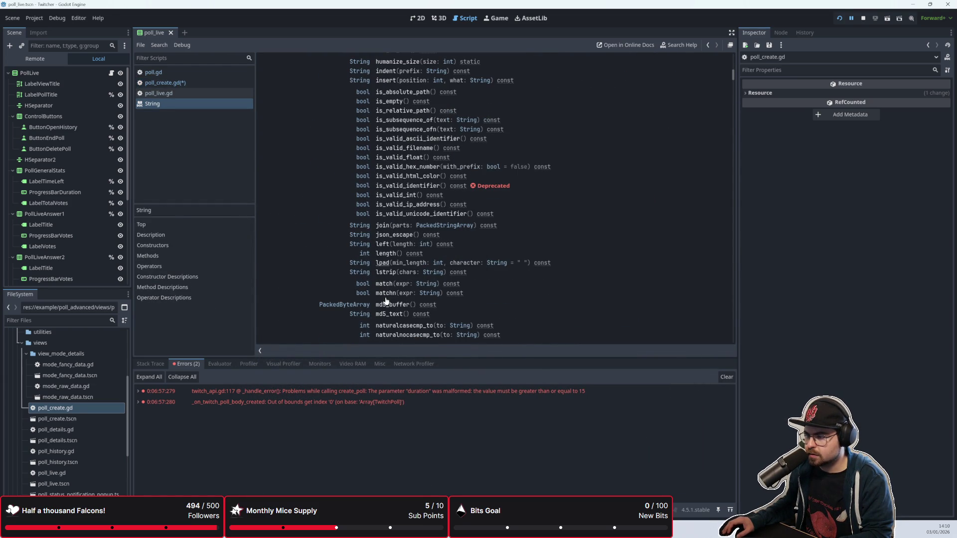
left_click(384, 256)
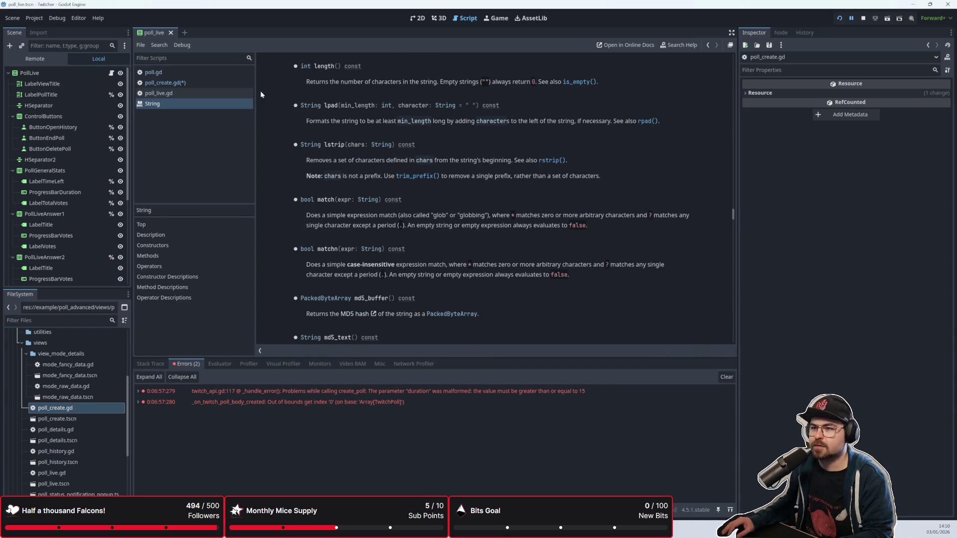
left_click(223, 82)
Write an if testing whether poll_create_title_or_question.text.length() is below 0 or above 60
type("if")
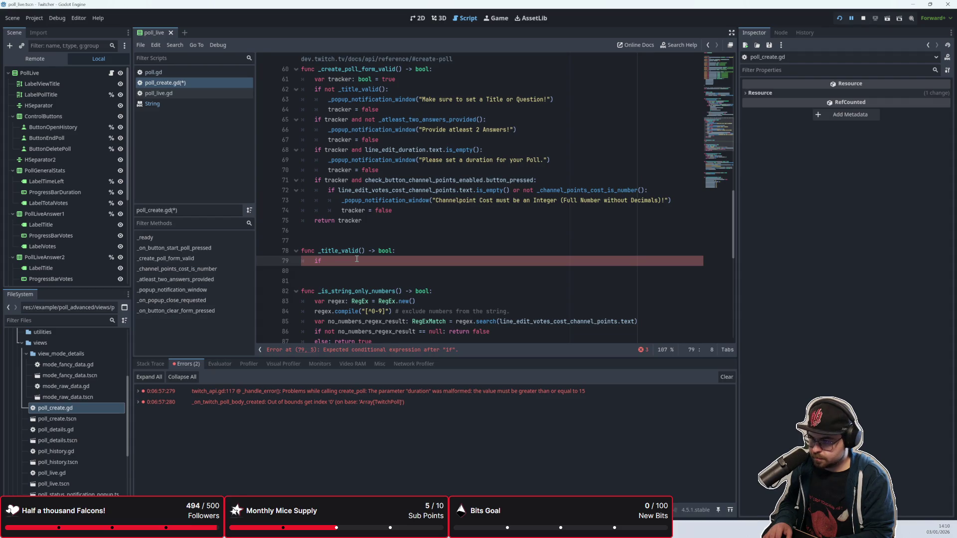
key("ctrl+space")
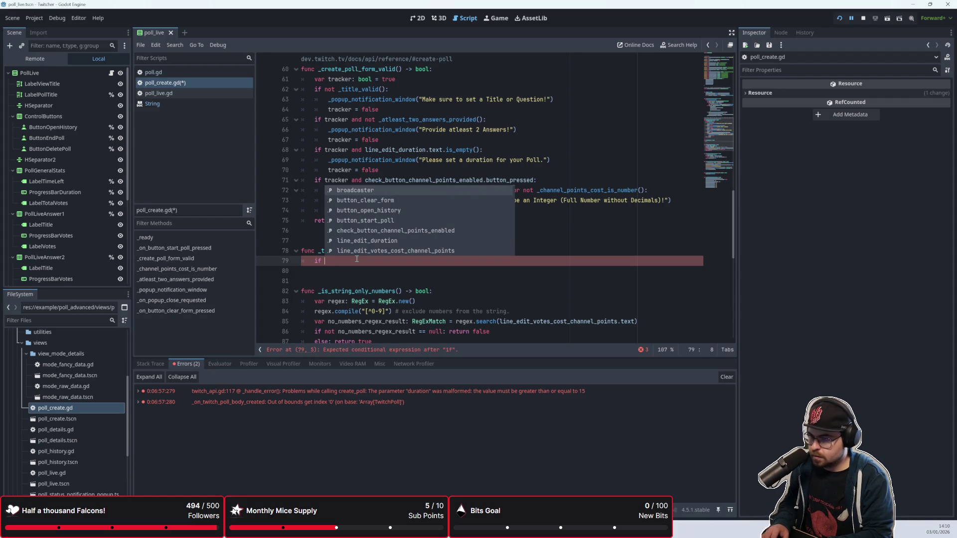
key("Escape")
scroll(357, 259, "up", 1)
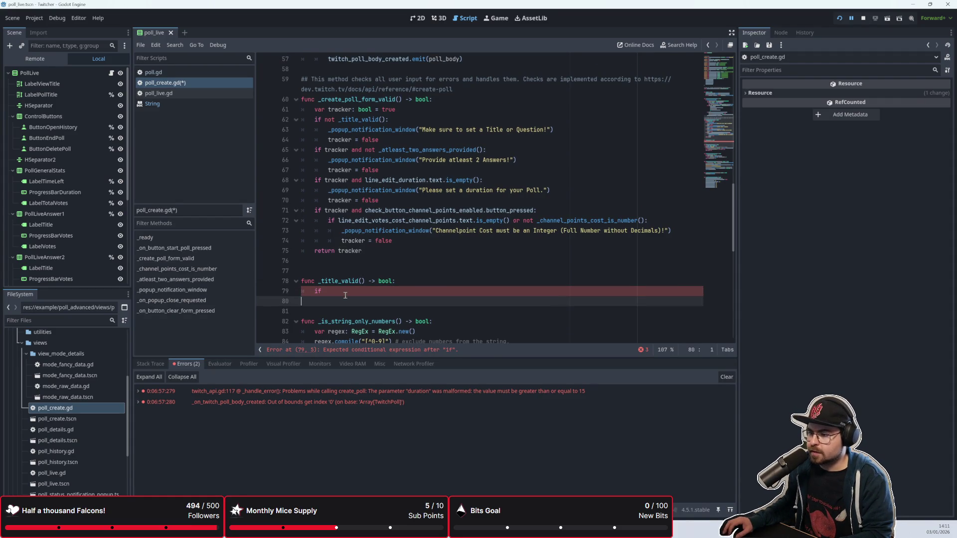
scroll(347, 294, "up", 1)
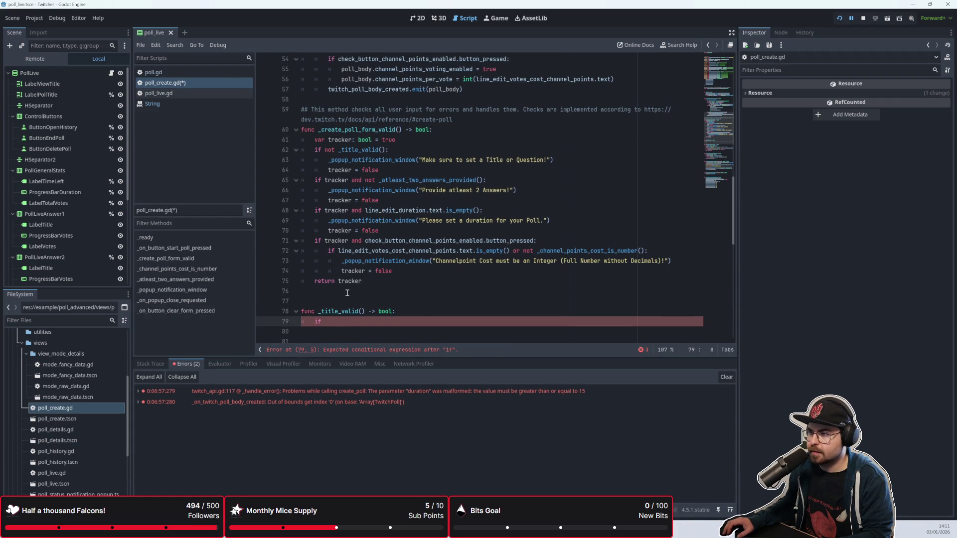
scroll(347, 293, "down", 1)
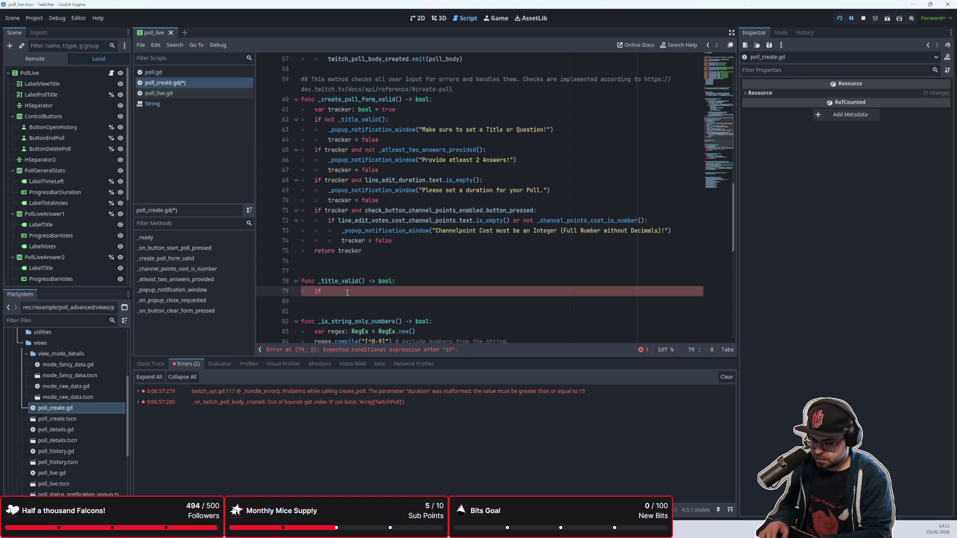
type("title")
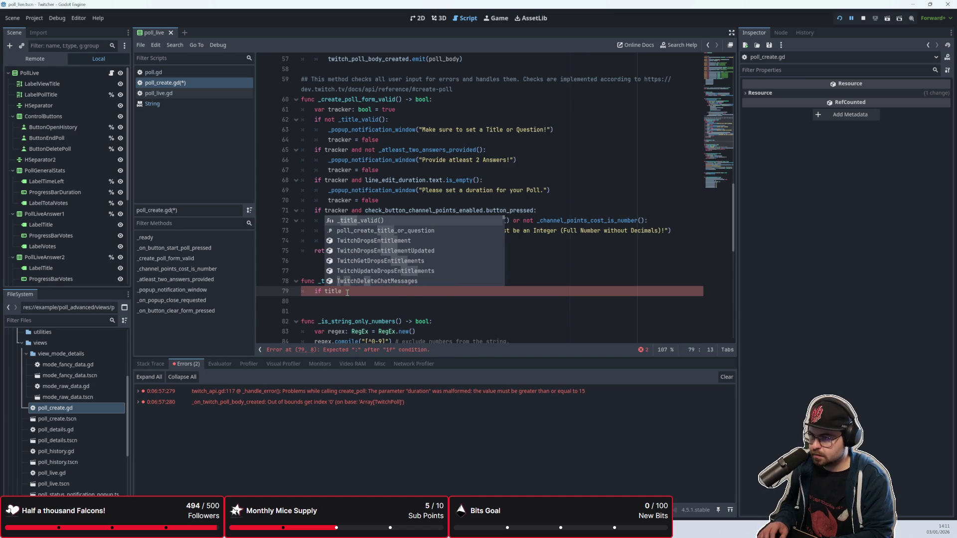
key("Down")
key("Return")
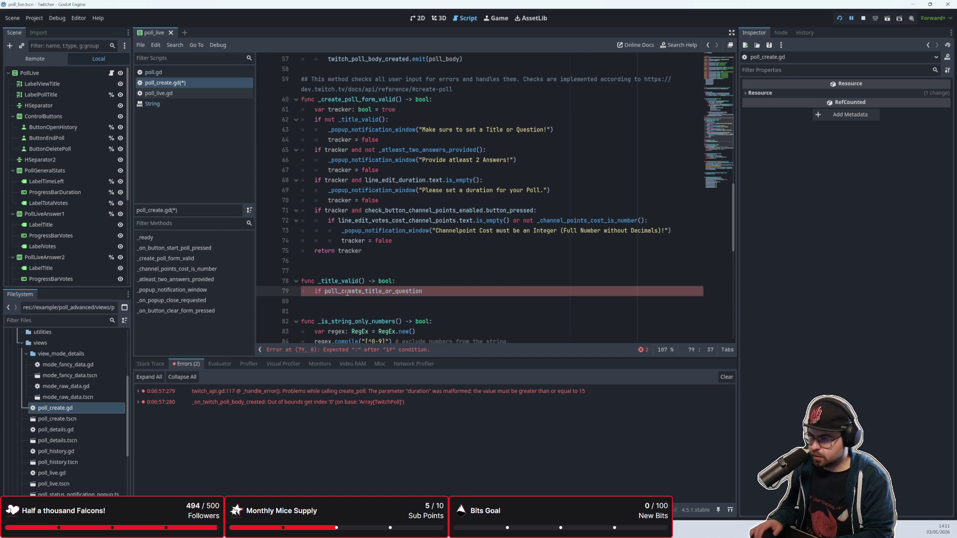
type(".text.length")
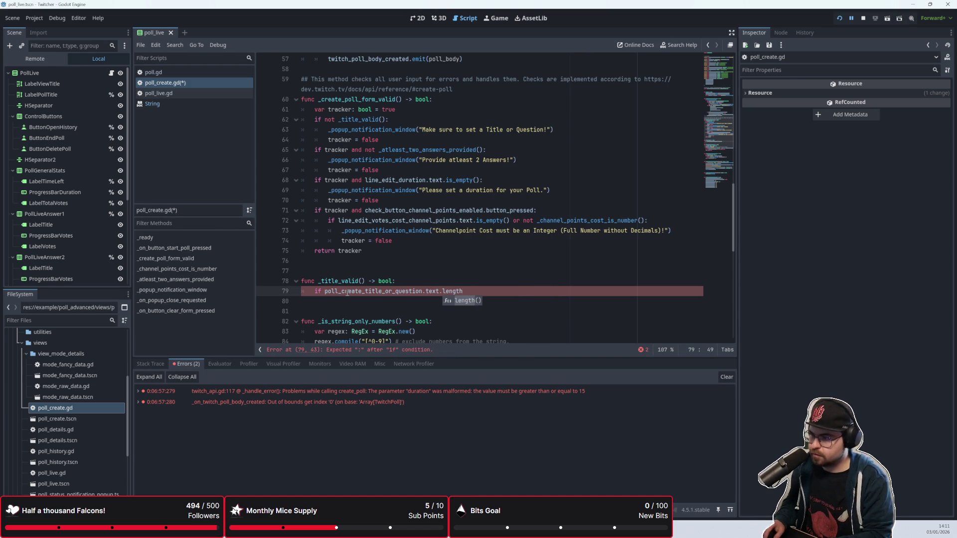
key("Return")
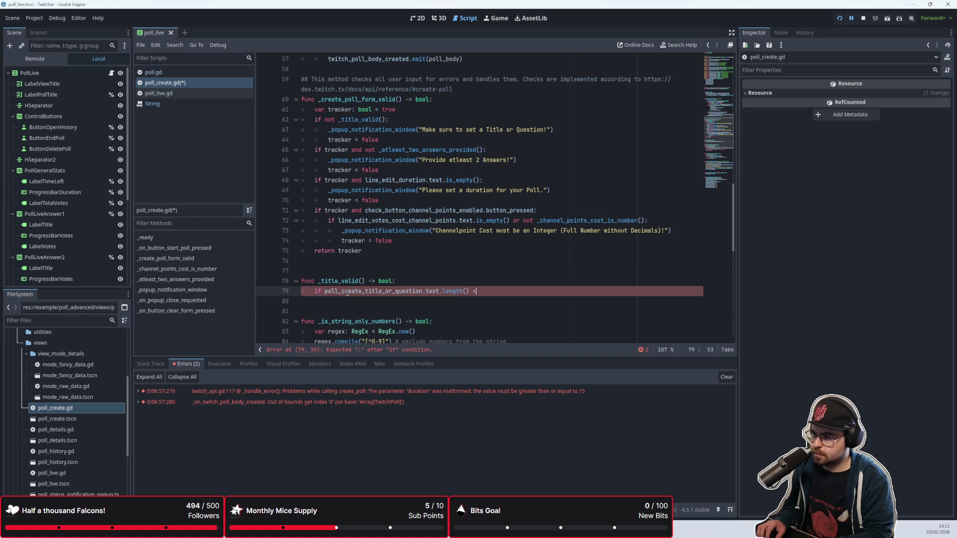
type(" 0 or ")
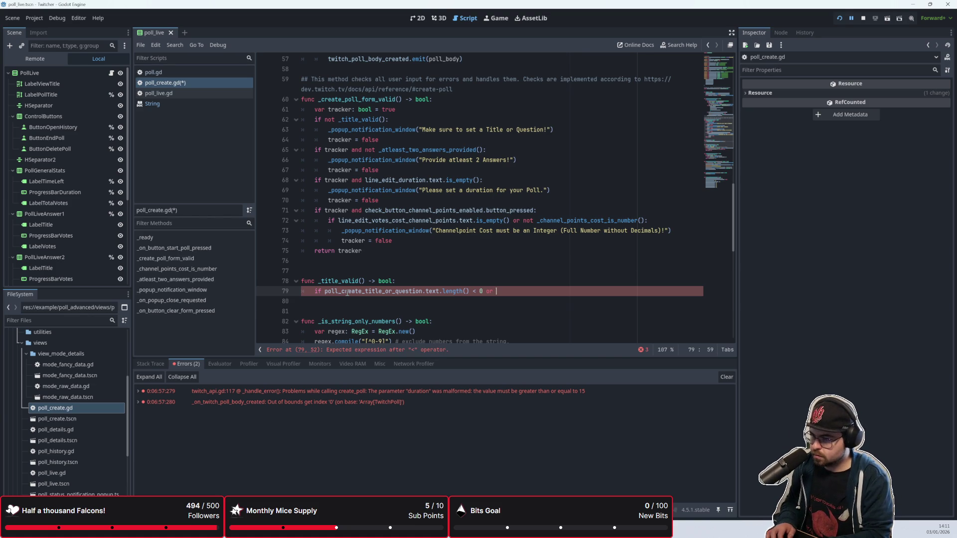
type("poll_create")
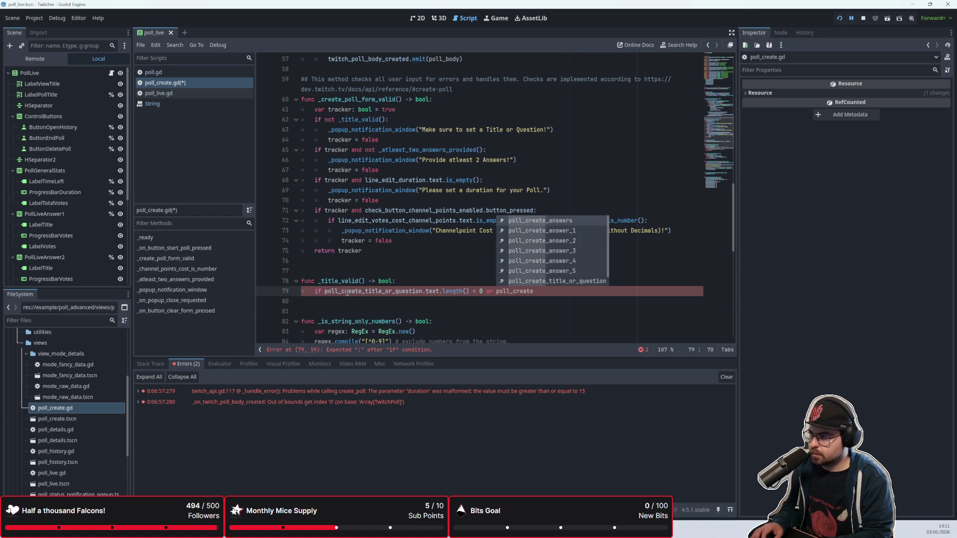
type("_title")
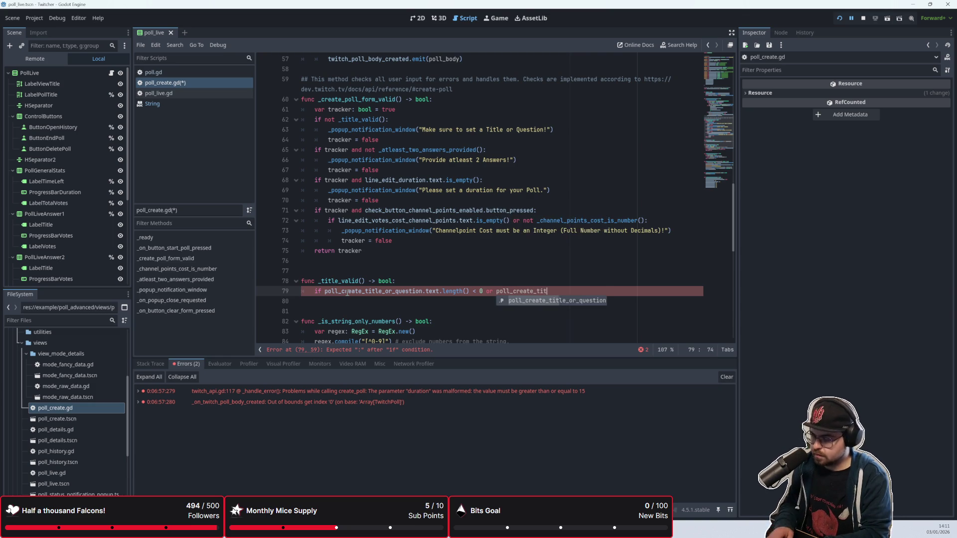
key("Return")
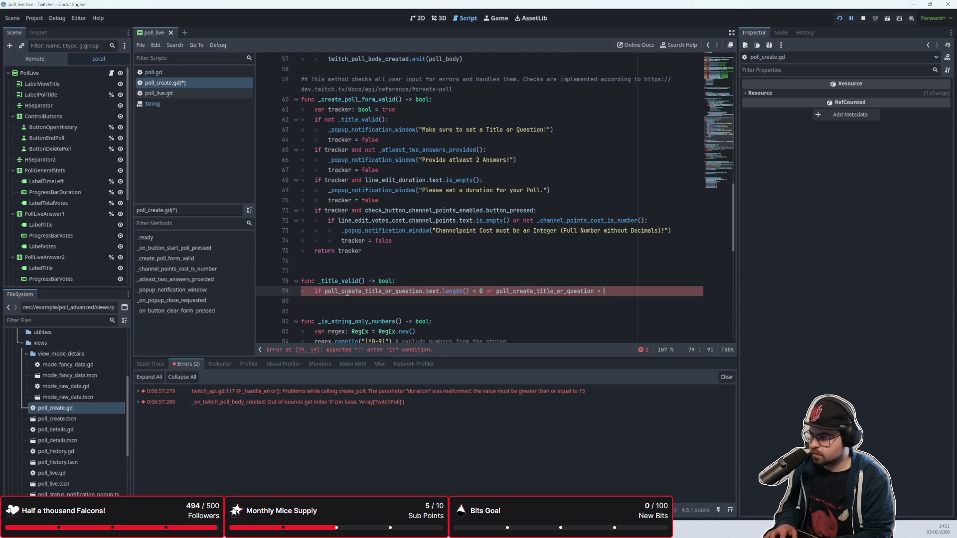
type("60")
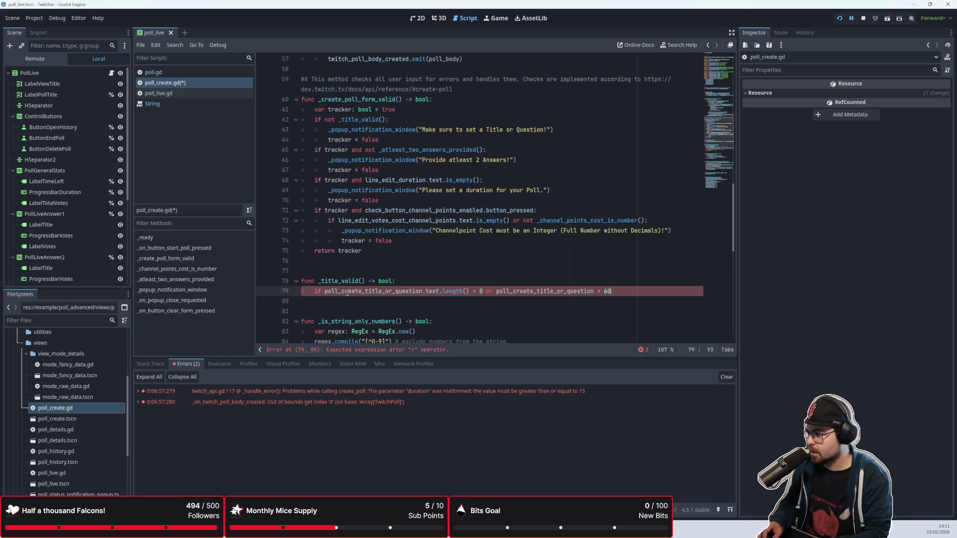
type(":")
key("Return")
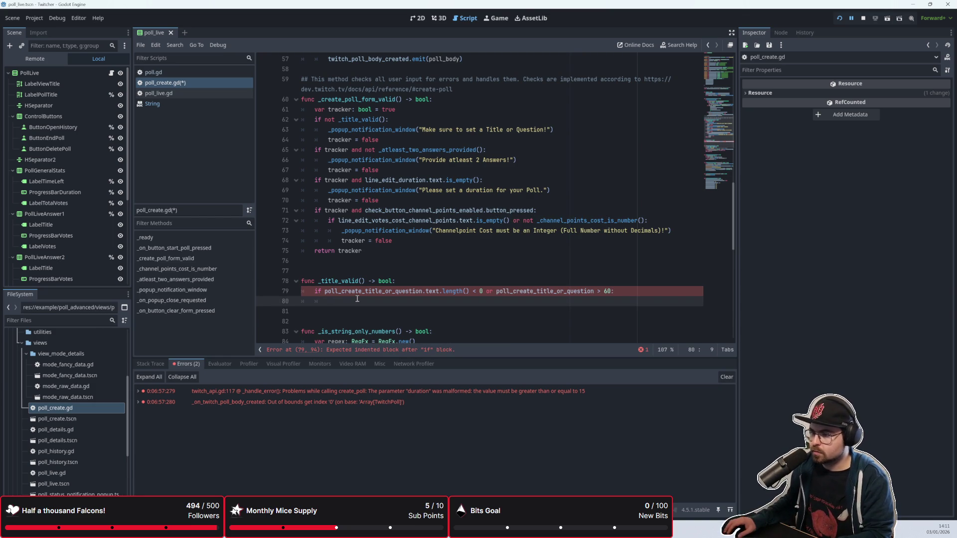
Return false on the if line, with 'return true' on the line below
type("return fal")
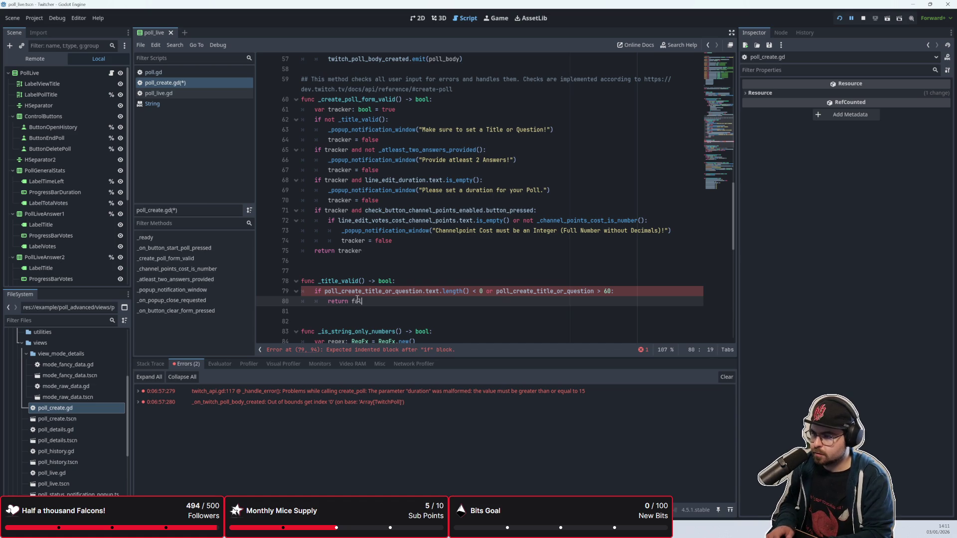
type("se")
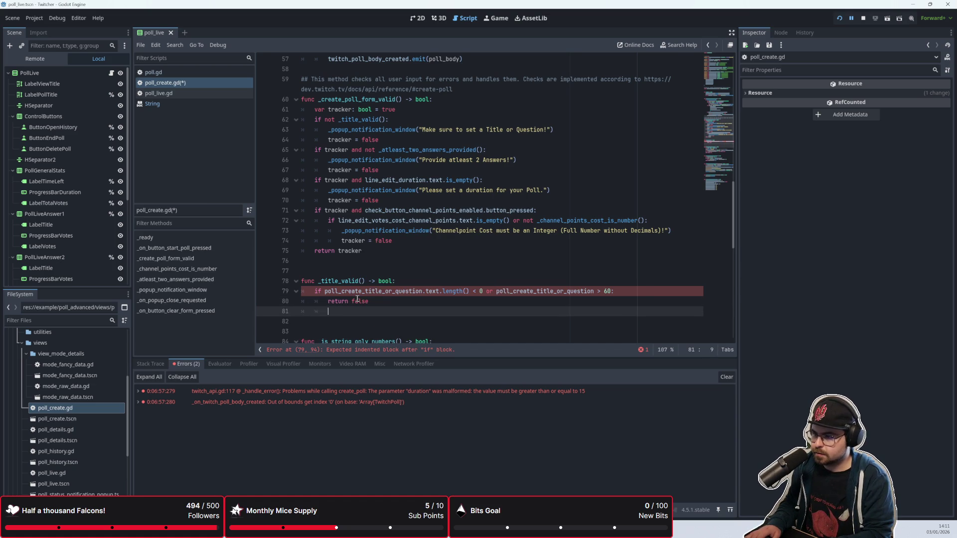
key("Return")
type("r")
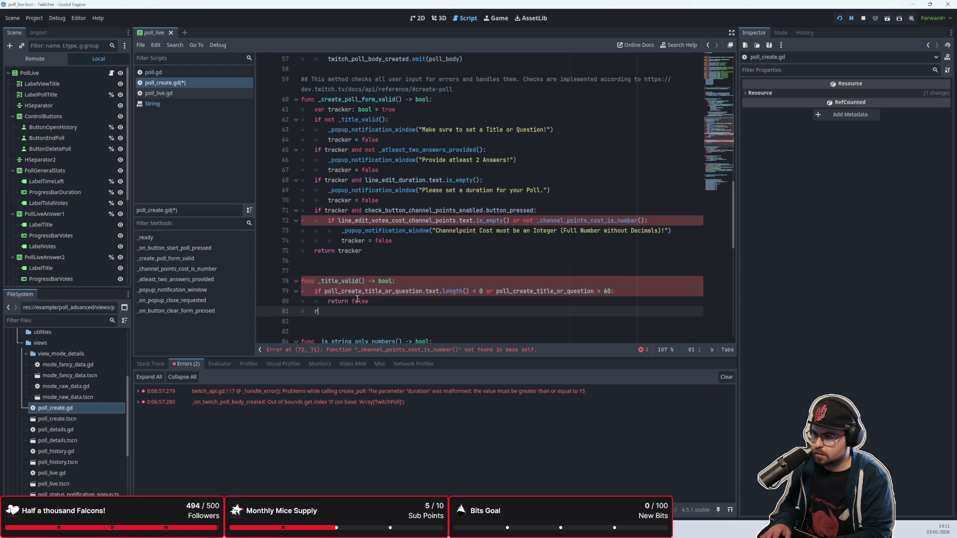
type("eturn: true")
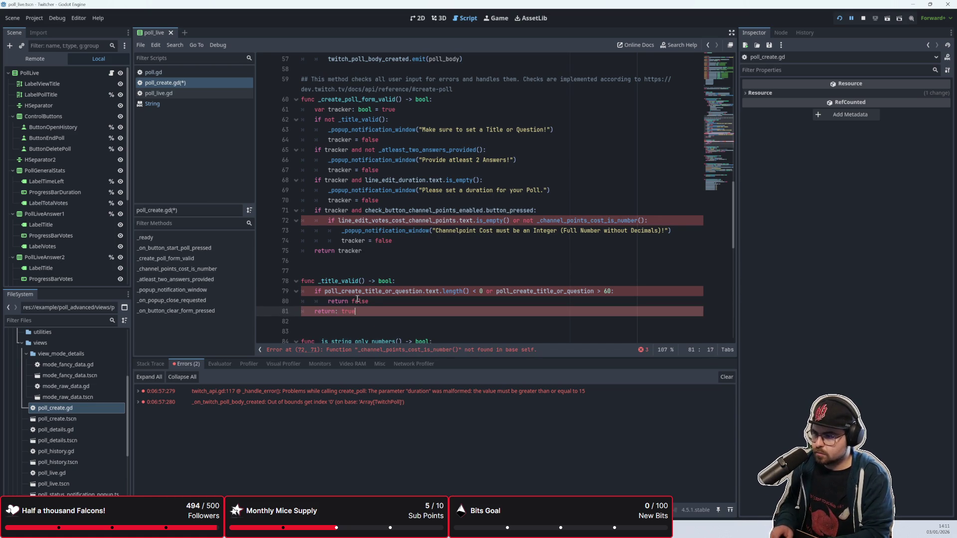
key("Up")
key("Home")
key("BackSpace")
key("BackSpace")
key("BackSpace")
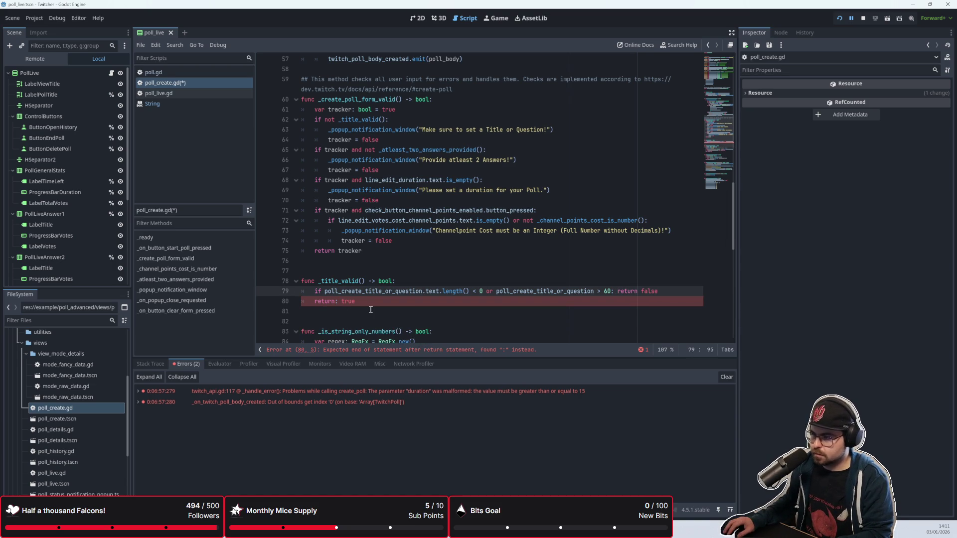
left_click(338, 315)
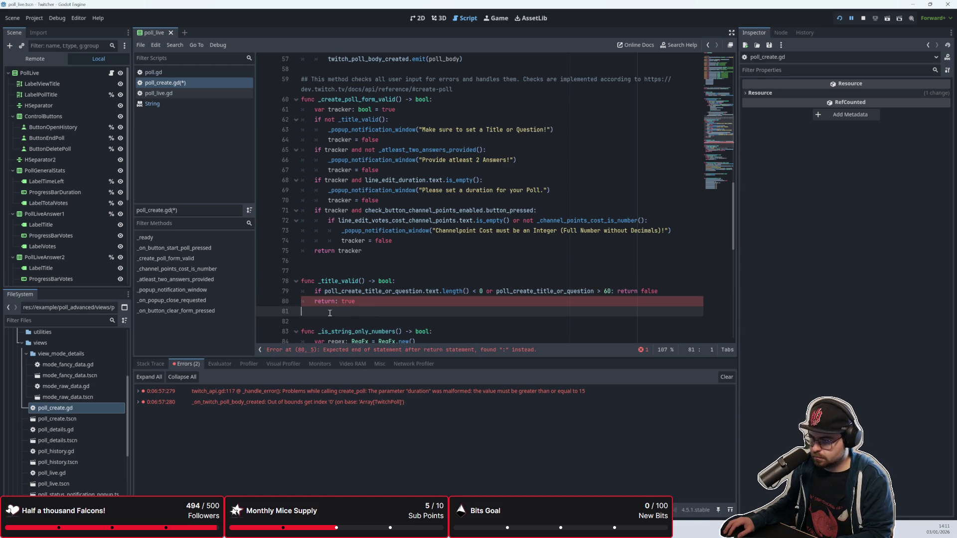
left_click(338, 301)
key("BackSpace")
left_click(617, 285)
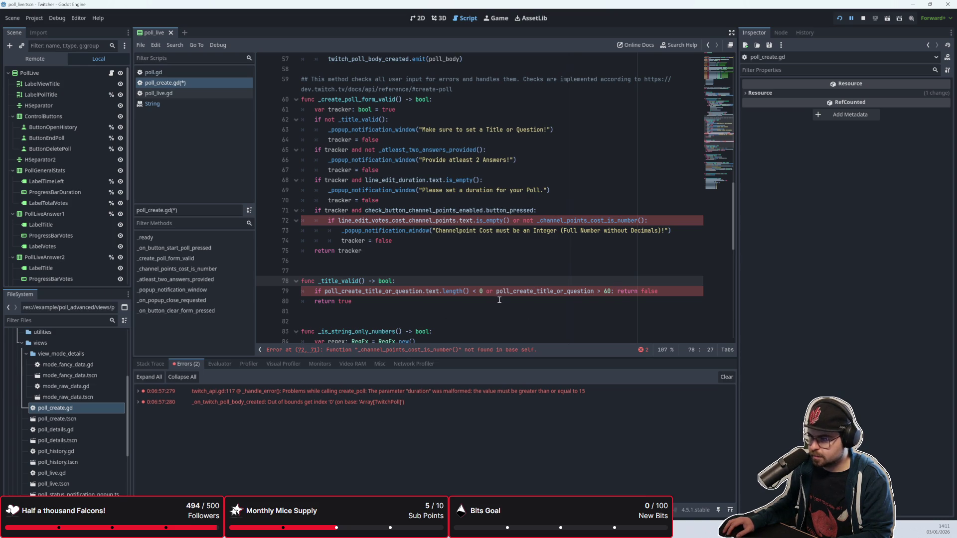
Comment out the other validation checks on lines 65 to 75 with Ctrl+K
scroll(503, 279, "up", 1)
left_click(538, 250)
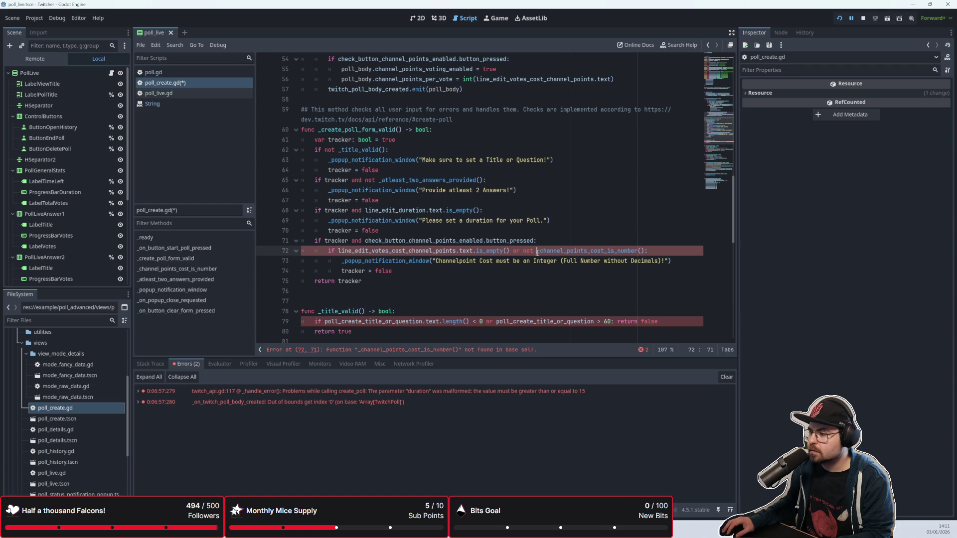
mouse_move(396, 283)
left_mouse_down()
mouse_move(299, 212)
mouse_move(293, 188)
left_mouse_up()
key("ctrl+k")
left_click(396, 295)
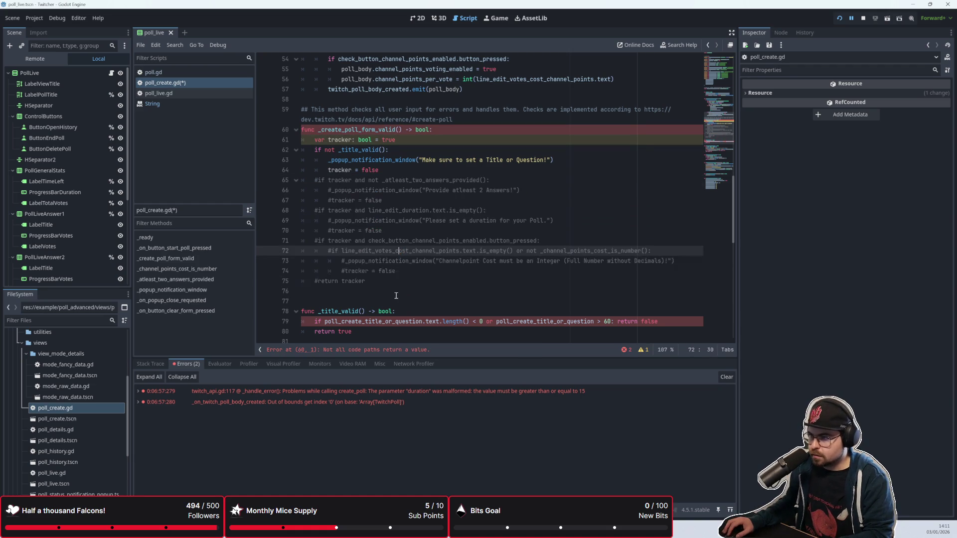
scroll(397, 268, "down", 1)
scroll(360, 141, "up", 1)
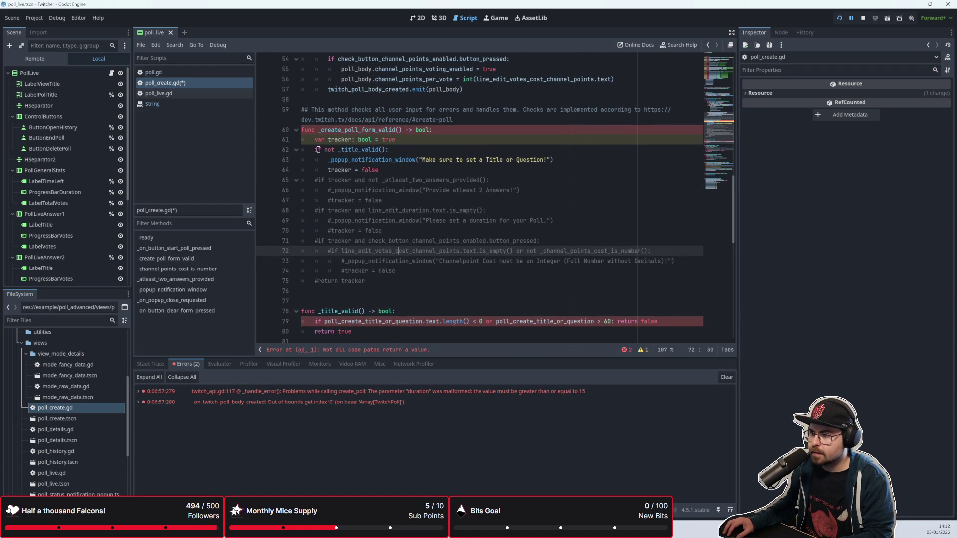
Stop the running game and show the Output log
left_click(390, 150)
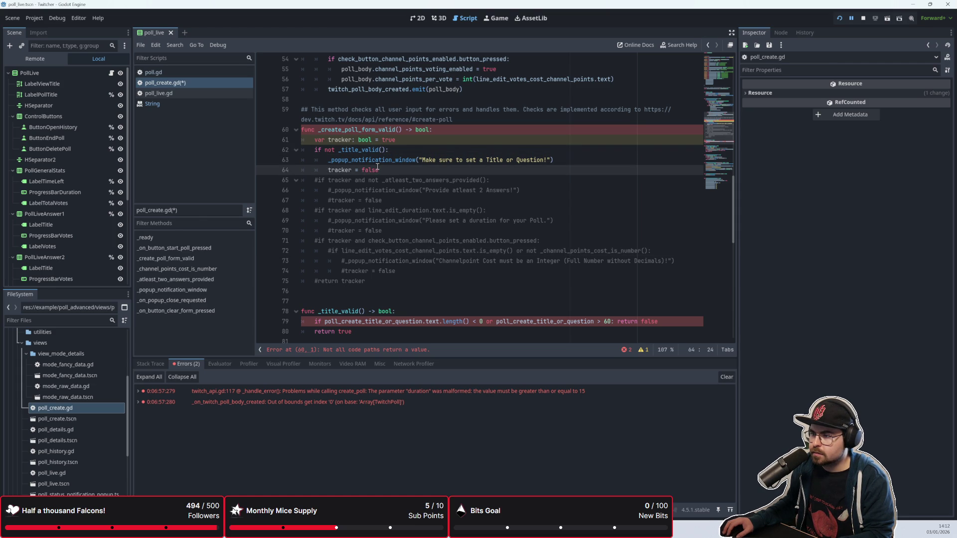
scroll(377, 167, "down", 1)
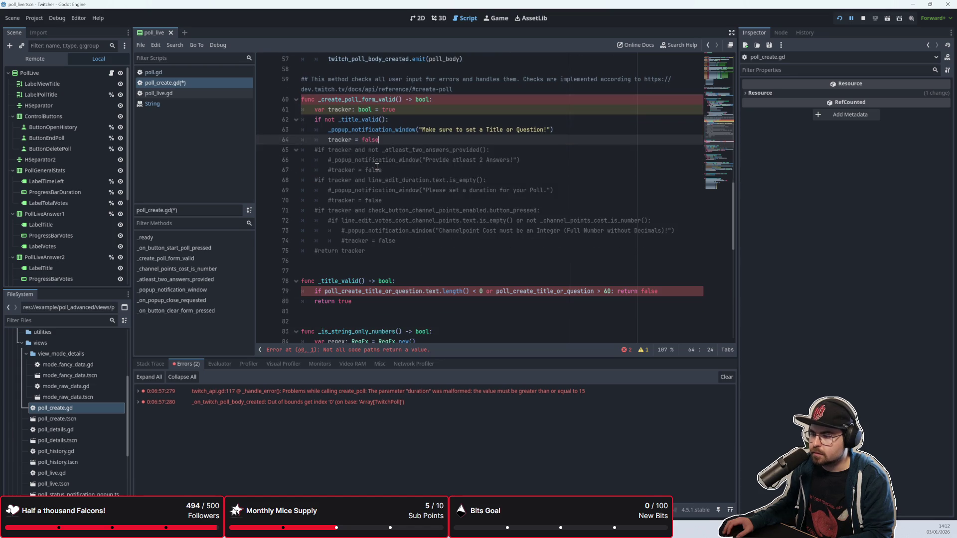
left_click(393, 301)
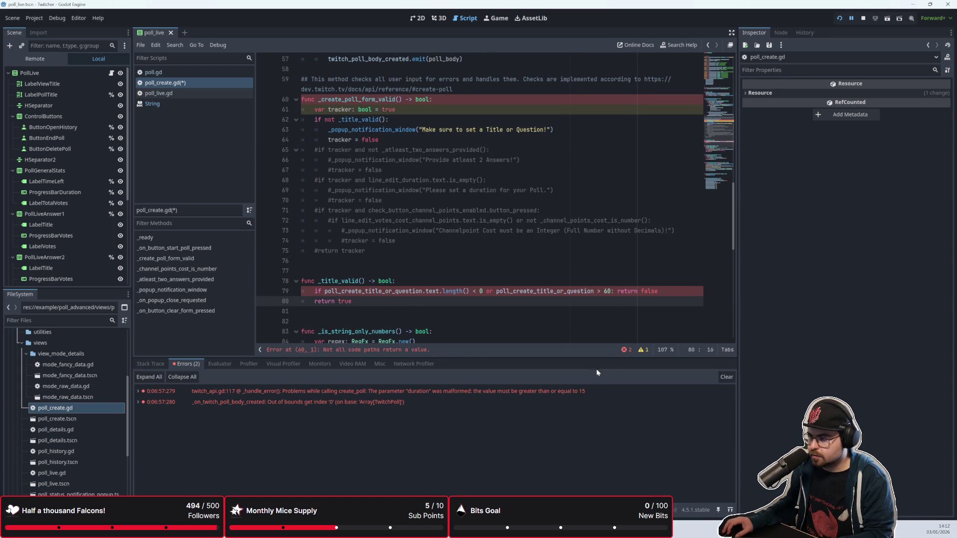
left_click(864, 18)
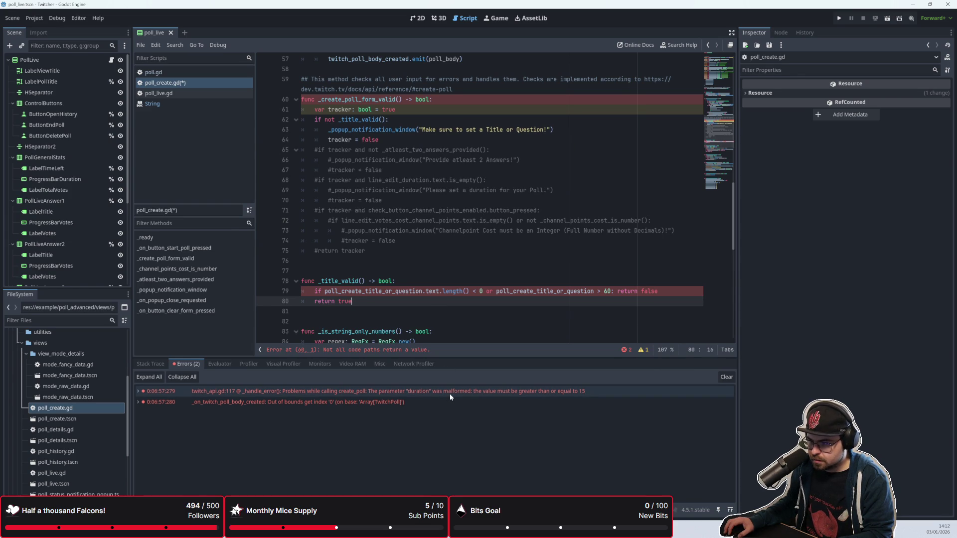
left_click(150, 510)
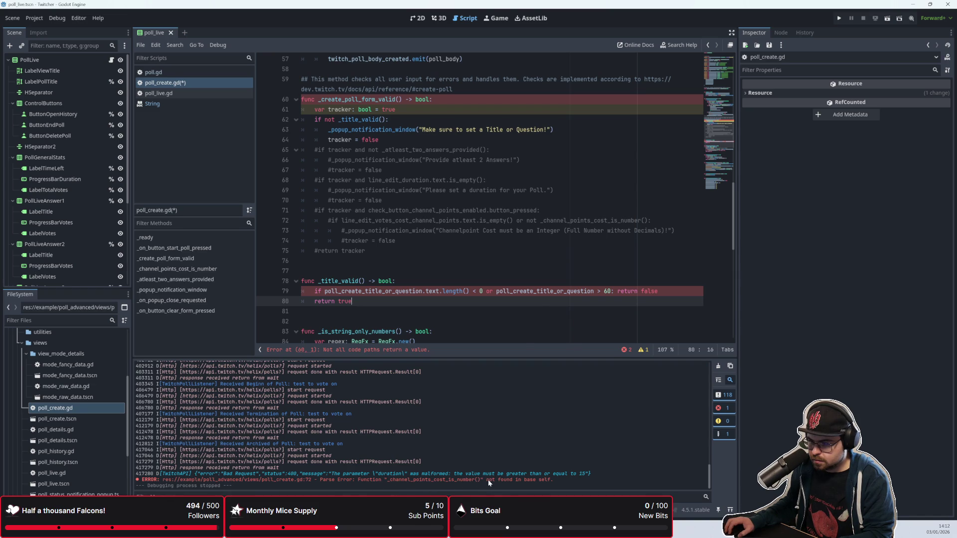
Add .text.length() to the title in the > 60 comparison
left_click(426, 293)
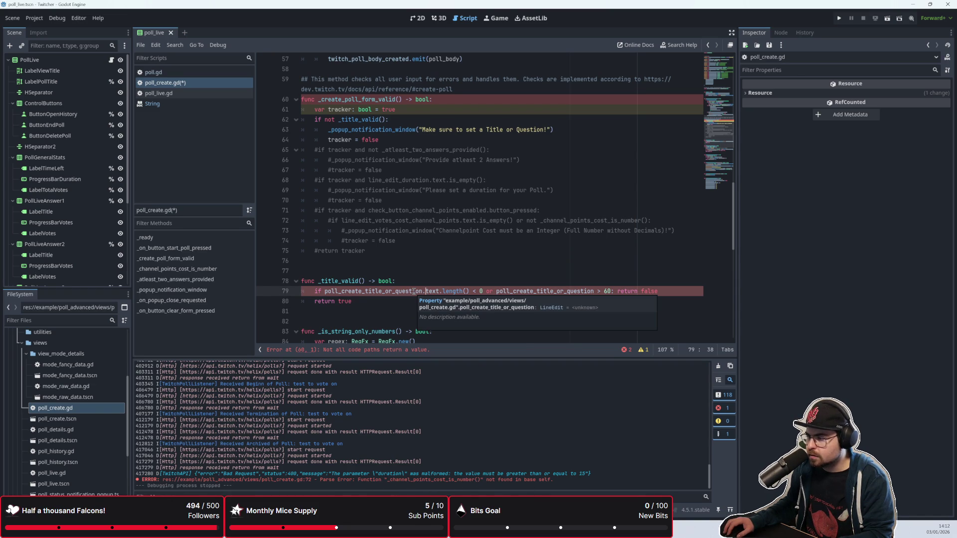
left_click(435, 279)
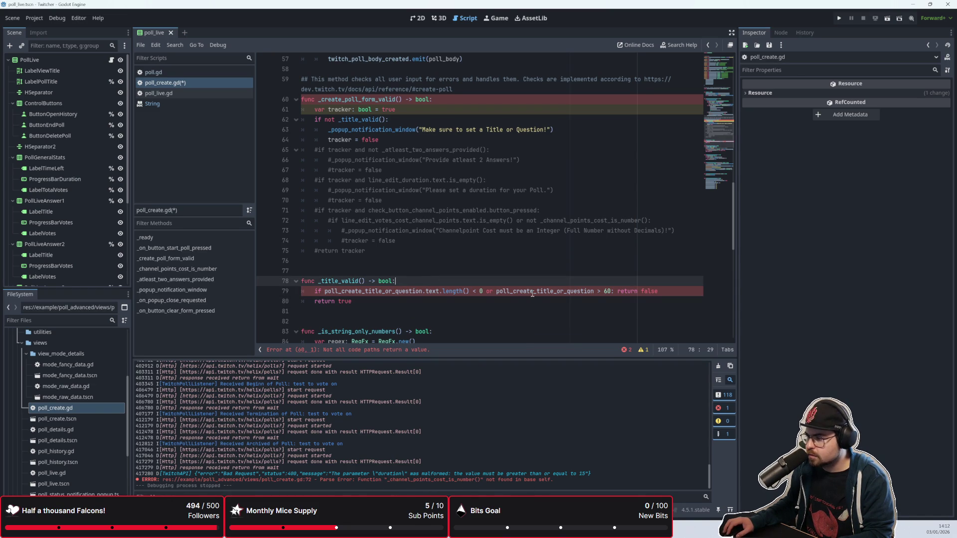
left_click(598, 294)
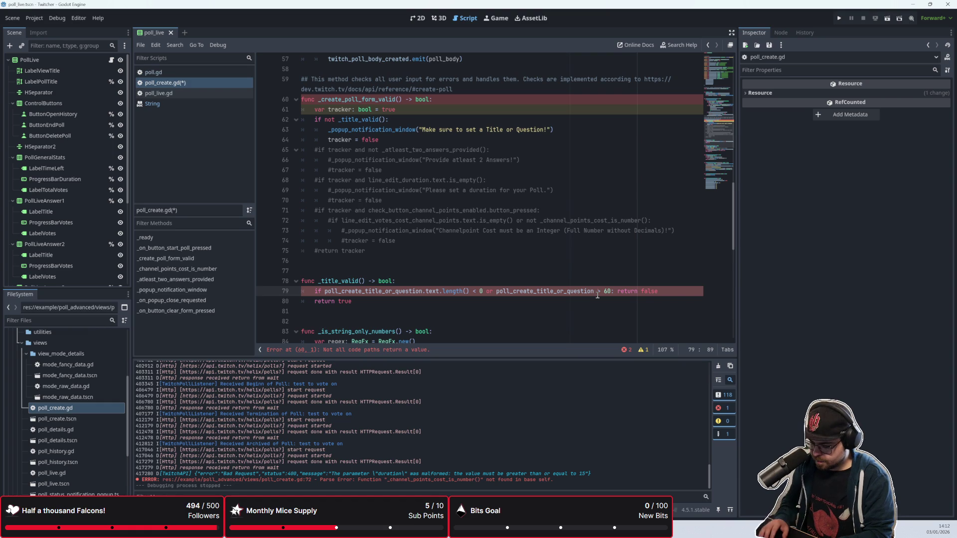
type(".text.leng")
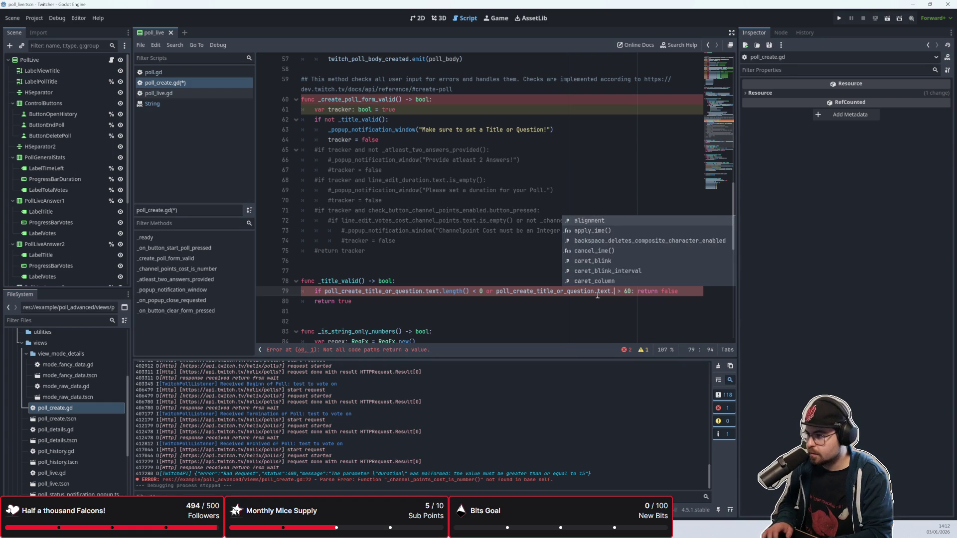
type("th")
key("Return")
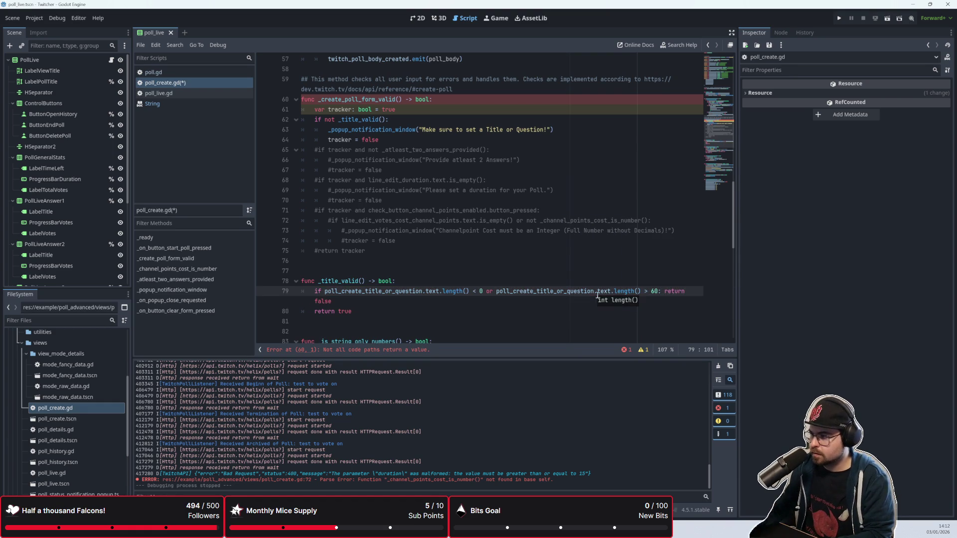
Declare 'var title_length: int = poll_create_title_or_question.text.length()' at the top of _title_valid
left_click(579, 304)
left_click(435, 281)
key("Return")
type("title_lengthj")
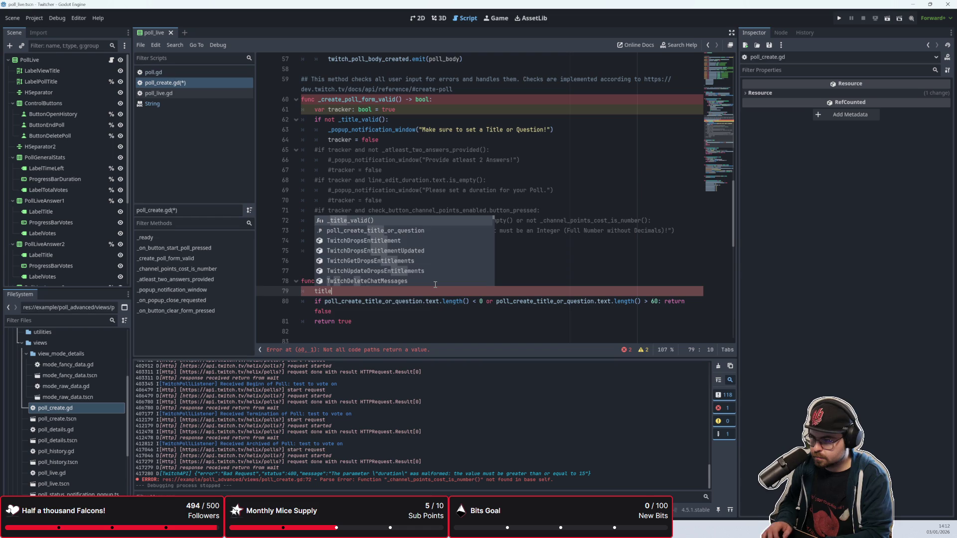
key("BackSpace")
type("= poll_create")
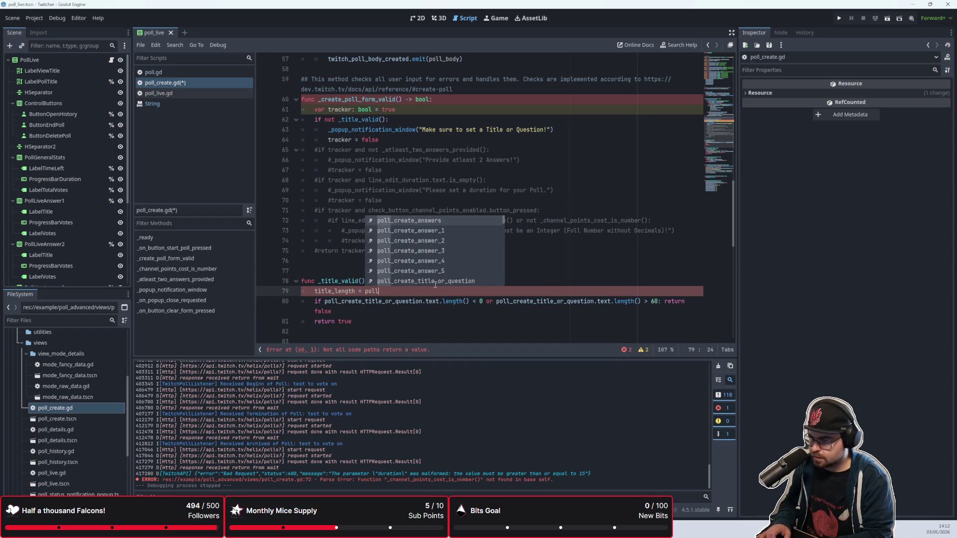
type("_title")
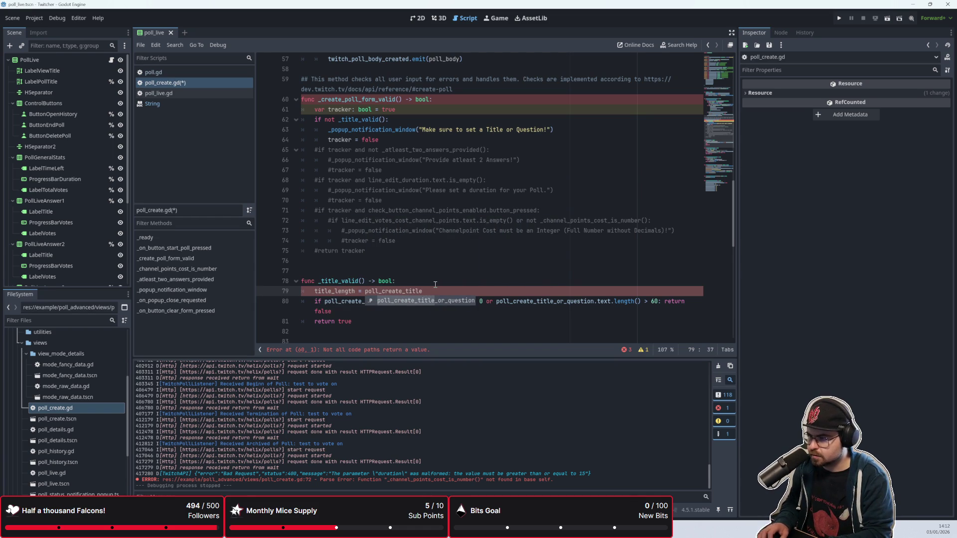
key("Return")
type("text.length/(")
key("BackSpace")
key("BackSpace")
type("(")
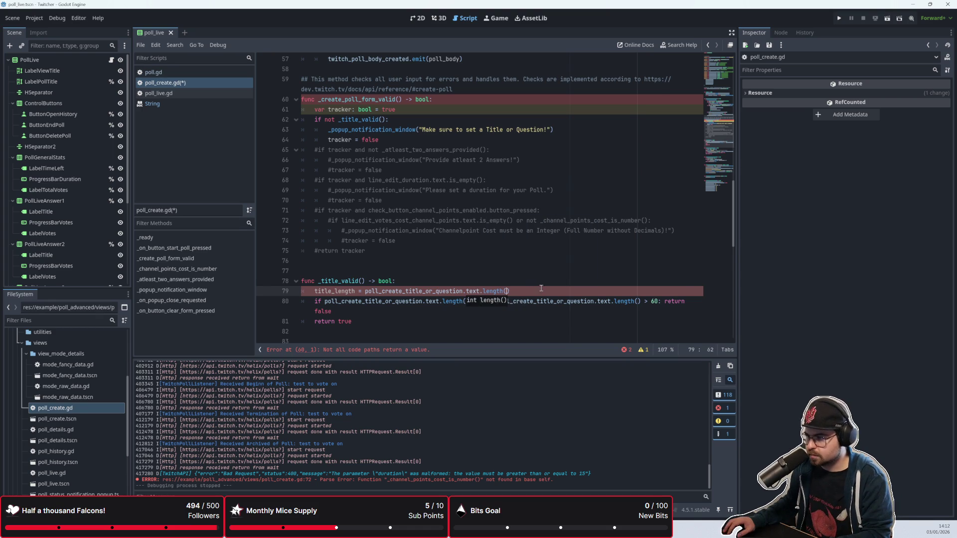
left_click(314, 293)
type("var ")
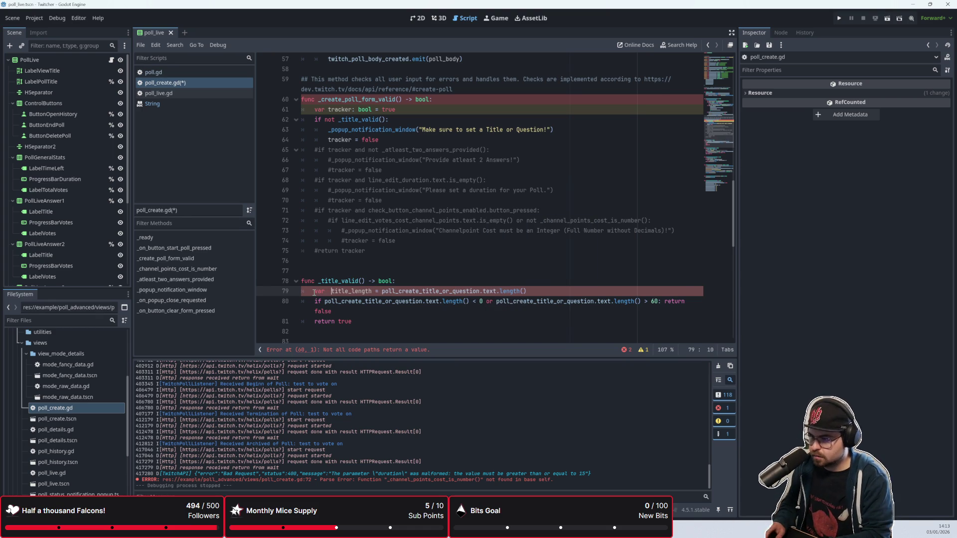
type(": int")
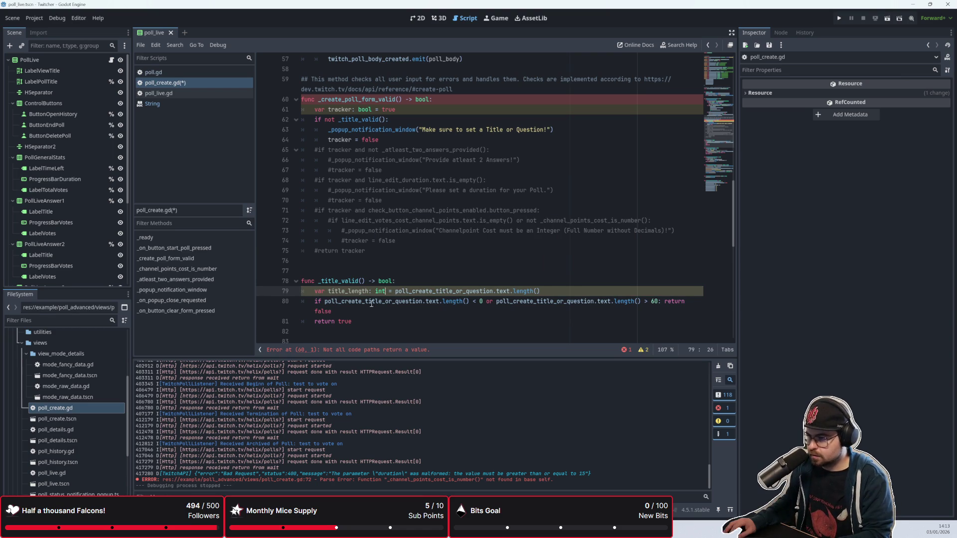
Replace both length expressions in the if condition with title_length
left_click_drag(324, 302, 471, 304)
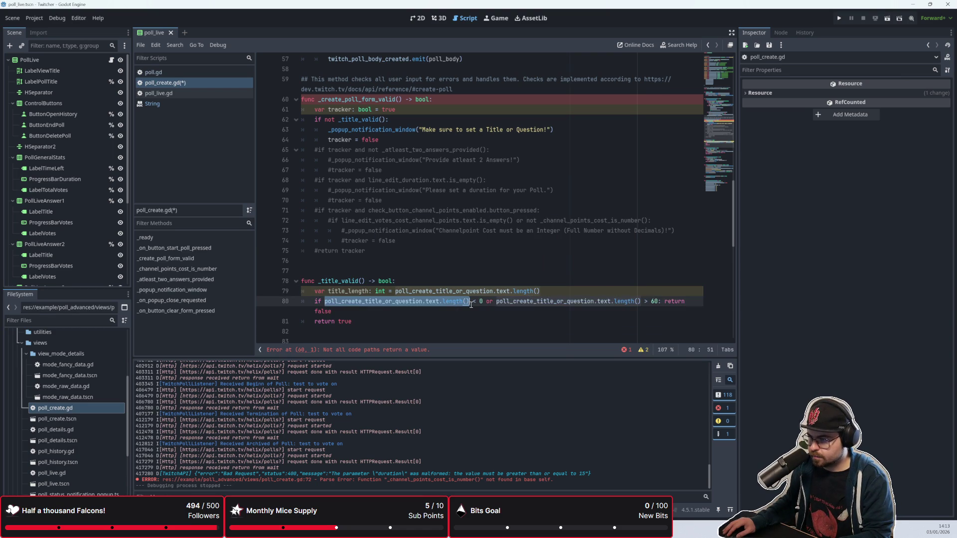
type("title_length")
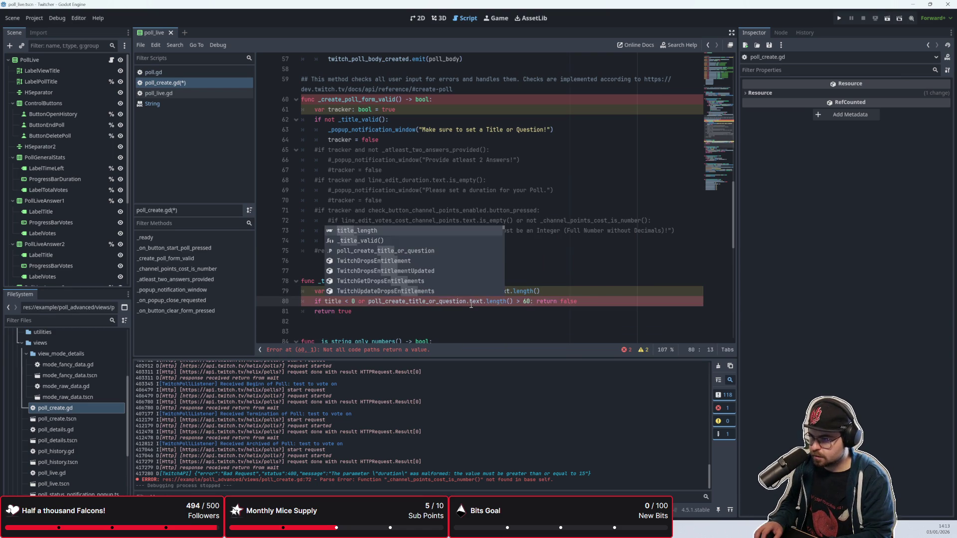
left_click_drag(536, 303, 392, 303)
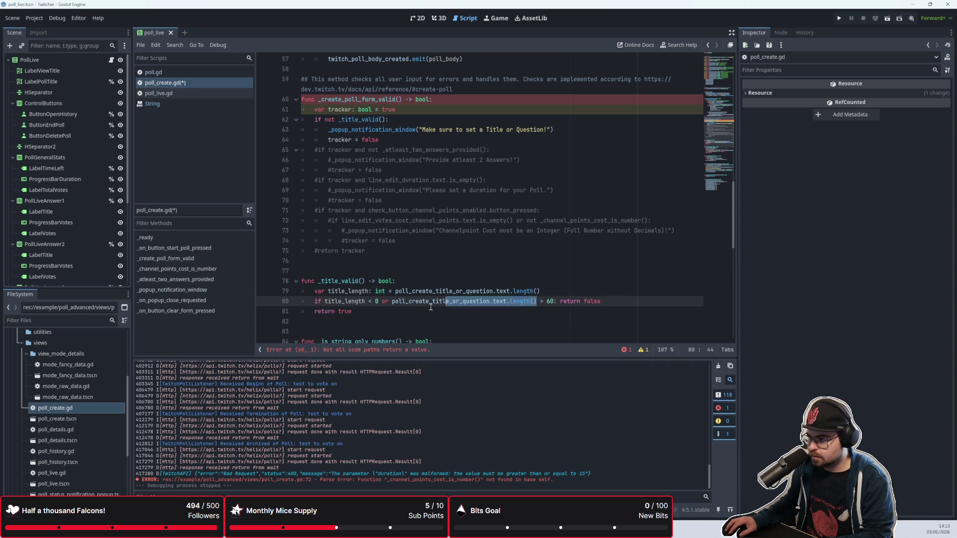
type("title_length")
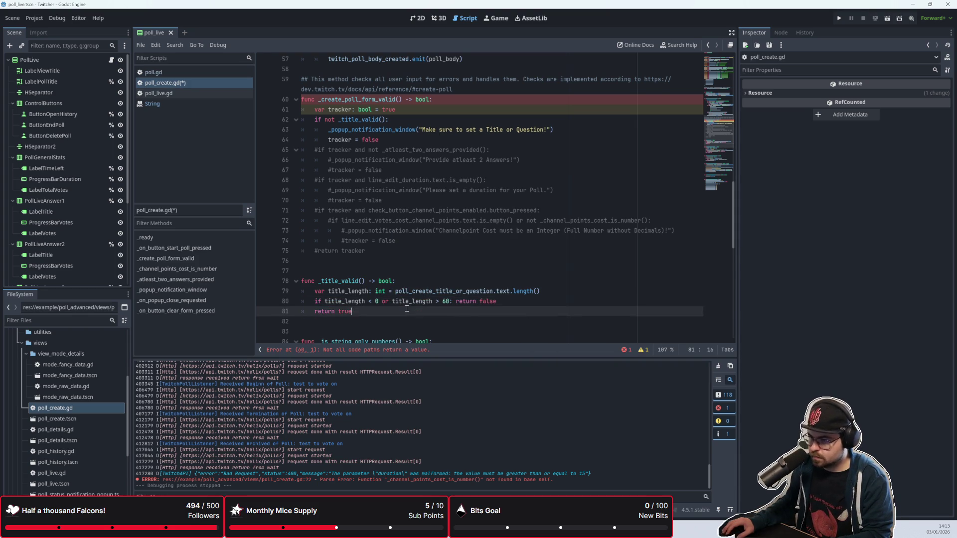
Replace the 'Make sure to set a Title or Question!' popup text with a message starting 'Title or Question'
scroll(389, 304, "down", 1)
left_click(373, 301)
scroll(379, 259, "up", 3)
left_click(393, 200)
scroll(394, 202, "up", 1)
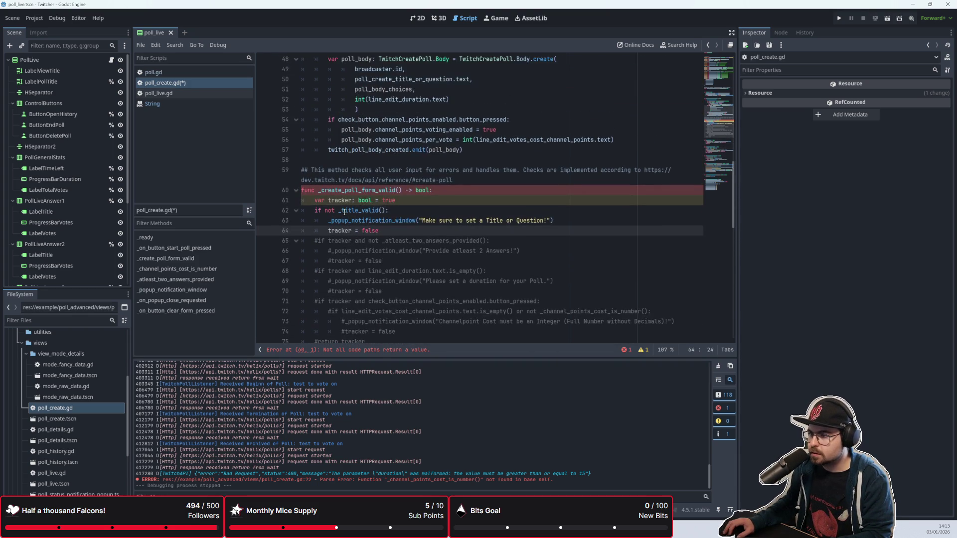
double_click(422, 221)
key("Right")
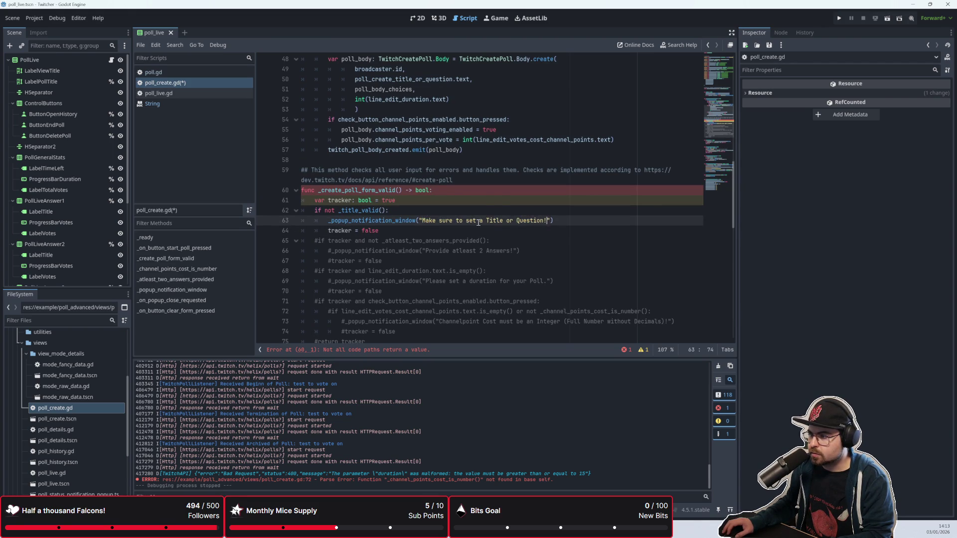
mouse_move(422, 220)
left_mouse_down()
mouse_move(545, 221)
mouse_move(422, 222)
left_mouse_up()
left_click(545, 221)
type("!")
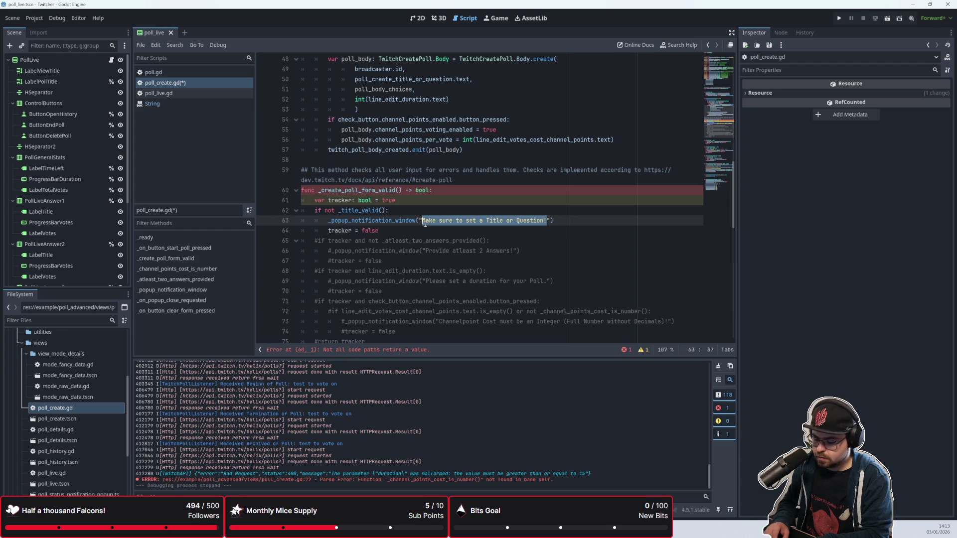
type("T")
type("itle or Questio")
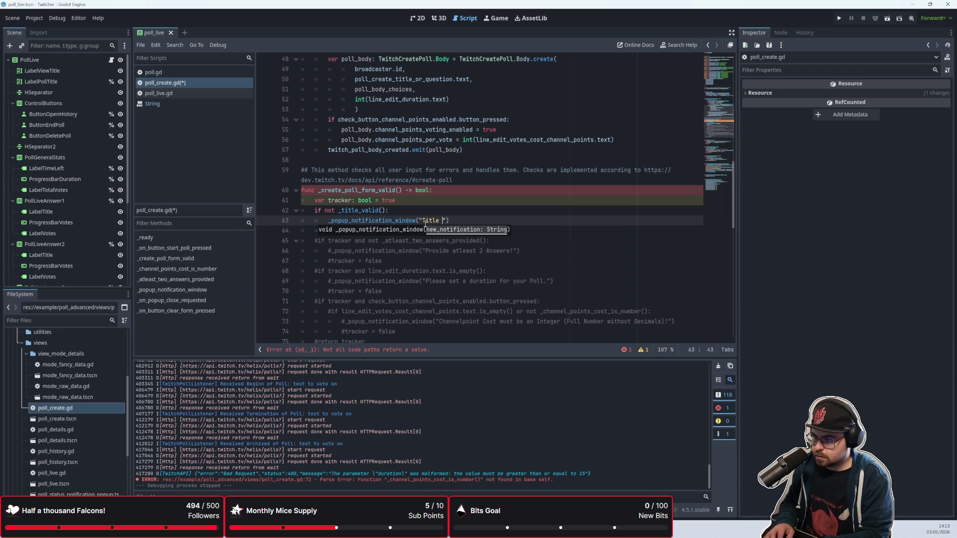
type("n noit")
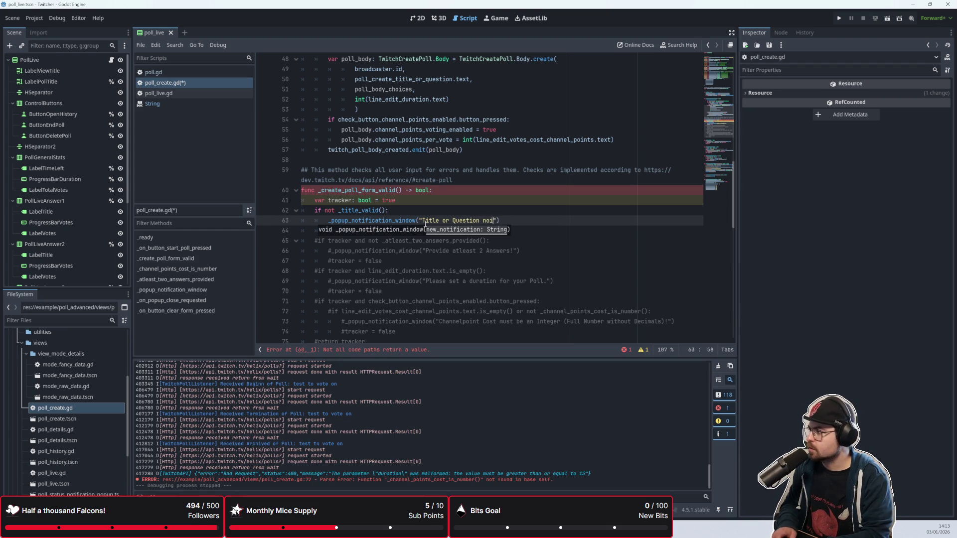
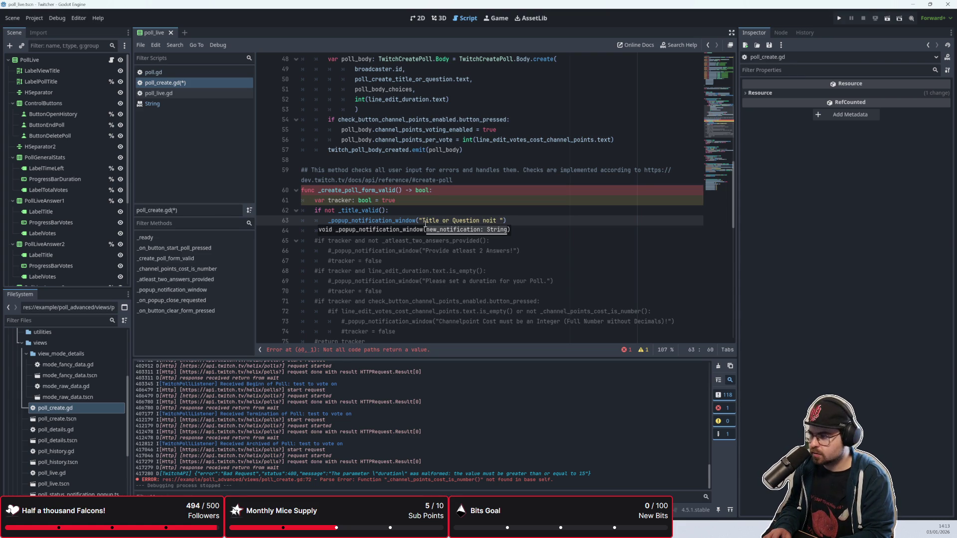
Finish the popup text '…not correct! Please make sure your Question is set and not longer then 60 Characters!' and save
key("BackSpace")
key("BackSpace")
key("BackSpace")
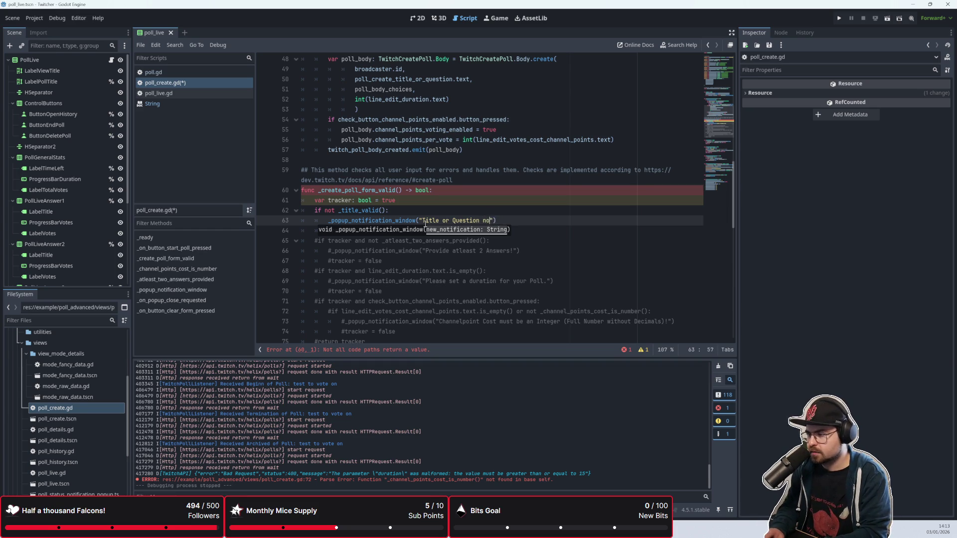
type("not")
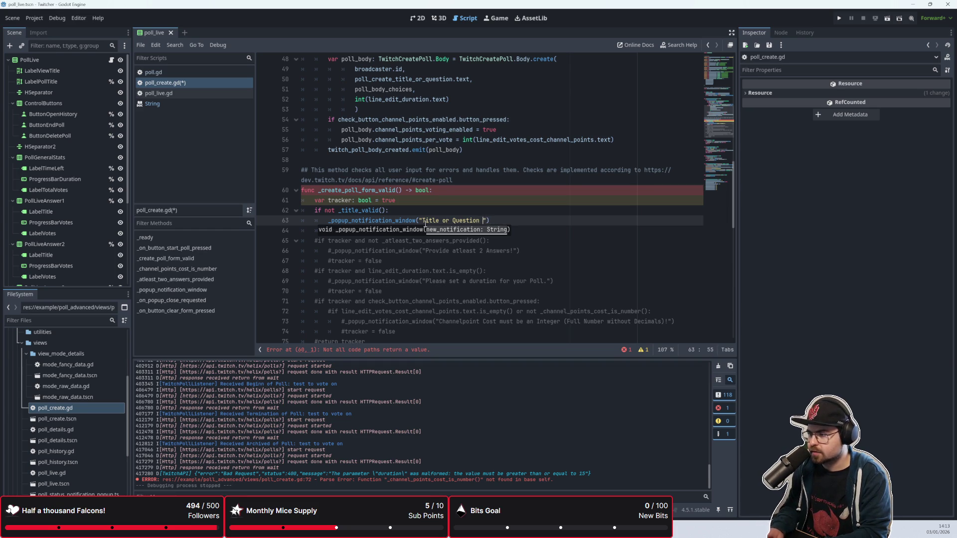
key("BackSpace")
key("BackSpace")
type("ot corr")
type("ect! ")
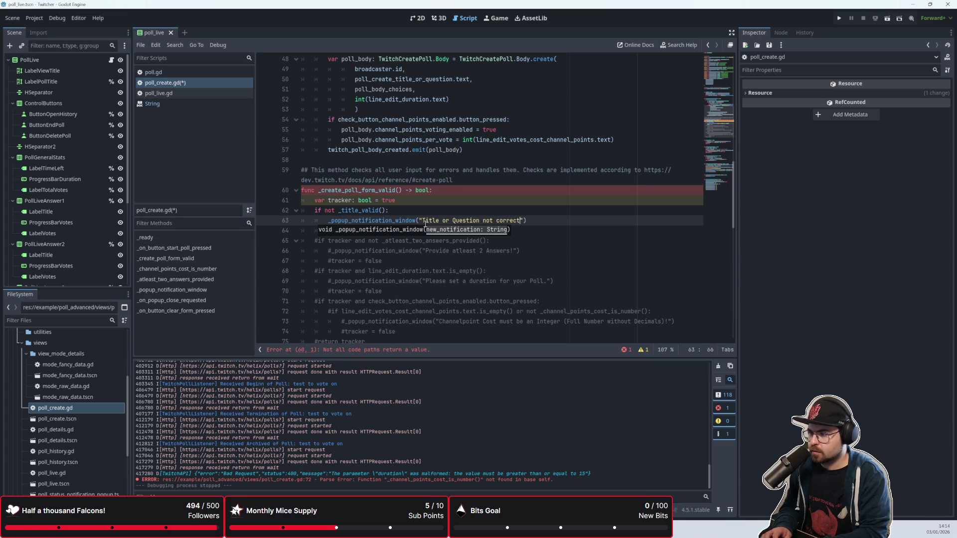
type("Please make sure ")
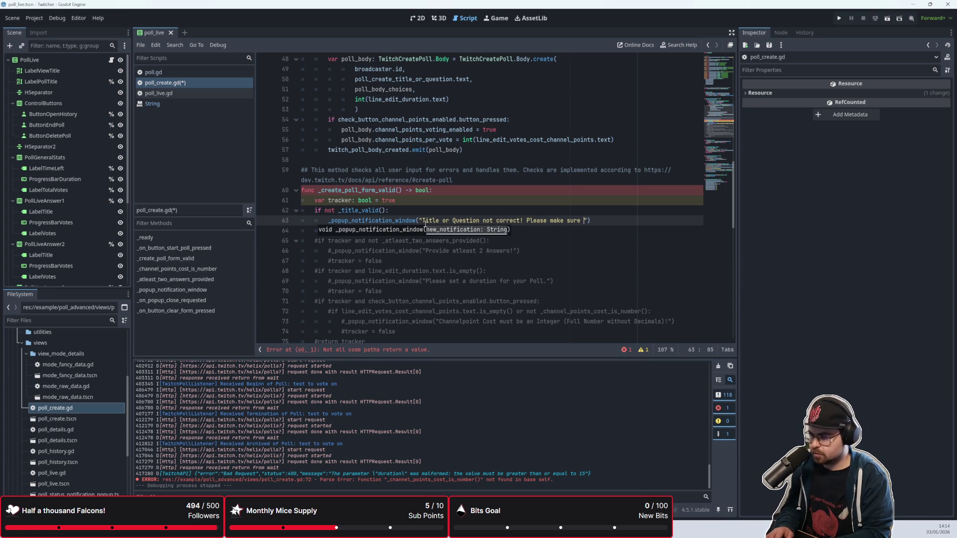
type("your Questio")
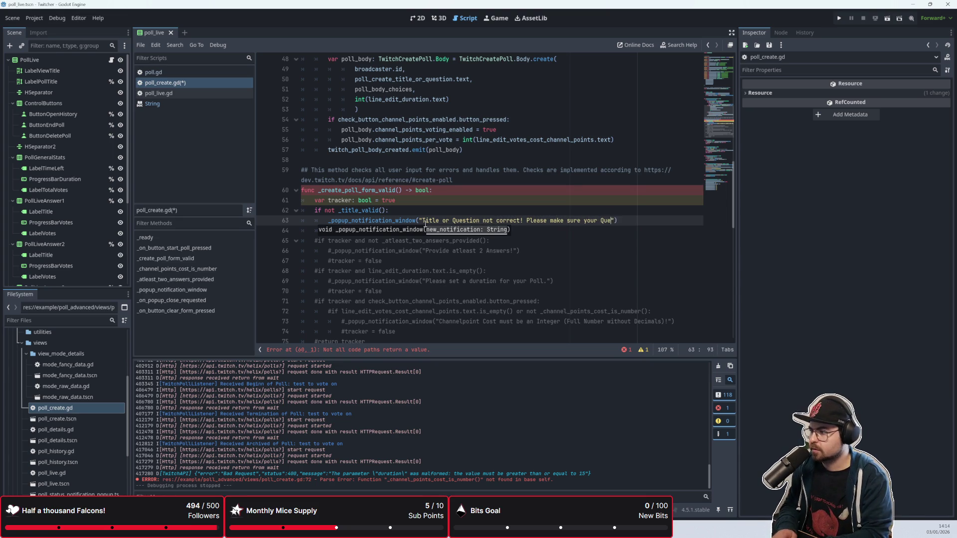
type("n is not longer")
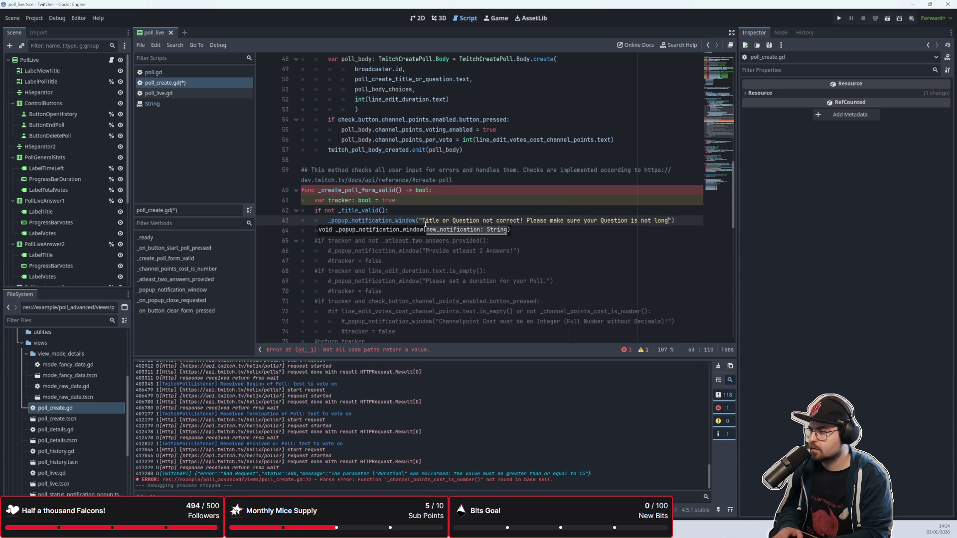
key("BackSpace")
key("BackSpace")
key("BackSpace")
type("sset")
key("BackSpace")
key("BackSpace")
key("BackSpace")
type("set and not lon")
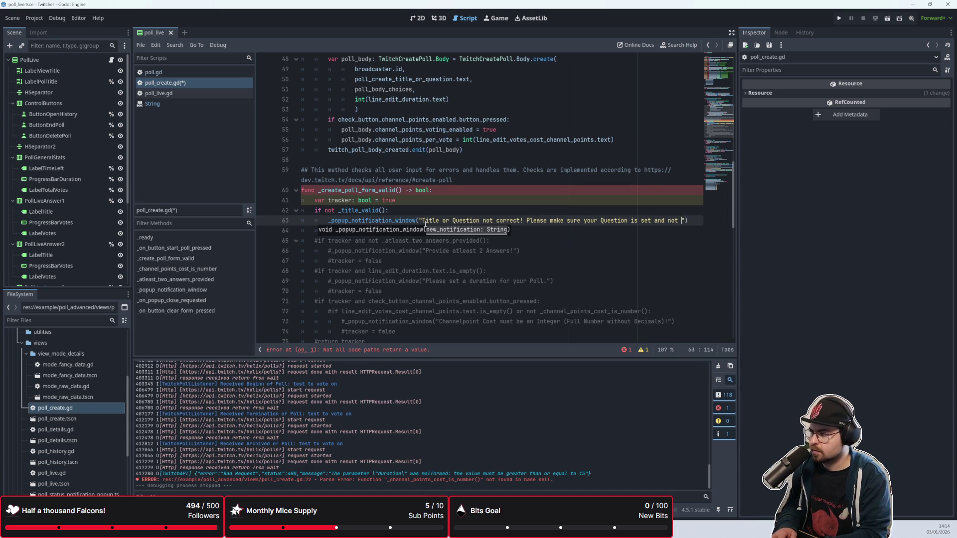
type("ger then 60 Characters!")
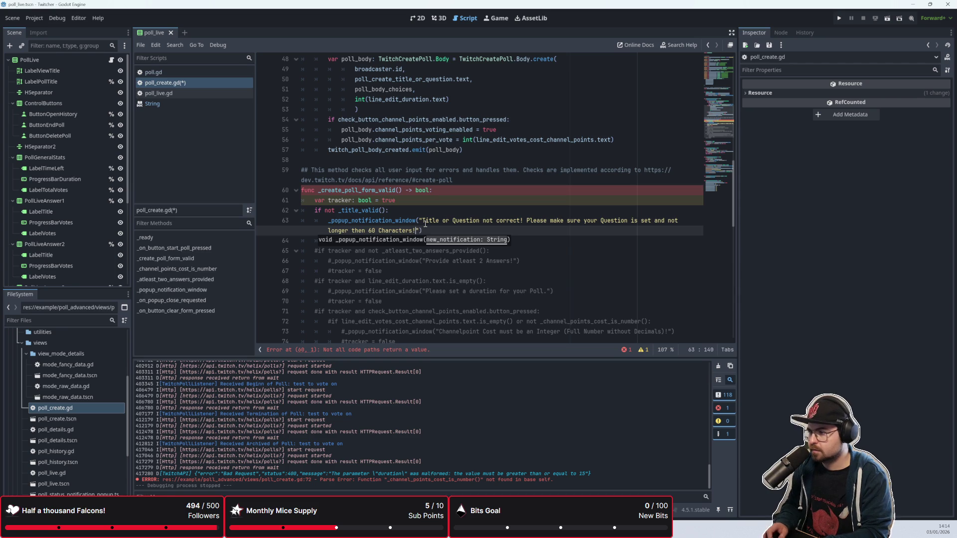
key("ctrl+s")
Move through _create_poll_form_valid down to the commented-out 'return tracker' line
left_click(459, 250)
left_click(448, 241)
scroll(439, 219, "down", 2)
scroll(439, 220, "up", 2)
left_click(432, 190)
left_click(432, 196)
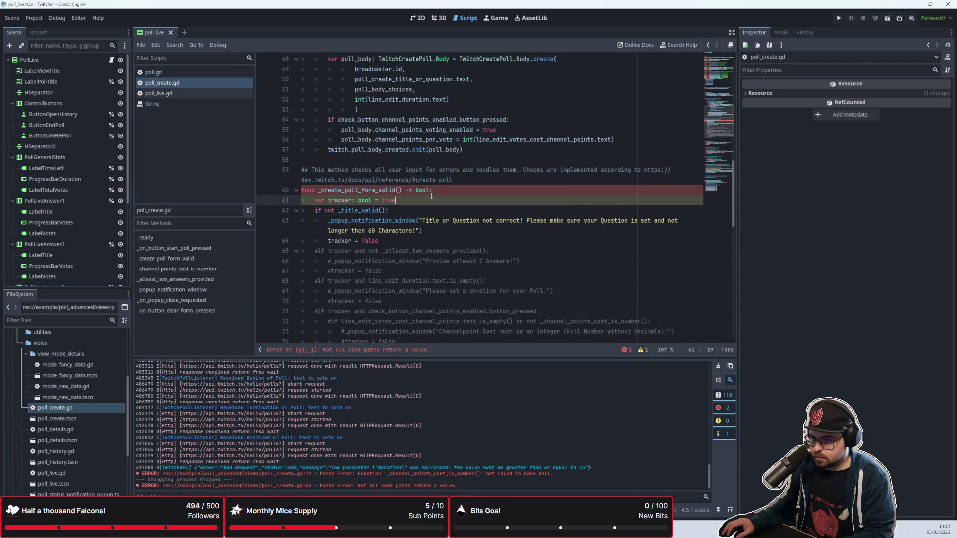
scroll(424, 195, "down", 3)
left_click(371, 262)
Uncomment 'return tracker' and open blank lines after the _title_valid function
key("ctrl+k")
left_click(382, 210)
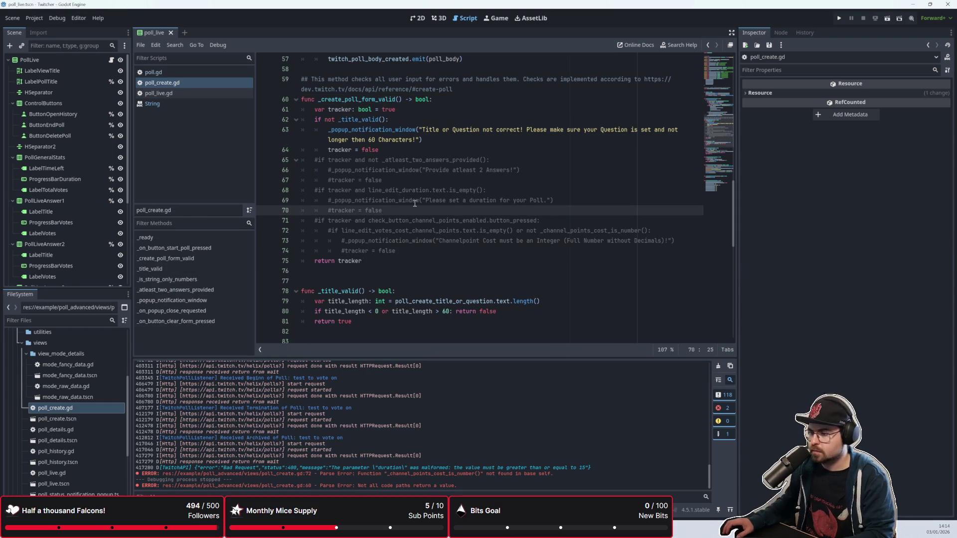
scroll(415, 203, "down", 3)
left_click(351, 219)
key("Return")
key("Return")
left_click(352, 219)
key("Return")
Write the new function header 'func _choices_valid() -> bool:'
type("func _:")
key("BackSpace")
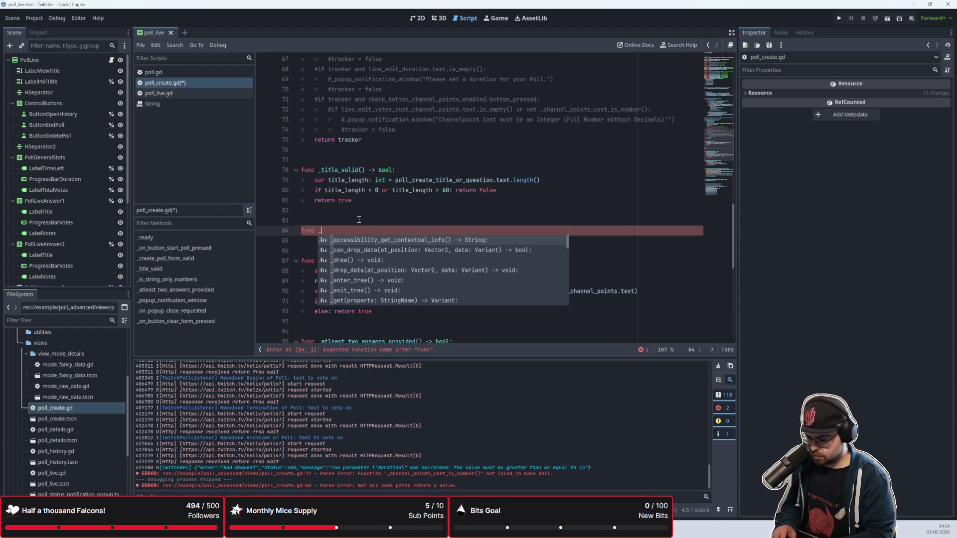
type("choices_valid() -> bool")
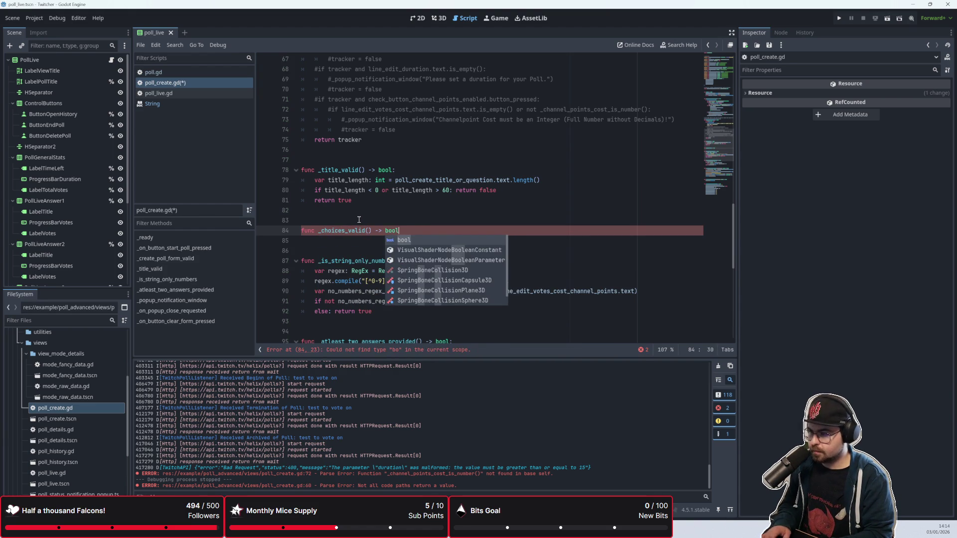
type(":")
key("Return")
Move the answer-counting body from _atleast_two_answers_provided into _choices_valid
scroll(359, 219, "up", 1)
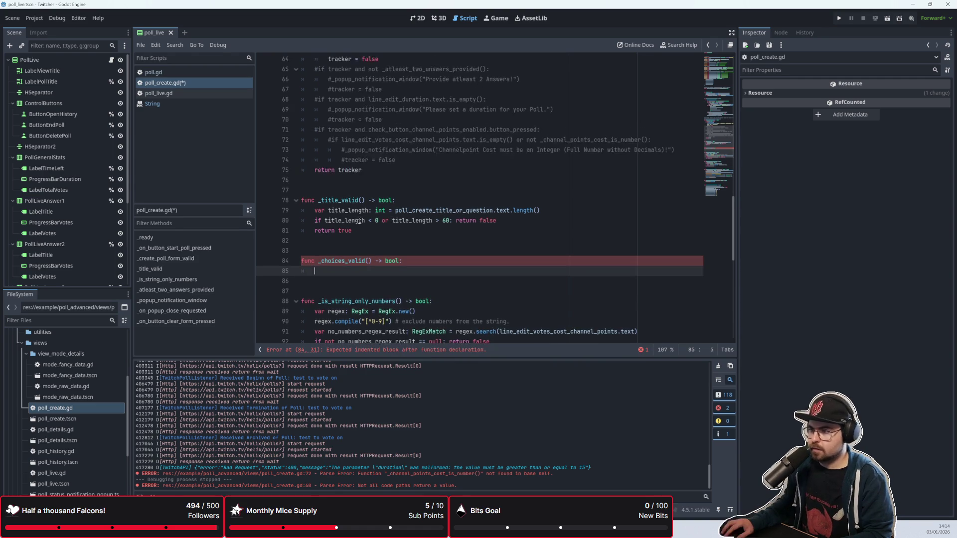
scroll(359, 221, "up", 5)
scroll(418, 194, "down", 10)
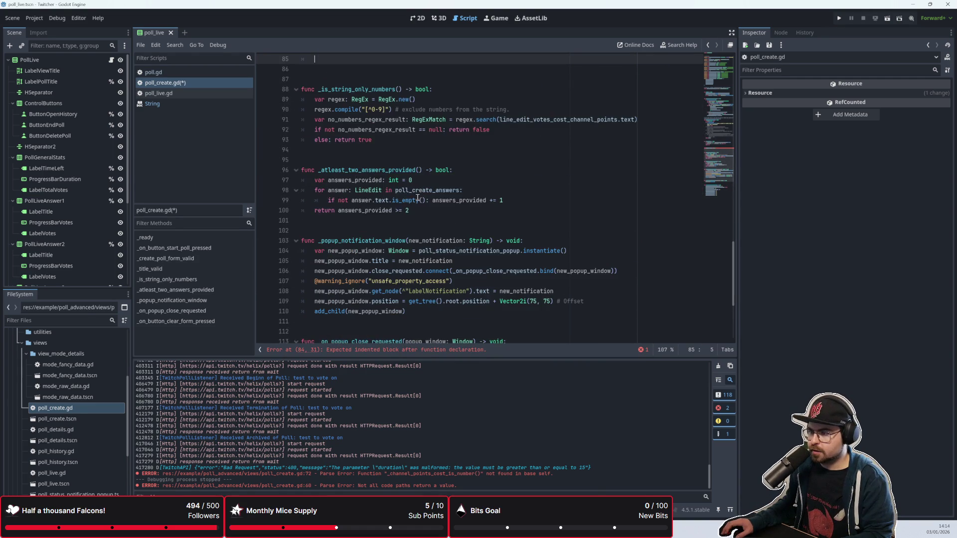
left_click_drag(440, 210, 301, 180)
key("ctrl+c")
key("BackSpace")
scroll(332, 188, "up", 4)
scroll(331, 188, "down", 2)
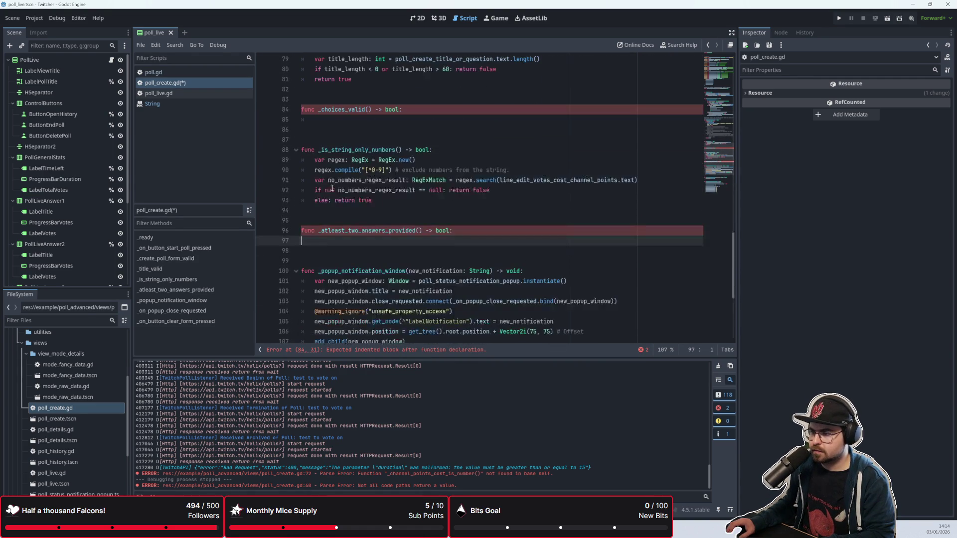
left_click(309, 119)
key("ctrl+v")
Delete the leftover _atleast_two_answers_provided header and its blank lines
scroll(349, 150, "up", 1)
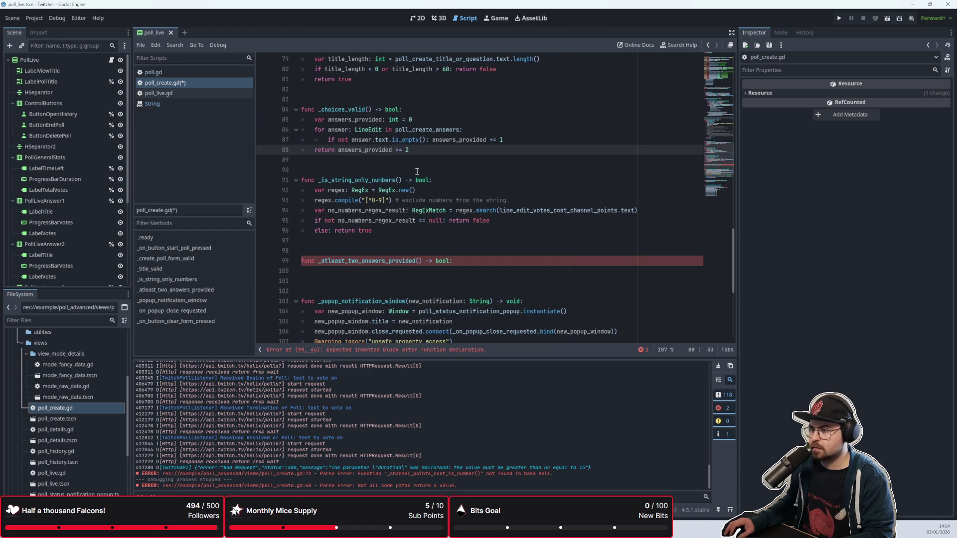
scroll(388, 174, "up", 1)
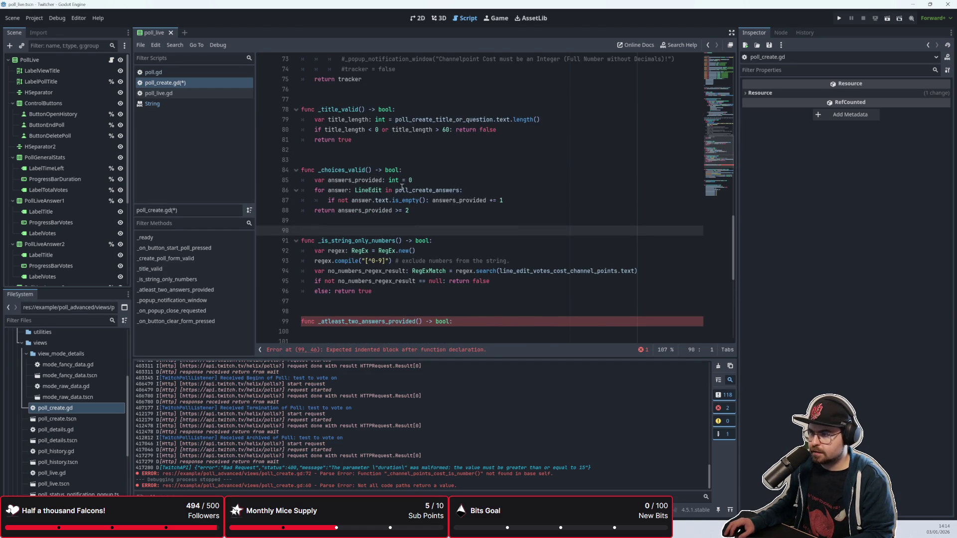
left_click(449, 213)
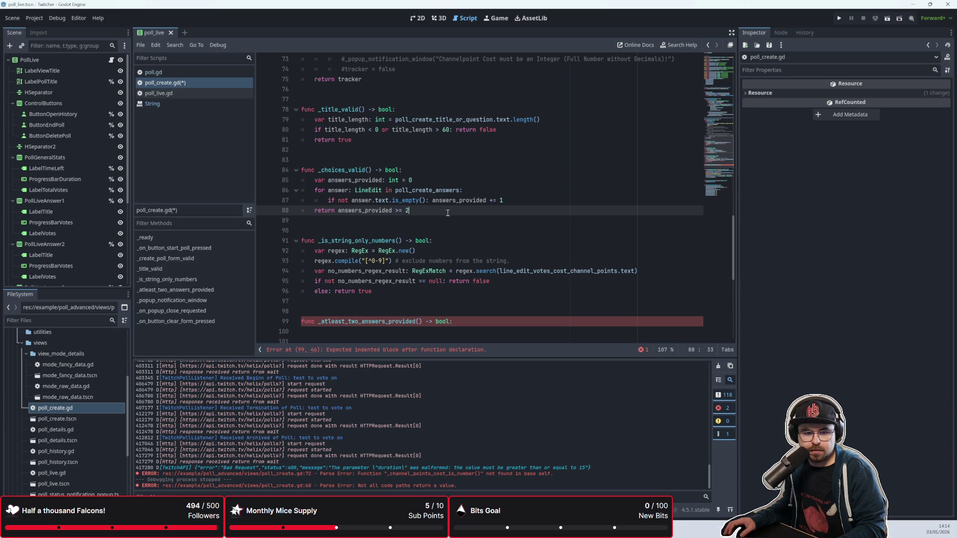
left_click(382, 181)
left_click(423, 172)
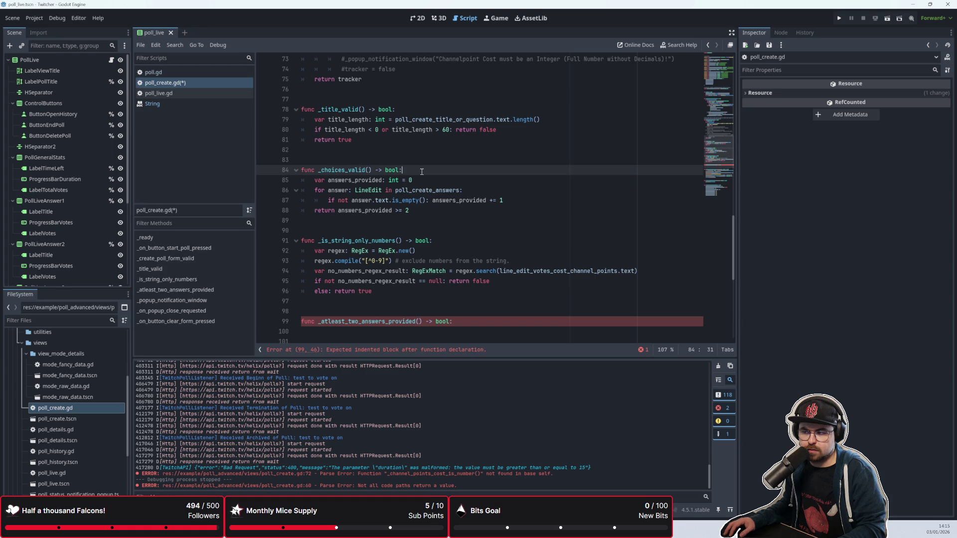
key("Down")
key("Down")
key("Down")
scroll(449, 209, "down", 3)
left_click(469, 228)
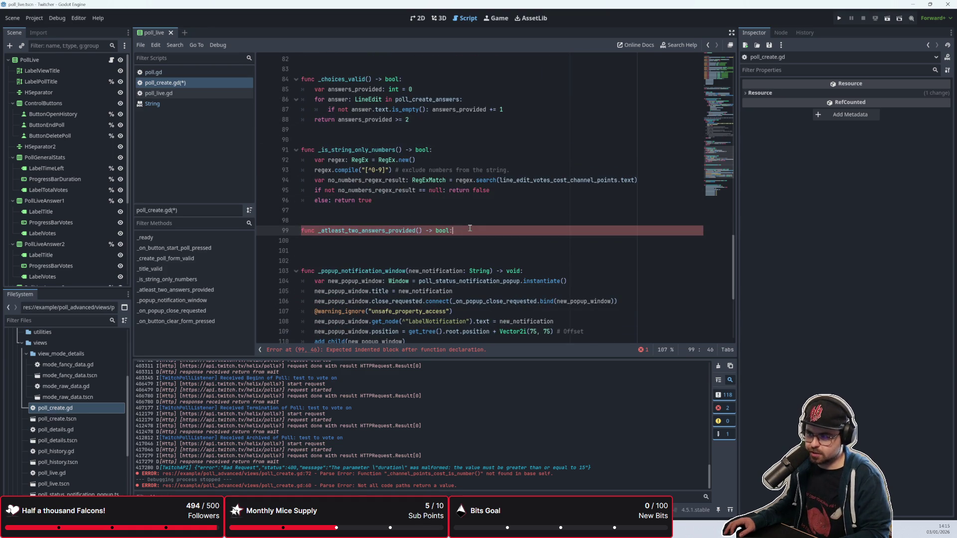
key("Delete")
key("Delete")
key("Delete")
key("shift+Home")
key("BackSpace")
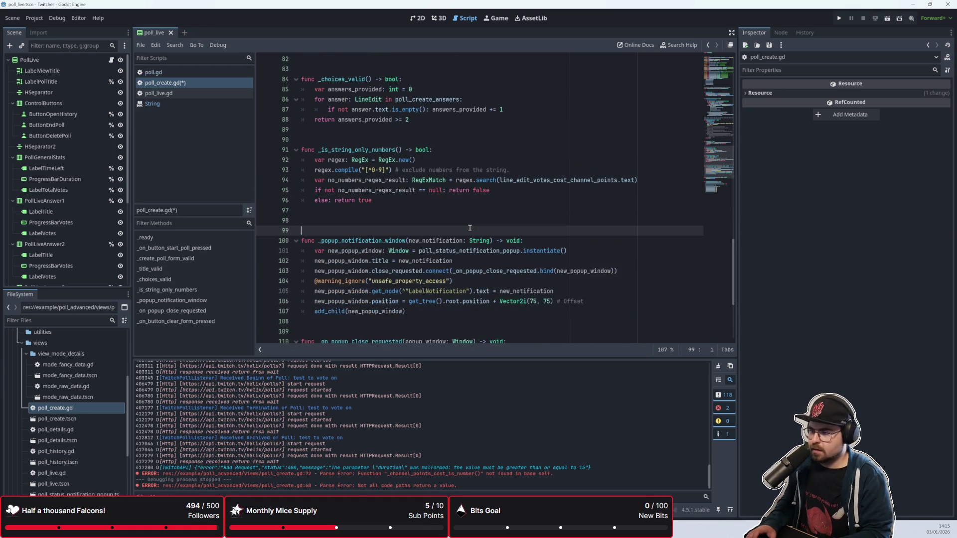
scroll(463, 219, "up", 7)
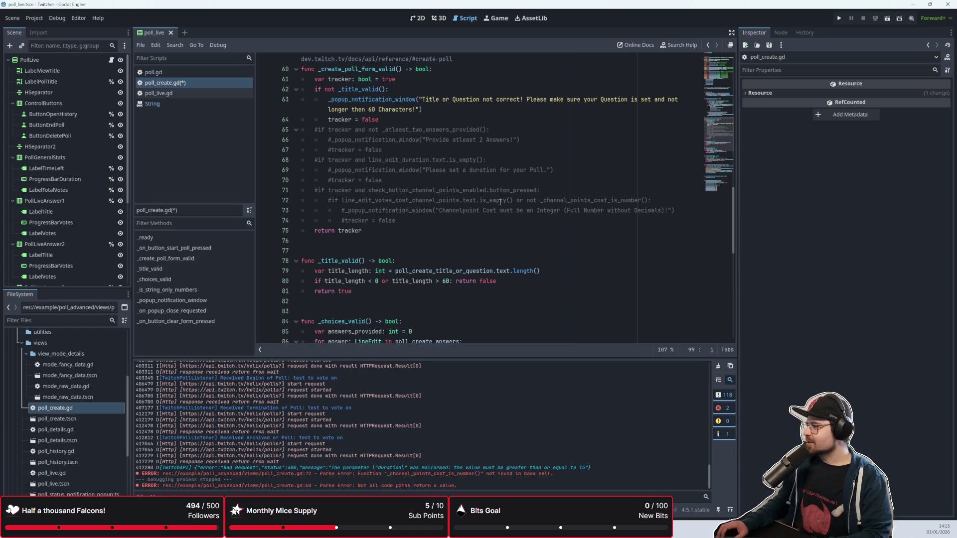
Scroll through the script to review _choices_valid and its is_empty check
scroll(476, 256, "down", 2)
scroll(476, 256, "up", 2)
scroll(476, 256, "down", 4)
left_click(393, 224)
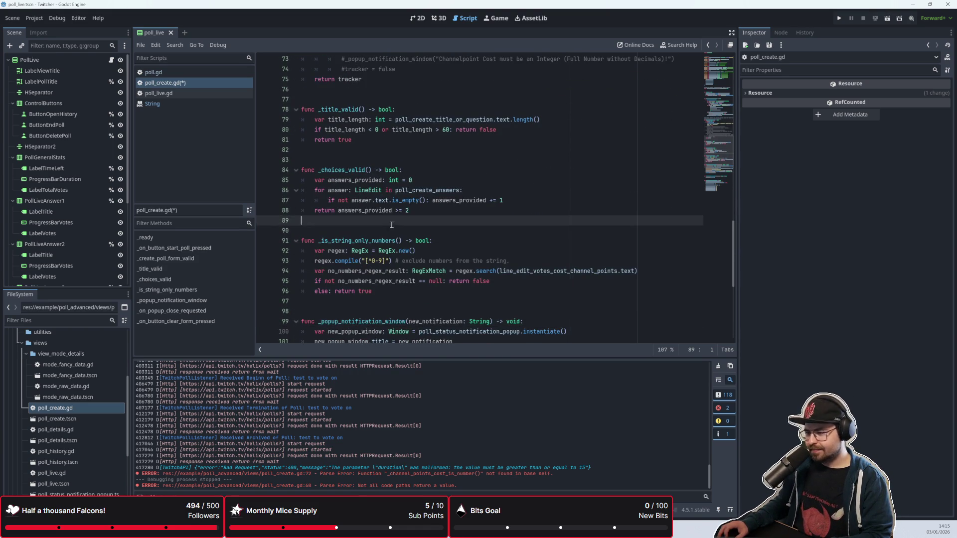
scroll(397, 223, "up", 2)
scroll(397, 224, "up", 4)
scroll(399, 221, "down", 6)
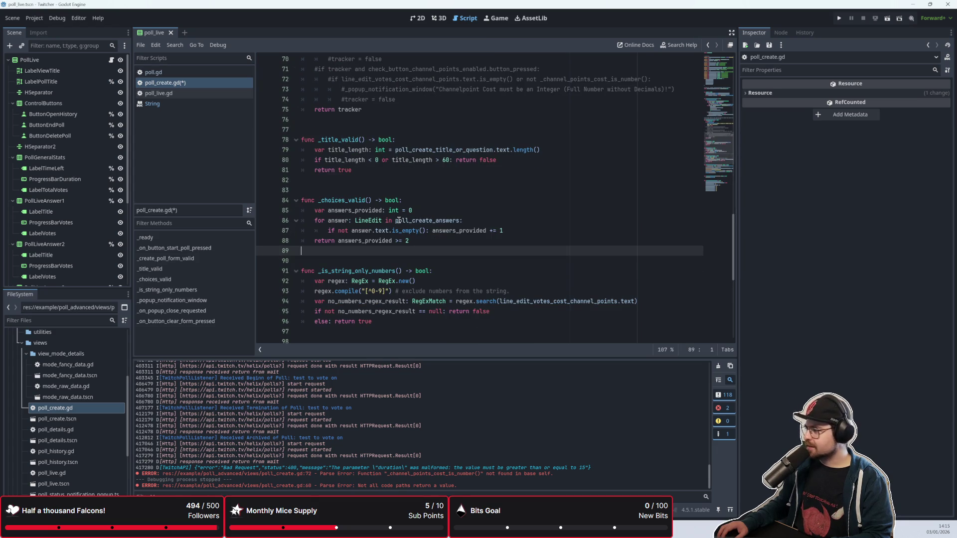
scroll(398, 222, "down", 2)
scroll(399, 223, "up", 2)
left_click(413, 271)
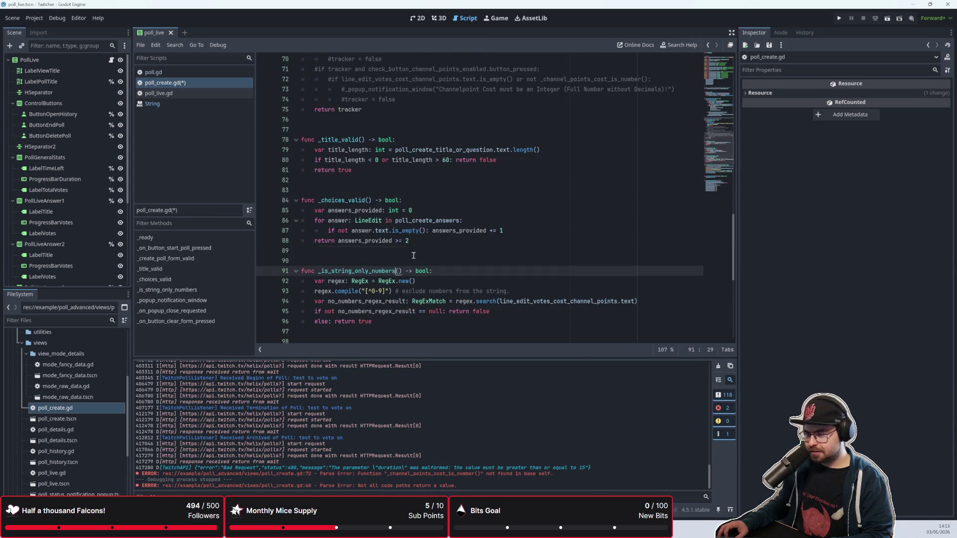
key("Up")
key("Up")
key("Up")
scroll(413, 269, "up", 5)
scroll(413, 268, "down", 3)
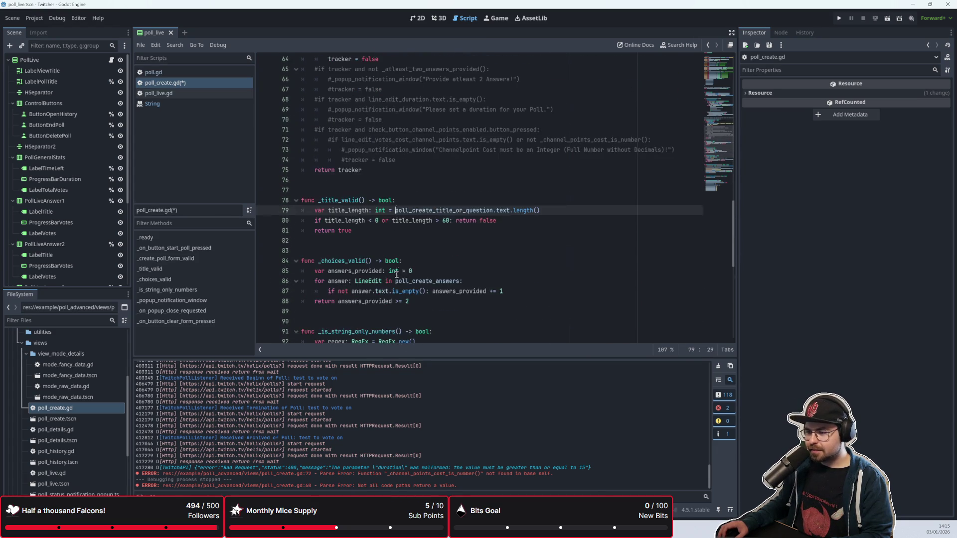
left_click(413, 268)
left_click(417, 290)
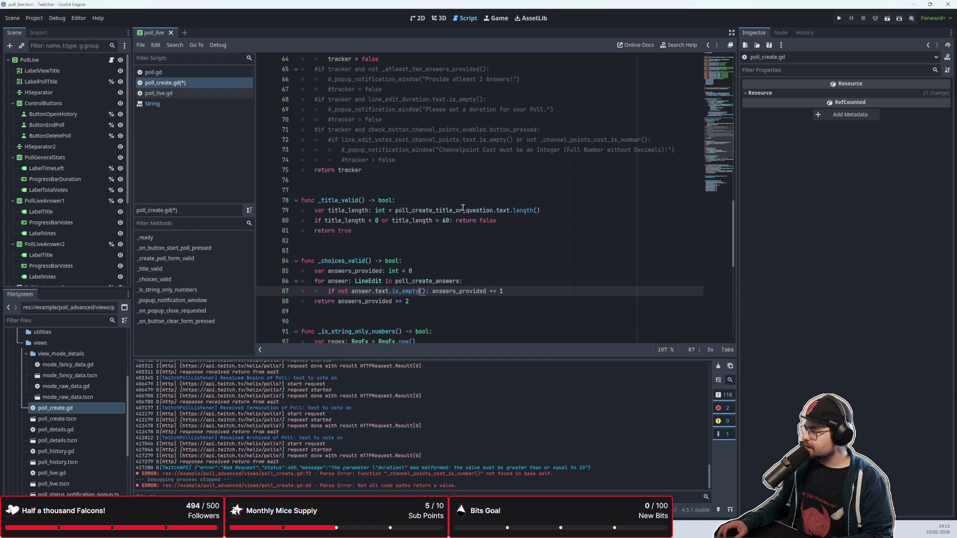
Place the caret at the end of the _choices_valid declaration, then bring up the Twitch Create Poll reference
mouse_move(463, 208)
scroll(463, 207, "down", 1)
left_click(441, 242)
left_click(442, 230)
left_click(442, 250)
left_click(443, 280)
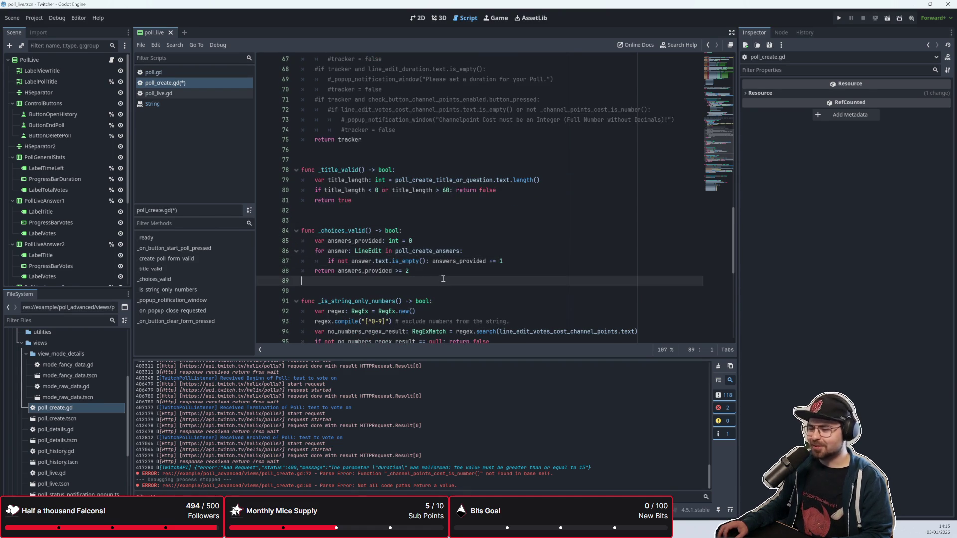
scroll(446, 279, "down", 2)
left_click(459, 226)
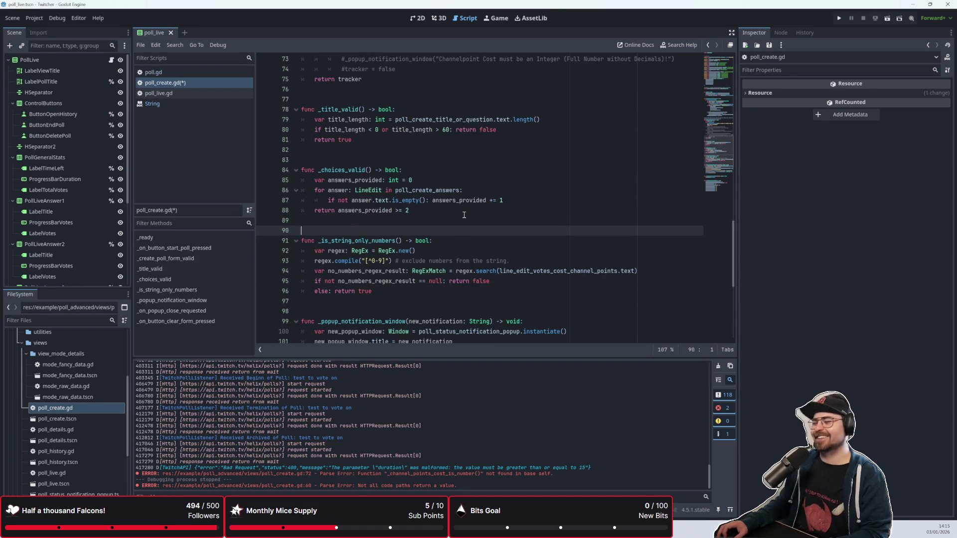
scroll(460, 209, "down", 2)
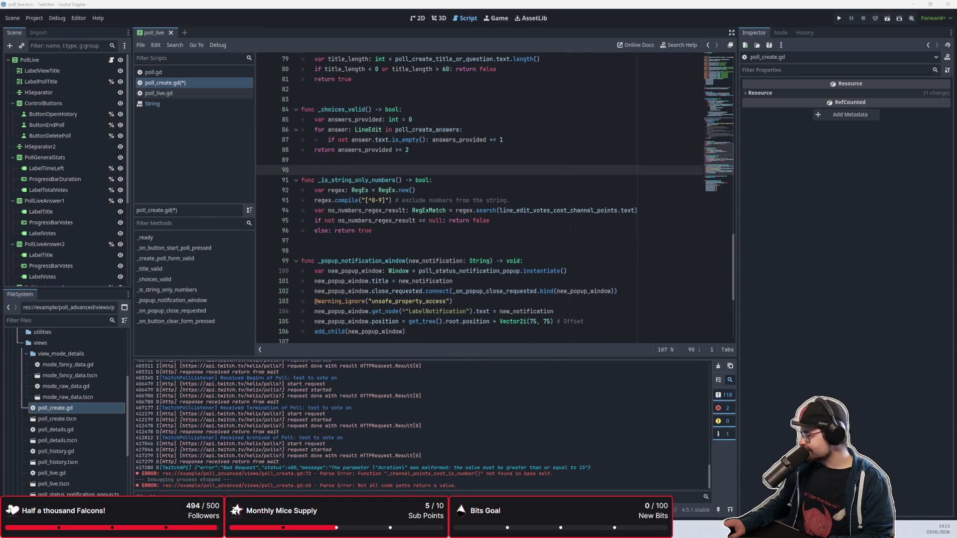
scroll(440, 193, "up", 2)
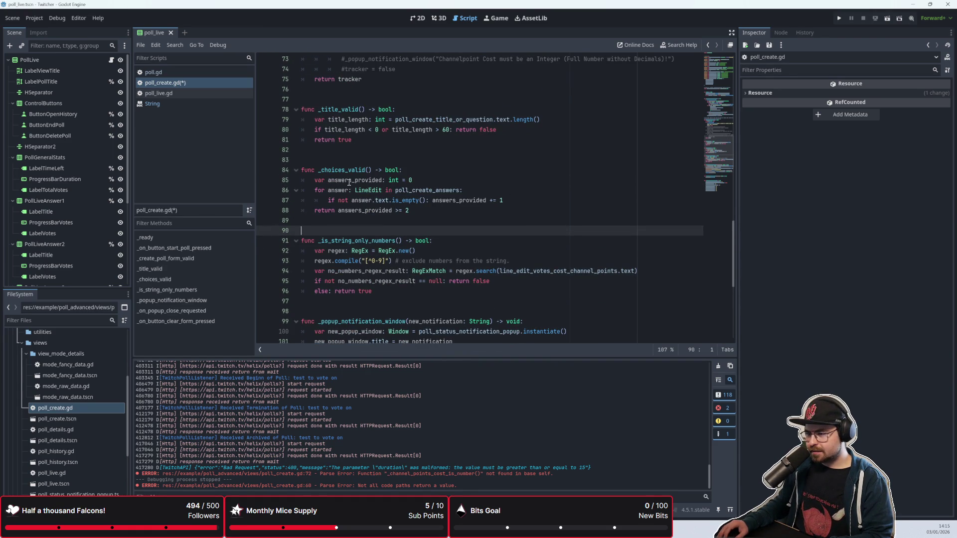
scroll(409, 225, "up", 1)
left_click(439, 202)
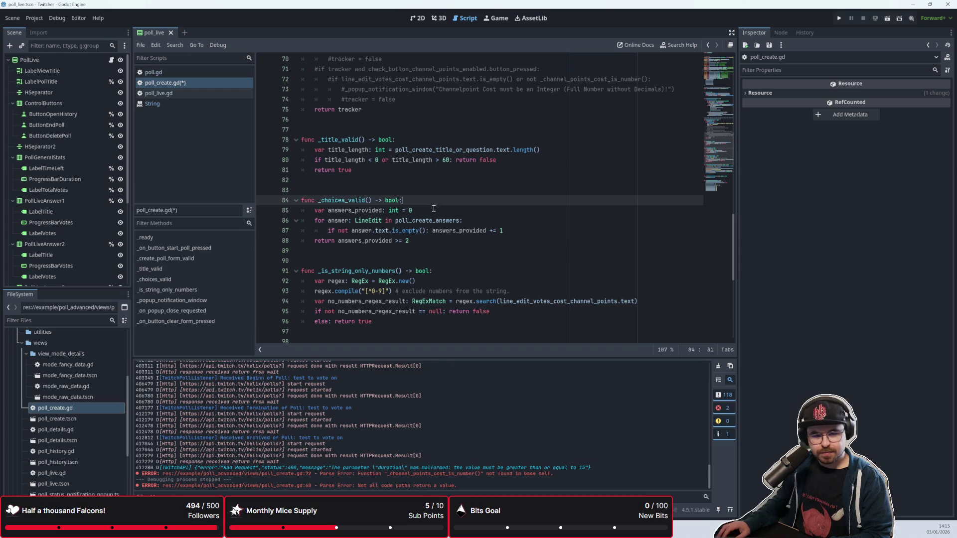
key("alt+Tab")
Copy Twitch's choices description into a '#' comment on line 83: minimum 2, maximum 5 choices
triple_click(402, 200)
key("ctrl+c")
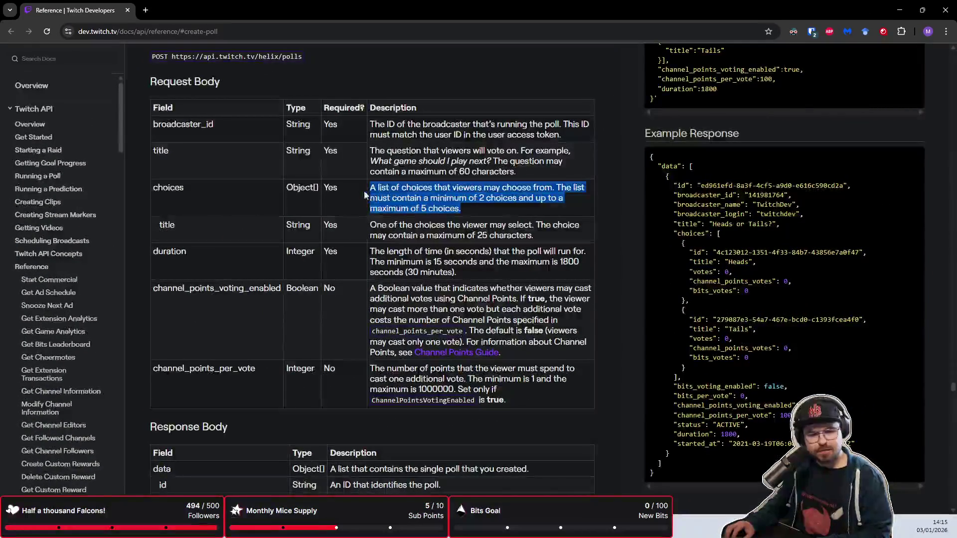
key("alt+Tab")
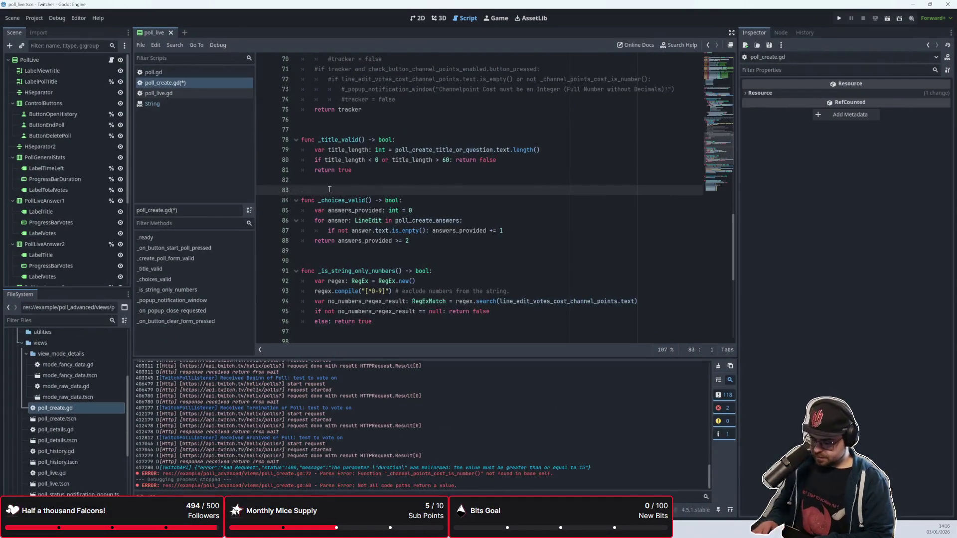
type("#")
key("ctrl+v")
left_click(329, 190)
key("Left")
key("Left")
key("Left")
key("BackSpace")
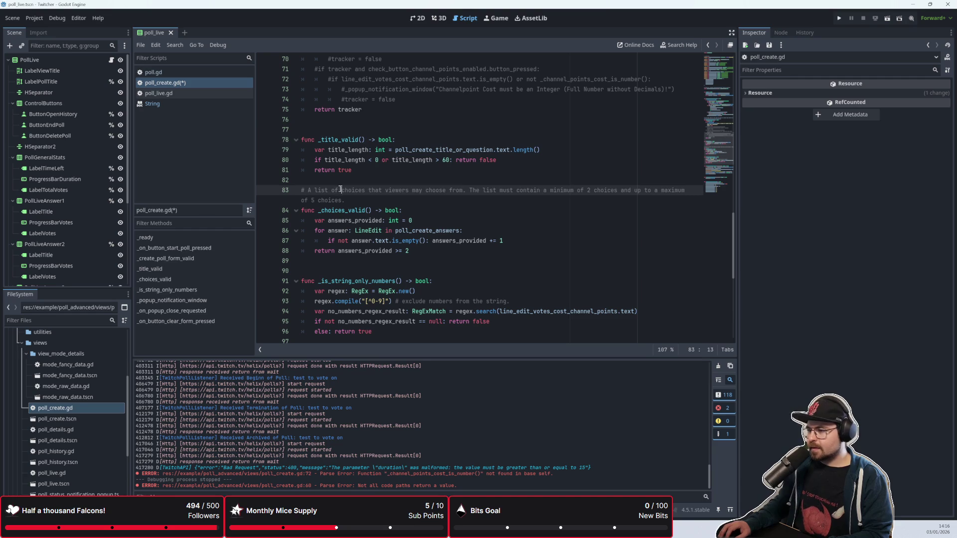
key("End")
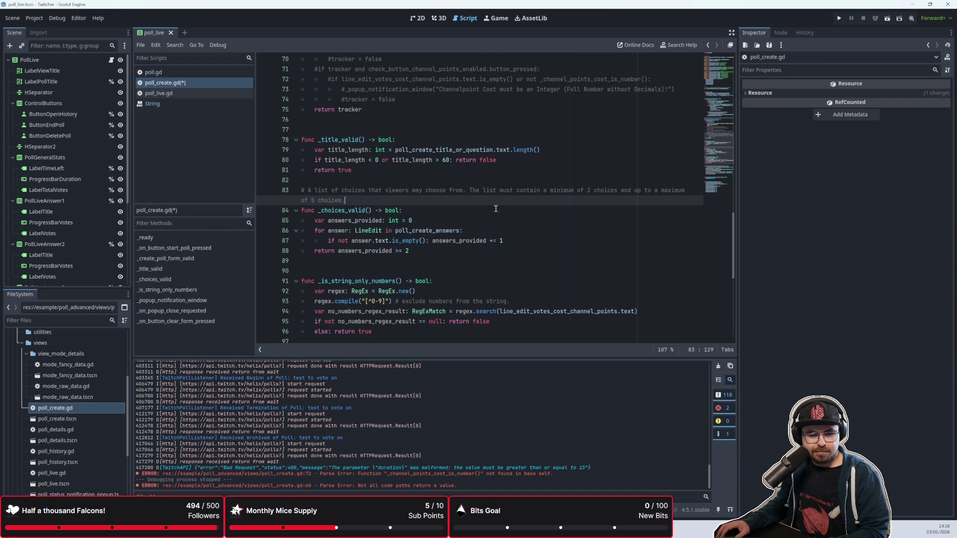
key("alt+Tab")
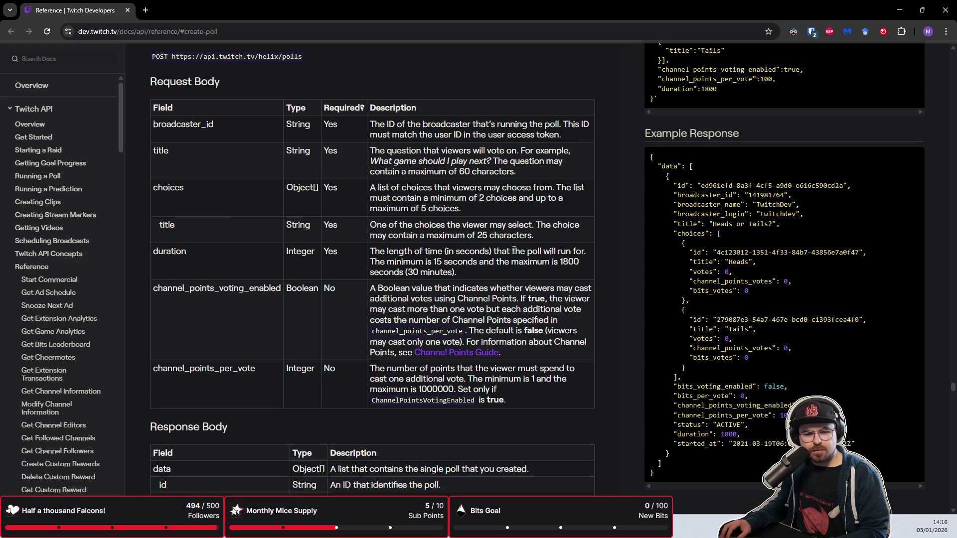
left_click_drag(474, 234, 520, 235)
left_click(518, 234)
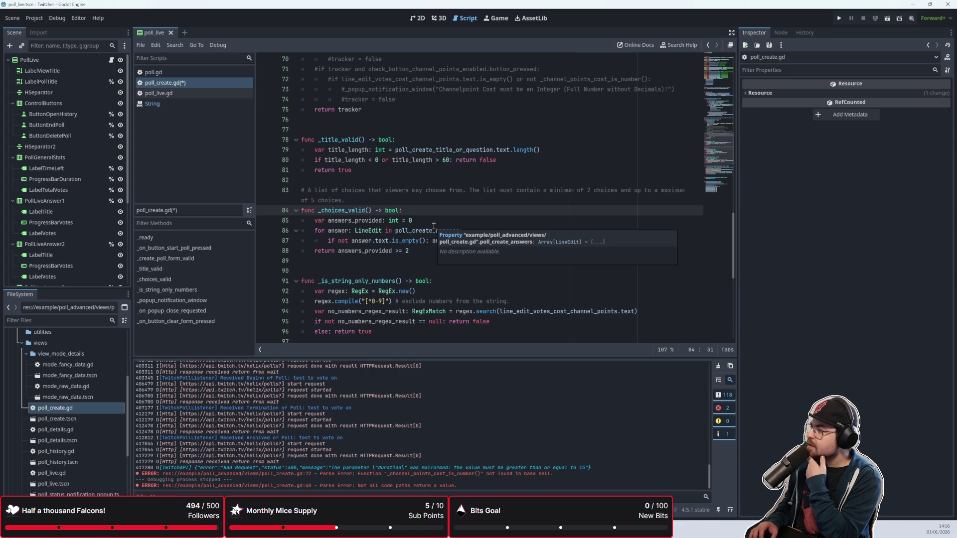
Step line by line through _choices_valid to review its counting and return logic
key("Down")
key("Down")
key("Down")
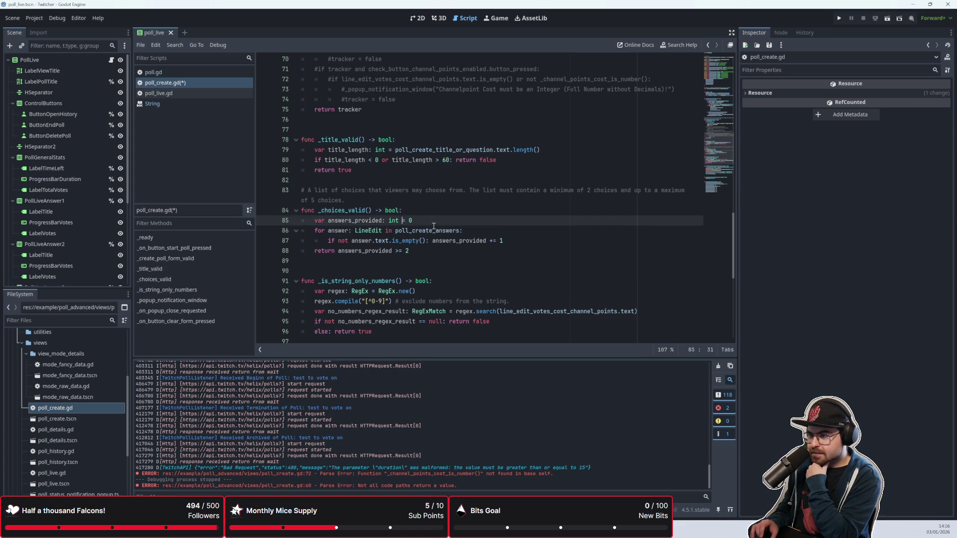
key("Up")
key("Up")
key("Up")
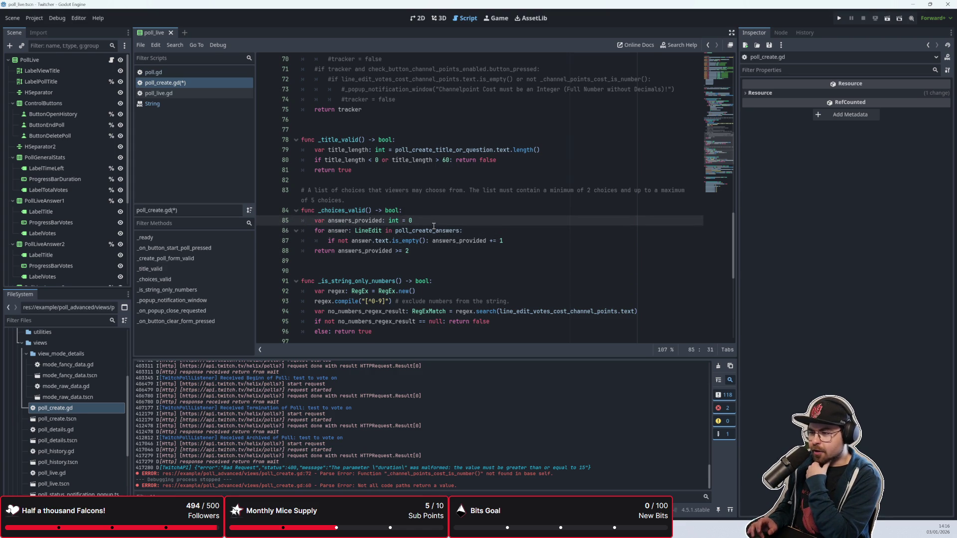
key("Up")
key("Down")
key("Down")
key("Down")
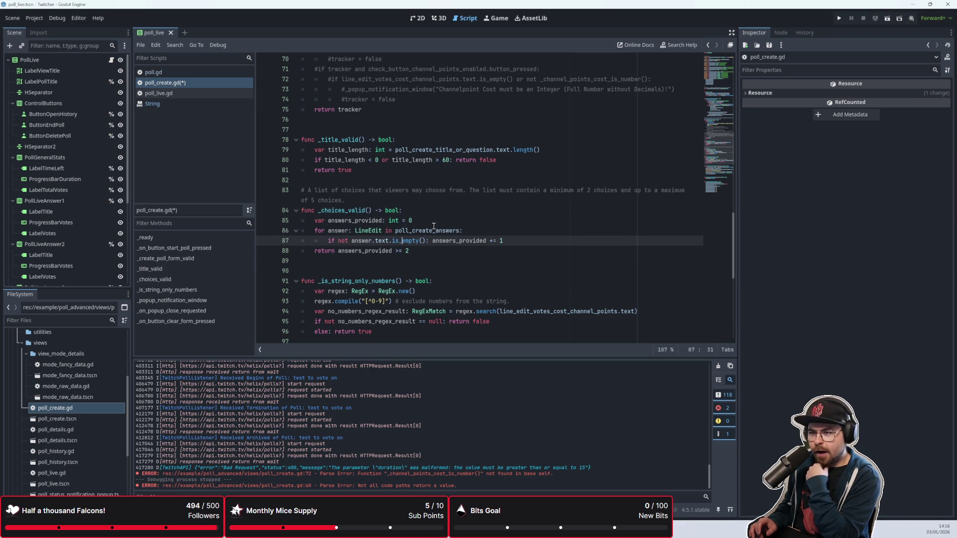
key("Up")
key("Up")
key("Up")
key("Down")
key("Down")
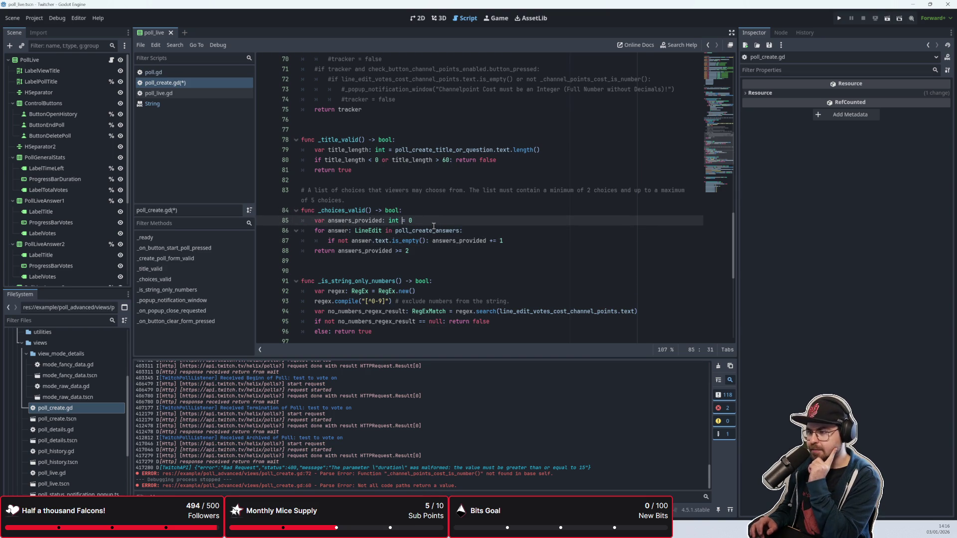
key("Down")
key("Down")
key("Down")
key("Up")
key("Up")
key("Up")
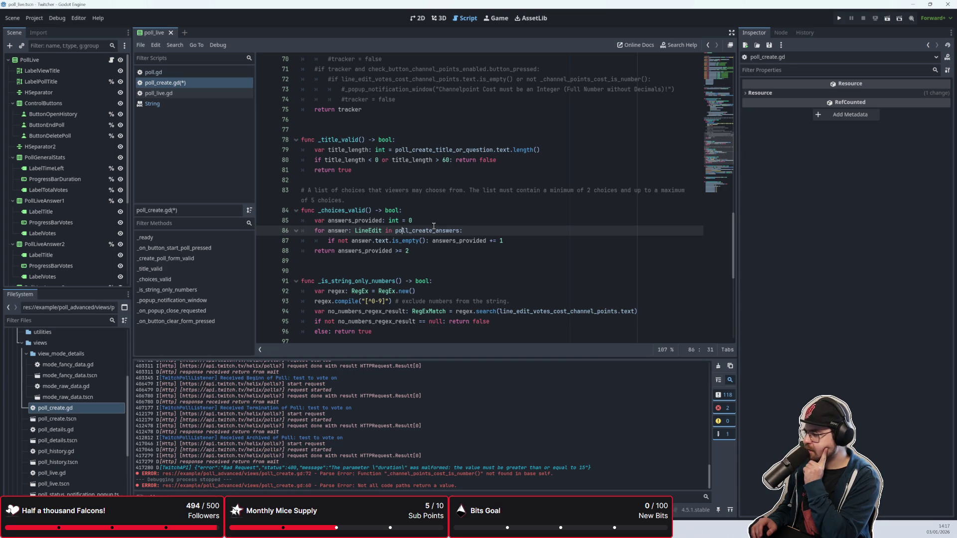
key("Down")
key("Down")
key("Down")
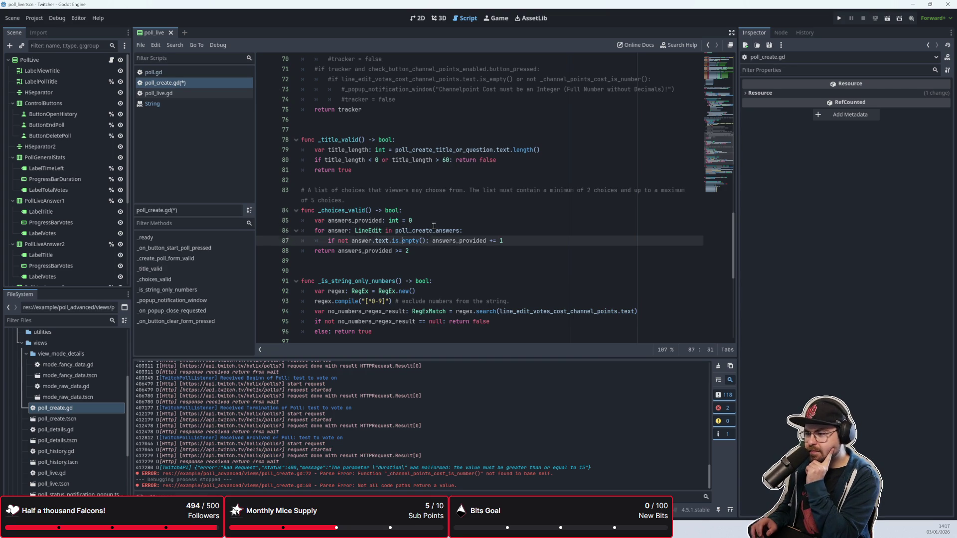
key("Up")
key("Up")
key("Up")
key("Up")
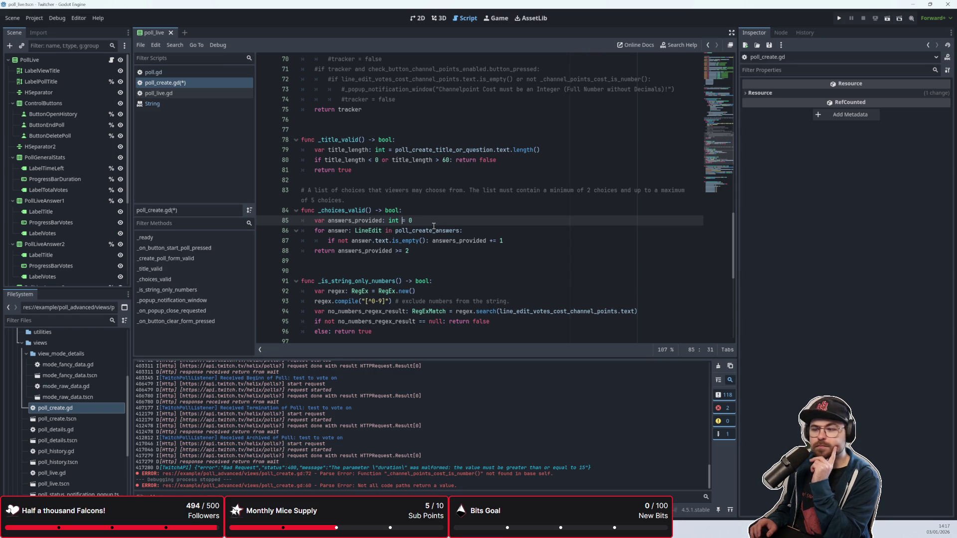
key("Down")
key("Down")
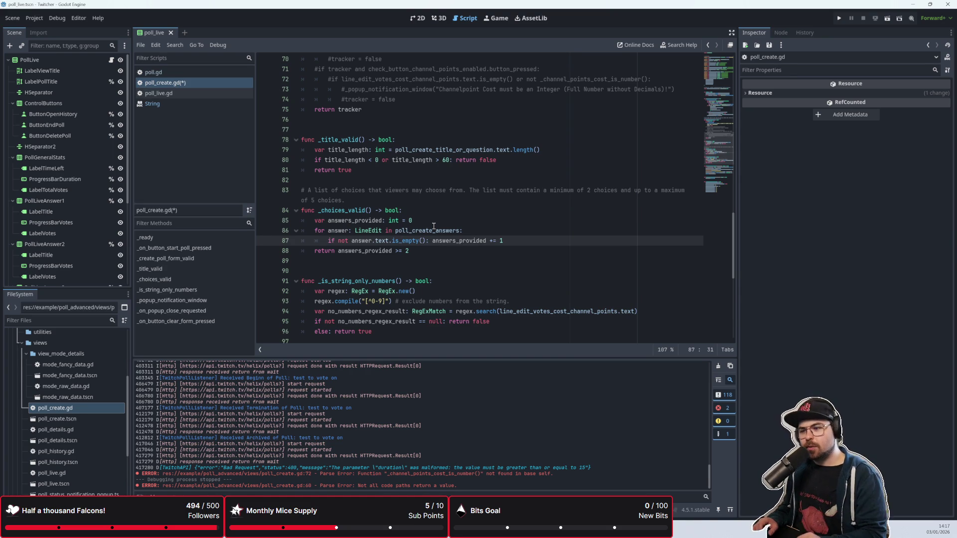
key("Down")
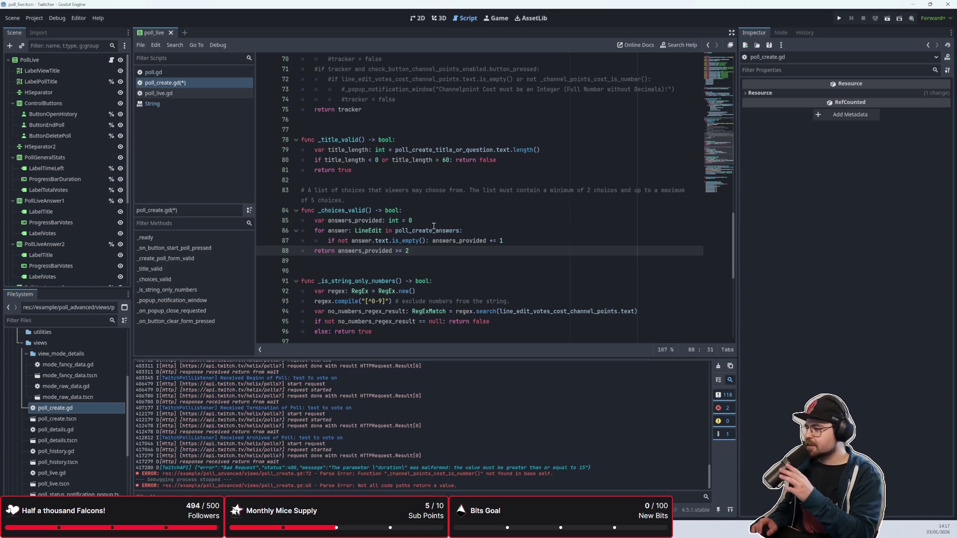
key("Up")
key("Up")
key("Down")
key("Down")
key("Down")
key("Up")
key("Up")
key("Down")
key("Down")
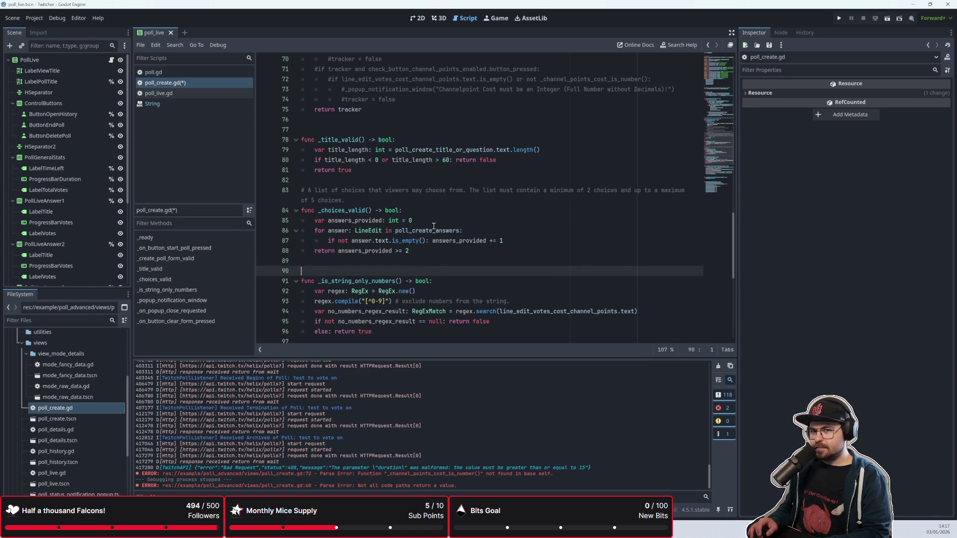
Return the caret to the end of the line 83 comment
left_click(422, 264)
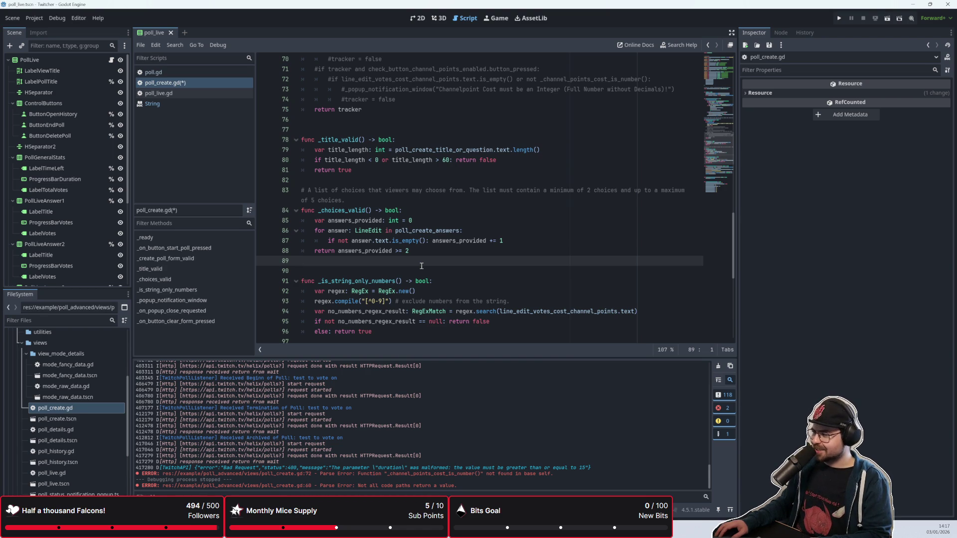
left_click(414, 249)
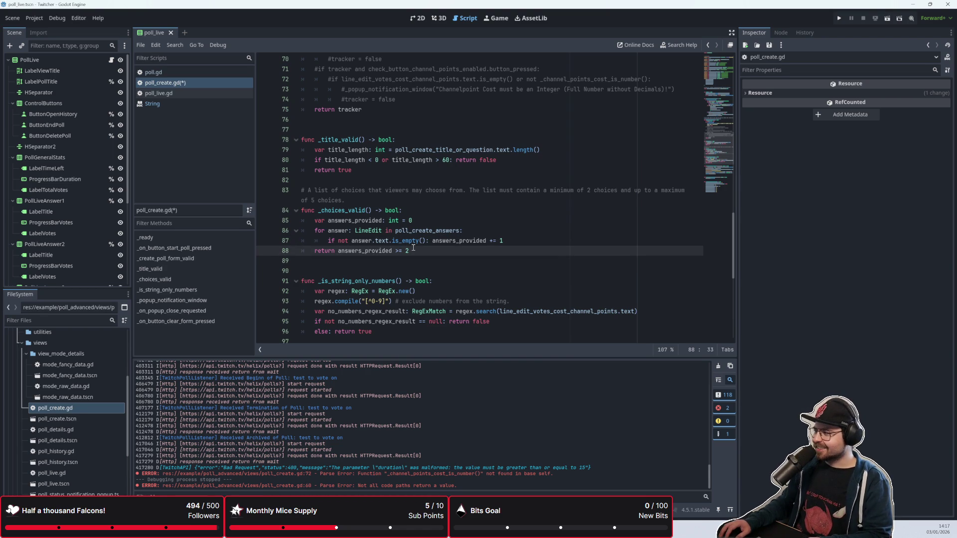
mouse_move(418, 243)
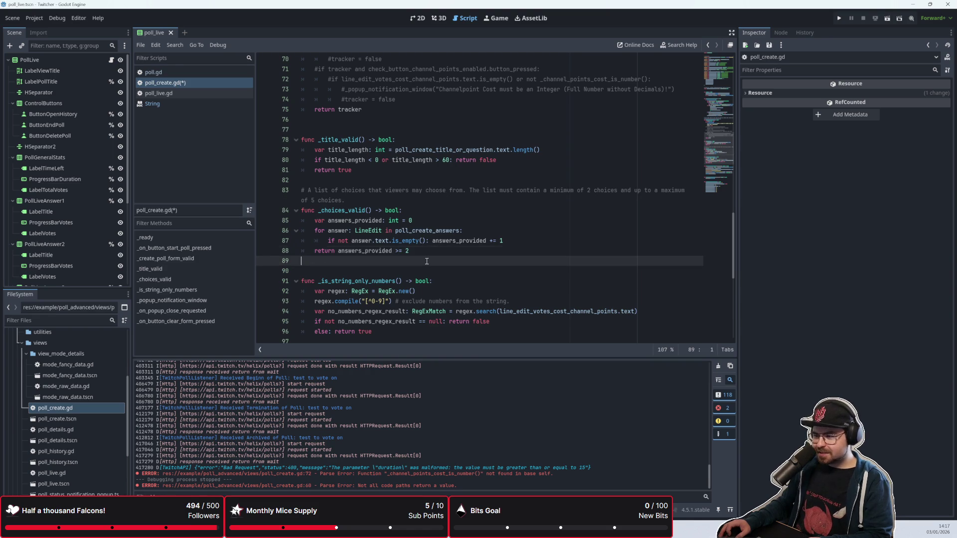
scroll(428, 230, "down", 1)
key("Up")
key("Up")
key("Up")
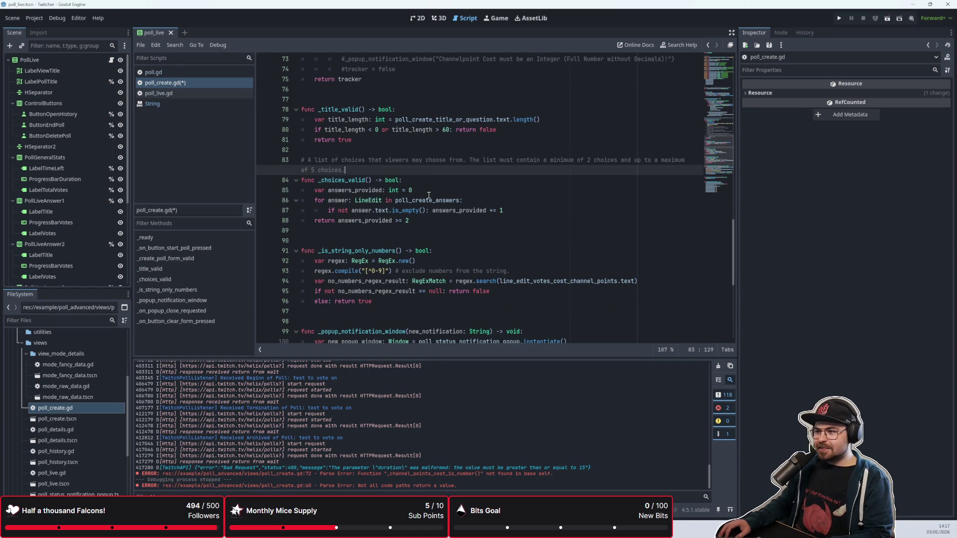
scroll(427, 196, "up", 2)
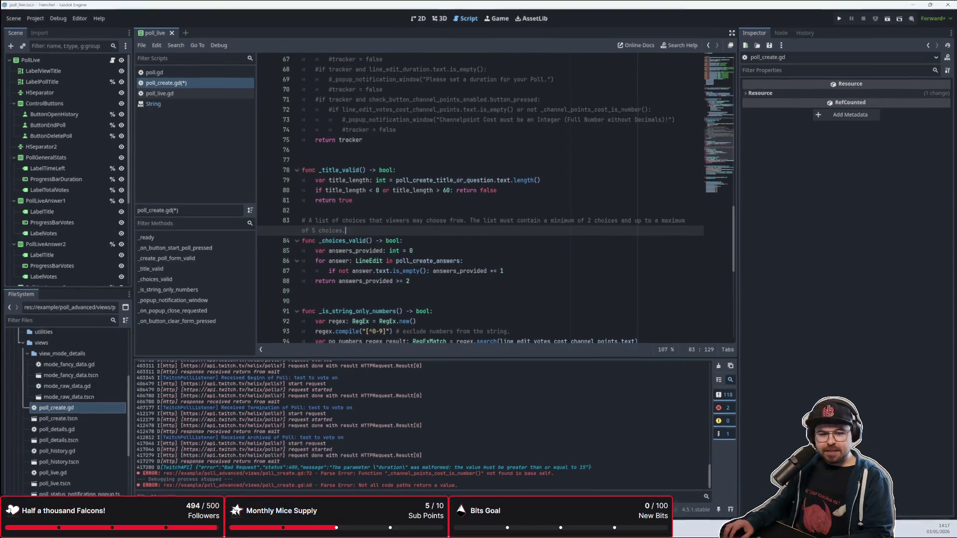
Append Twitch's rule that each choice may contain a maximum of 25 characters to the comment
key("alt+Tab")
left_click_drag(533, 235, 371, 225)
key("ctrl+c")
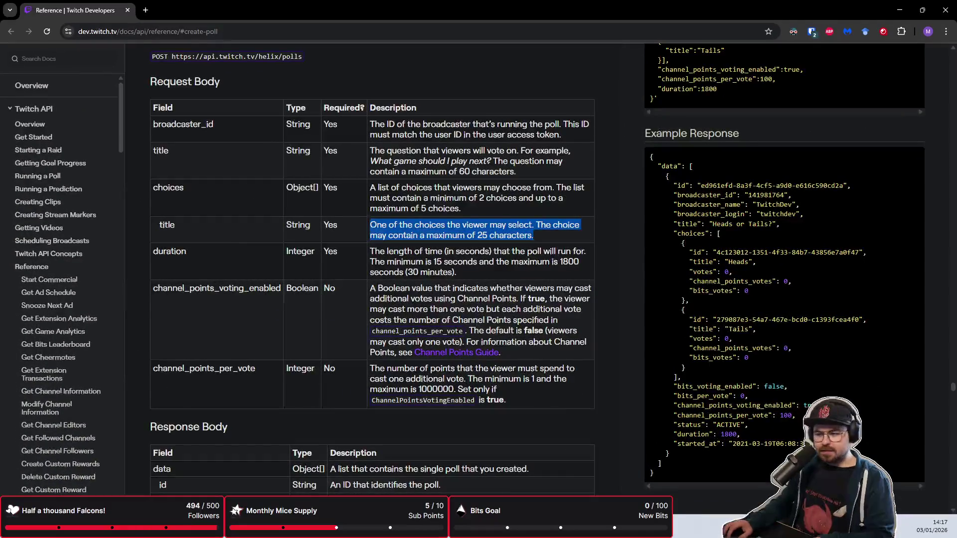
key("alt+Tab")
key("ctrl+v")
key("Down")
key("Down")
scroll(548, 235, "down", 1)
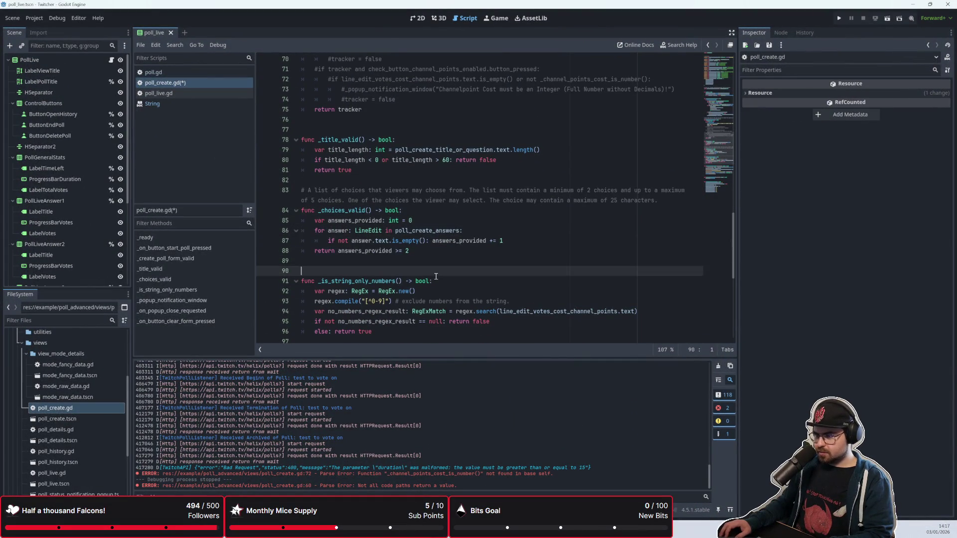
left_click(442, 210)
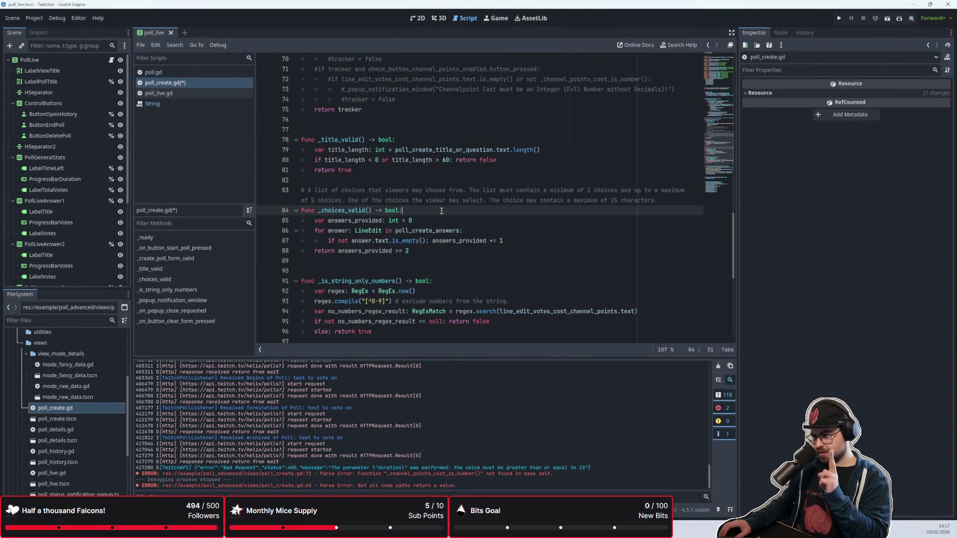
Uncomment the two-answers check on lines 65–67 of _create_poll_form_valid
left_click(468, 224)
left_click_drag(412, 250, 316, 229)
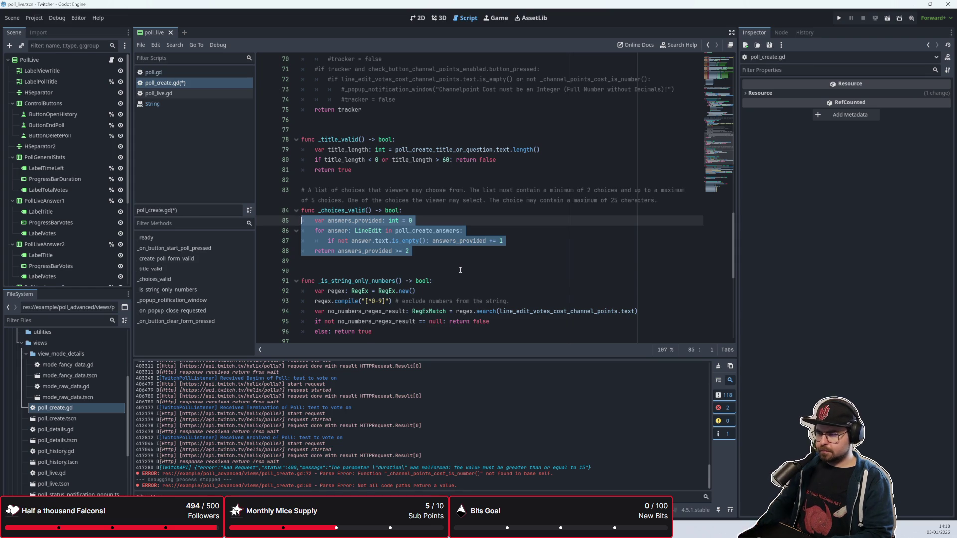
scroll(460, 270, "up", 5)
left_click(385, 200)
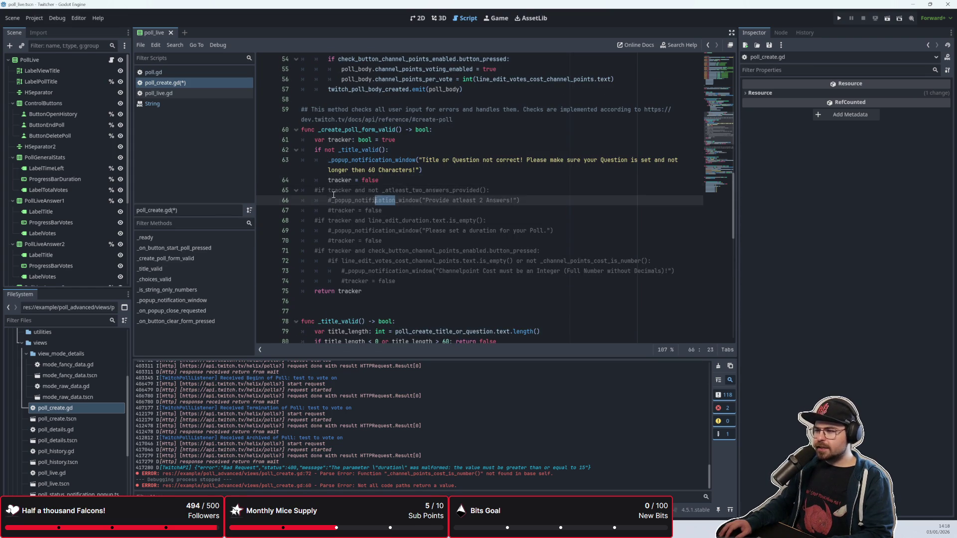
left_click_drag(382, 211, 302, 191)
key("ctrl+k")
left_click(302, 191)
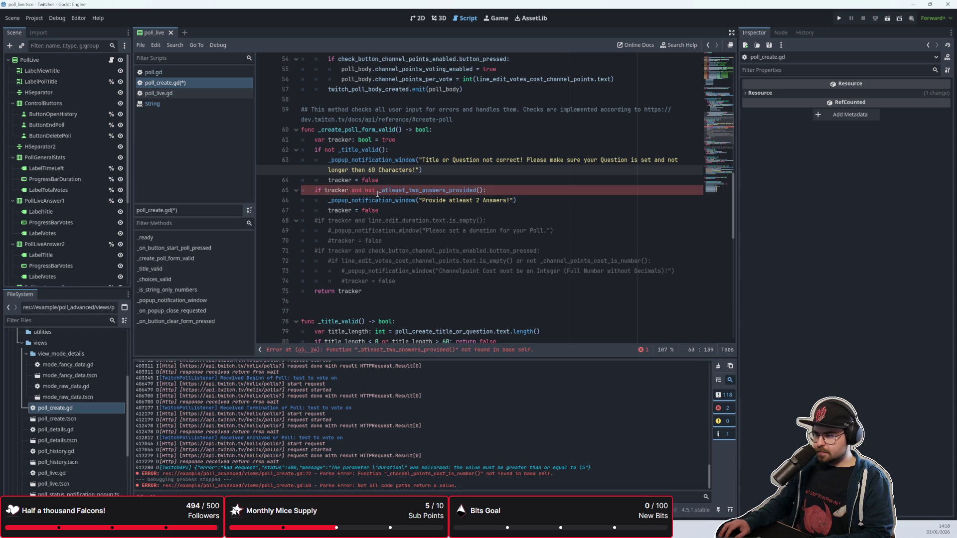
Replace 'not _atleast_two_answers_provided()' on line 65 with an autocompleted _choices_valid() call
left_click_drag(367, 191, 482, 191)
key("BackSpace")
type("_cho")
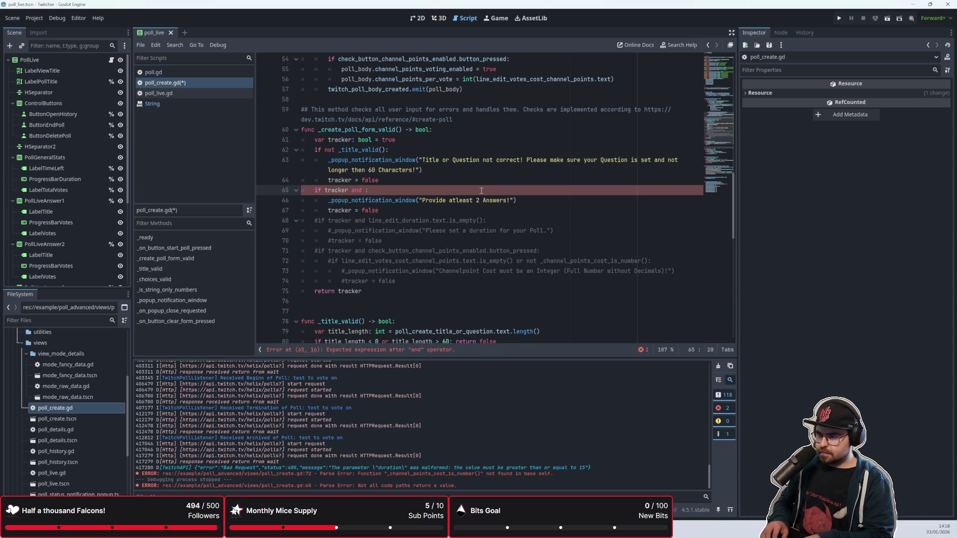
type("ices")
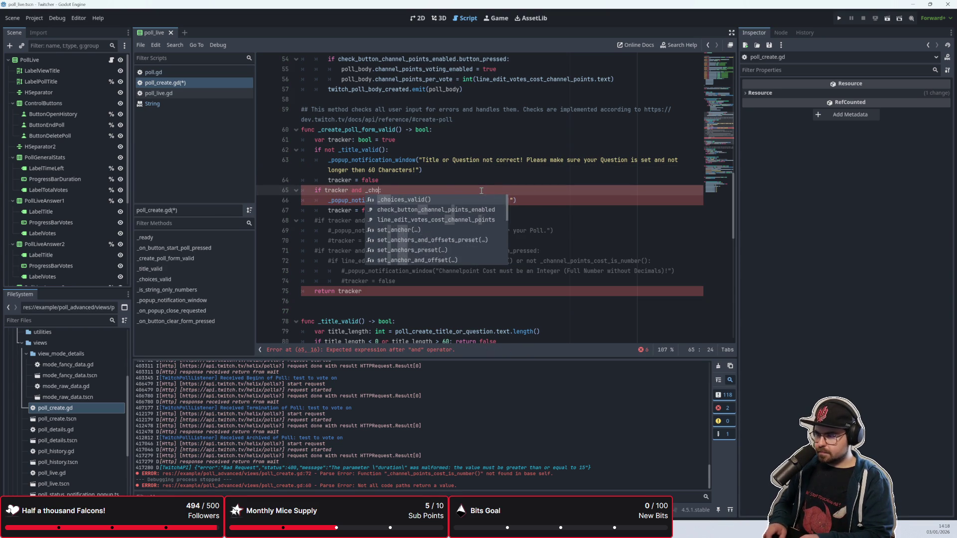
key("Return")
left_click(435, 221)
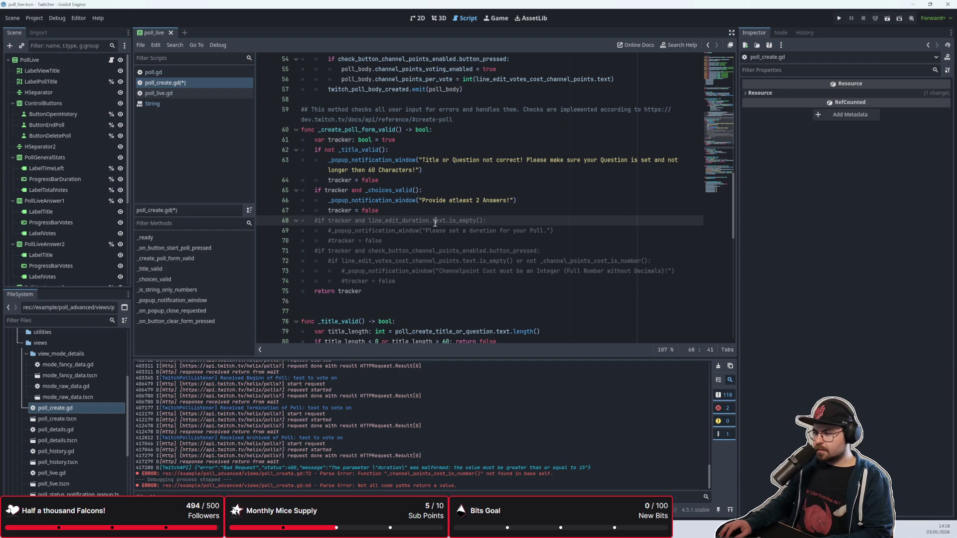
scroll(369, 220, "down", 1)
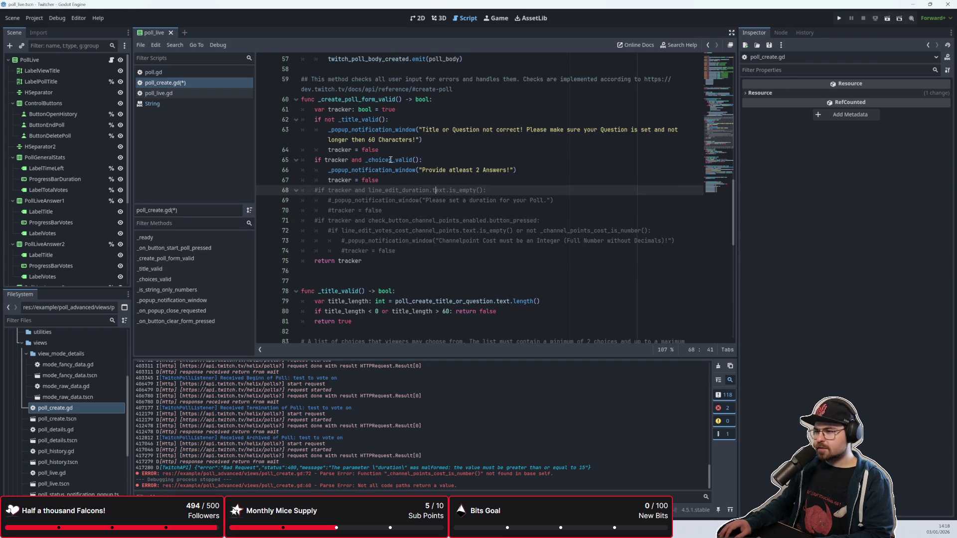
scroll(399, 246, "down", 1)
scroll(399, 246, "down", 1)
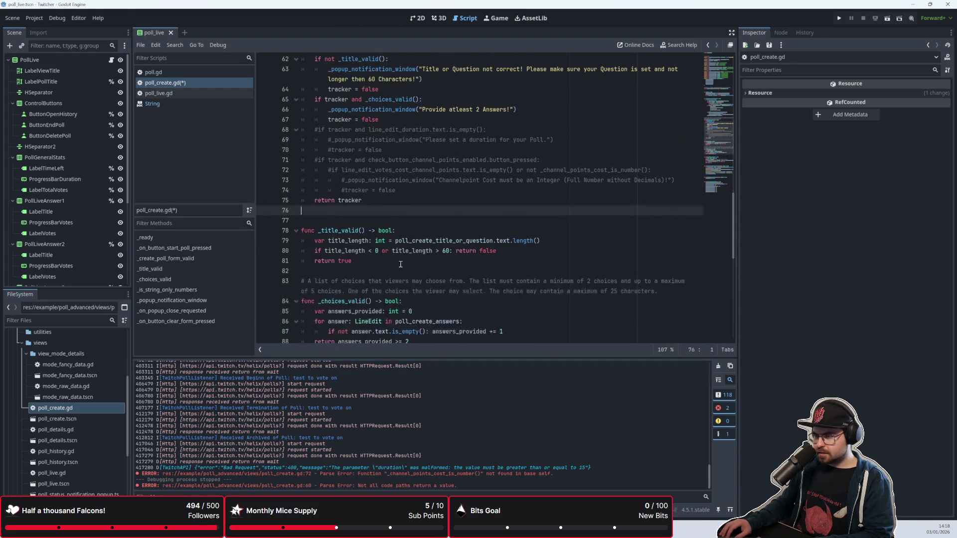
left_click(406, 241)
mouse_move(406, 238)
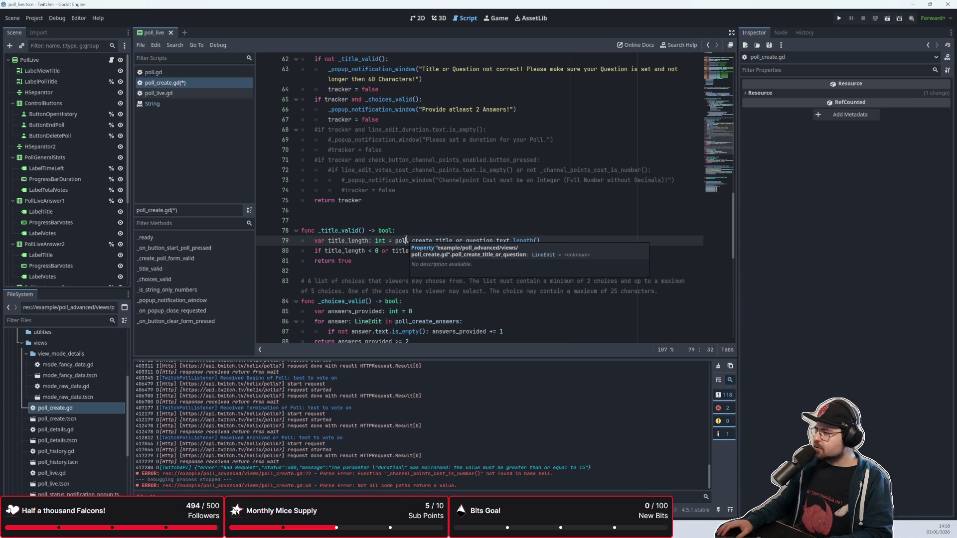
left_click(388, 269)
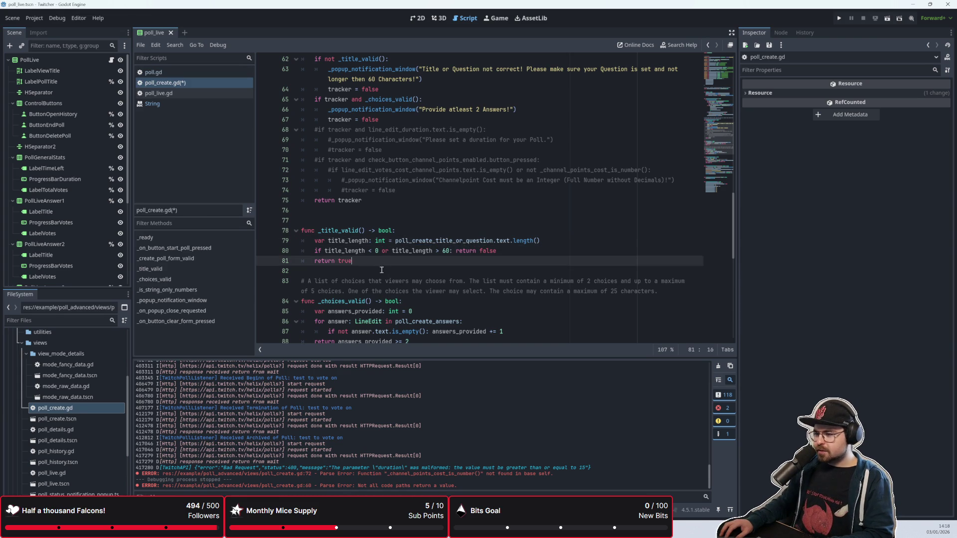
left_click(389, 265)
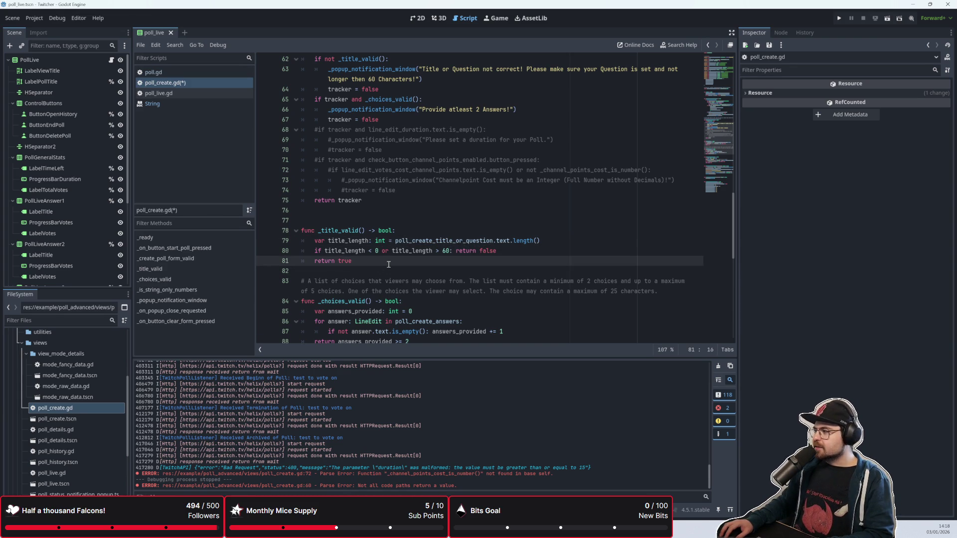
left_click(405, 232)
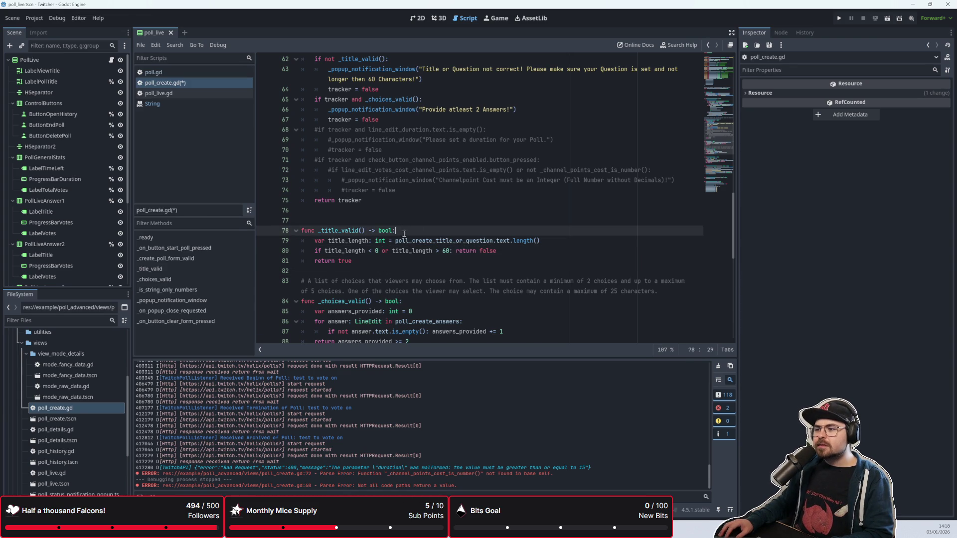
left_click(425, 218)
left_click(428, 207)
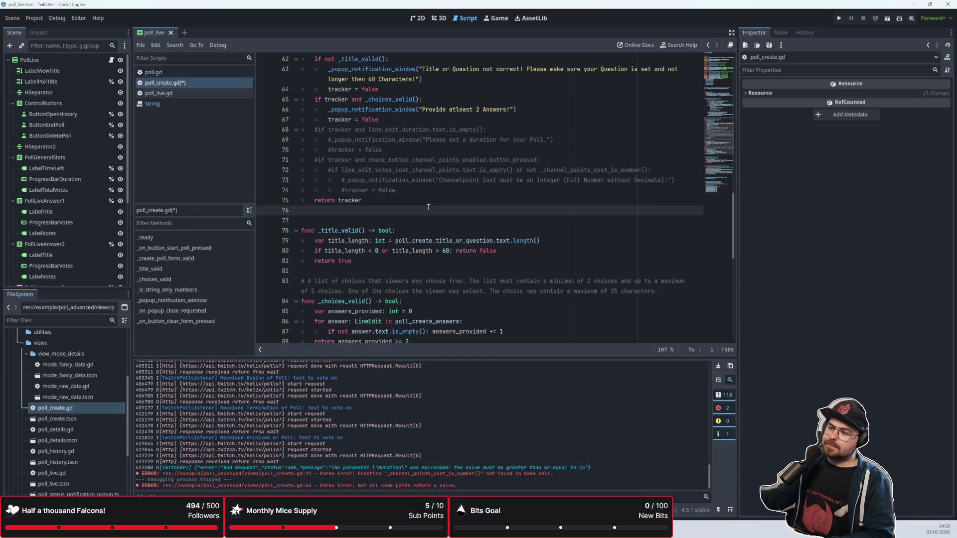
left_click(417, 220)
left_click(416, 241)
scroll(416, 241, "up", 1)
left_click(386, 252)
left_click(386, 241)
scroll(335, 212, "up", 1)
scroll(436, 201, "up", 2)
left_click(407, 241)
key("Down")
key("Down")
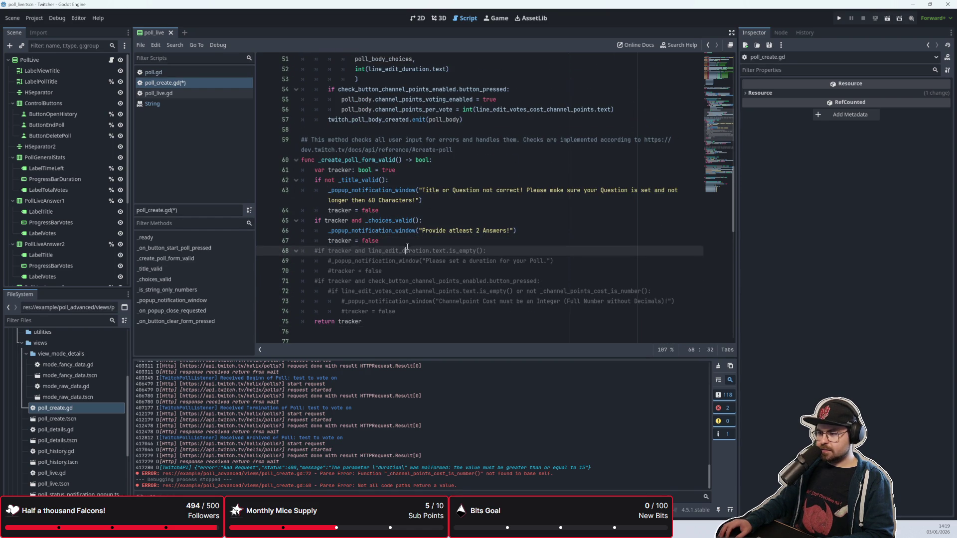
left_click(408, 248)
scroll(408, 246, "down", 2)
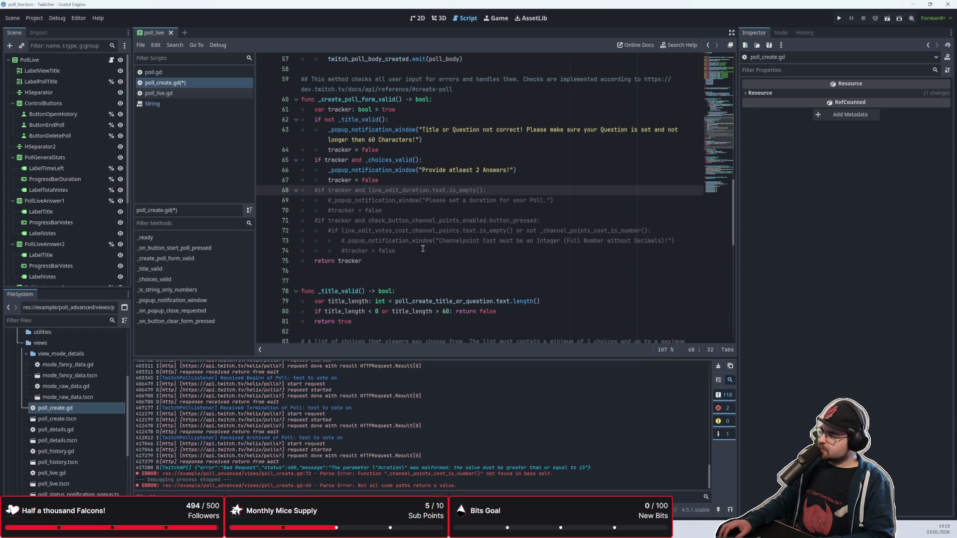
scroll(423, 249, "down", 3)
scroll(421, 269, "up", 4)
left_click(420, 284)
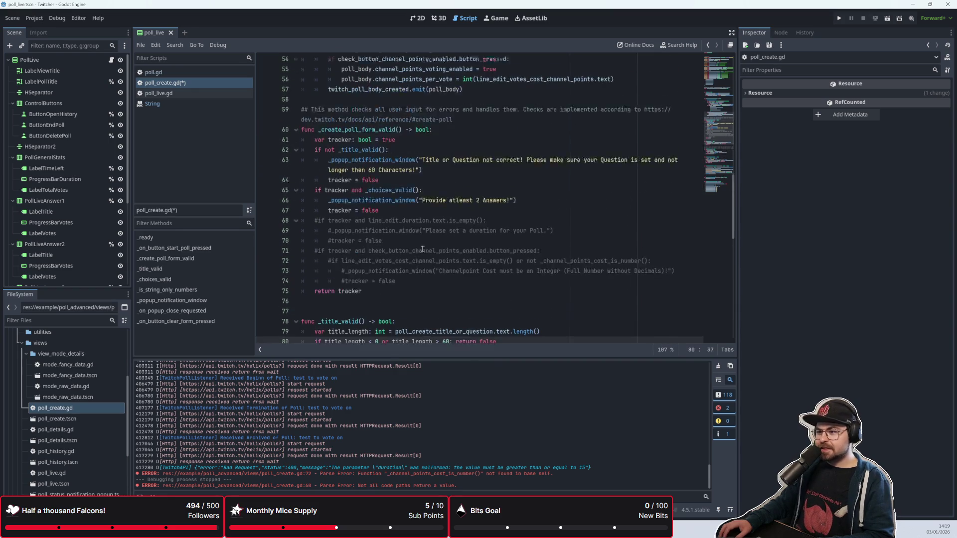
left_click(421, 291)
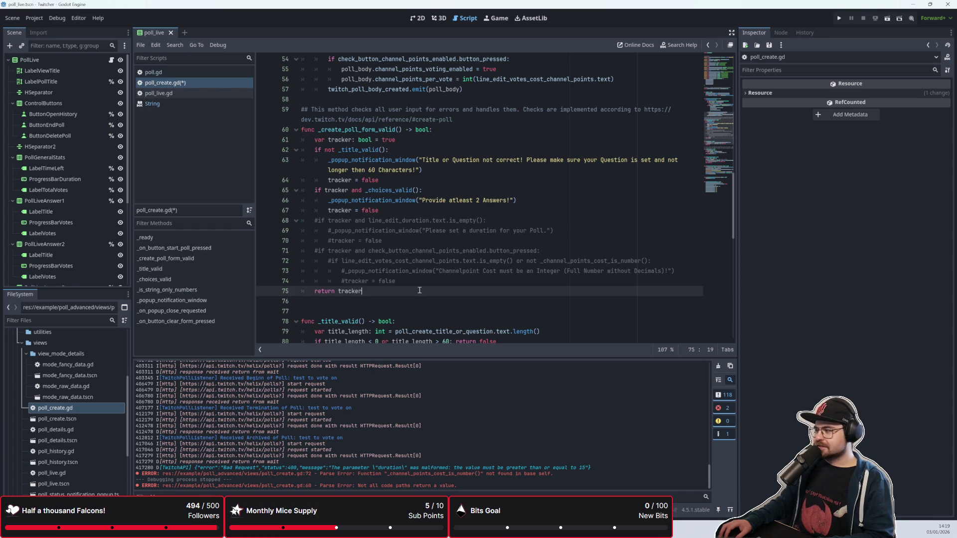
left_click(420, 285)
left_click(442, 249)
key("Up")
key("Up")
key("Up")
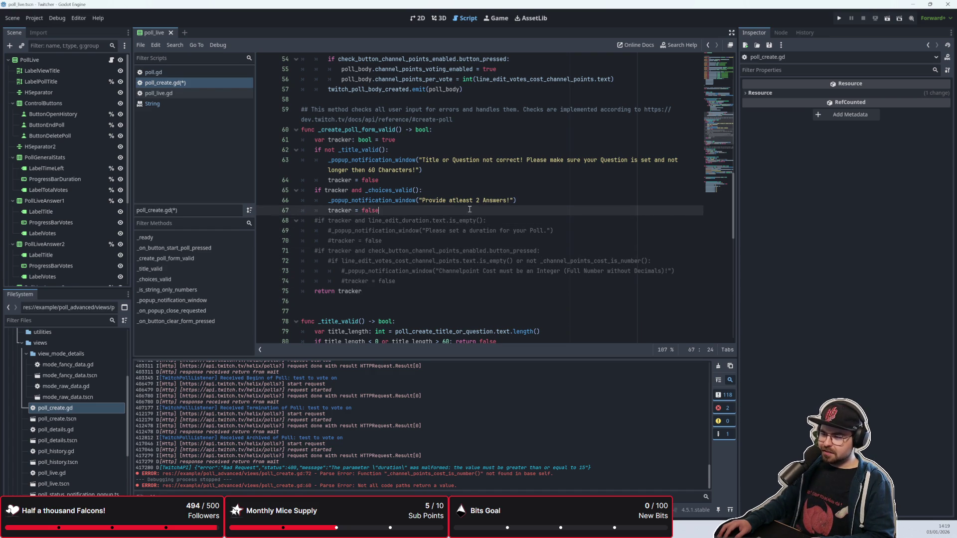
scroll(482, 202, "up", 1)
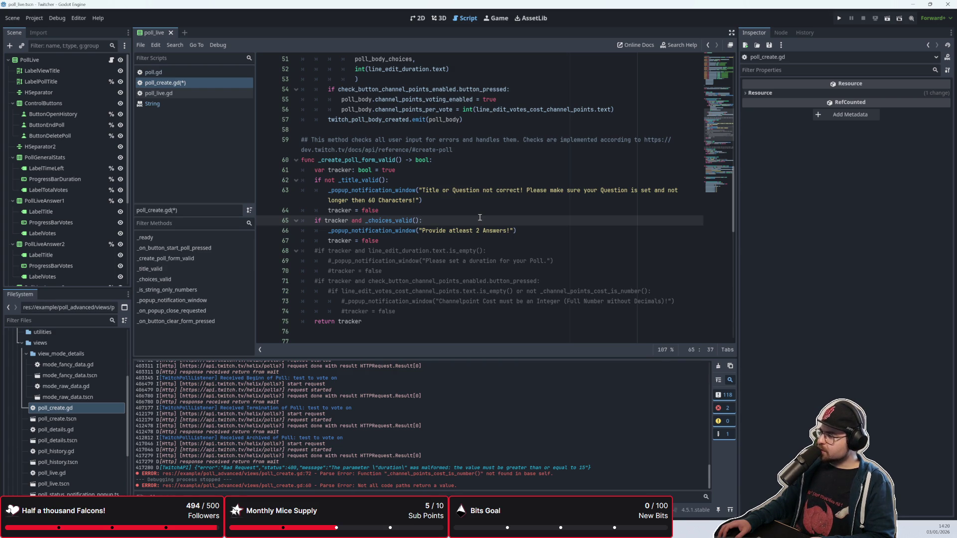
scroll(480, 217, "down", 3)
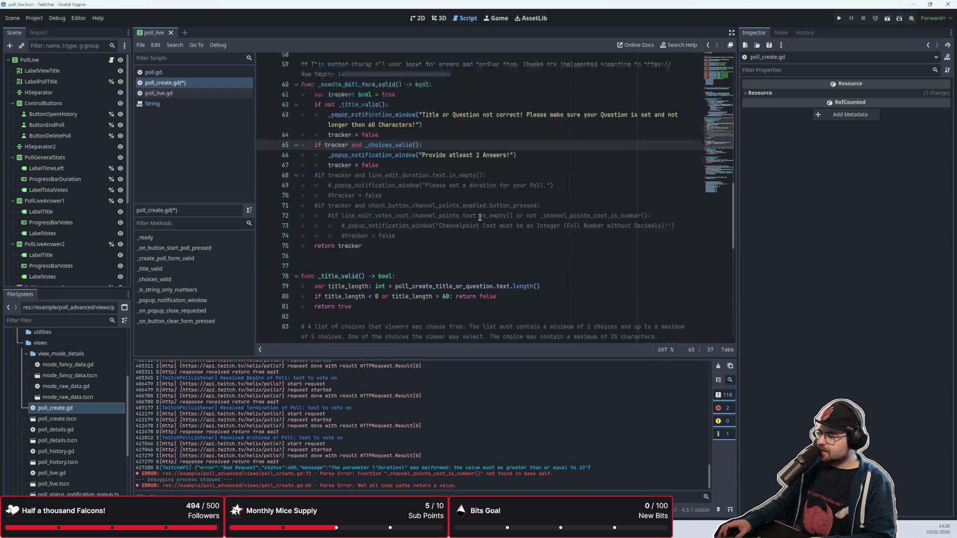
left_click(473, 231)
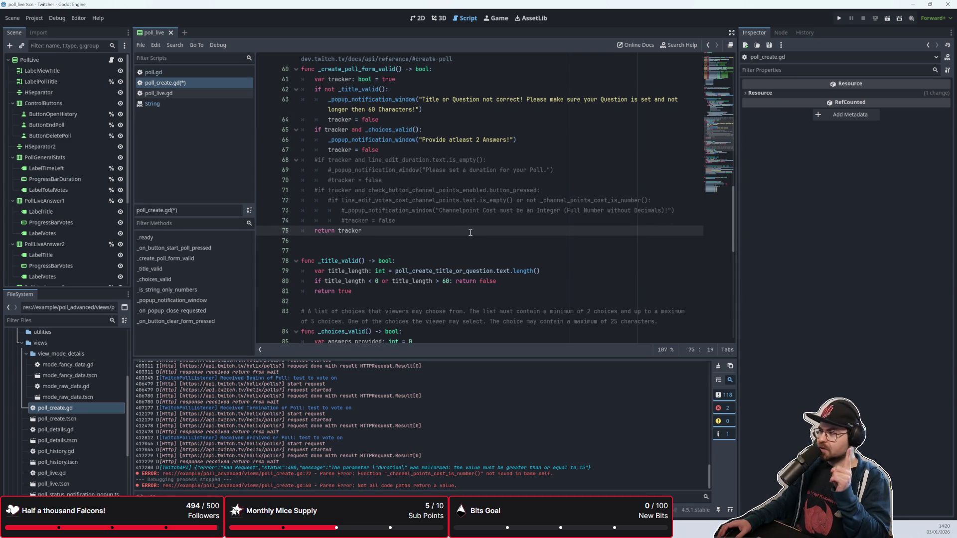
scroll(466, 231, "down", 2)
scroll(457, 230, "up", 2)
key("Down")
scroll(453, 237, "up", 3)
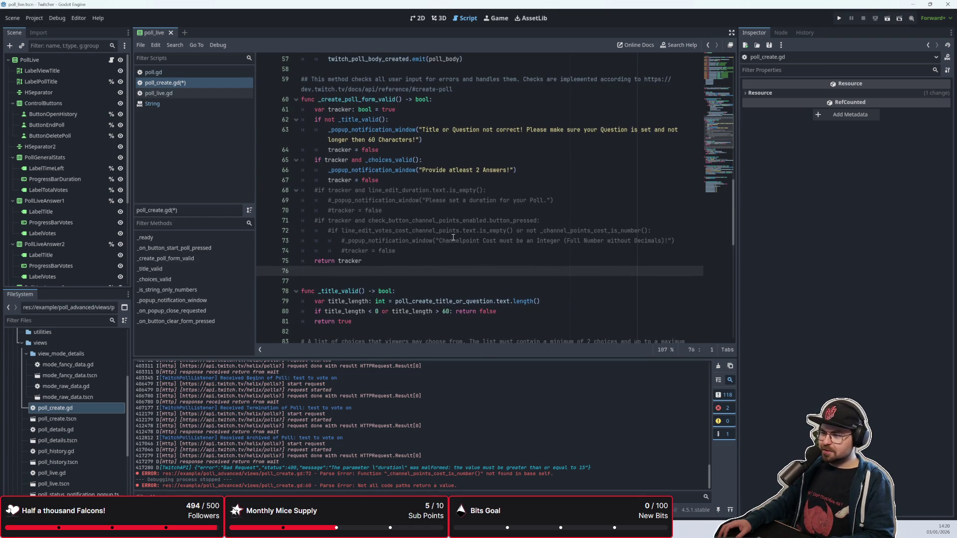
left_click(451, 263)
scroll(413, 230, "down", 3)
scroll(399, 210, "up", 3)
scroll(377, 193, "down", 3)
scroll(379, 200, "down", 2)
left_click(418, 220)
scroll(419, 209, "up", 5)
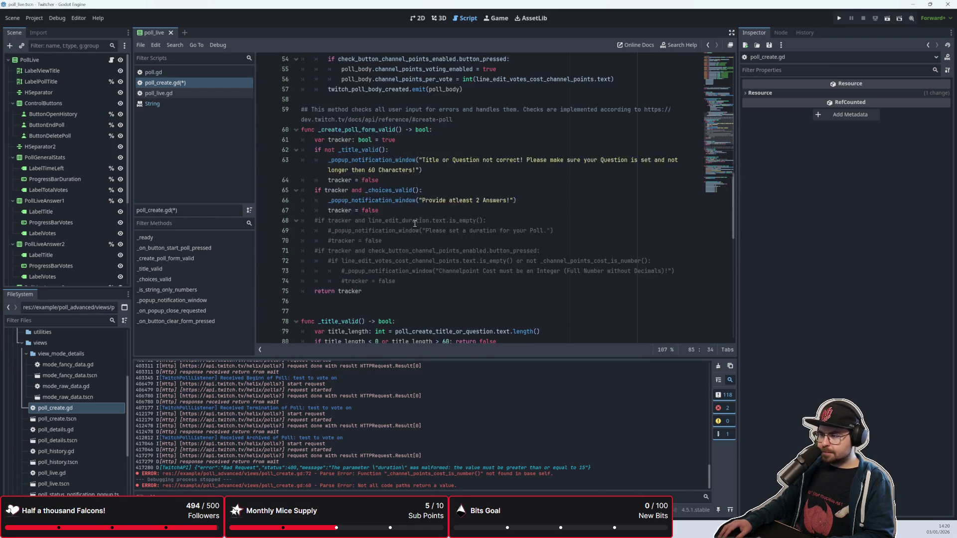
left_click_drag(423, 201, 510, 200)
Rewrite the answers error message to require at least 2 answers of at most 25 characters
key("BackSpace")
type("One or more ")
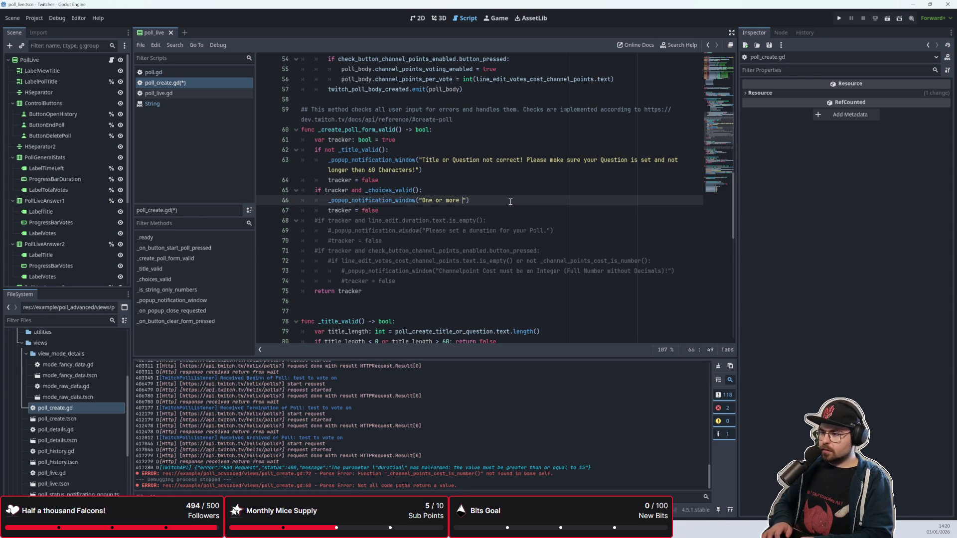
type("of your AN")
key("BackSpace")
type("nswers a")
type("re ")
type("not correct. ")
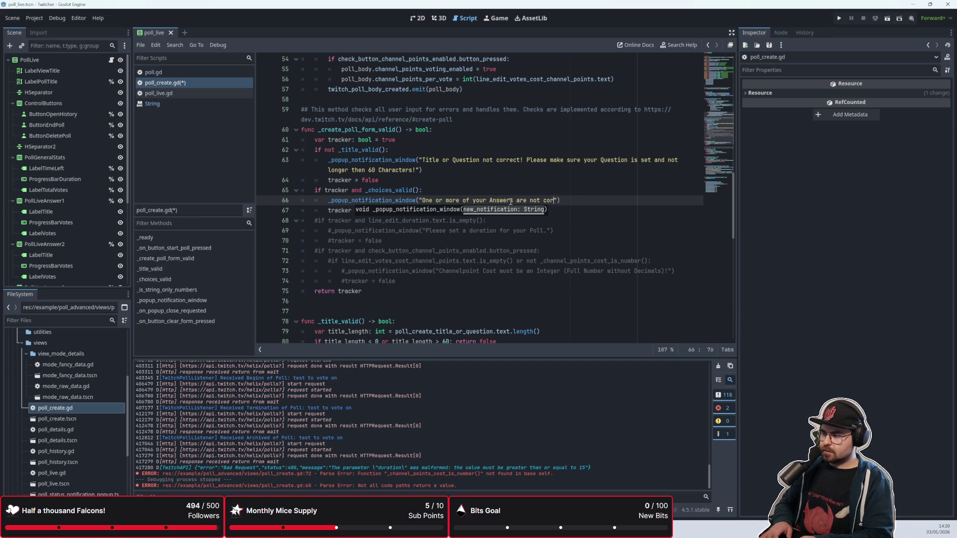
type("Please")
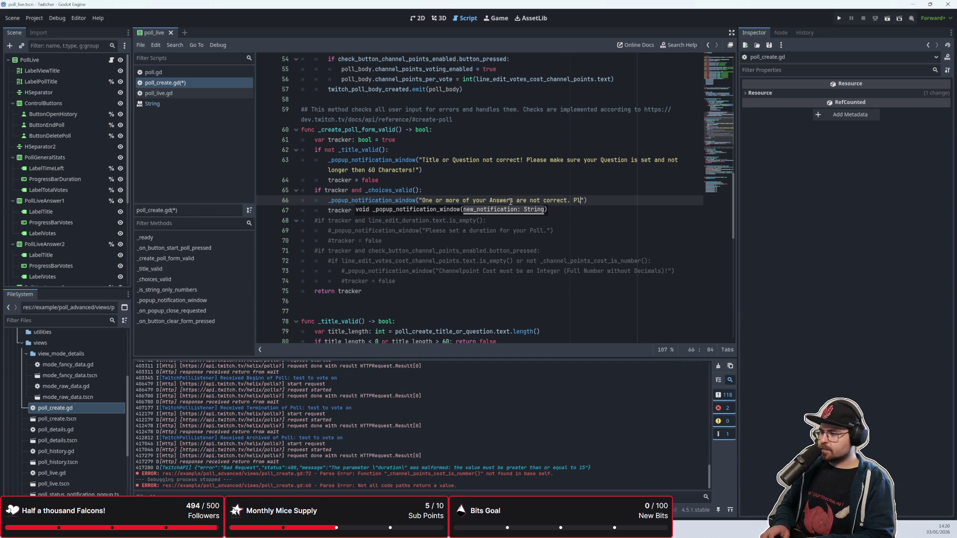
key("BackSpace")
key("BackSpace")
key("BackSpace")
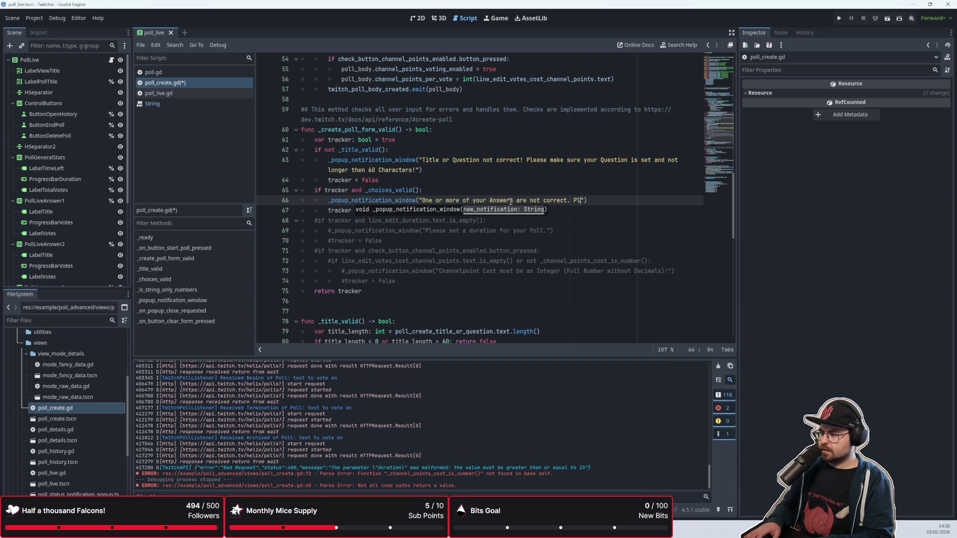
type("! Please ch")
key("BackSpace")
key("BackSpace")
type("make sure to have atleast 2 Answers pri")
key("BackSpace")
key("BackSpace")
type("rovided and each is not 1")
type("onger then 25 Characterss.")
key("BackSpace")
key("BackSpace")
type(".")
Save the script with the updated error message
left_click(510, 201)
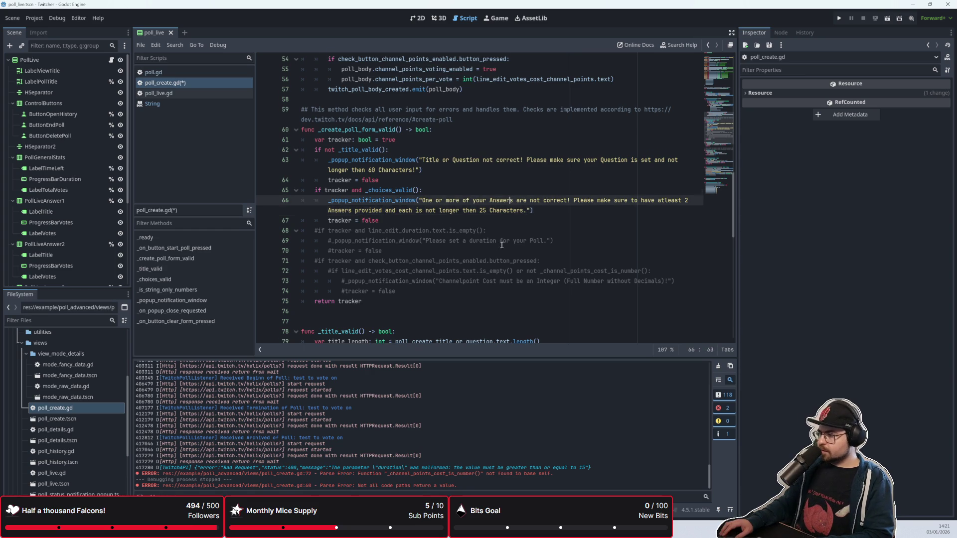
scroll(373, 217, "down", 5)
key("ctrl+s")
Delete the answers_provided declaration and return lines from _choices_valid
left_click(372, 217)
scroll(379, 224, "up", 2)
scroll(400, 243, "down", 4)
left_click(399, 243)
left_click(408, 220)
left_click(416, 189)
left_click(421, 200)
key("ctrl+shift+k")
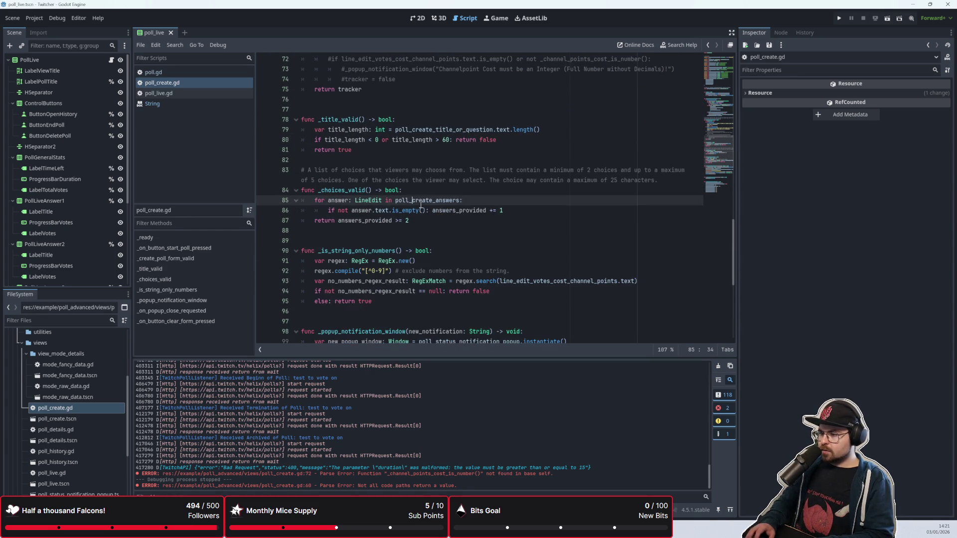
key("Down")
key("Down")
key("ctrl+shift+k")
key("Up")
key("Up")
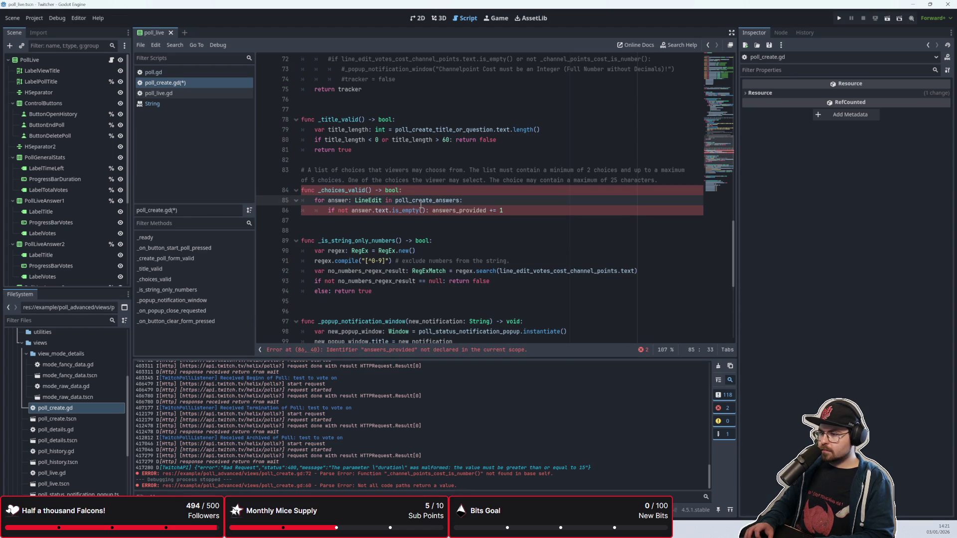
Replace the old counting check with 'if not answer.text.is_empty():' inside the loop
key("Down")
key("Home")
key("shift+End")
key("Delete")
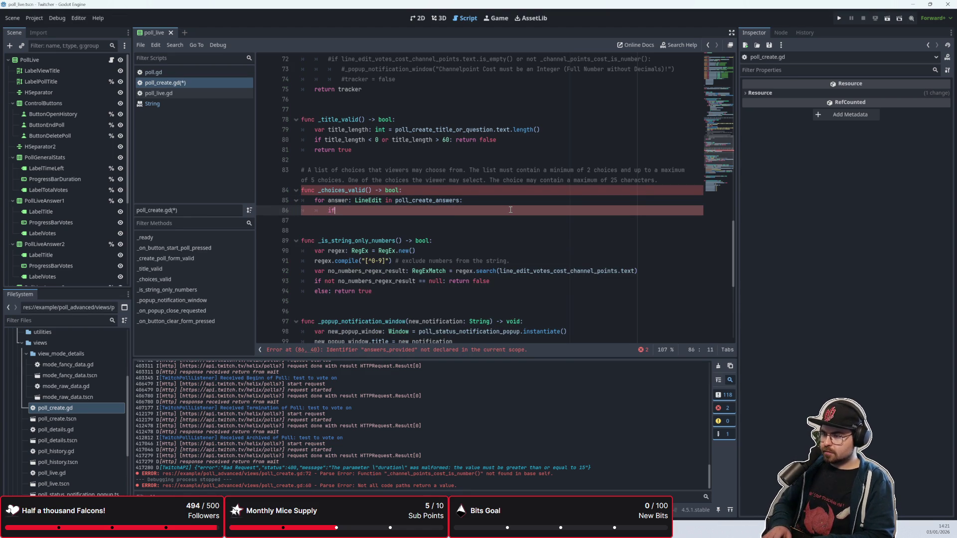
type(" not answ")
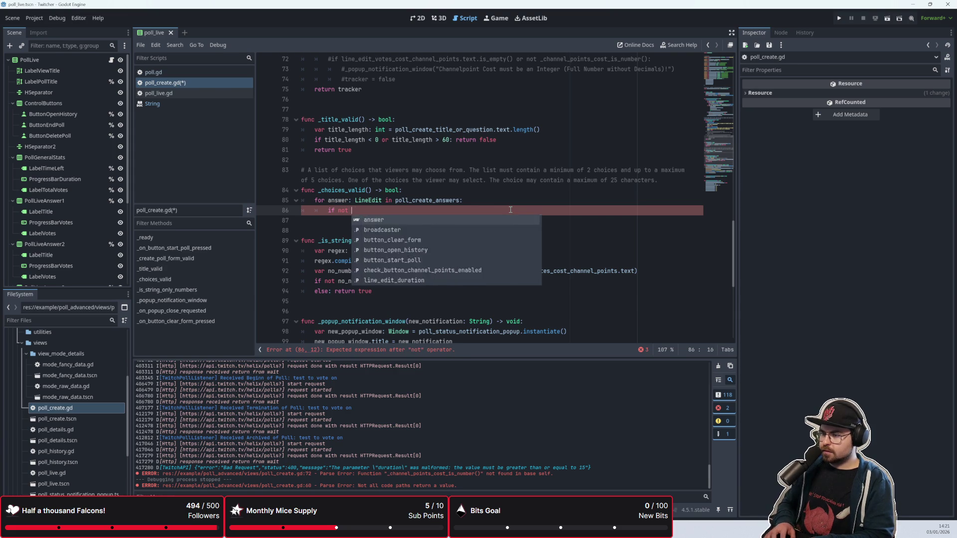
key("BackSpace")
key("BackSpace")
type("e")
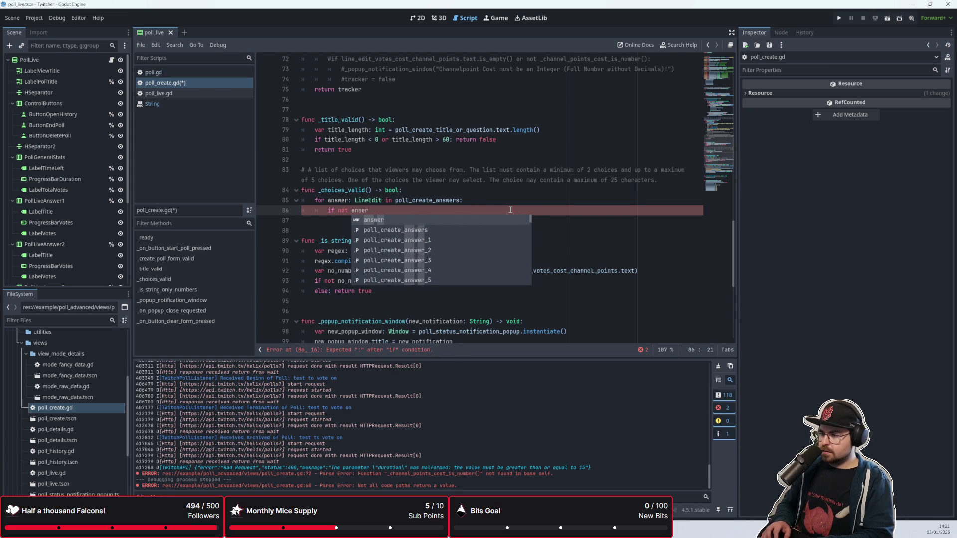
key("Return")
type(".text")
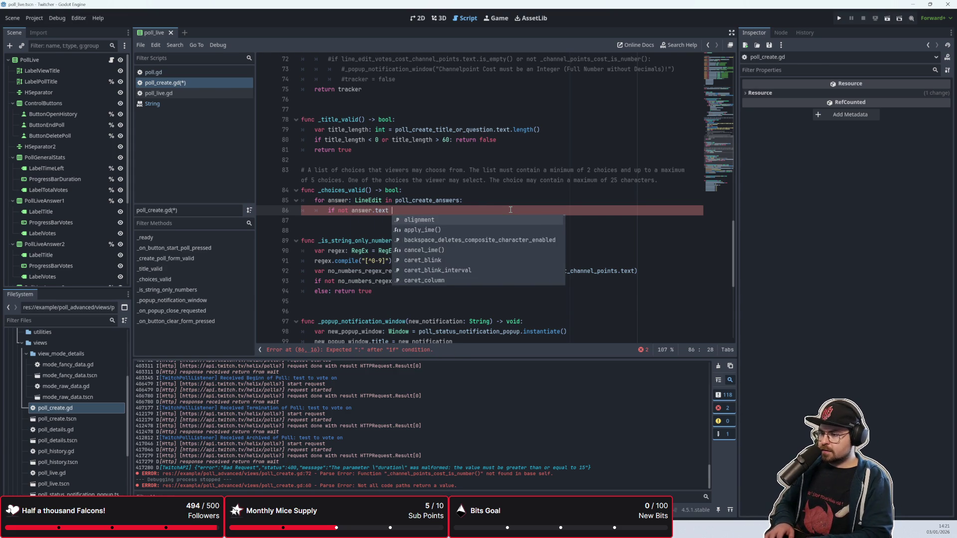
type(".")
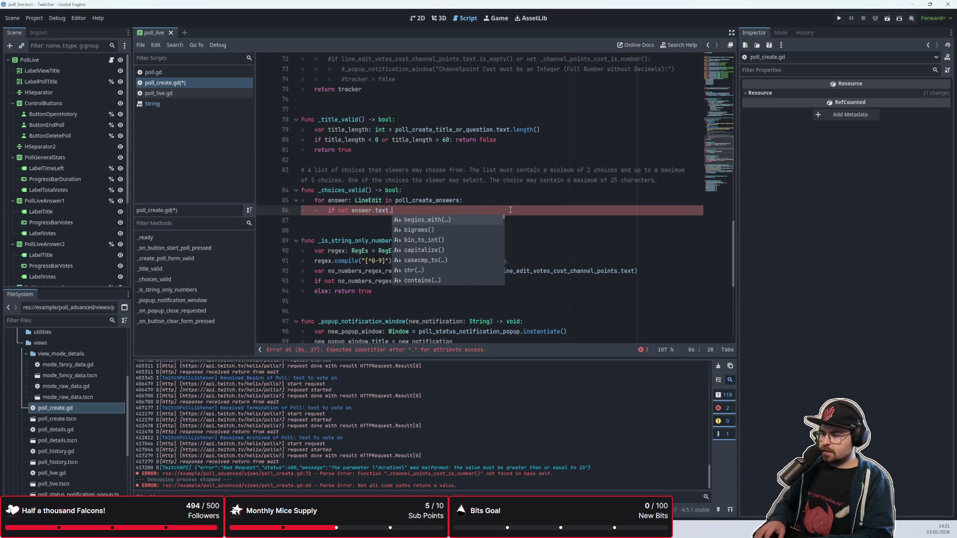
type("is_")
key("Down")
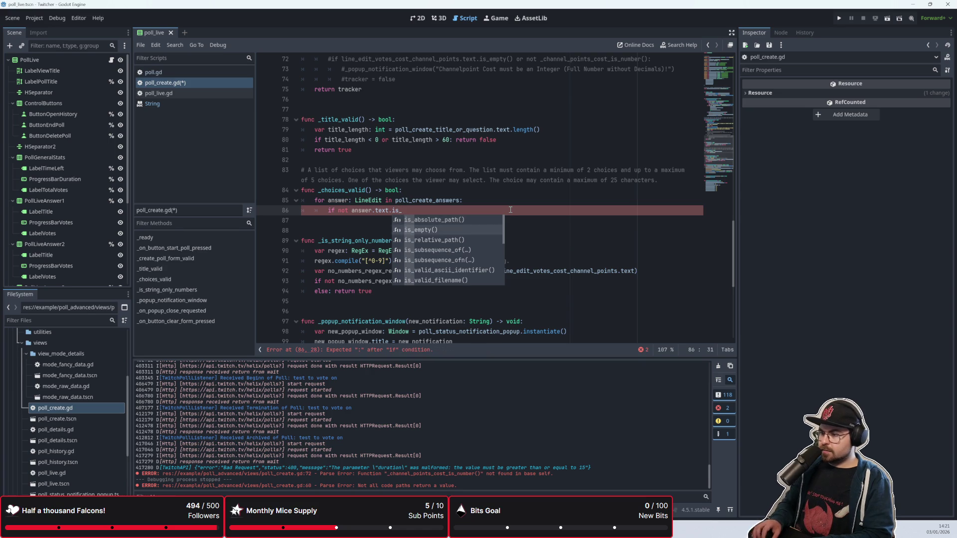
key("Return")
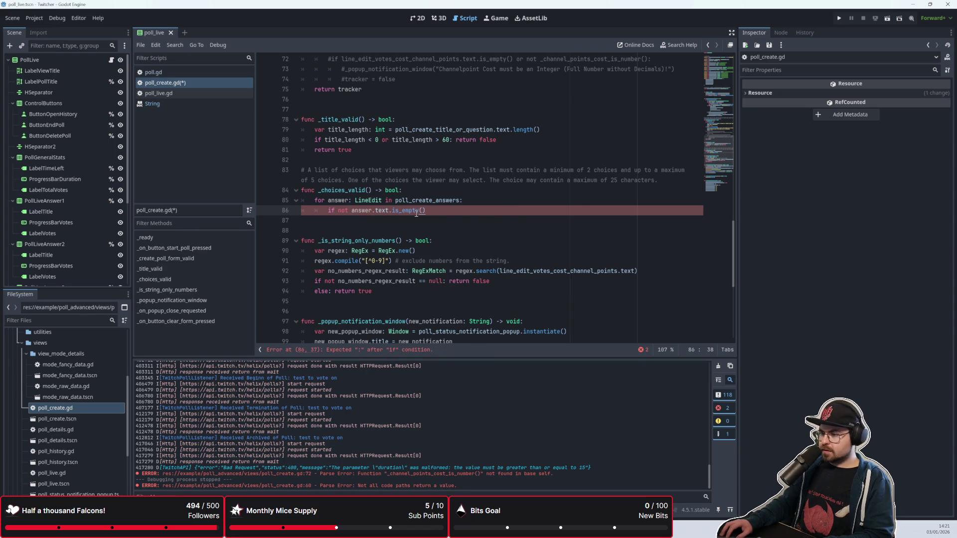
key("Return")
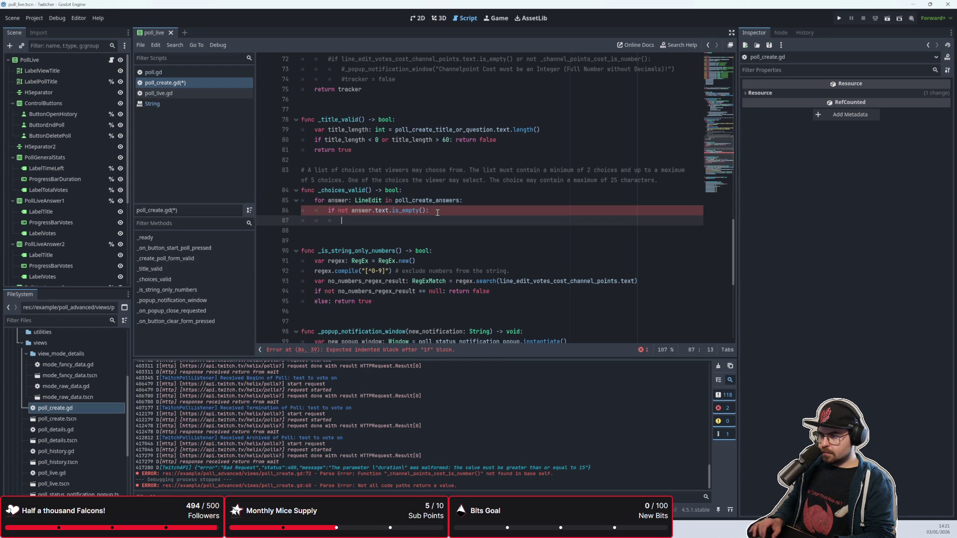
Declare 'var tracker: bool = true' above the for loop
key("Up")
key("Up")
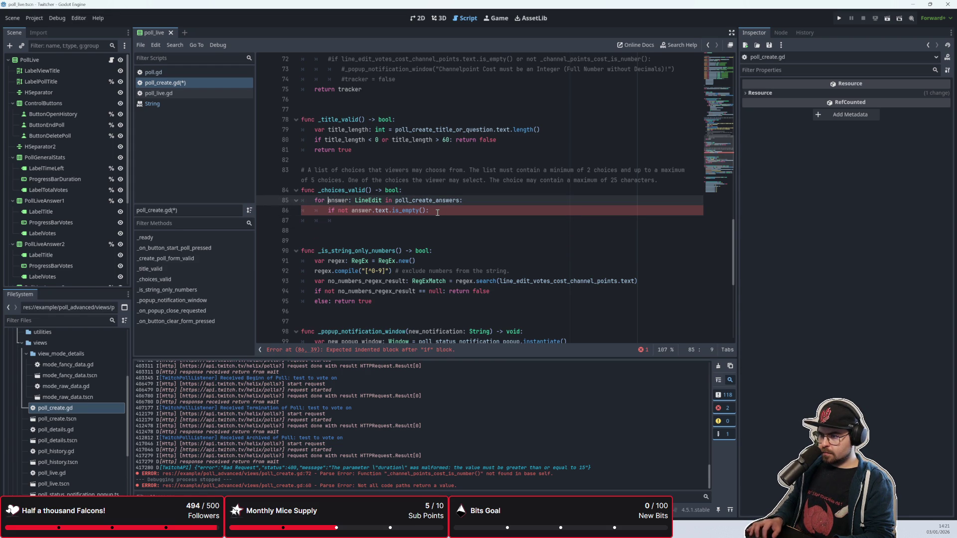
key("Return")
key("Up")
type("var tra")
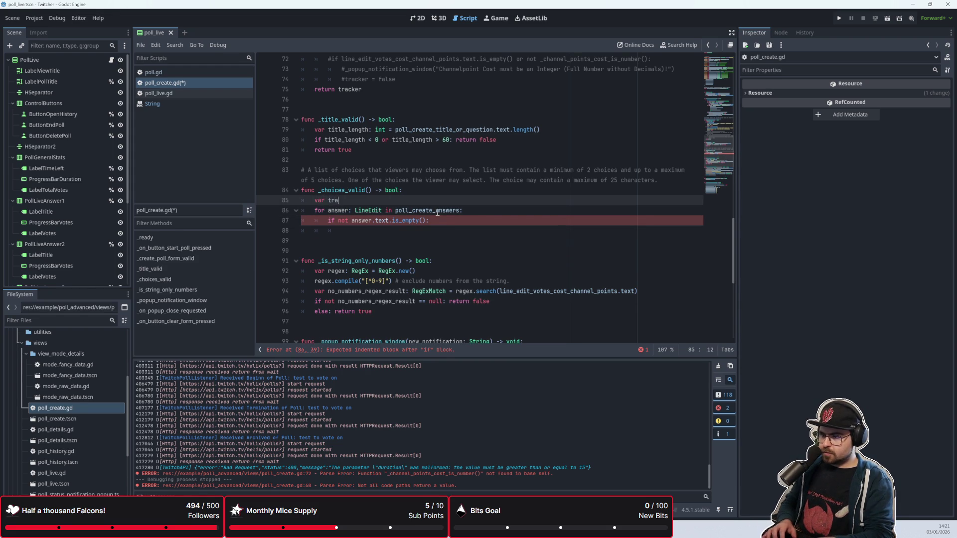
type("cker: bool")
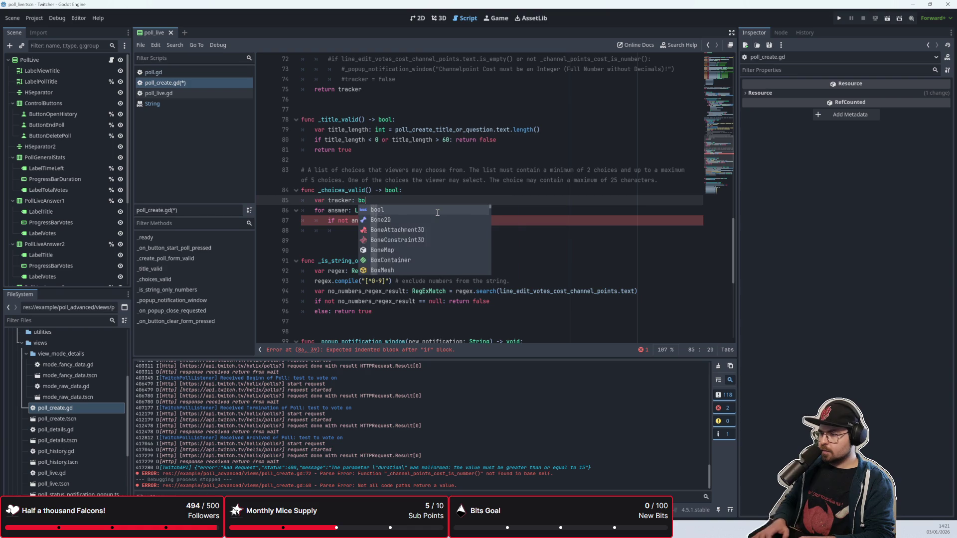
key("Escape")
type("= true")
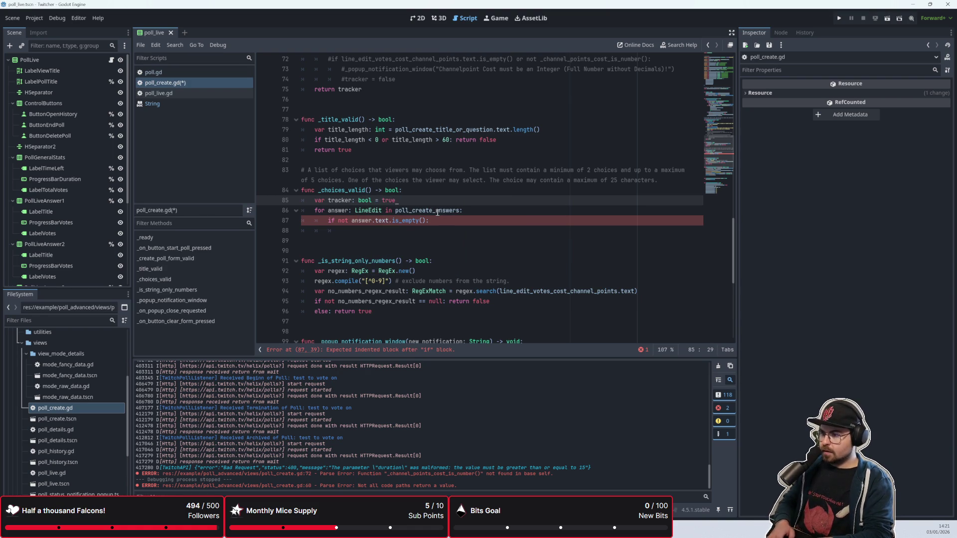
End _choices_valid with 'return tracker' and indent the empty if-block line
key("Down")
key("Down")
key("Down")
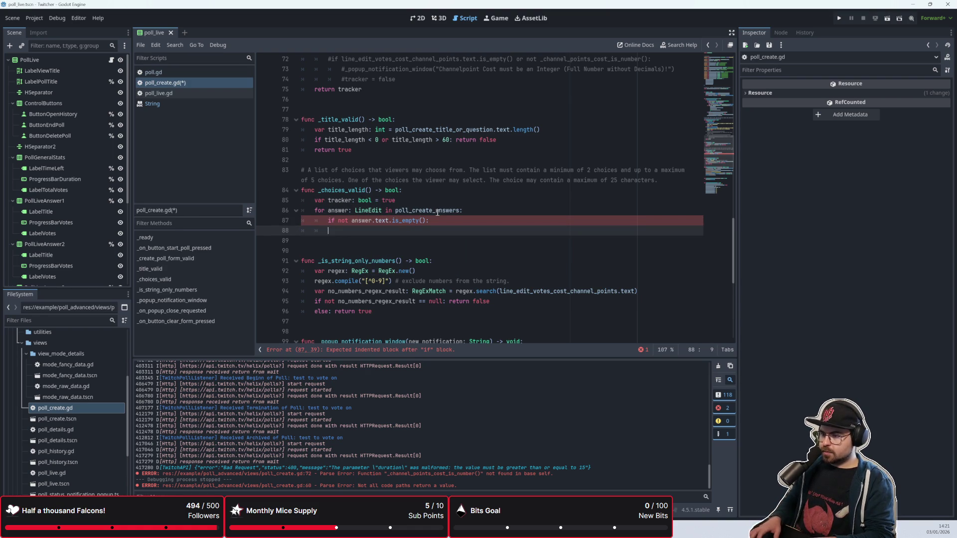
key("BackSpace")
key("Return")
type("return true")
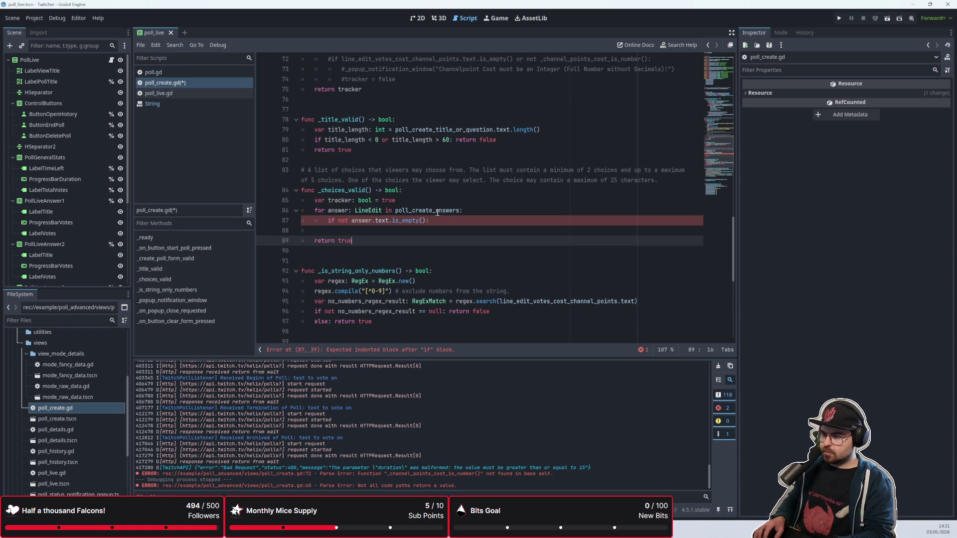
key("Up")
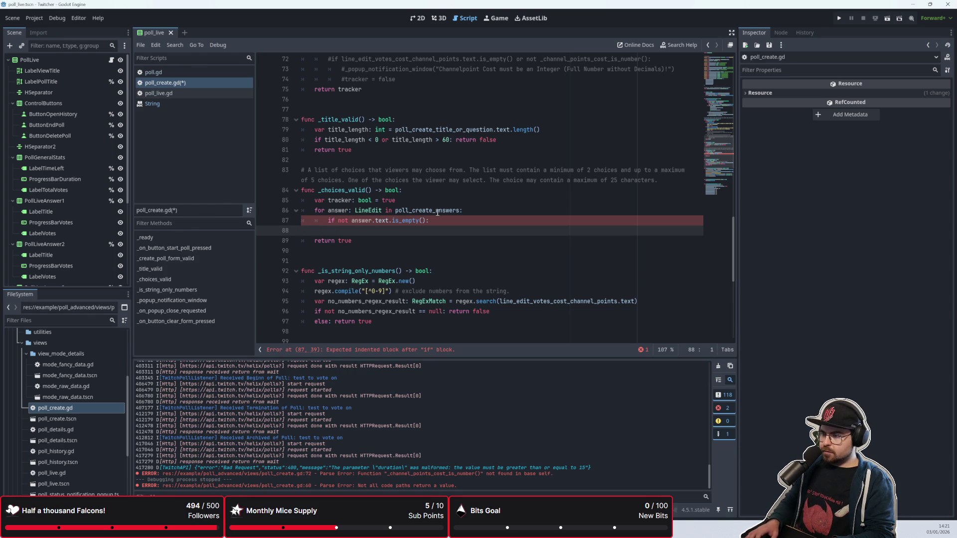
key("Tab")
key("Tab")
key("Tab")
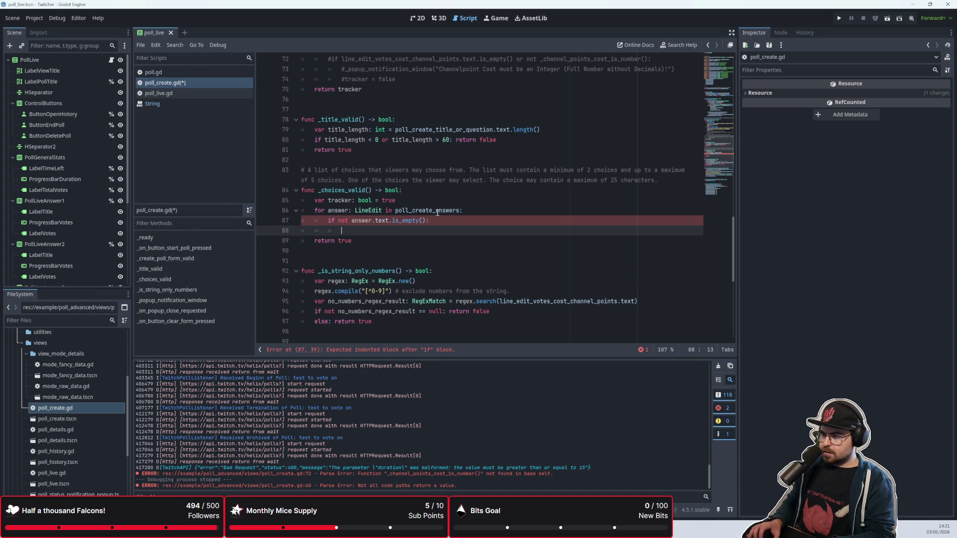
key("Down")
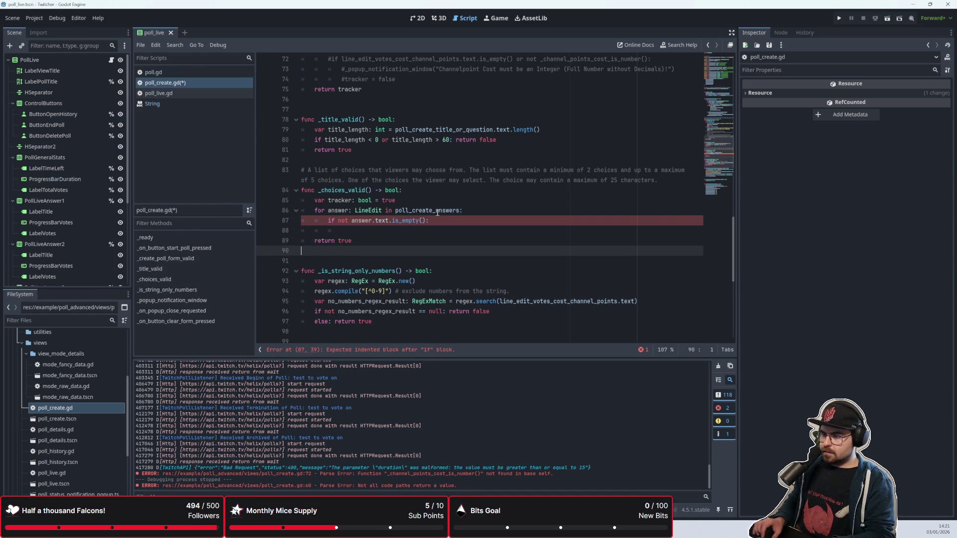
key("End")
key("BackSpace")
key("BackSpace")
key("BackSpace")
type("tracker")
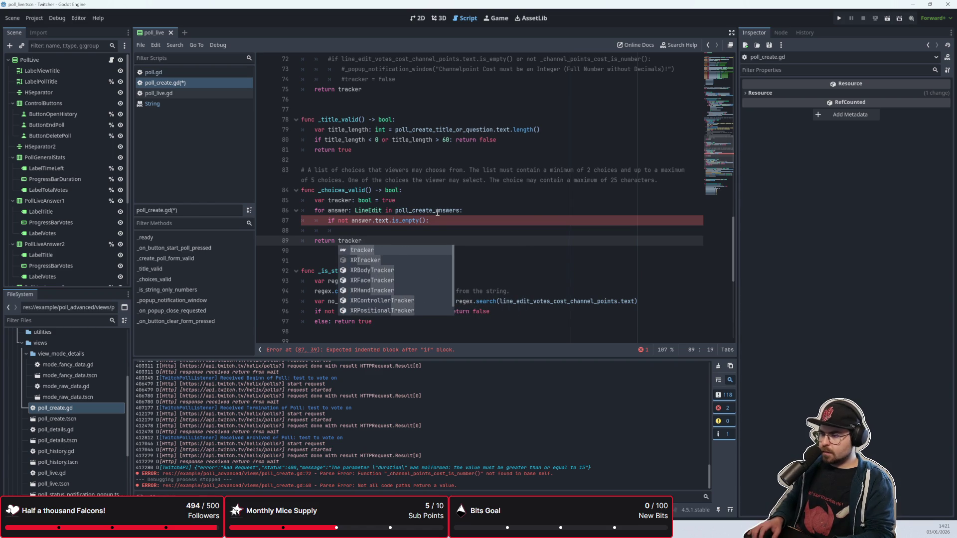
key("Escape")
key("Up")
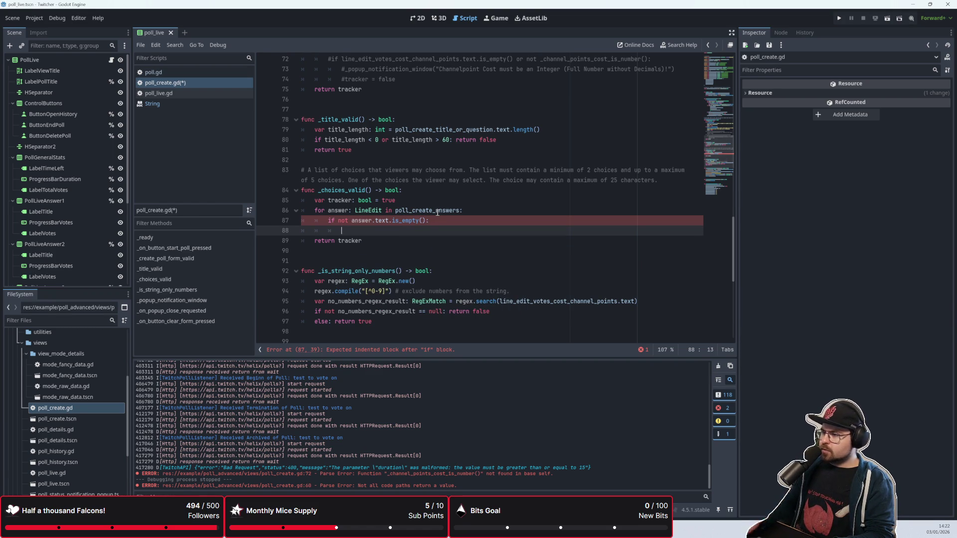
Declare 'var answers_provided: int = 0' below the tracker line
scroll(437, 213, "up", 5)
scroll(448, 217, "up", 2)
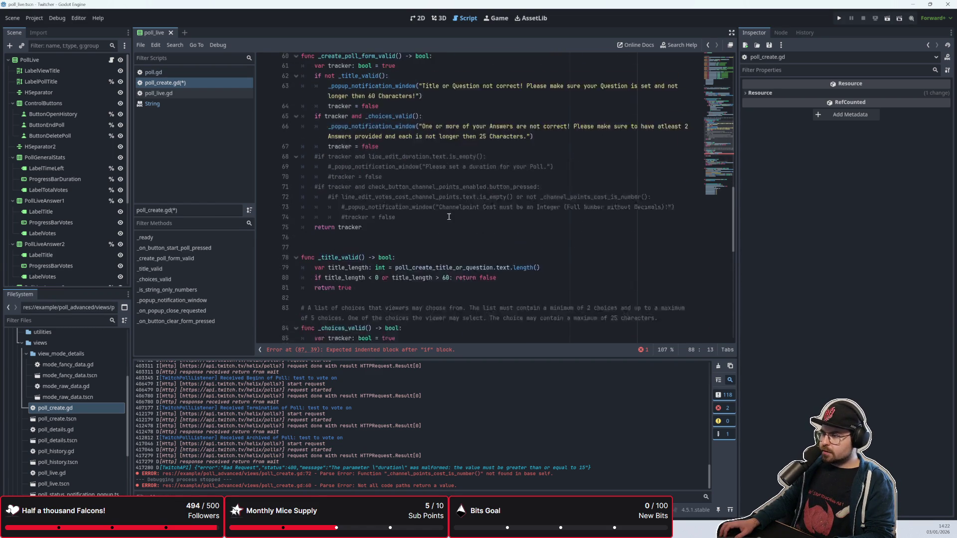
scroll(449, 217, "down", 3)
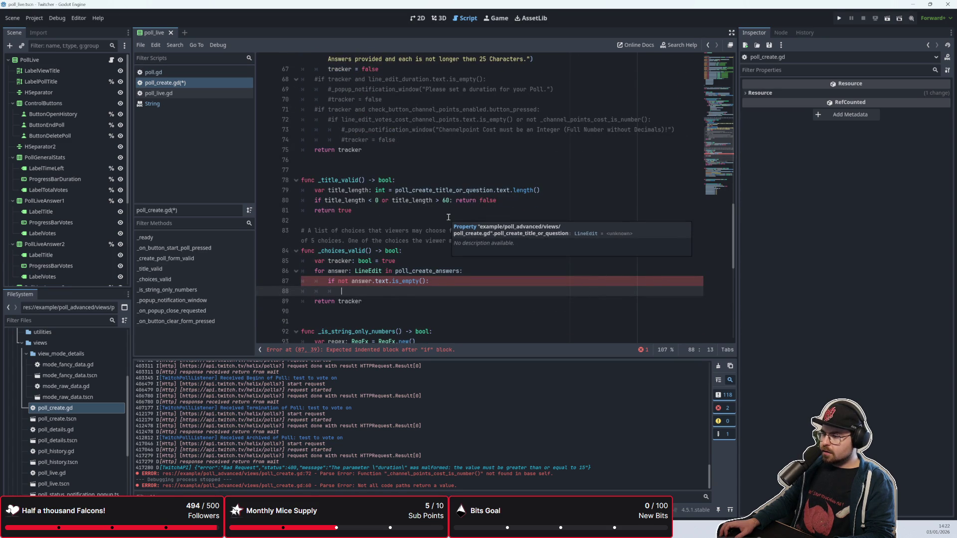
left_click(411, 261)
key("Return")
type("var")
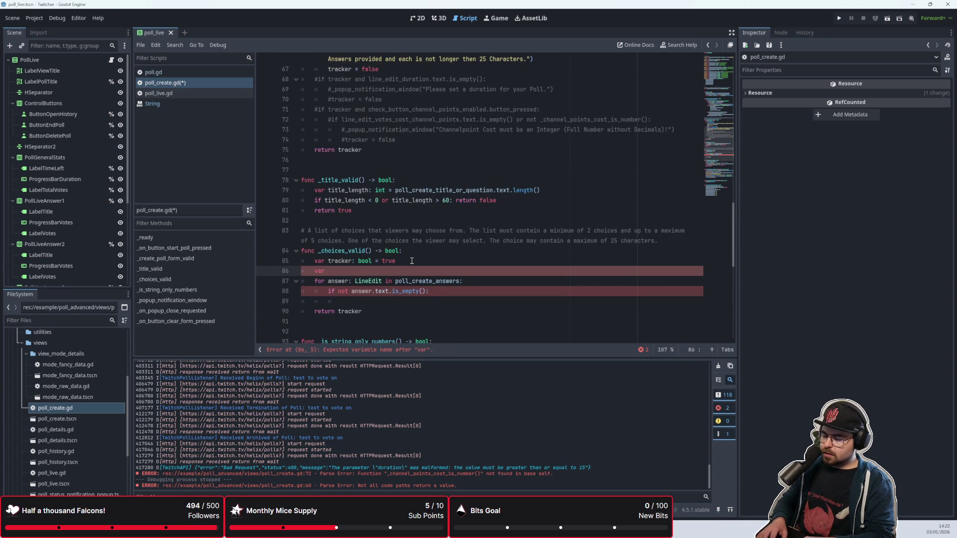
type("answers_")
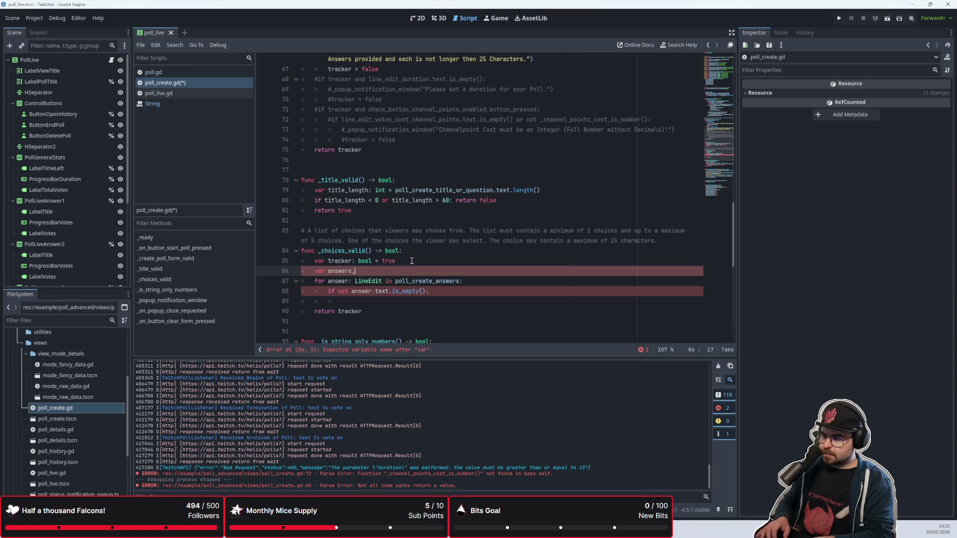
type("provid")
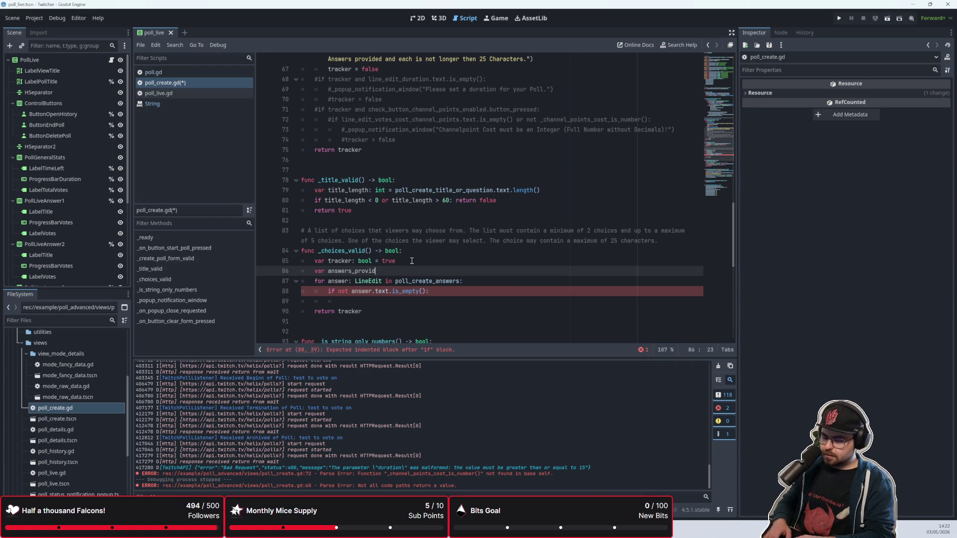
type("ed: int ")
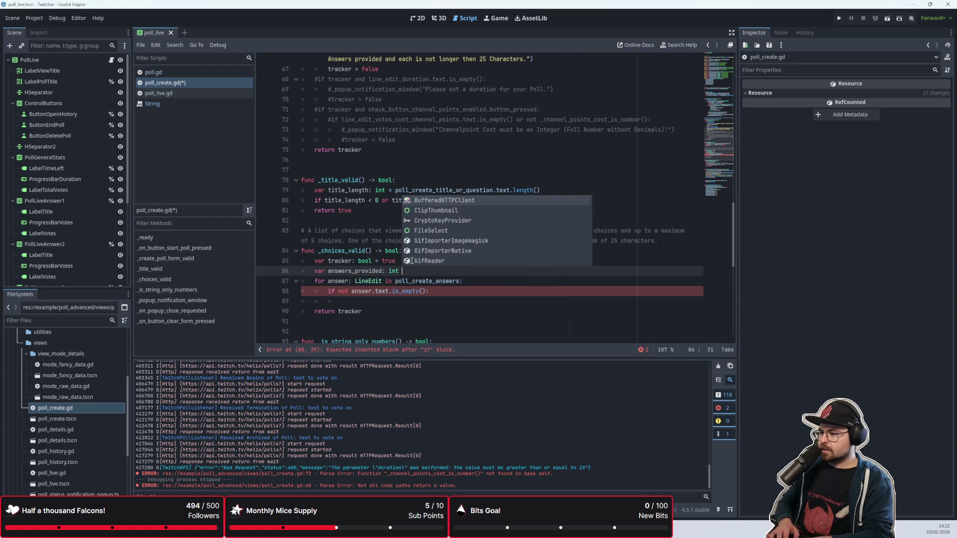
type(")=0")
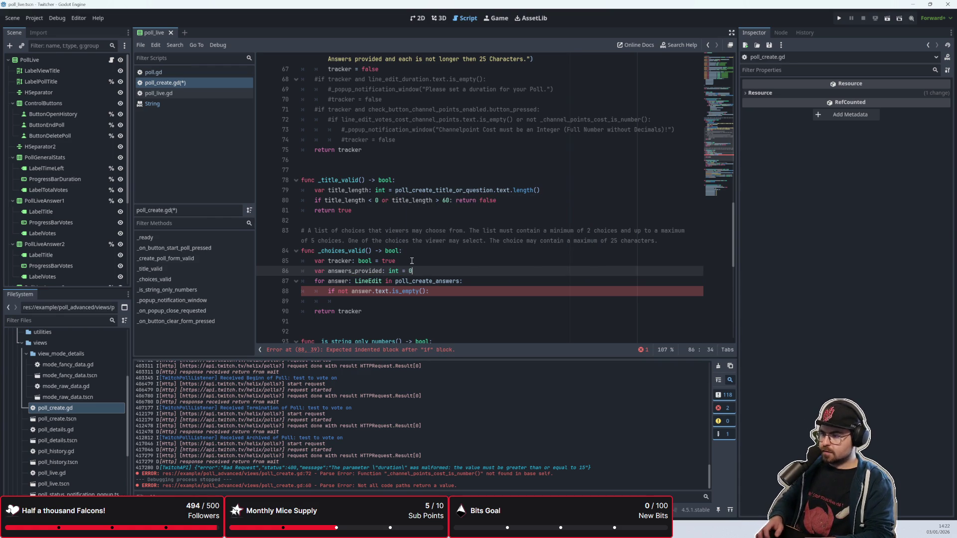
Write 'answers_provided += 1' inside the is_empty if block
key("Down")
key("Down")
key("Down")
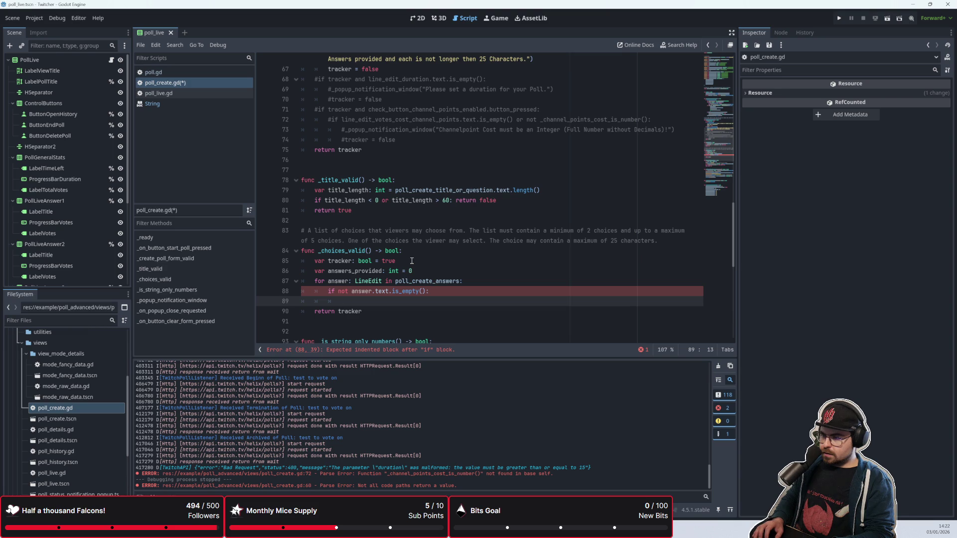
type("answer")
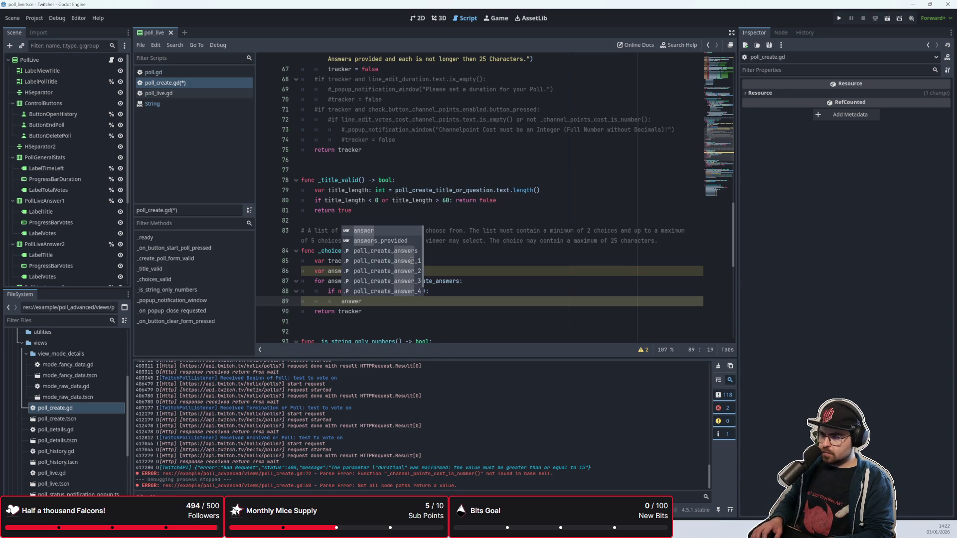
key("Down")
key("Return")
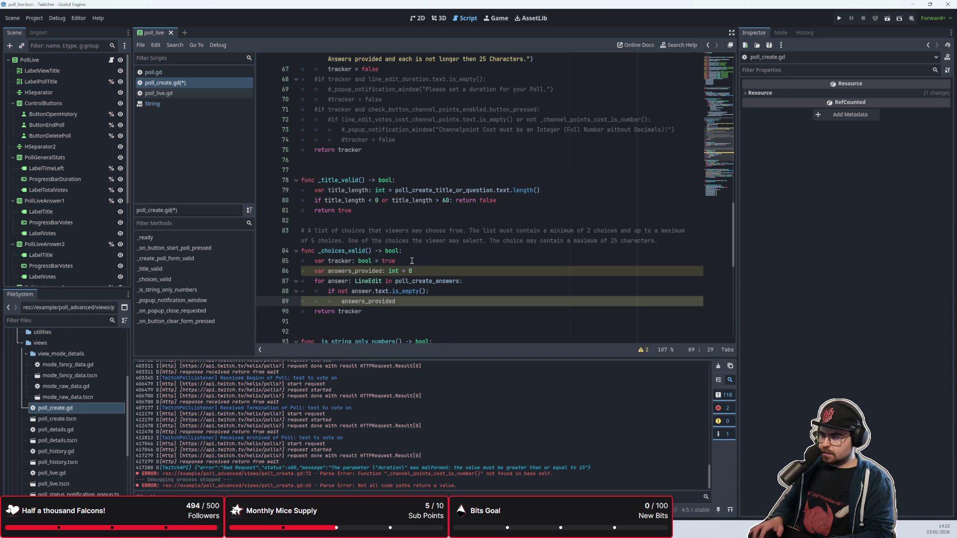
type(" +")
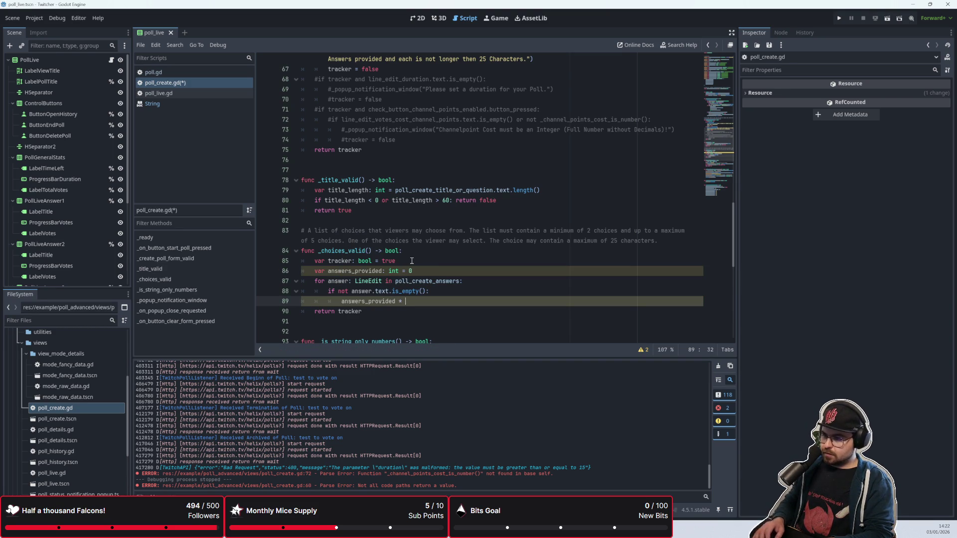
type("+= 1")
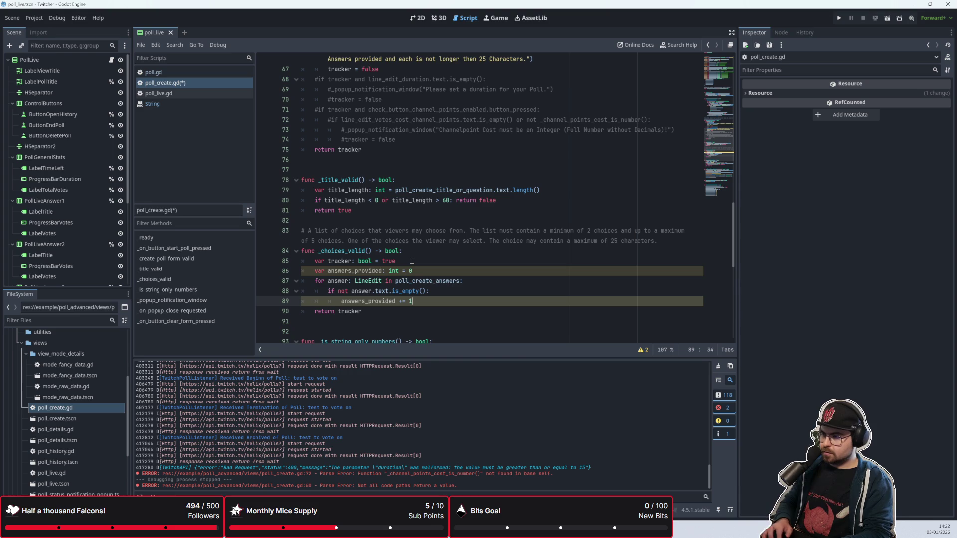
key("Return")
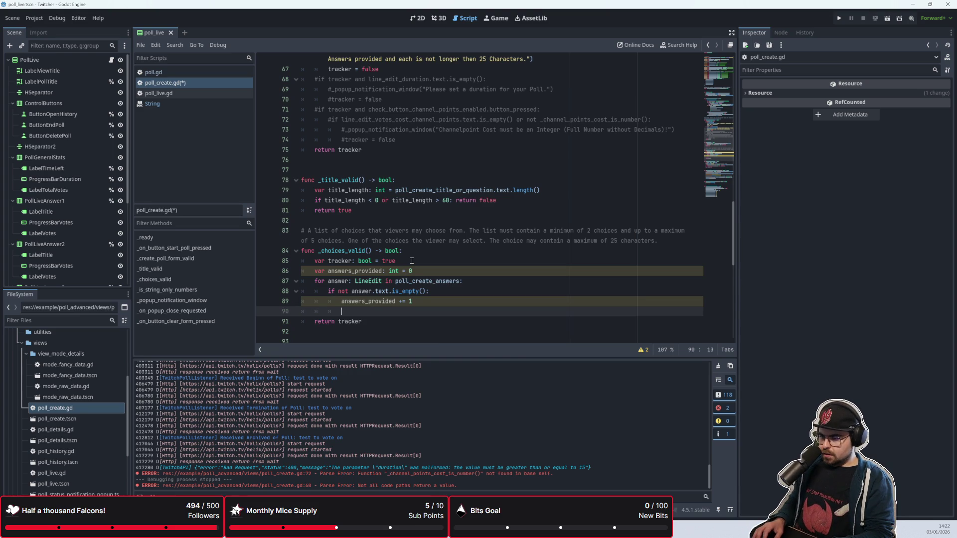
scroll(412, 261, "down", 1)
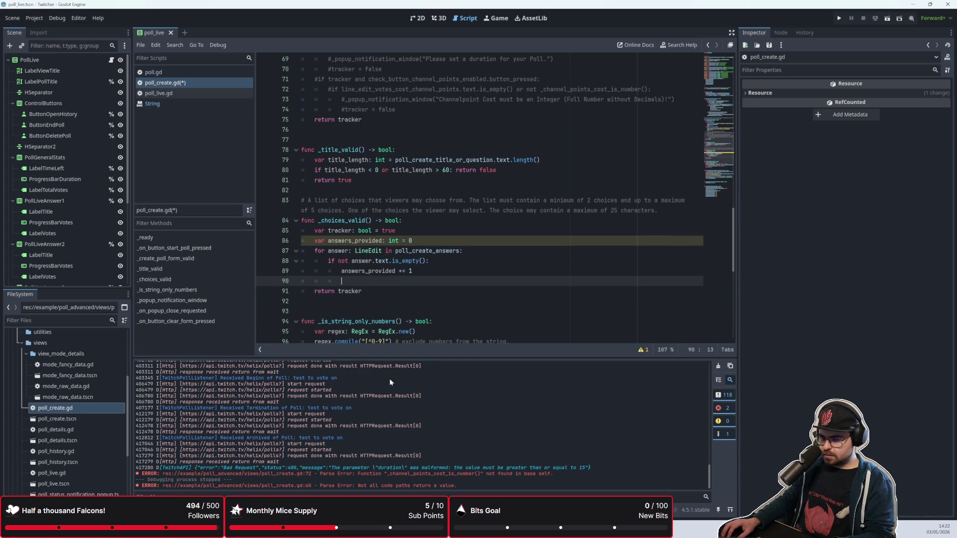
left_click(643, 349)
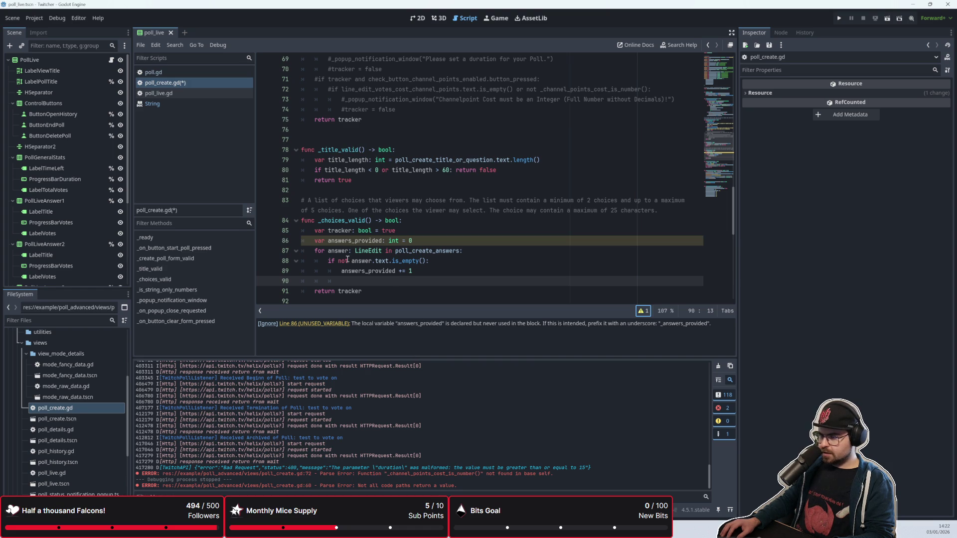
Add 'if answers_provided < 2: tracker = false' on line 90 before return tracker
left_click(348, 284)
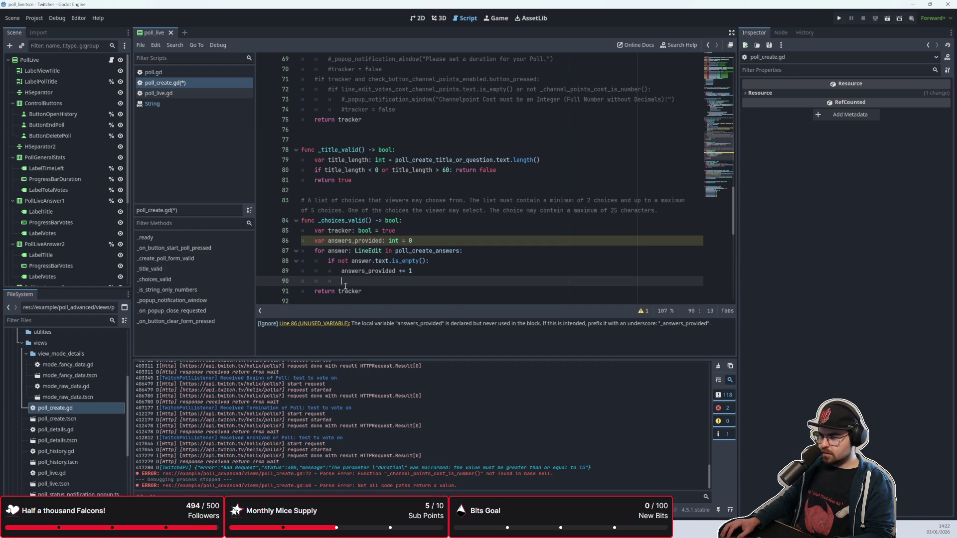
left_click(330, 324)
scroll(371, 249, "up", 1)
left_click(371, 252)
key("Return")
key("BackSpace")
key("BackSpace")
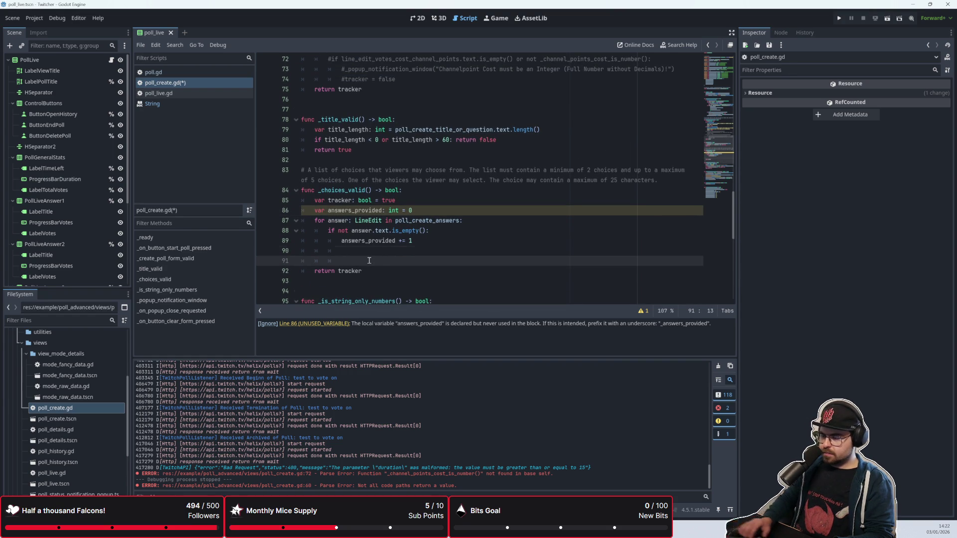
type("if anms")
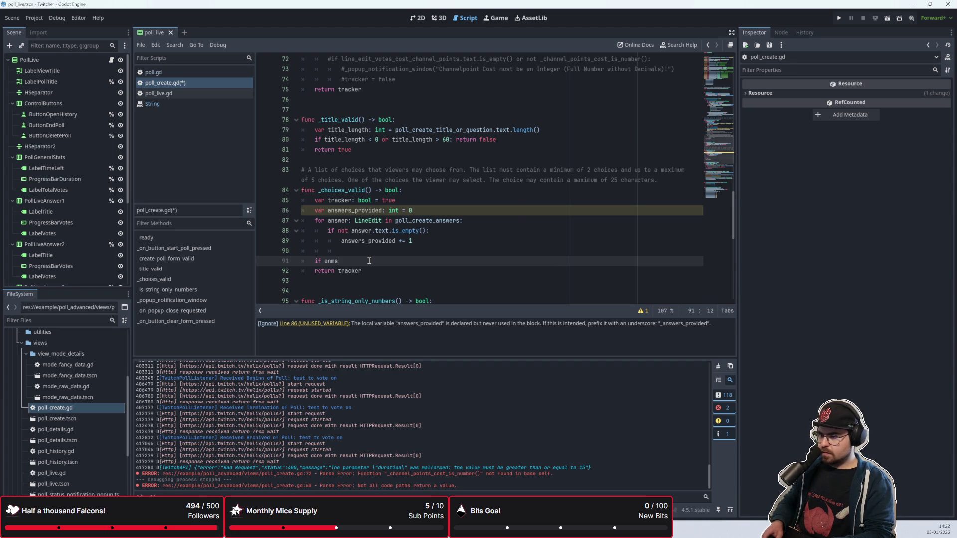
key("BackSpace")
key("BackSpace")
key("BackSpace")
type("if answers_provided")
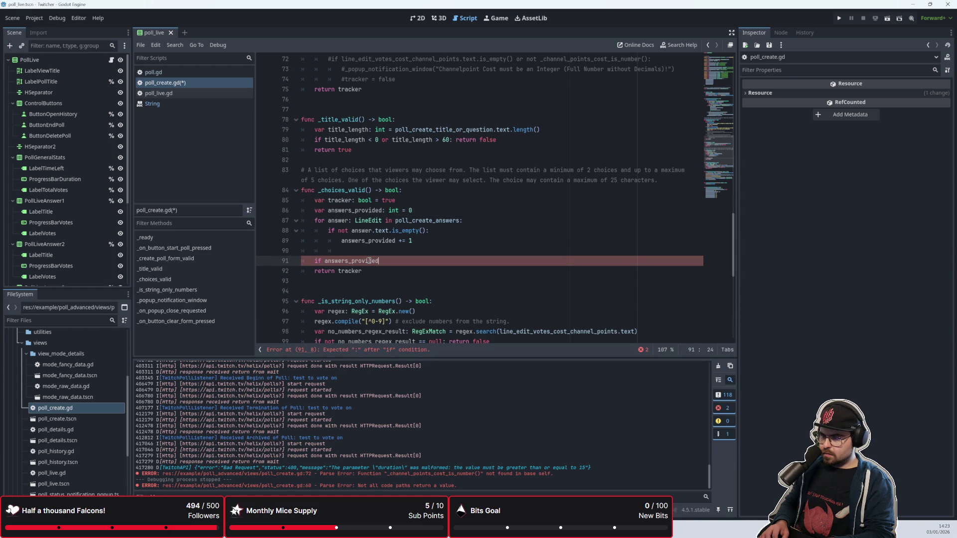
type(" >")
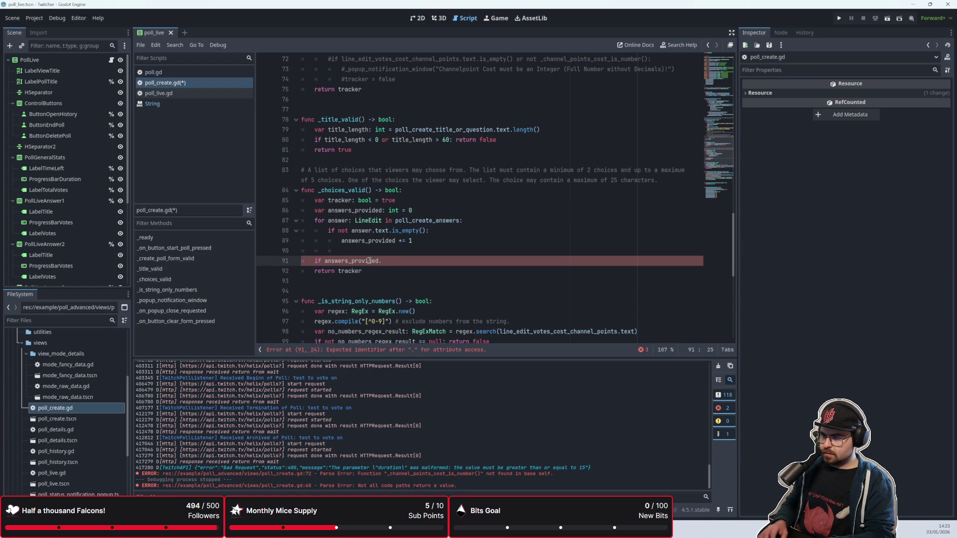
type("> 2")
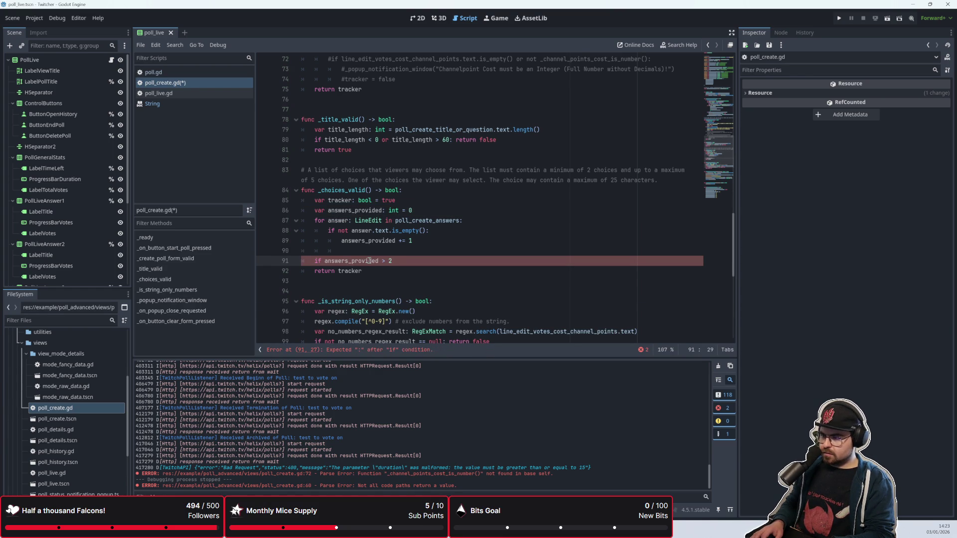
key("BackSpace")
type("2")
key("BackSpace")
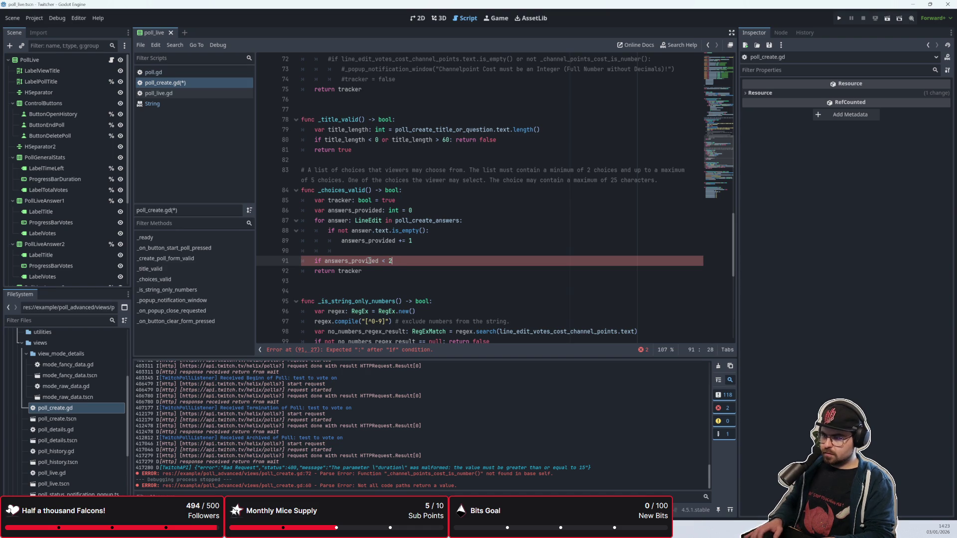
type(": tracker")
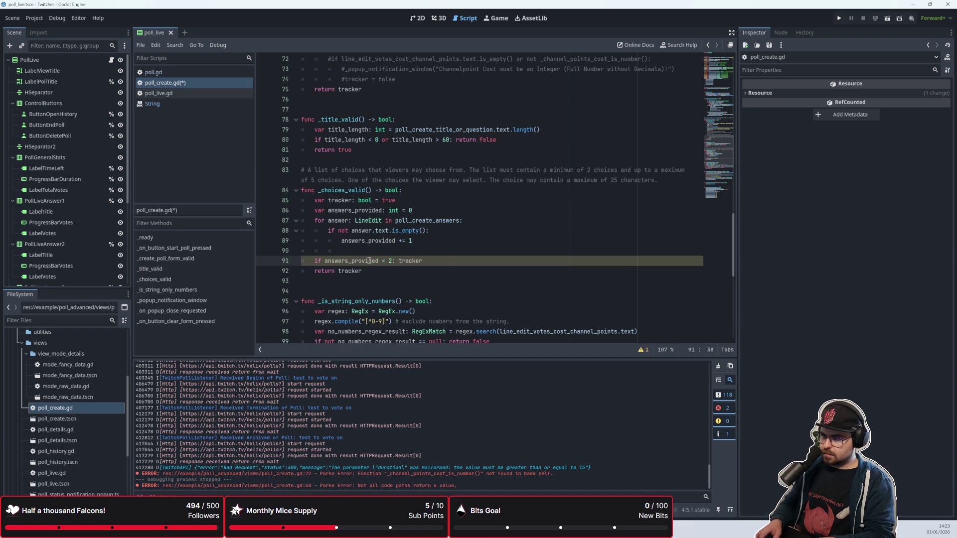
type(" = false")
key("Up")
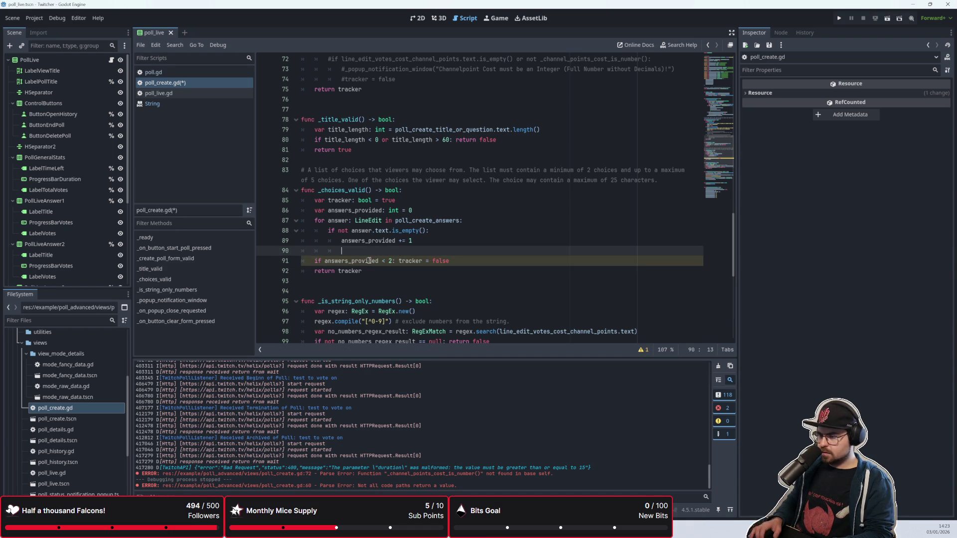
Insert a blank line above 'answers_provided += 1' in the loop
key("Up")
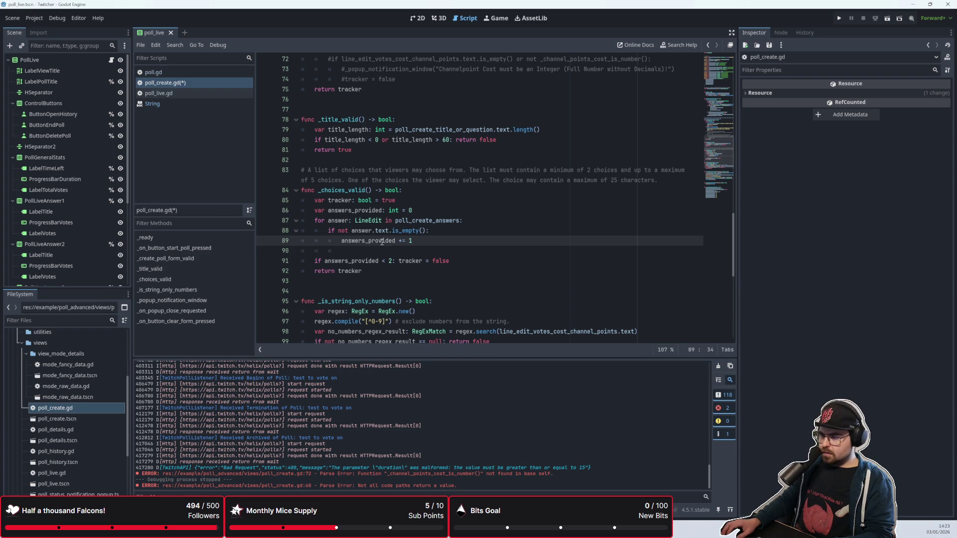
key("Down")
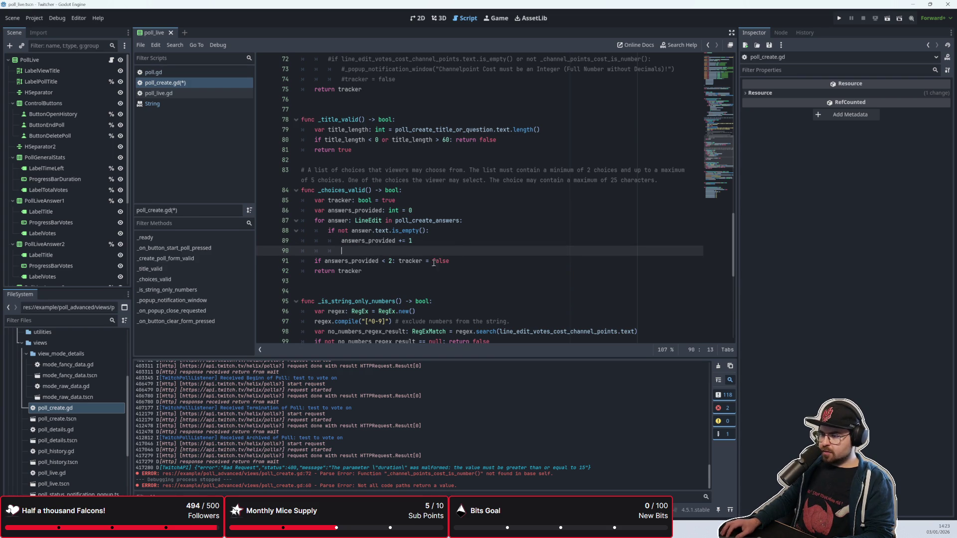
scroll(430, 258, "up", 1)
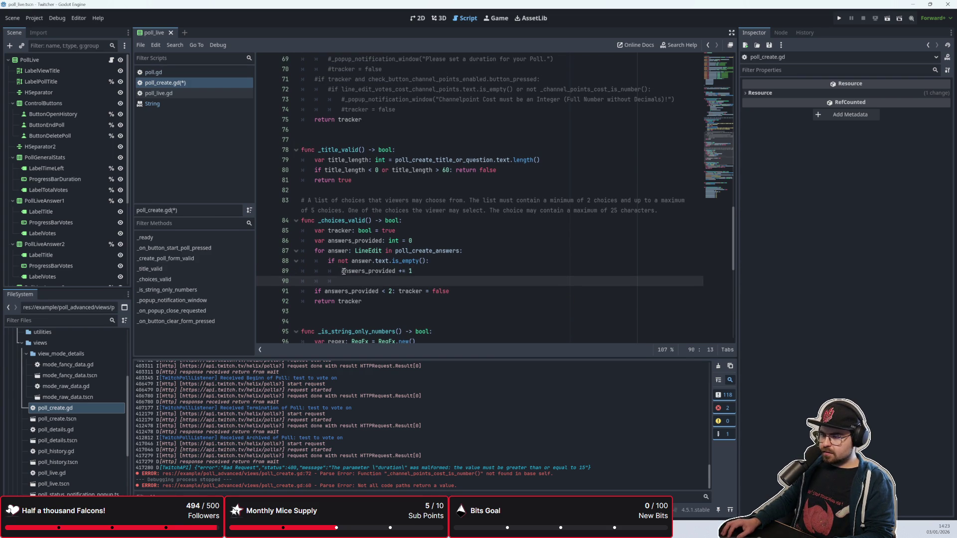
left_click(344, 272)
key("alt+Down")
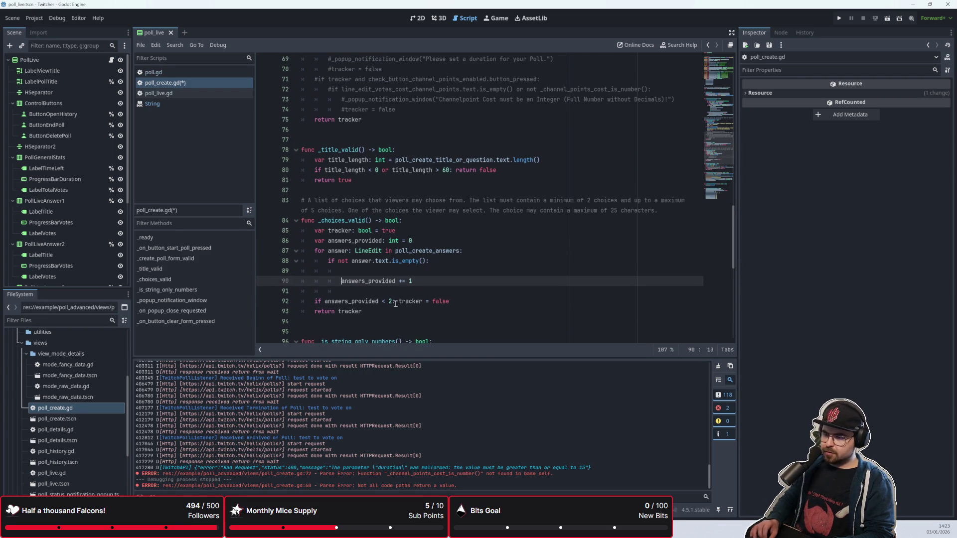
key("End")
key("Up")
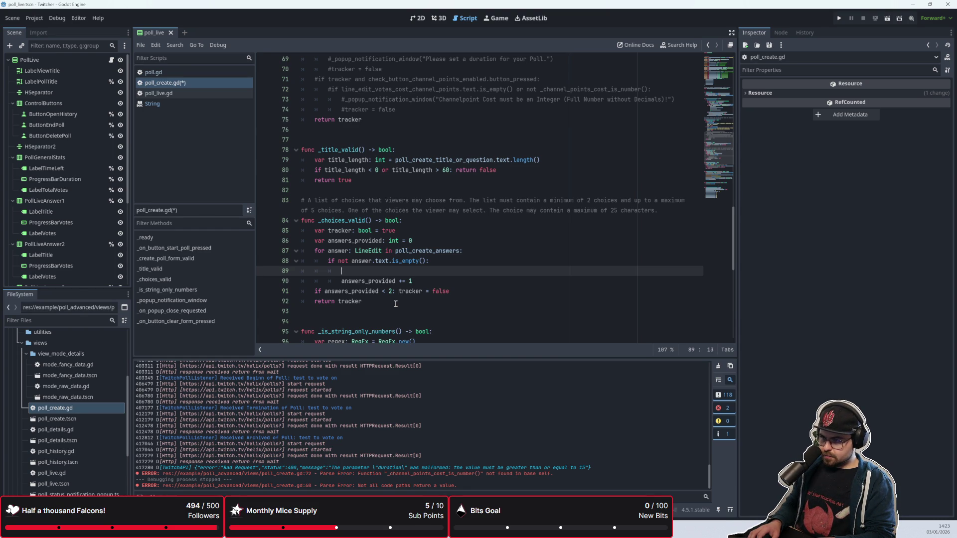
Write 'if answer.text.length() > 25: tracker = false' on the new line
type("answ")
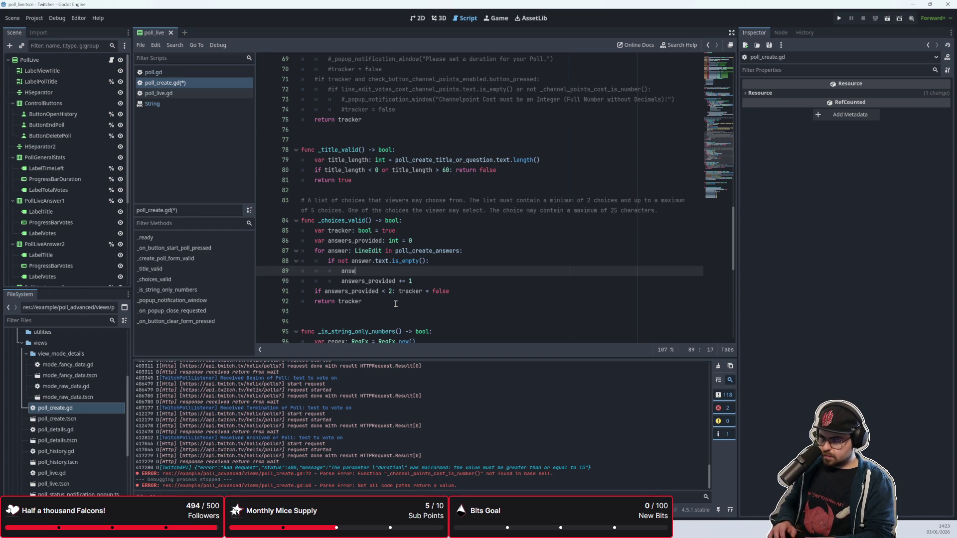
type("er.text")
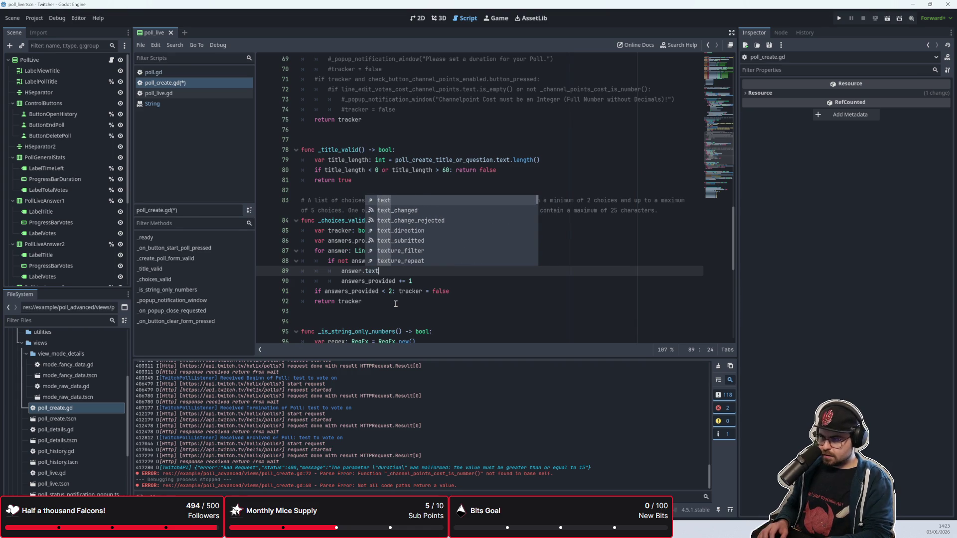
key("Left")
type("if")
key("Right")
key("Right")
key("Right")
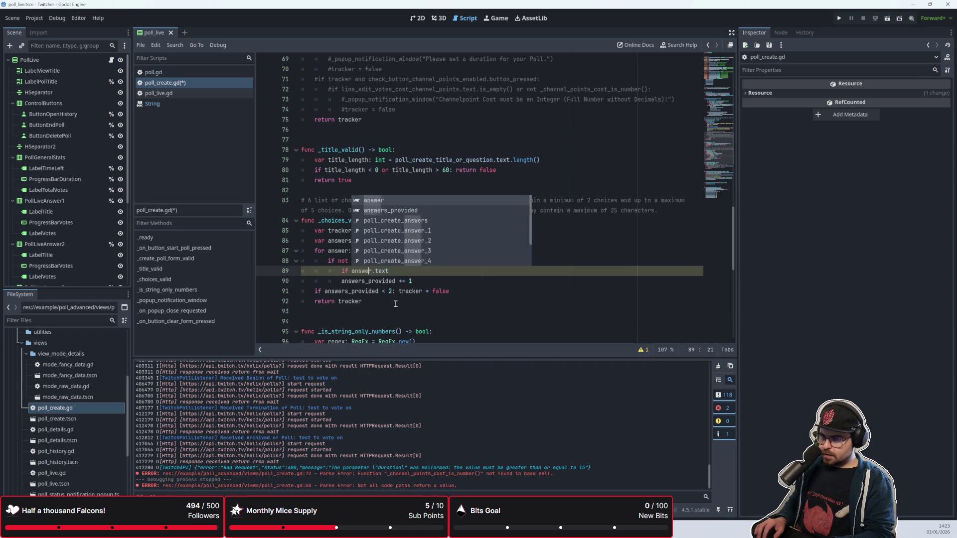
key("End")
type(".len")
key("Return")
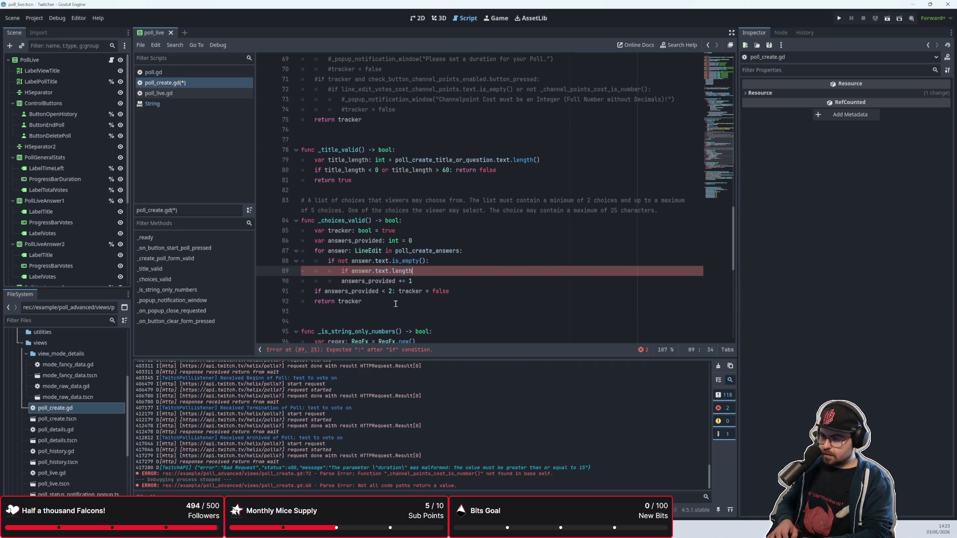
type("> 25")
key("BackSpace")
key("BackSpace")
key("BackSpace")
type("2")
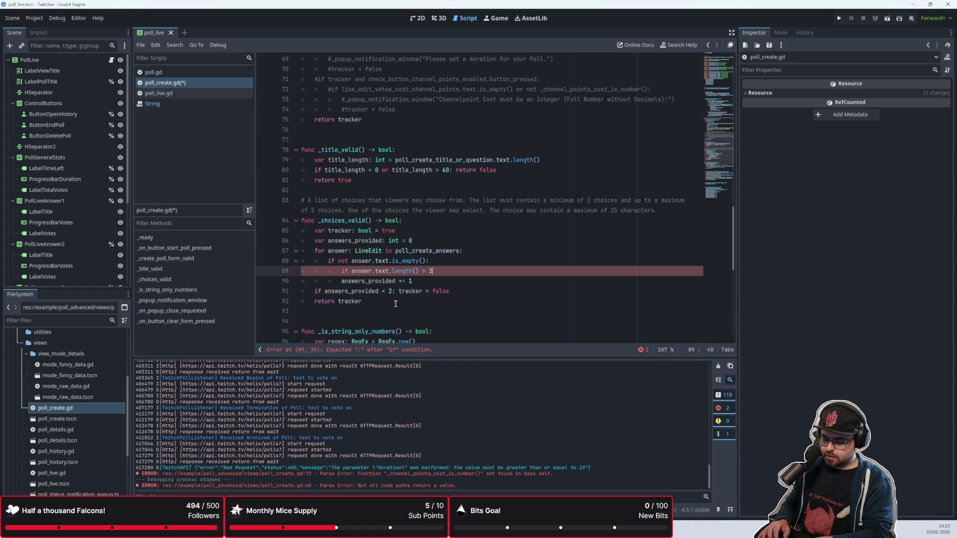
type("5: tracker ")
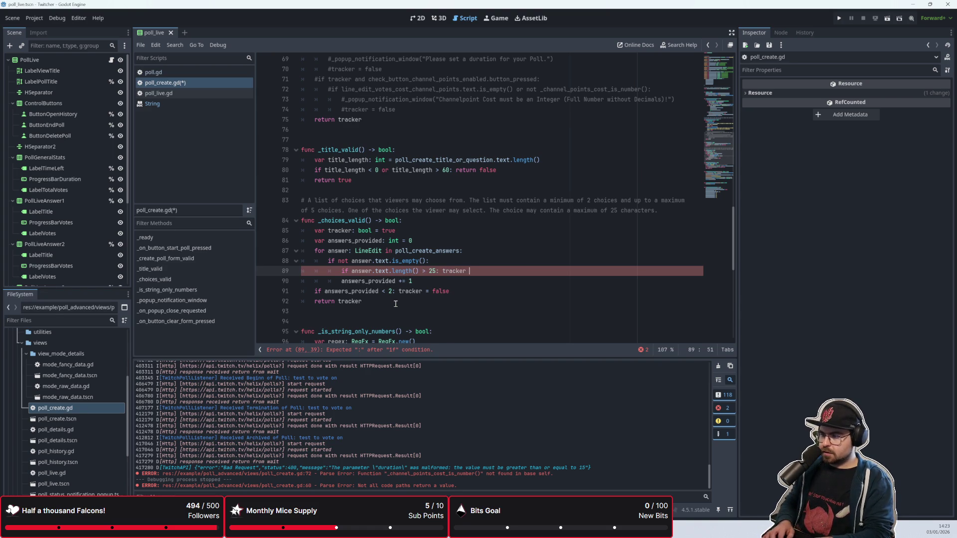
type("= false")
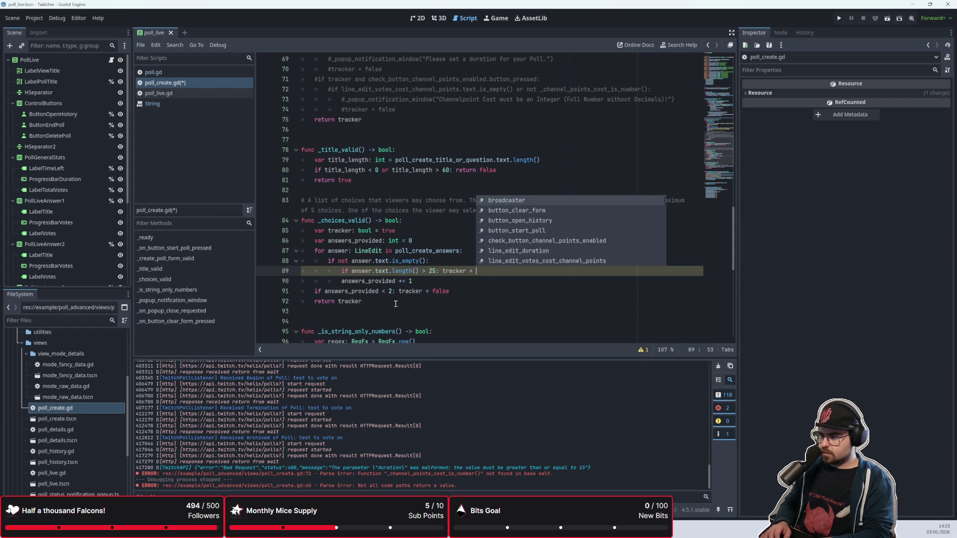
key("Escape")
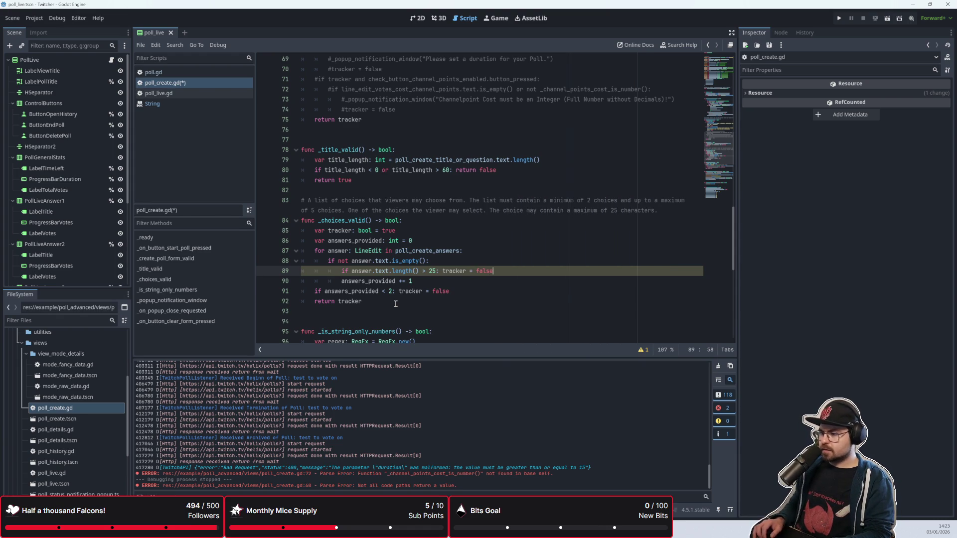
key("Down")
key("Down")
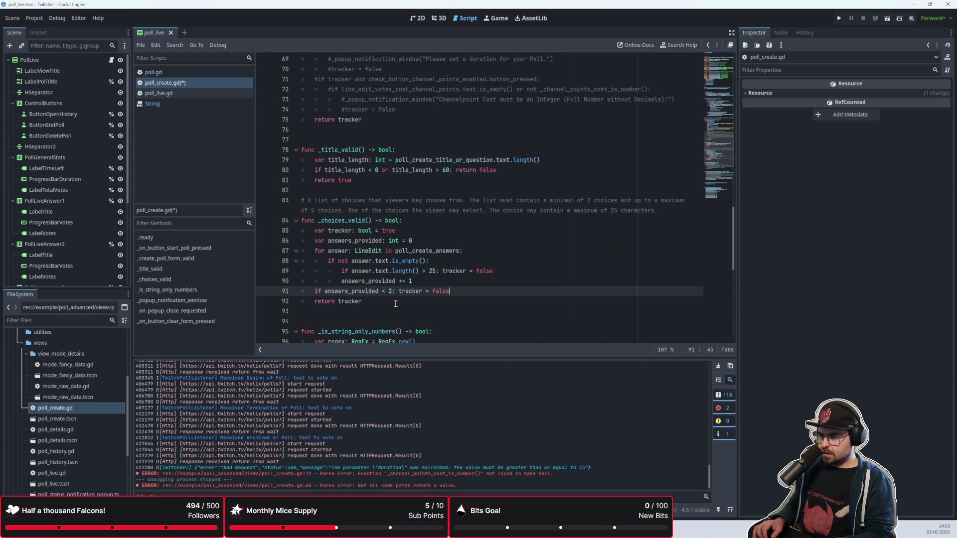
scroll(386, 301, "down", 1)
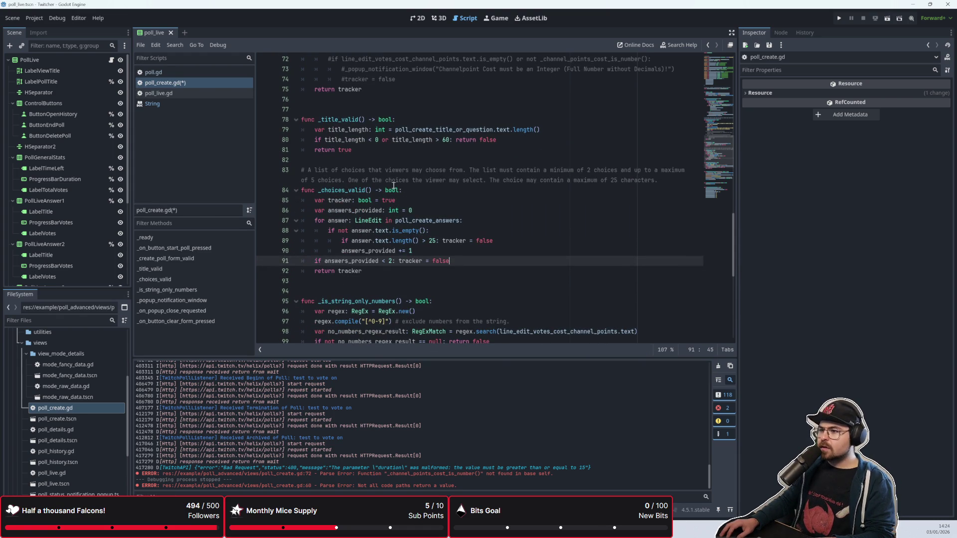
Trim the _choices_valid comment to just the 2–5 choices rule
left_click_drag(471, 171, 308, 172)
key("BackSpace")
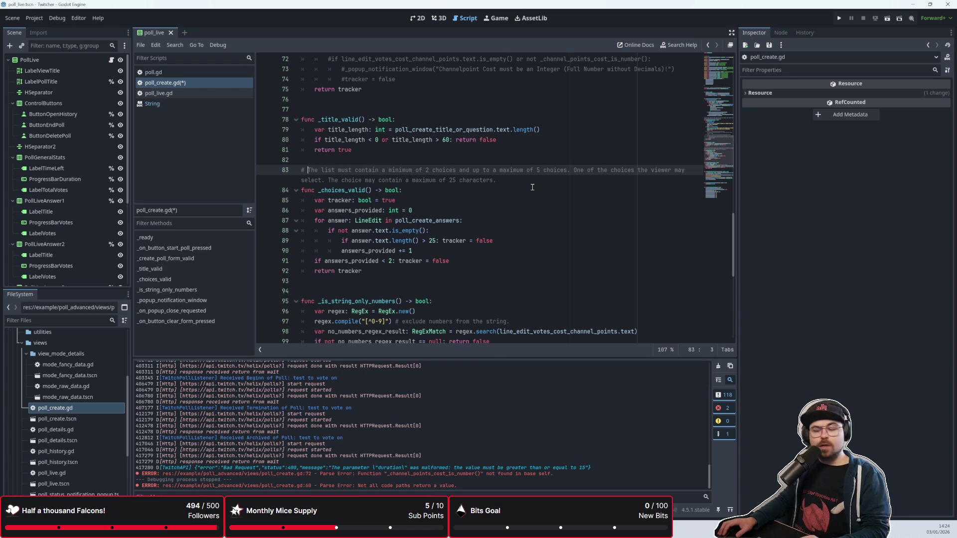
left_click_drag(496, 180, 328, 180)
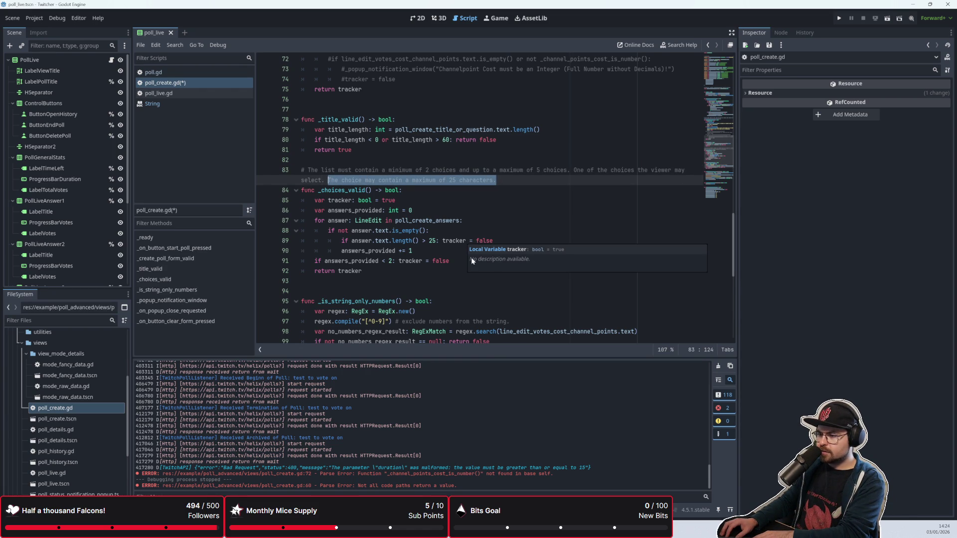
key("BackSpace")
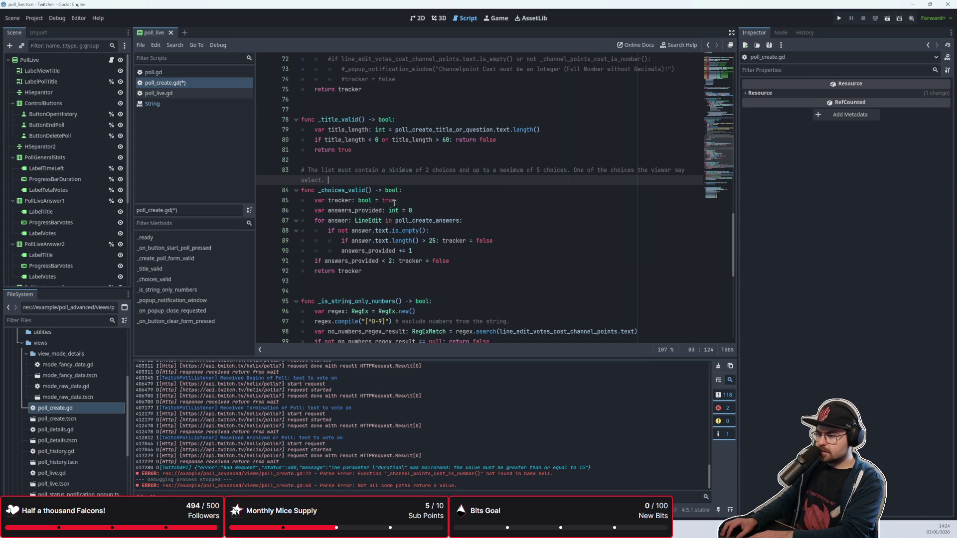
Change the count check on line 91 to 'answers_provided >= 2' and save
mouse_move(328, 230)
left_mouse_down()
mouse_move(427, 243)
mouse_move(422, 253)
left_mouse_up()
left_click(422, 253)
left_click_drag(314, 261, 442, 263)
left_click(442, 263)
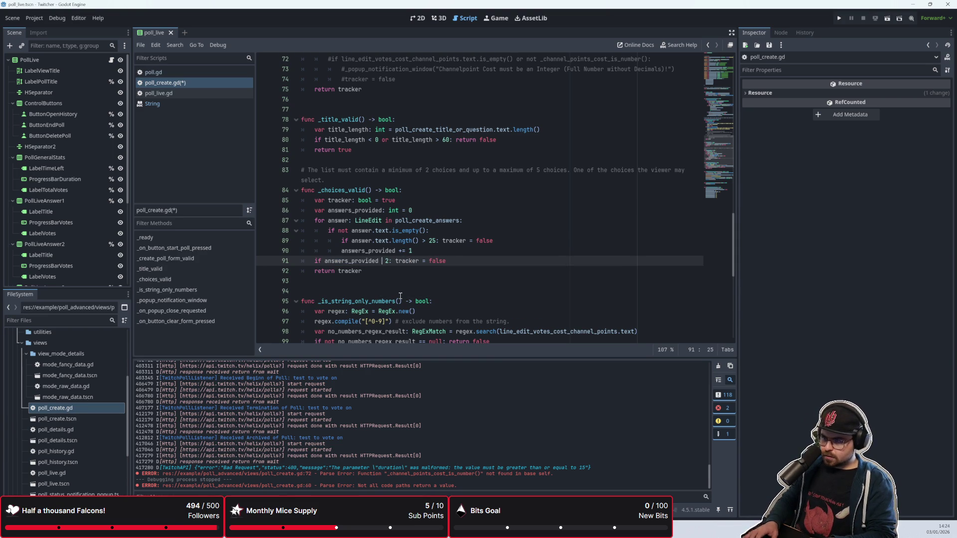
key("BackSpace")
type(">=")
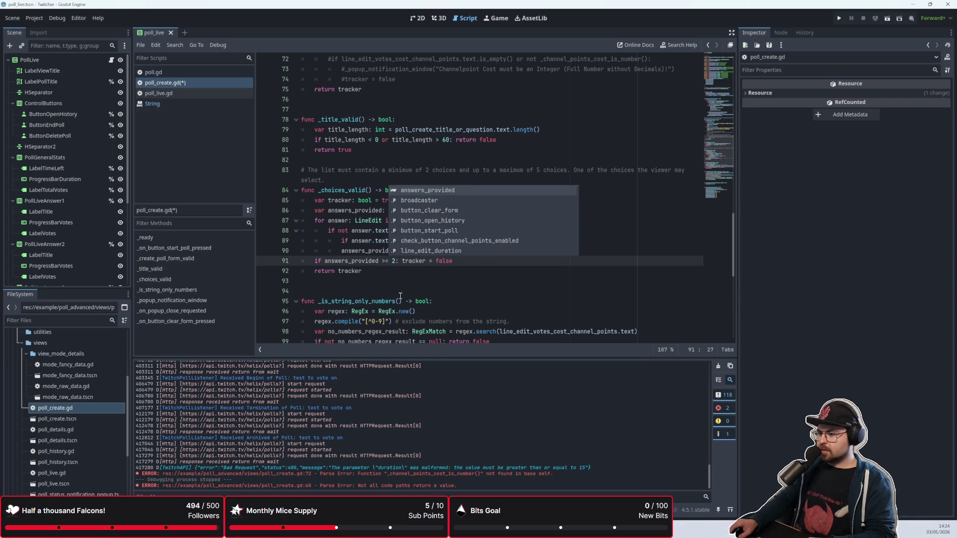
key("Escape")
key("Down")
key("ctrl+s")
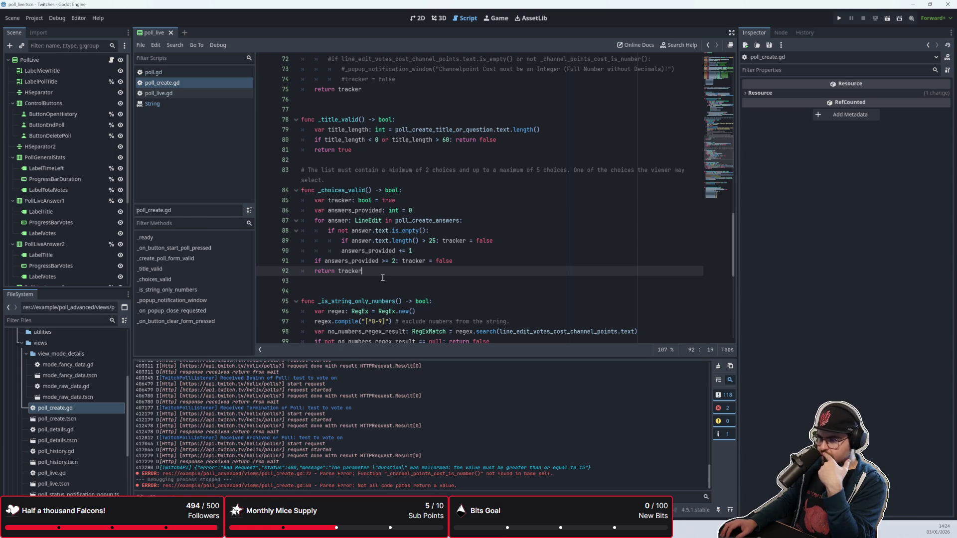
Remove the extra blank line after _choices_valid
mouse_move(521, 244)
left_mouse_down()
mouse_move(329, 242)
mouse_move(341, 242)
left_mouse_up()
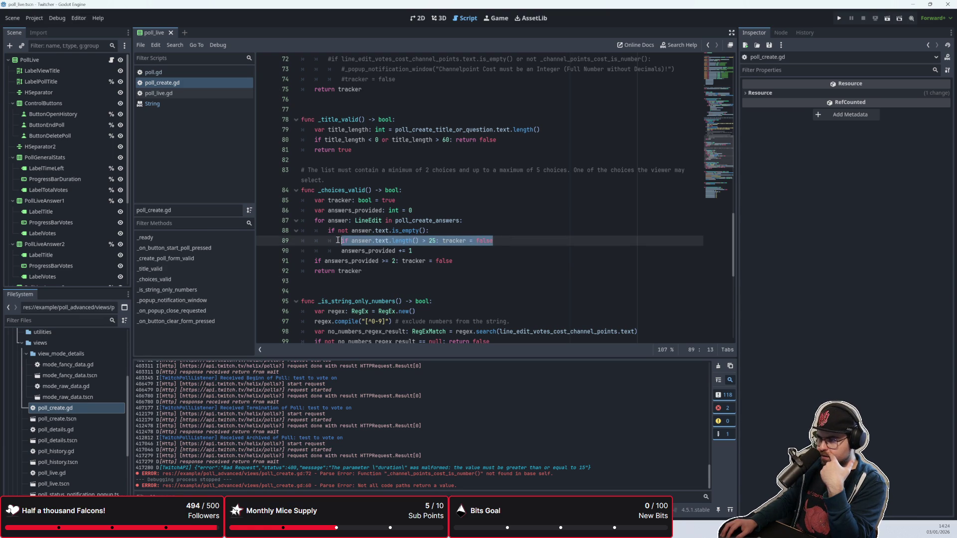
left_click(467, 255)
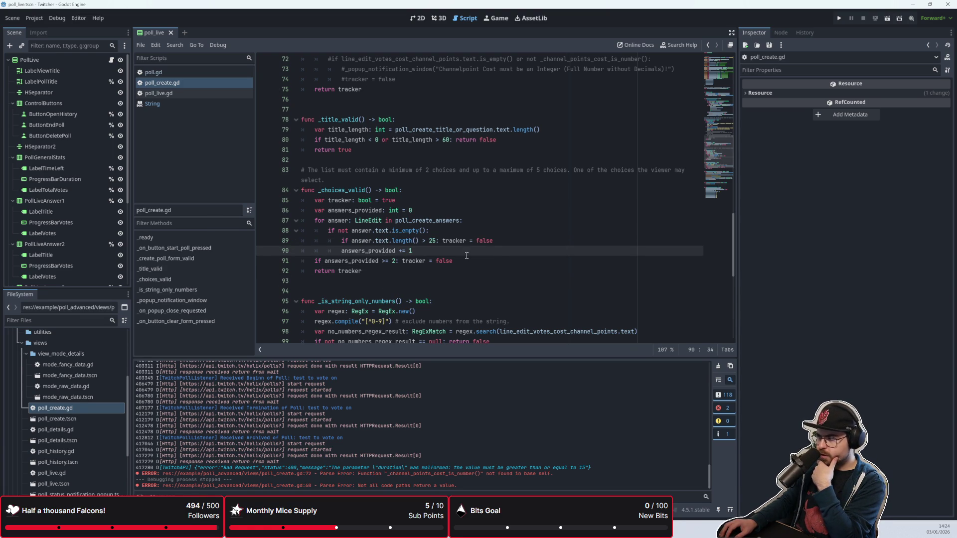
left_click_drag(505, 242, 342, 242)
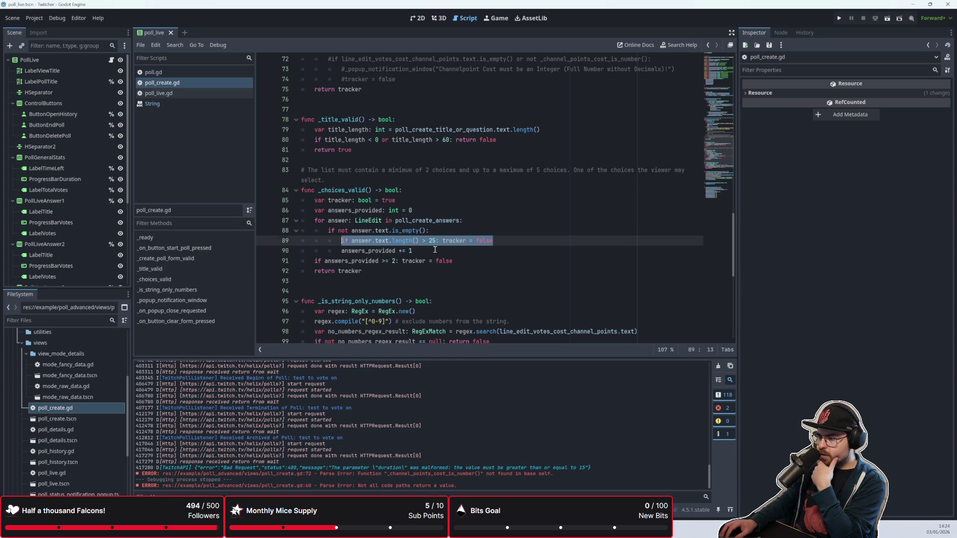
left_click(451, 261)
left_click(445, 272)
left_click(434, 290)
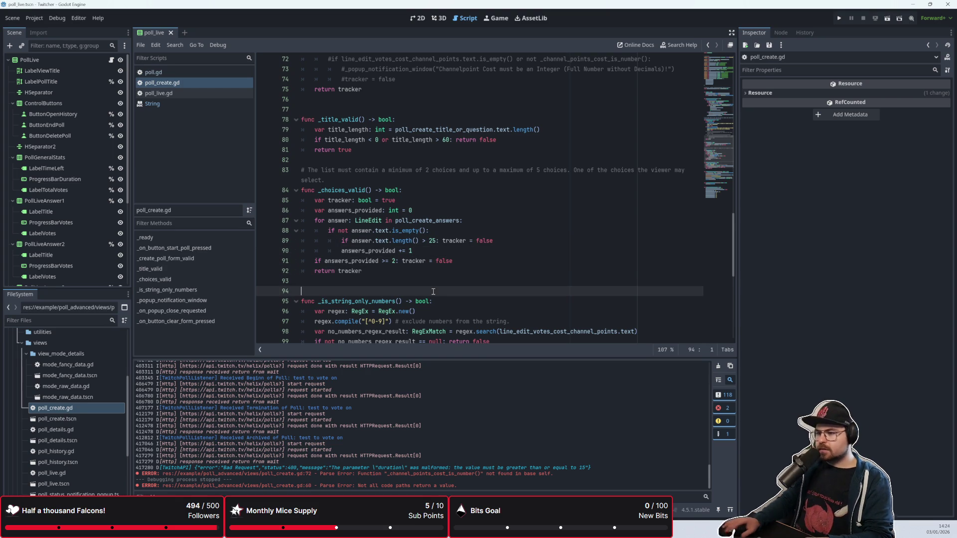
key("Delete")
key("Up")
Delete the comment above _choices_valid, restore one blank separator line, and save poll_create.gd
scroll(374, 250, "up", 2)
mouse_move(325, 240)
left_mouse_down()
mouse_move(321, 232)
mouse_move(300, 232)
left_mouse_up()
key("BackSpace")
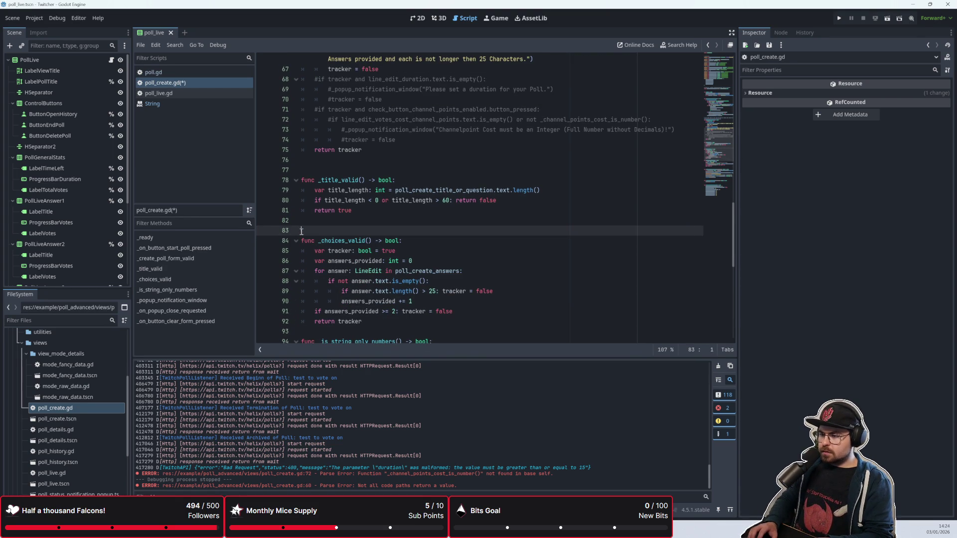
scroll(309, 232, "down", 2)
left_click(333, 278)
left_click(336, 271)
key("Return")
key("ctrl+s")
scroll(337, 271, "up", 5)
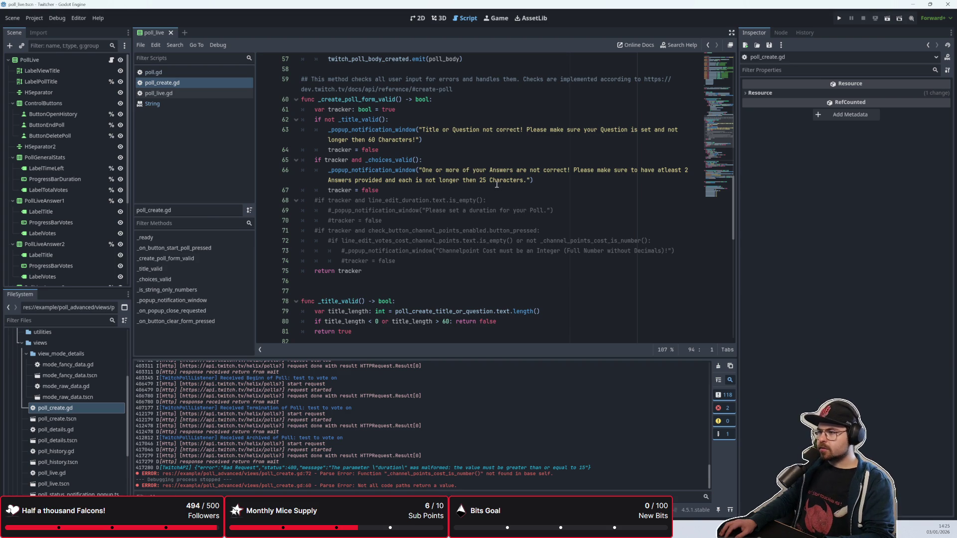
Change the choices message to read 'each Answer' and uncomment the empty-duration check on lines 68-70
left_click(411, 180)
type("Answe")
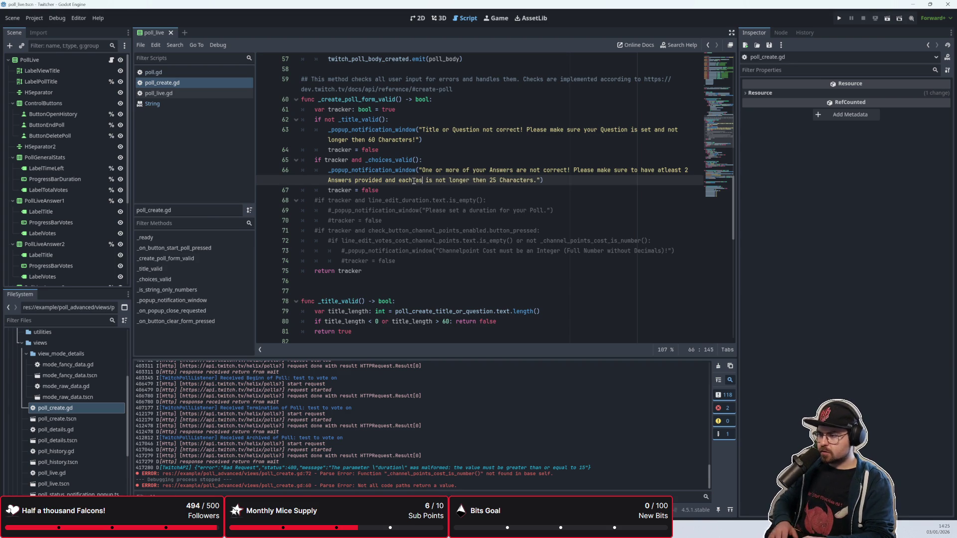
type("r")
key("ctrl+k")
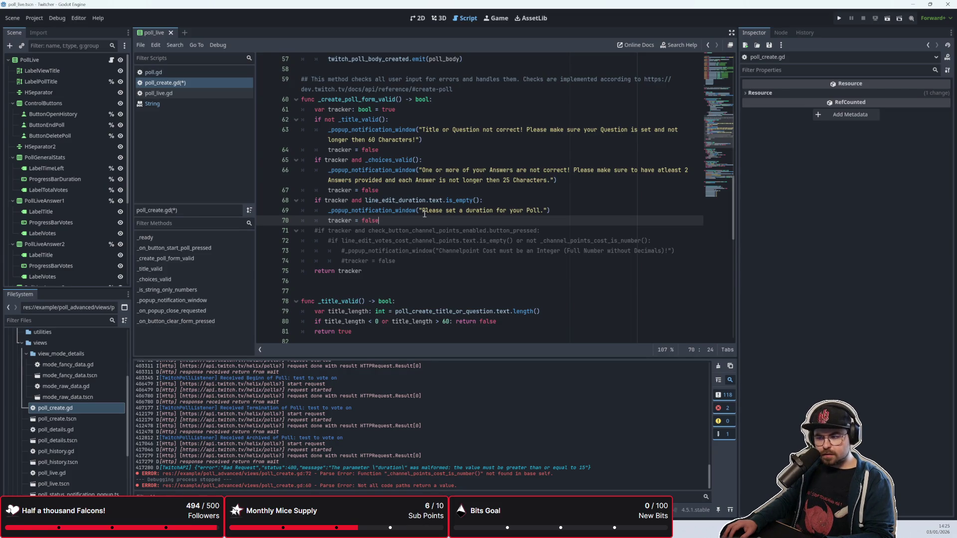
scroll(424, 214, "down", 5)
scroll(422, 213, "up", 5)
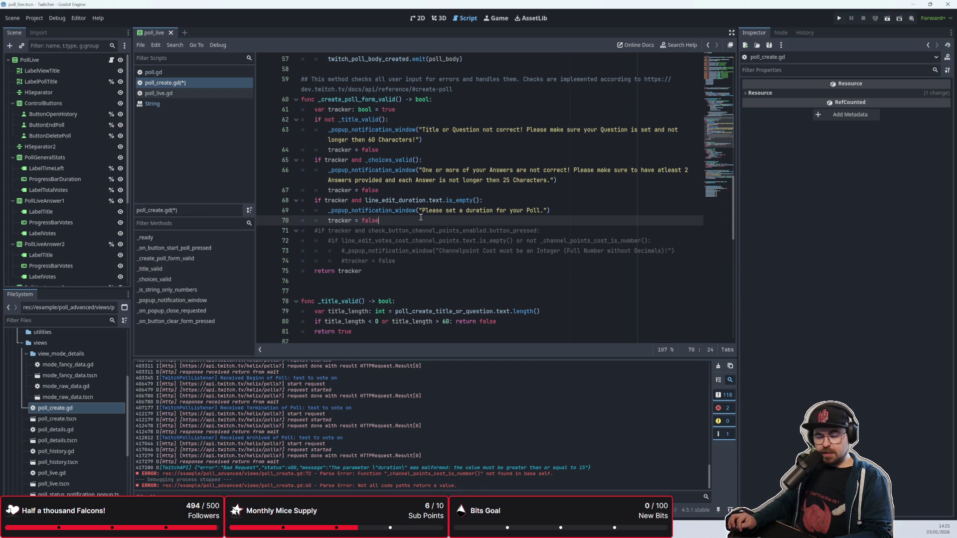
Copy the duration limits sentence from the Twitch API docs
key("alt+Tab")
left_click_drag(488, 270, 373, 251)
mouse_move(457, 272)
left_mouse_down()
mouse_move(364, 265)
mouse_move(372, 262)
left_mouse_up()
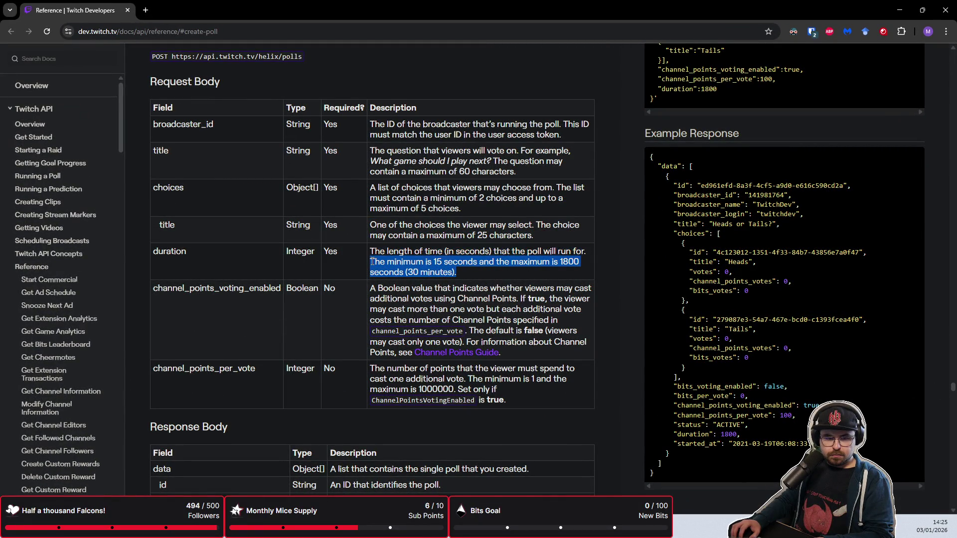
key("alt+Tab")
scroll(368, 186, "down", 1)
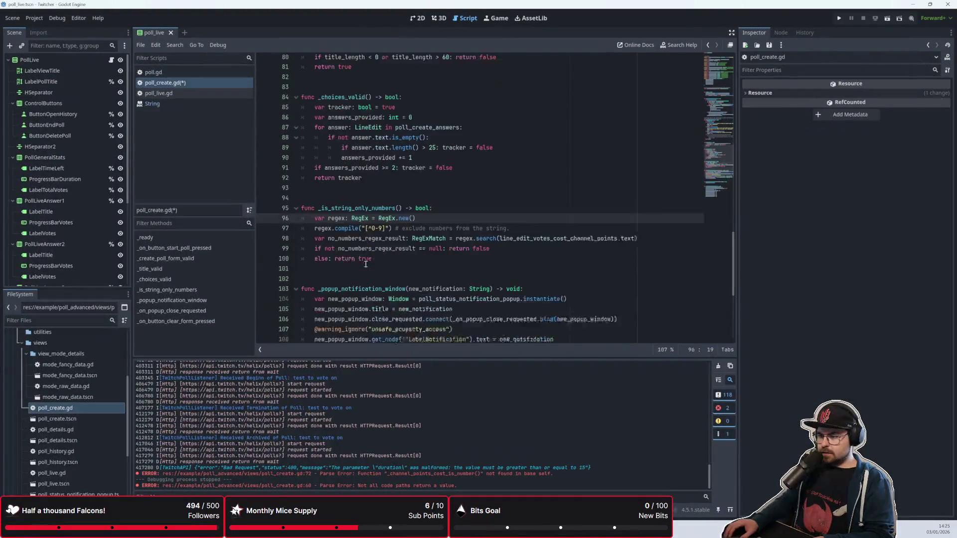
Add a func _duration_valid() -> bool below _choices_valid that returns true
scroll(368, 187, "up", 1)
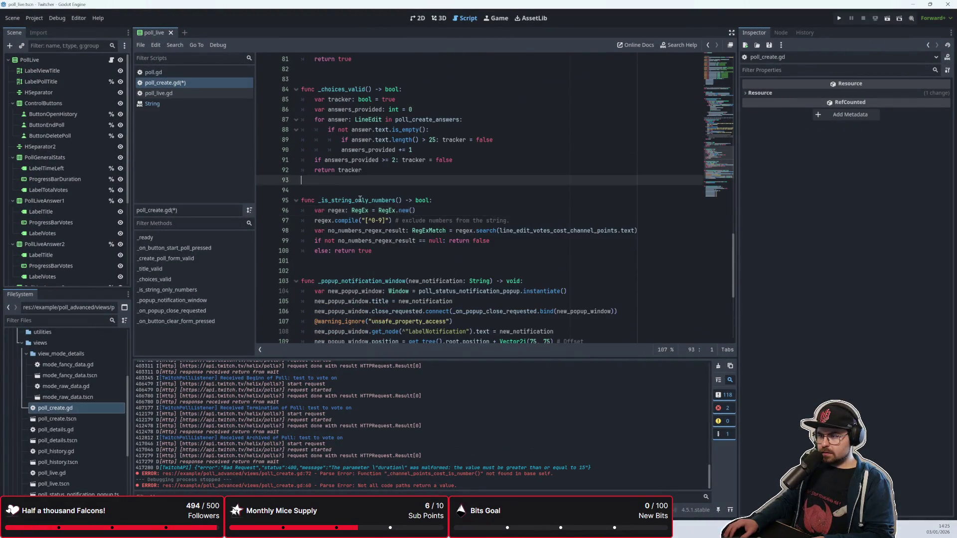
left_click(361, 210)
key("Return")
key("Return")
type("fu")
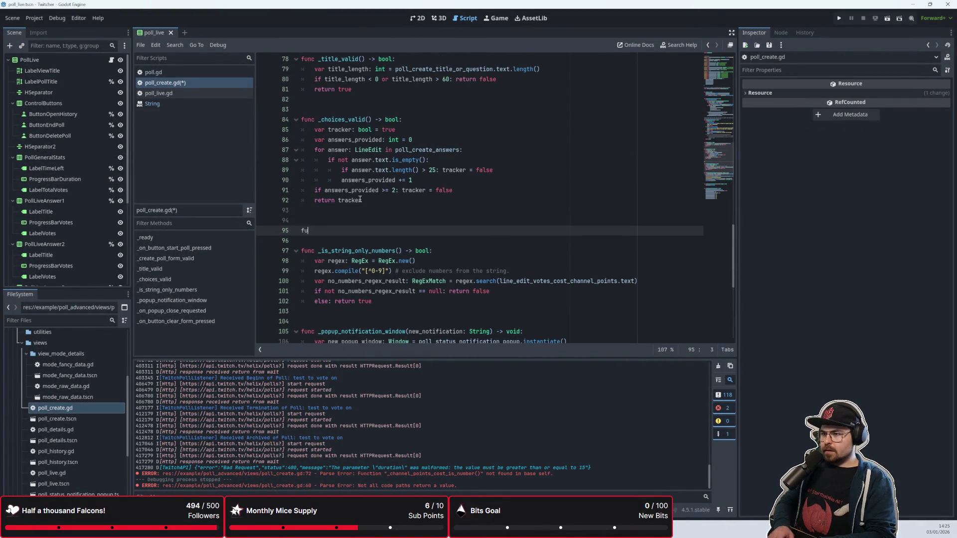
type("nc _dr")
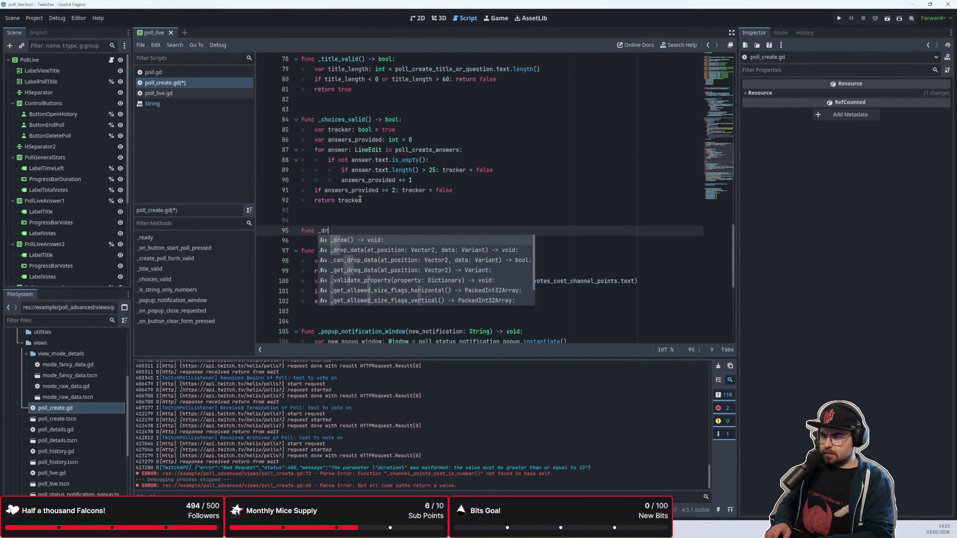
key("BackSpace")
type("uration_")
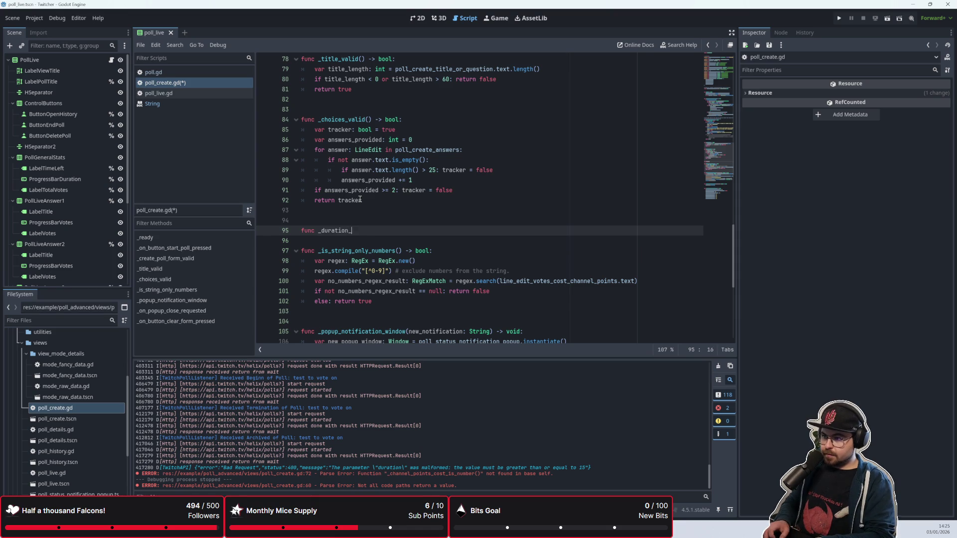
type("valid() -")
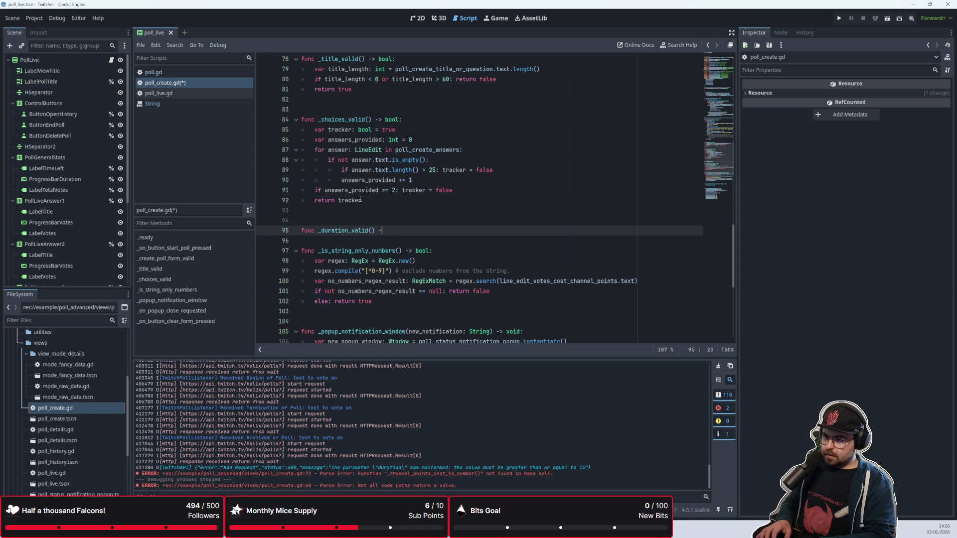
type("> boo")
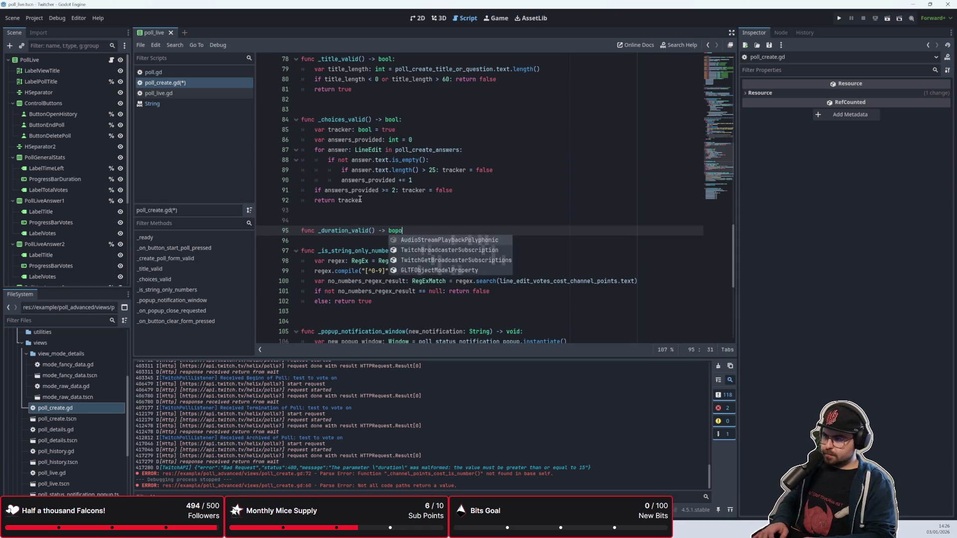
type("l:")
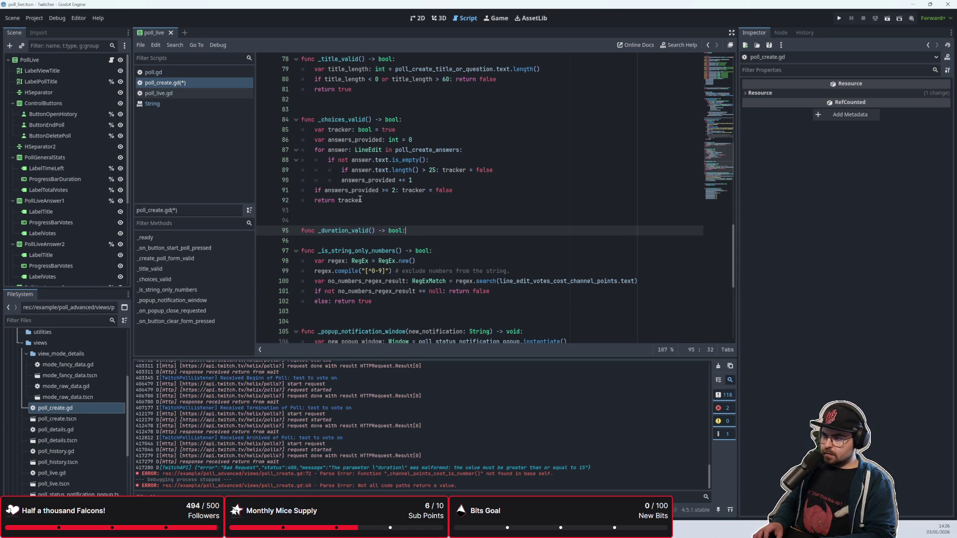
key("Return")
key("Return")
key("Return")
type("return true")
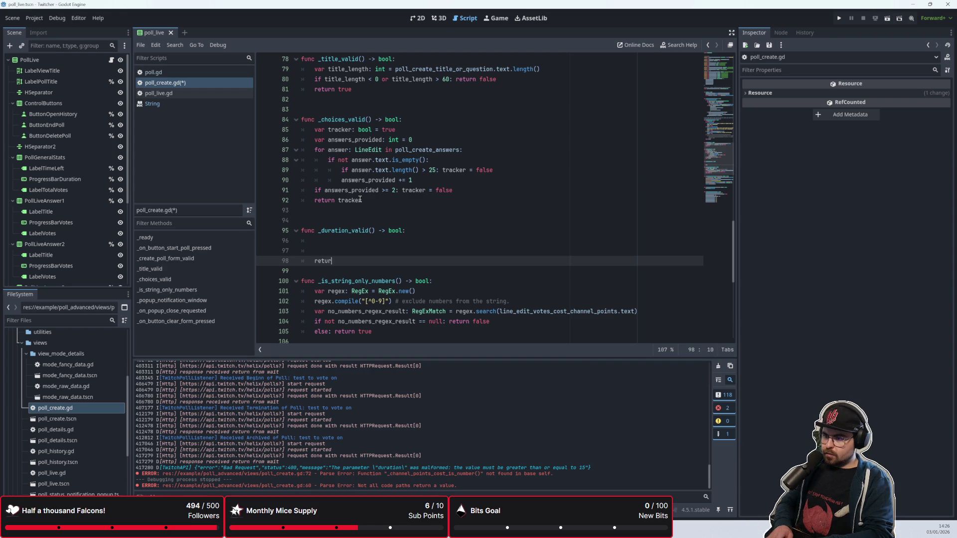
Add a comment above it: 'The minimum is 15 seconds and the maximum is 1800 seconds (30 minutes).'
key("Up")
key("Up")
key("Up")
key("Down")
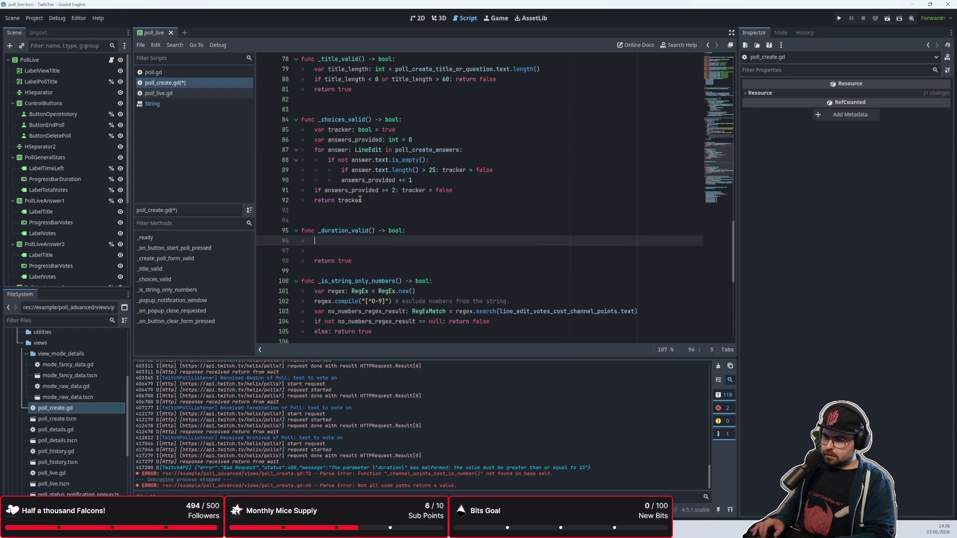
key("Up")
key("Up")
type("The minimum is 15 seconds and the maximum is 1800 seconds (30 minutes).")
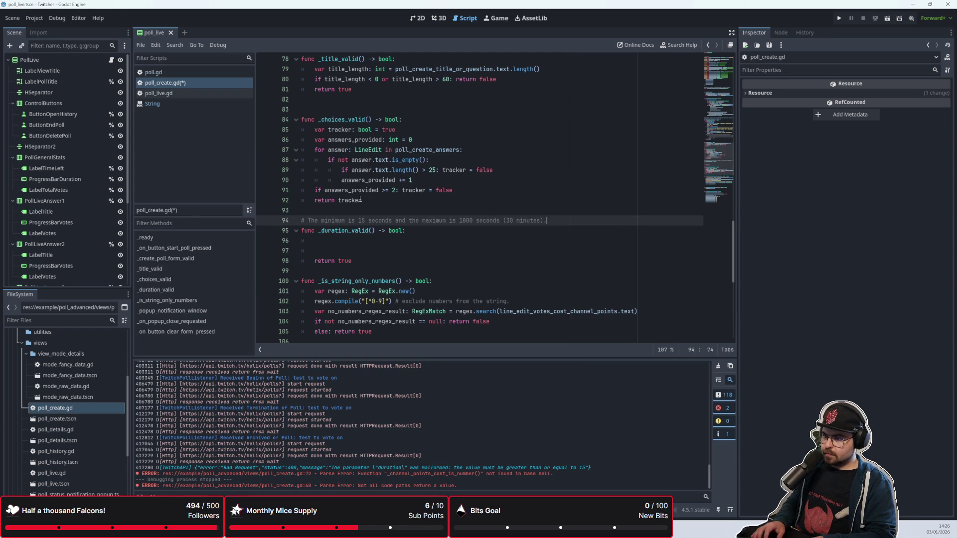
Add a blank line after _duration_valid and place the caret on line 97 in its body
left_click(358, 240)
scroll(403, 261, "down", 2)
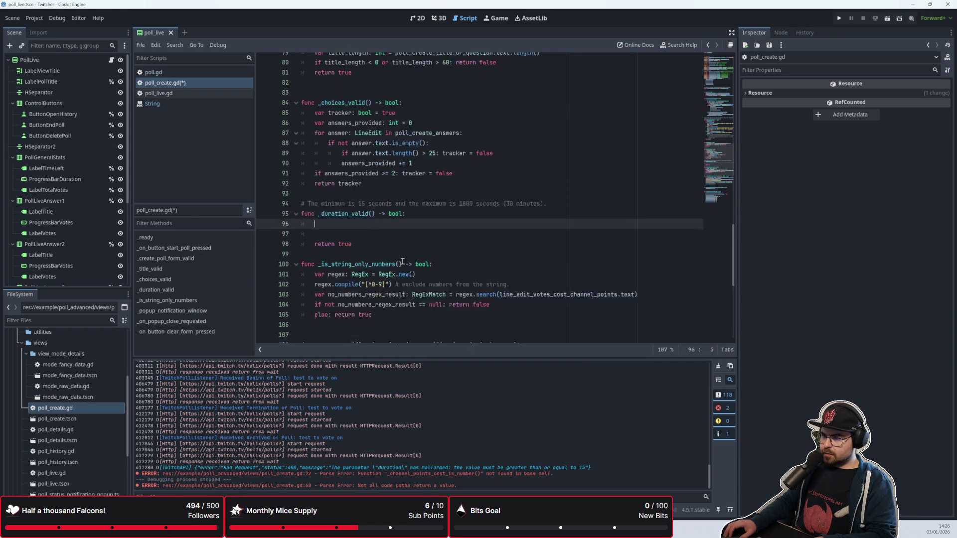
left_click(341, 208)
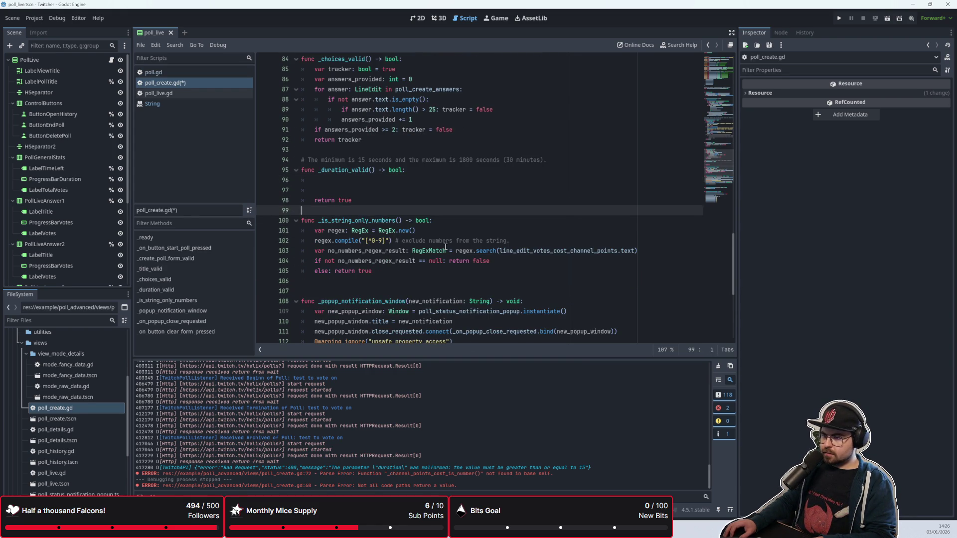
key("Return")
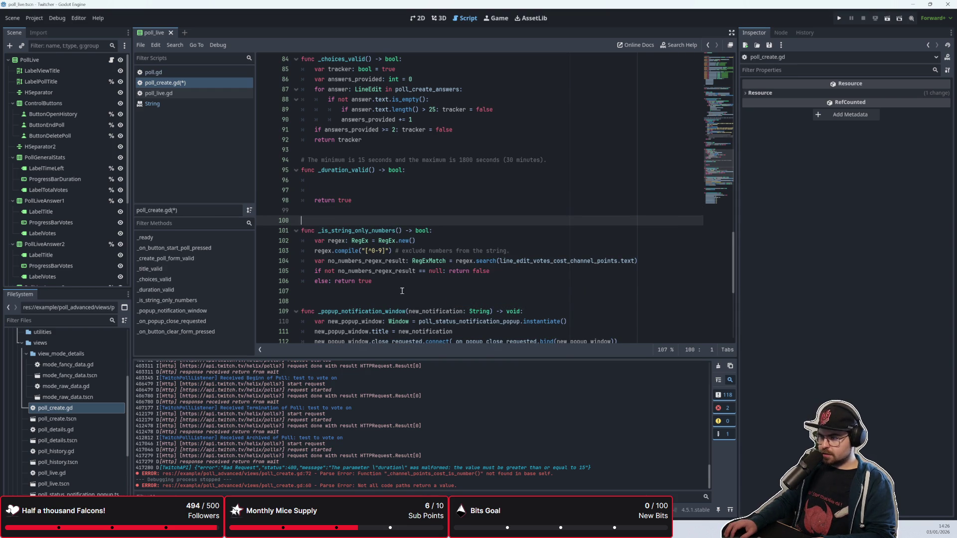
left_click(401, 284)
scroll(402, 286, "up", 1)
left_click(349, 210)
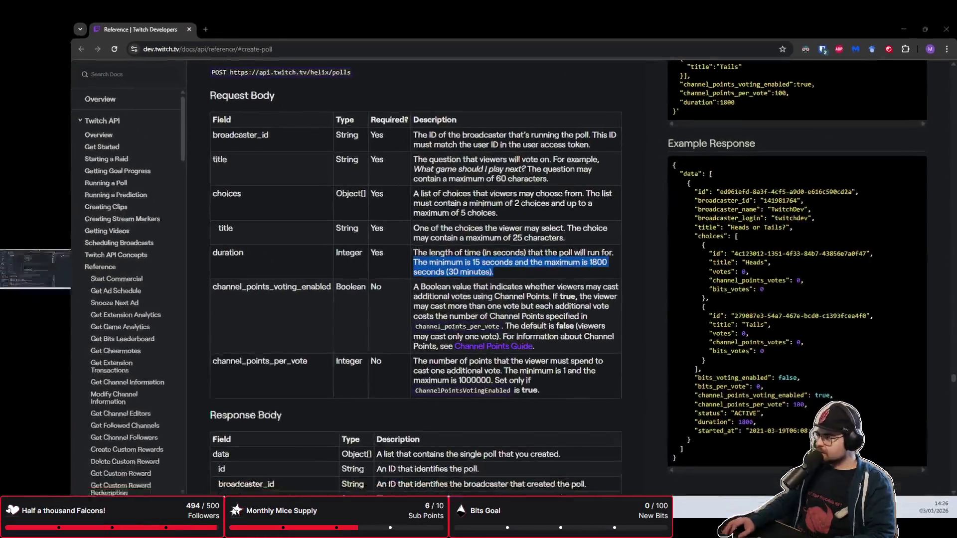
left_click(498, 230)
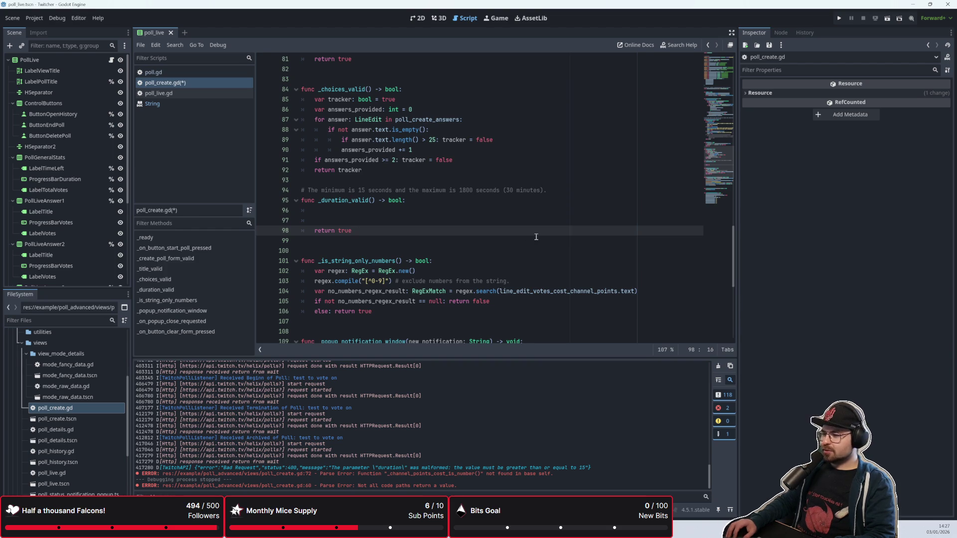
left_click(511, 215)
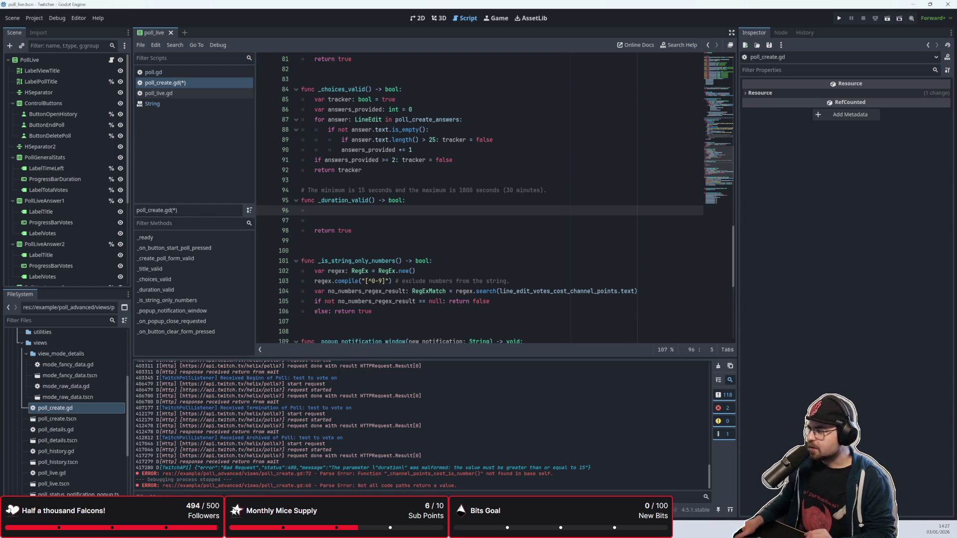
left_click(601, 192)
key("Down")
key("Down")
key("Down")
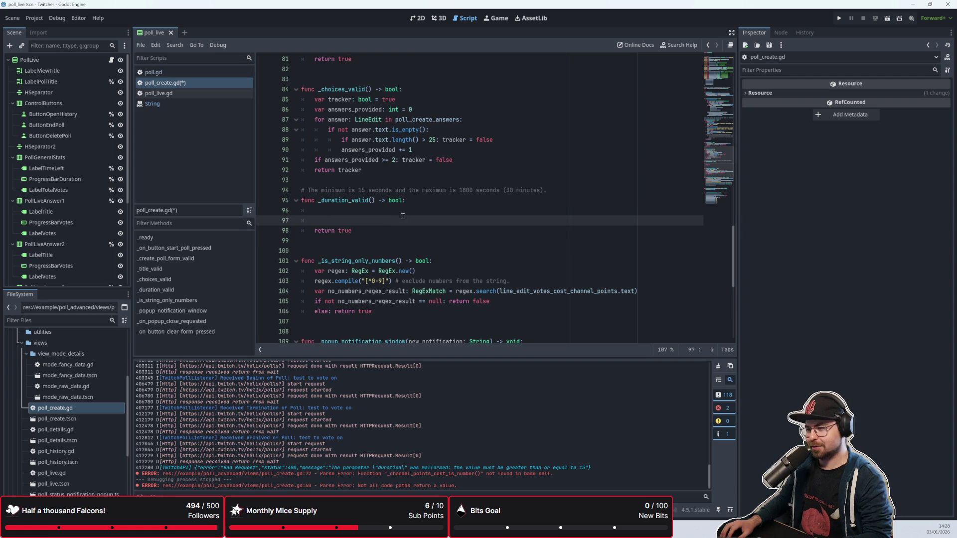
scroll(403, 218, "up", 2)
left_click(404, 272)
scroll(407, 285, "down", 2)
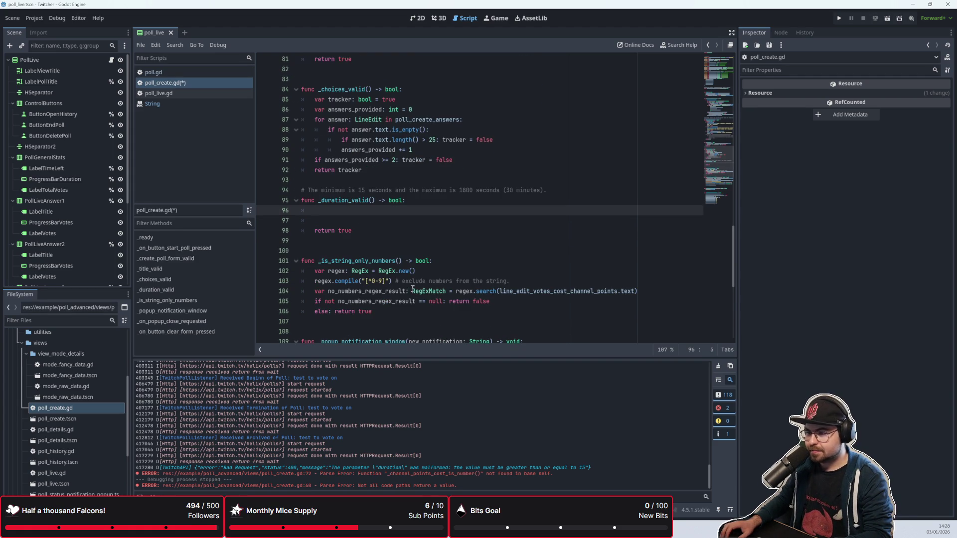
left_click(409, 317)
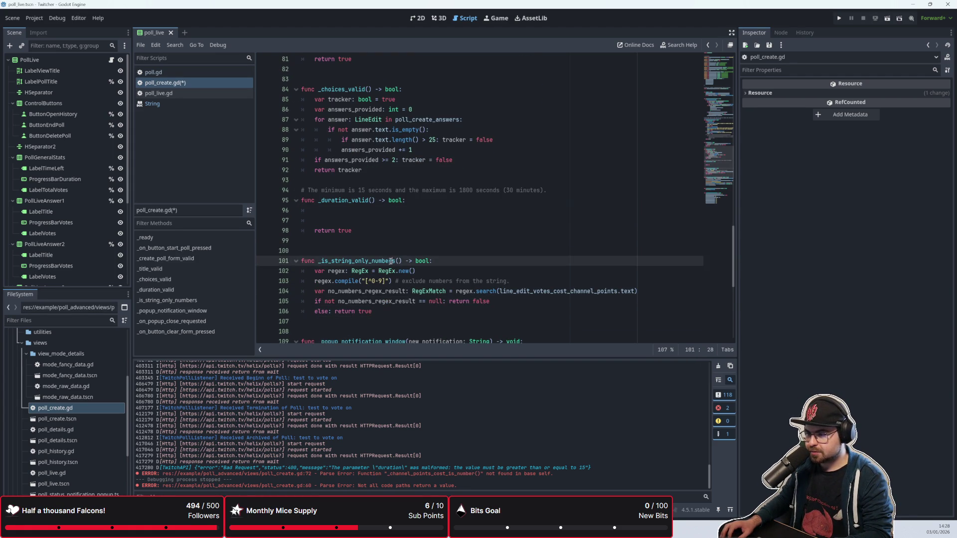
left_click(387, 310)
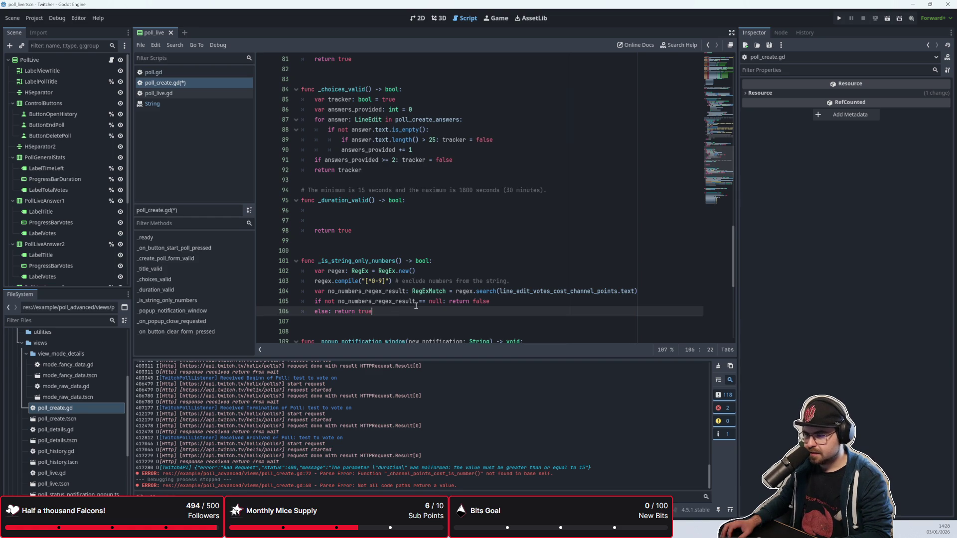
left_click(518, 284)
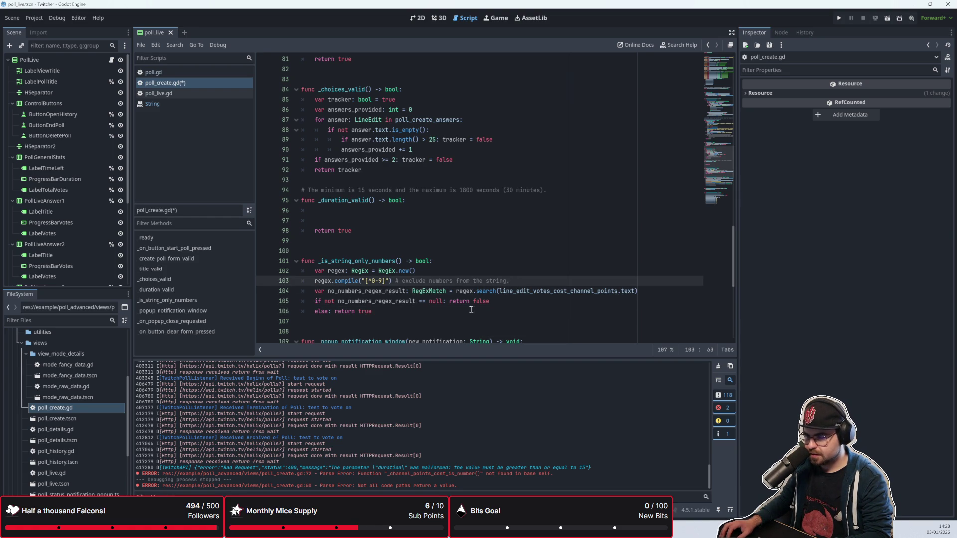
left_click(531, 301)
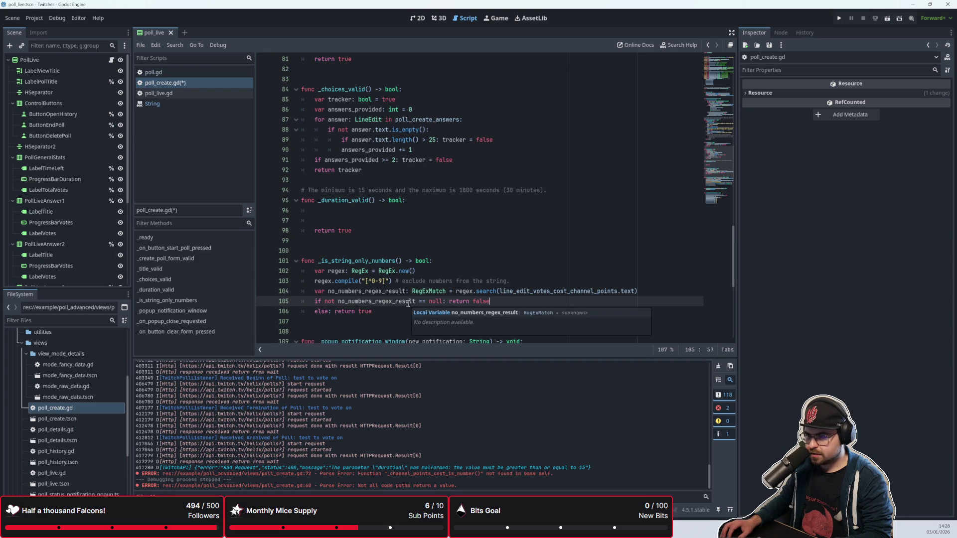
key("Down")
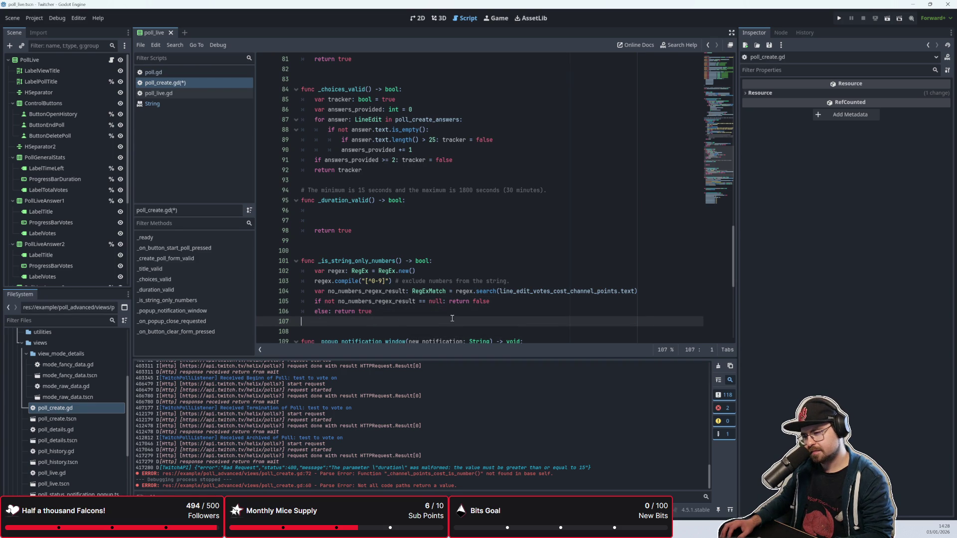
mouse_move(396, 302)
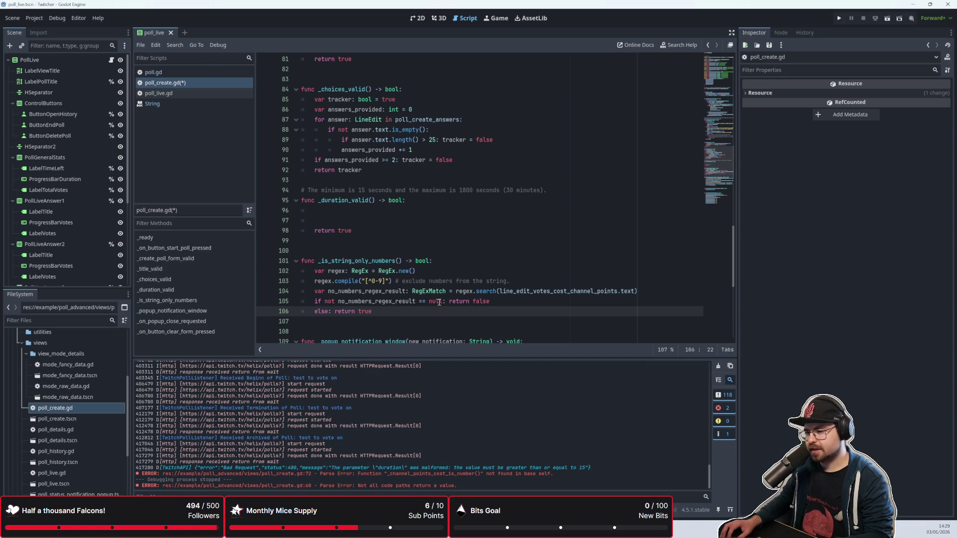
left_click(387, 260)
key("Up")
left_click(387, 210)
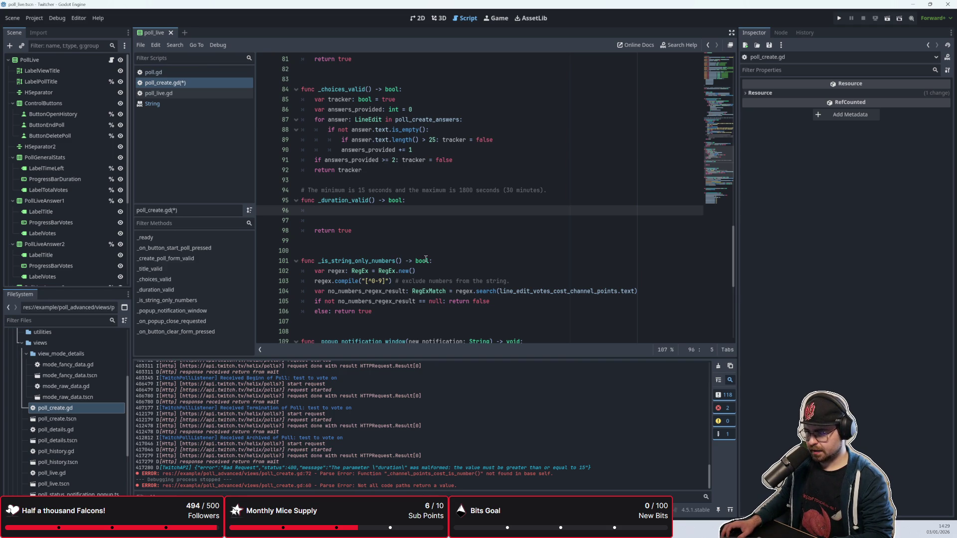
left_click(399, 262)
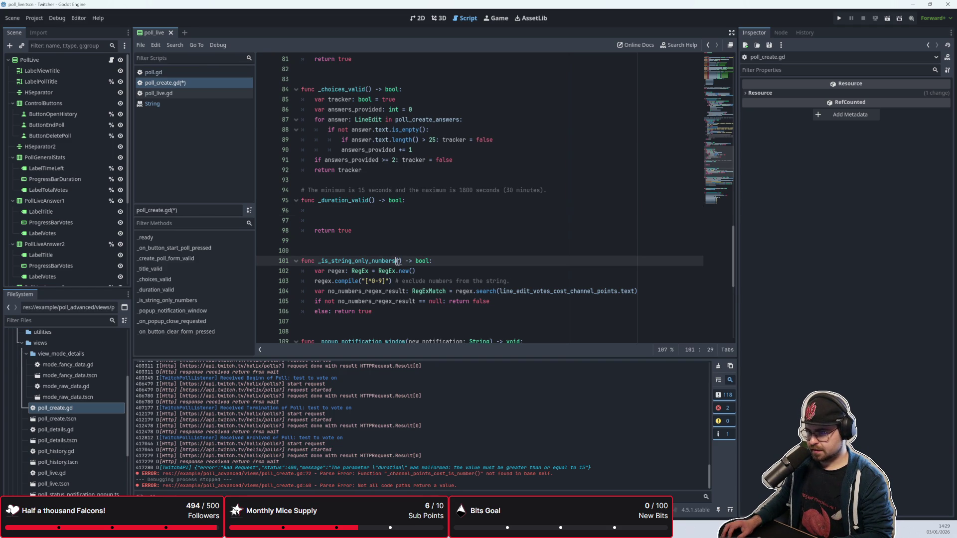
Add a string_to_check: String parameter, search it in regex.search, and remove a stray underscore on line 96
type("string_to")
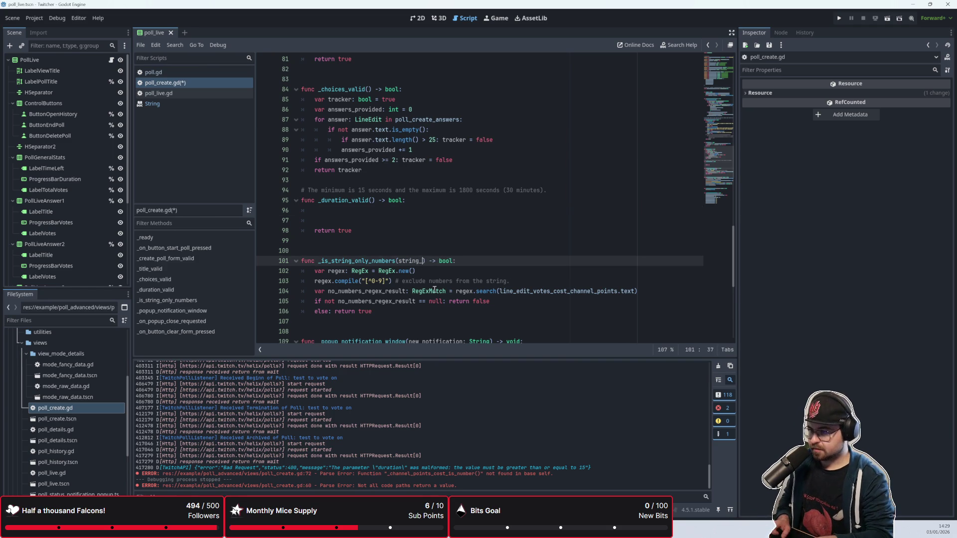
type("_check: S")
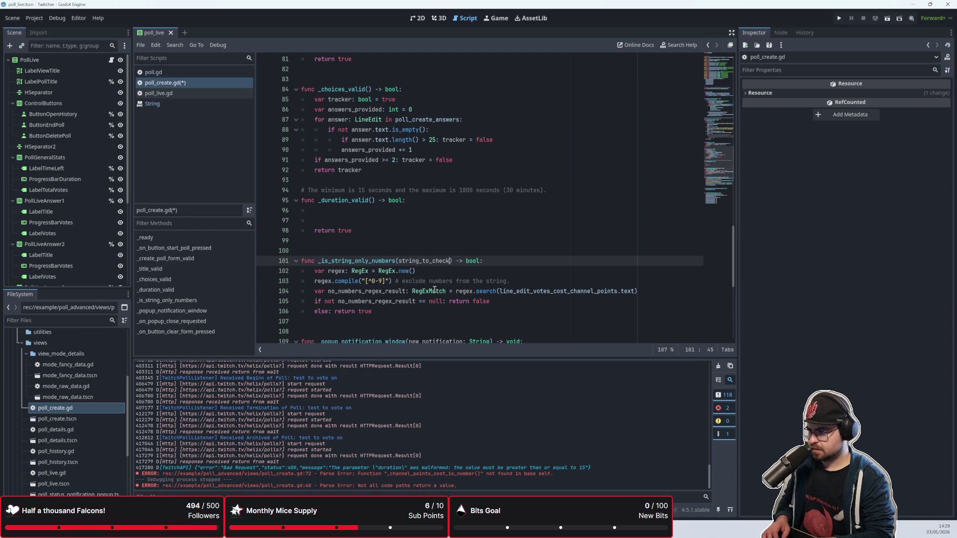
type("tring")
left_click(502, 307)
left_click_drag(500, 293, 635, 292)
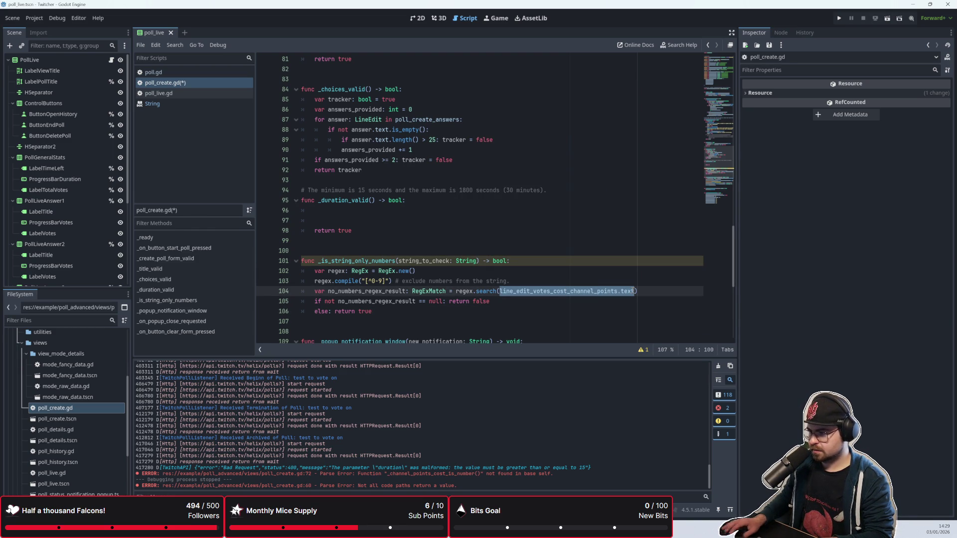
key("BackSpace")
type("string_t")
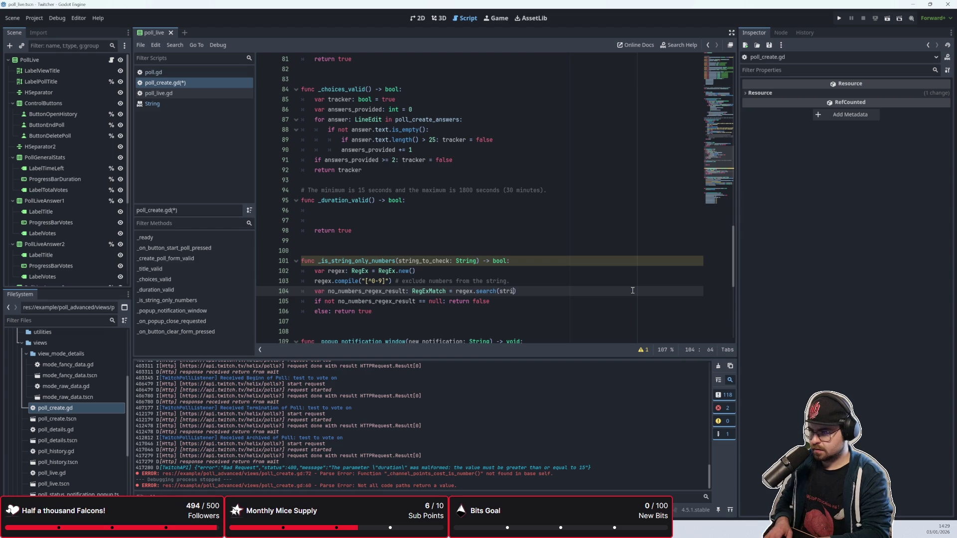
key("Return")
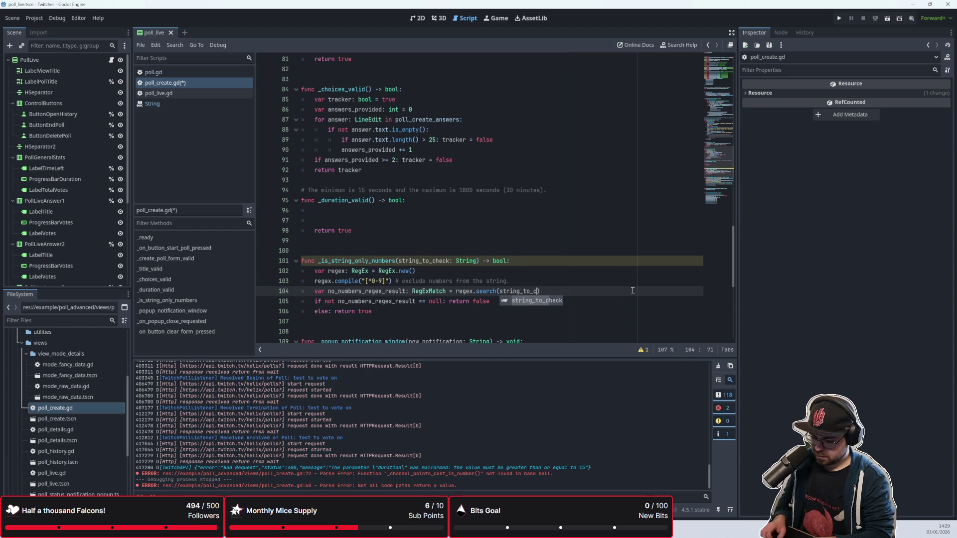
left_click(469, 208)
key("BackSpace")
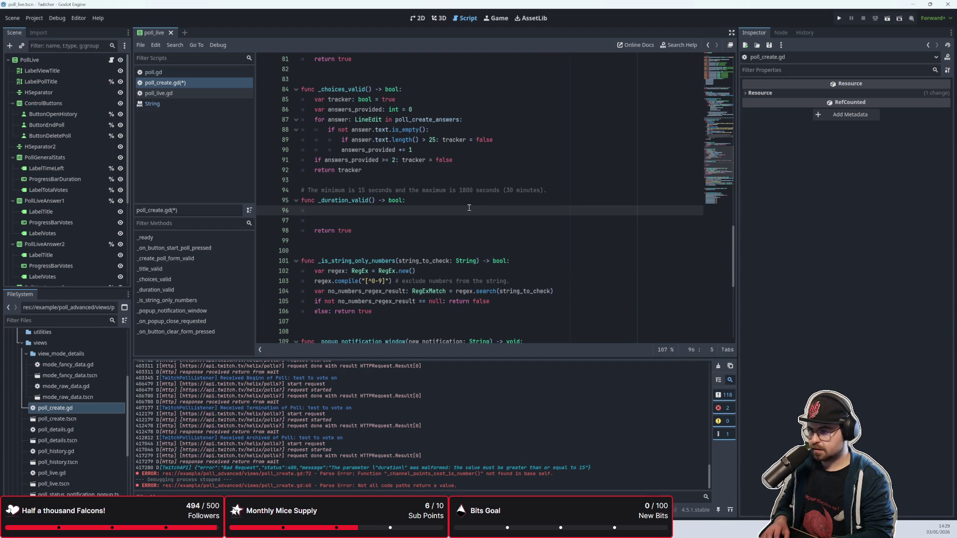
Declare var tracker: bool = true in _duration_valid, change the return to tracker, and add a blank line between
type("var tracker")
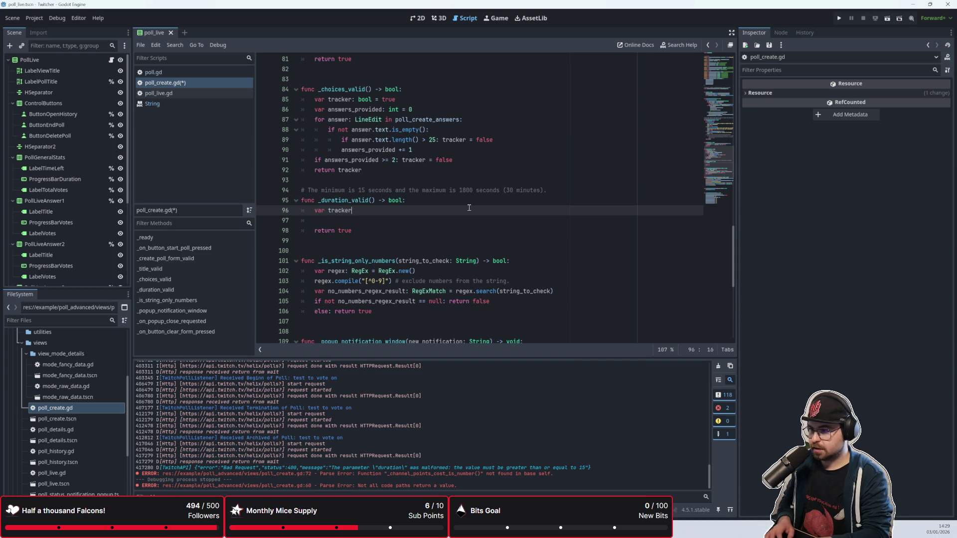
type(": bool = true")
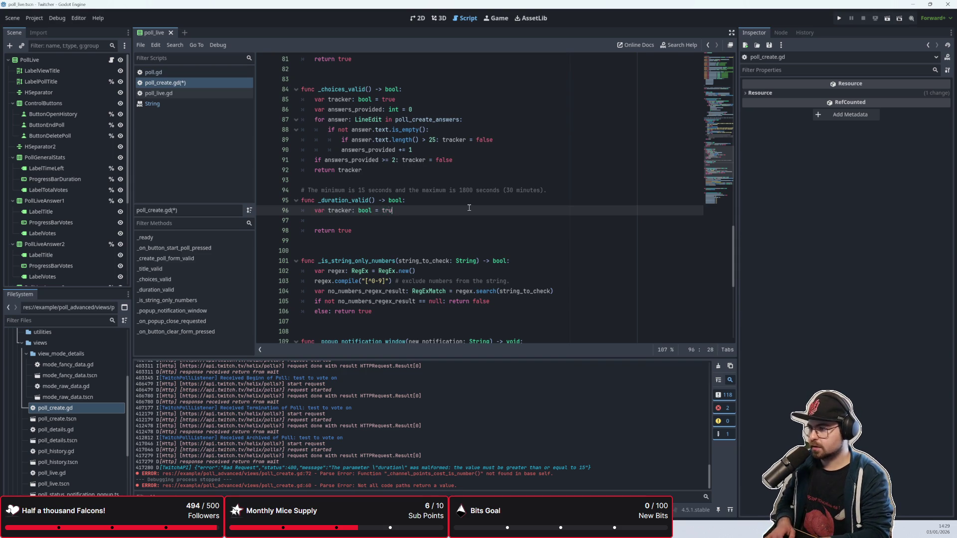
key("Down")
key("Down")
key("BackSpace")
key("BackSpace")
key("BackSpace")
type("tracker")
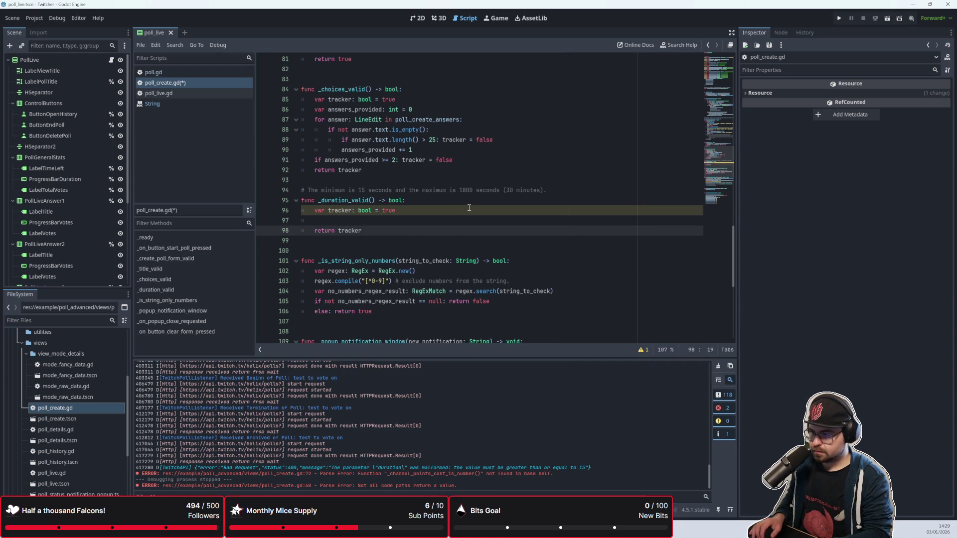
key("Up")
key("Up")
key("Down")
key("Return")
key("Return")
key("Up")
key("Up")
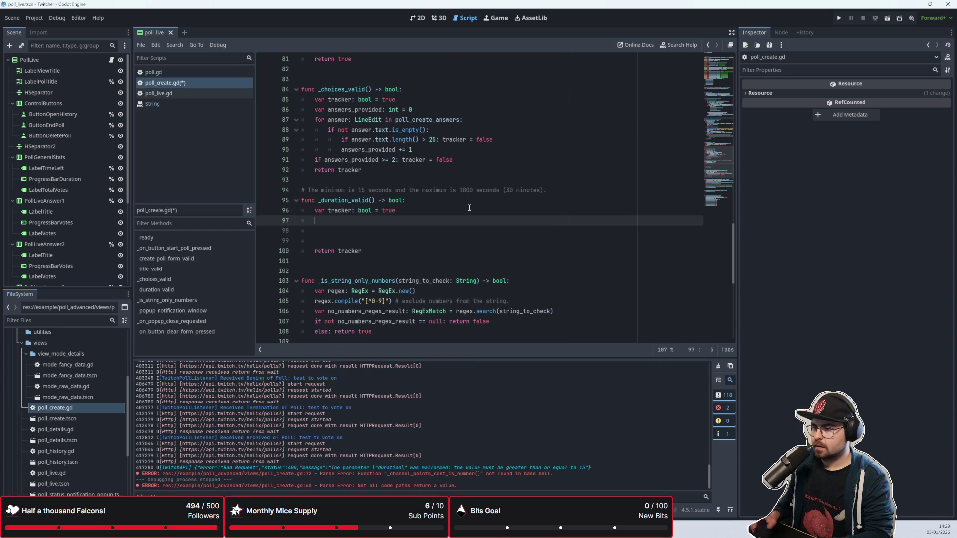
scroll(518, 208, "up", 3)
scroll(518, 208, "down", 5)
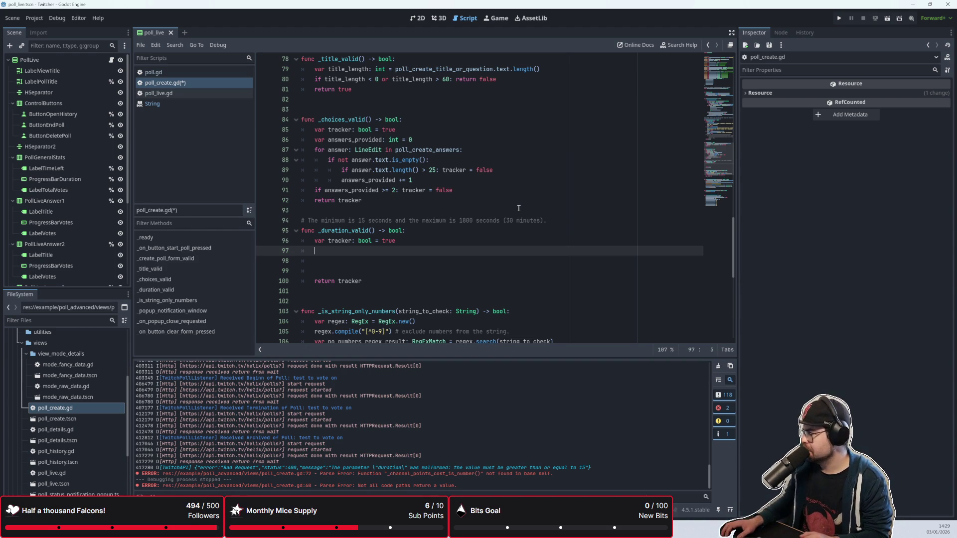
left_click(368, 281)
On line 97, begin an if condition calling _is_string_only_numbers() through autocomplete
left_click(371, 261)
left_click(373, 270)
left_click(375, 264)
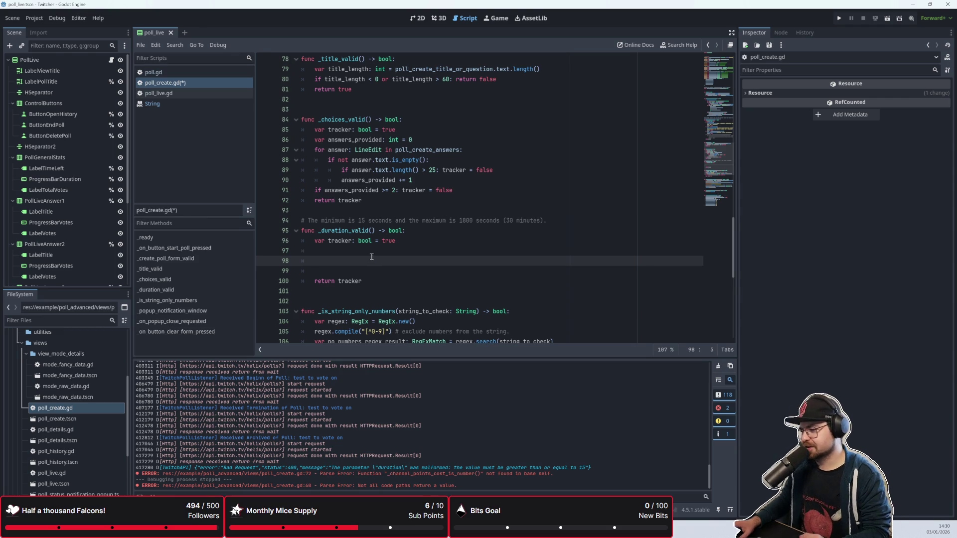
left_click(373, 252)
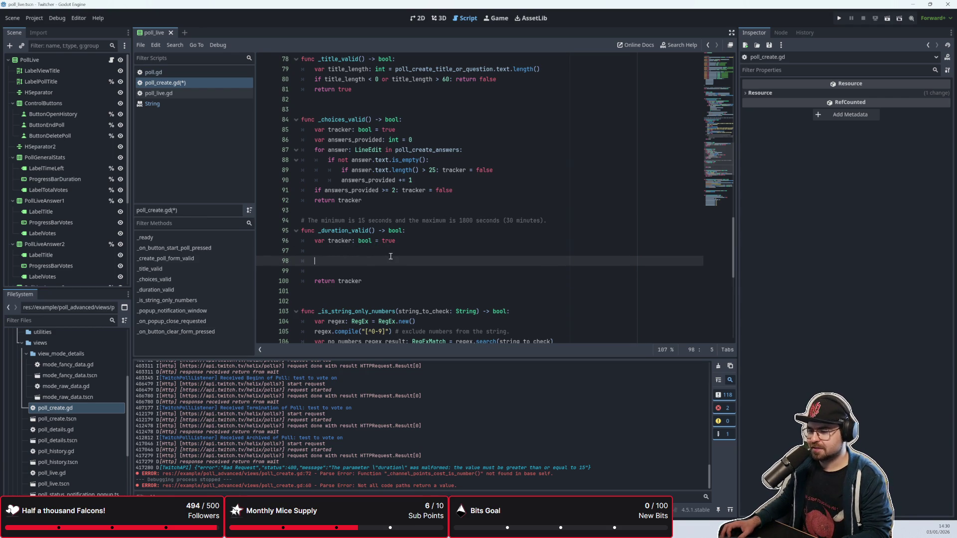
type("tracker")
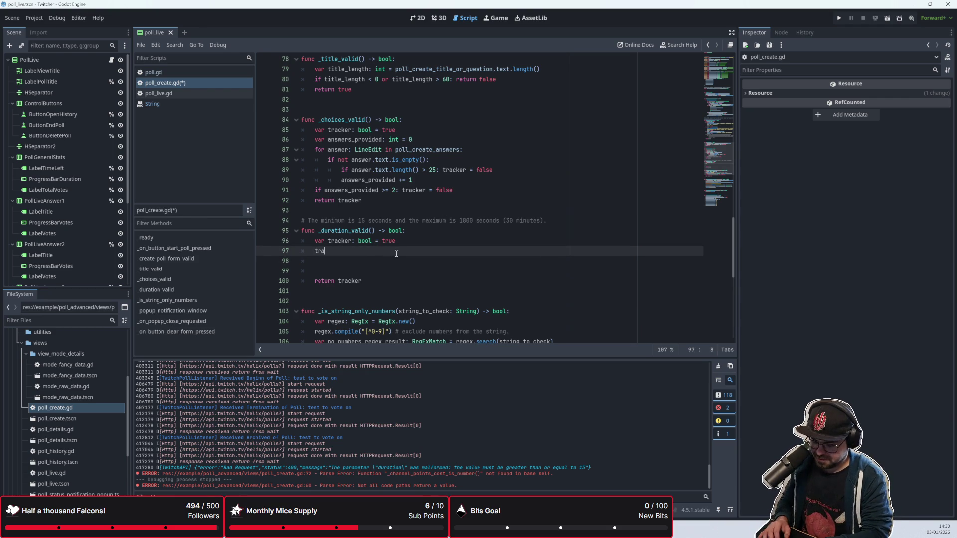
key("BackSpace")
key("BackSpace")
key("BackSpace")
type("if _is")
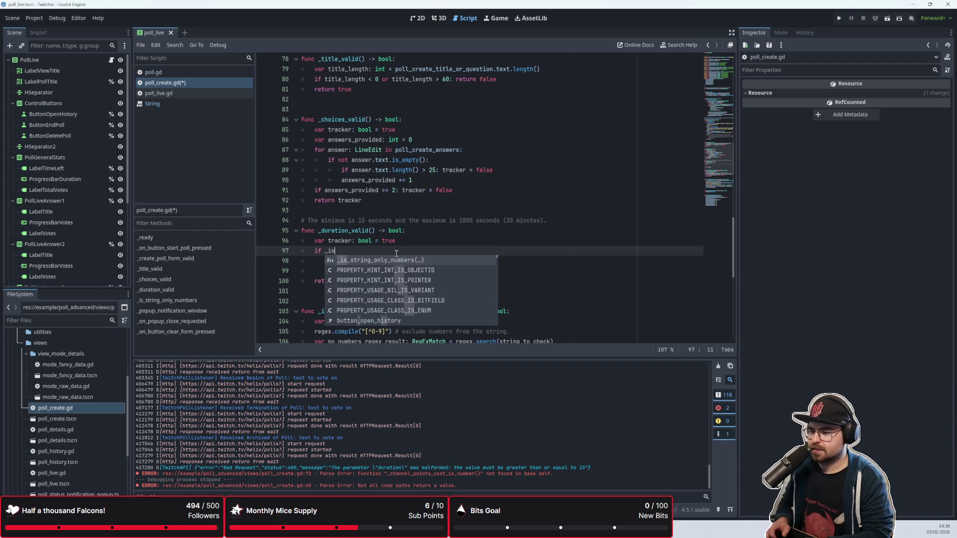
key("Return")
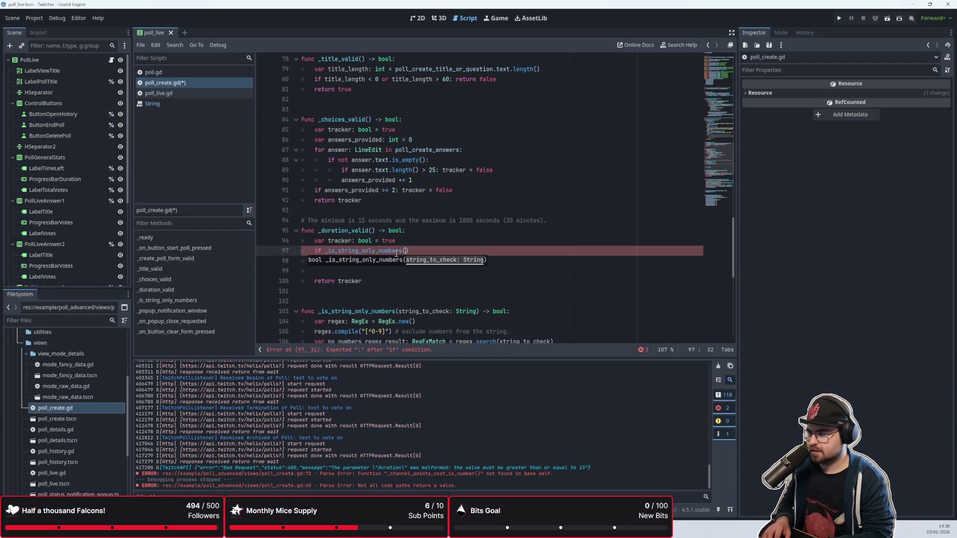
scroll(397, 254, "up", 20)
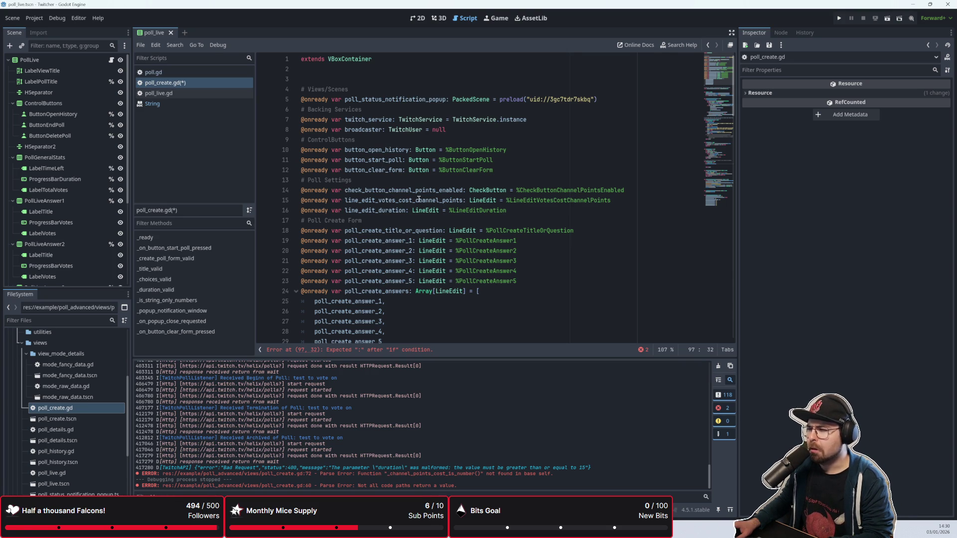
Complete line 97 as 'if not _is_string_only_numbers(line_edit_duration...): tracker = false'
scroll(406, 138, "down", 5)
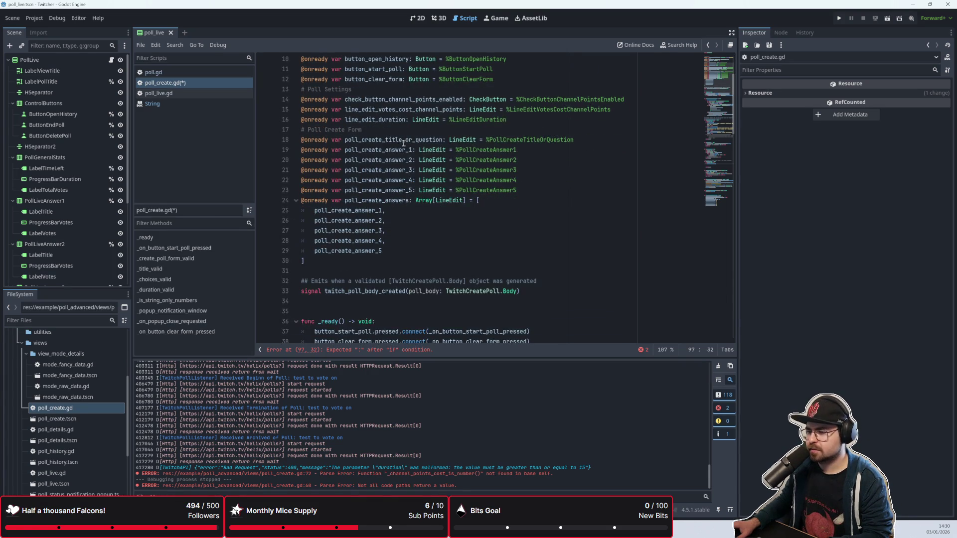
scroll(404, 143, "up", 4)
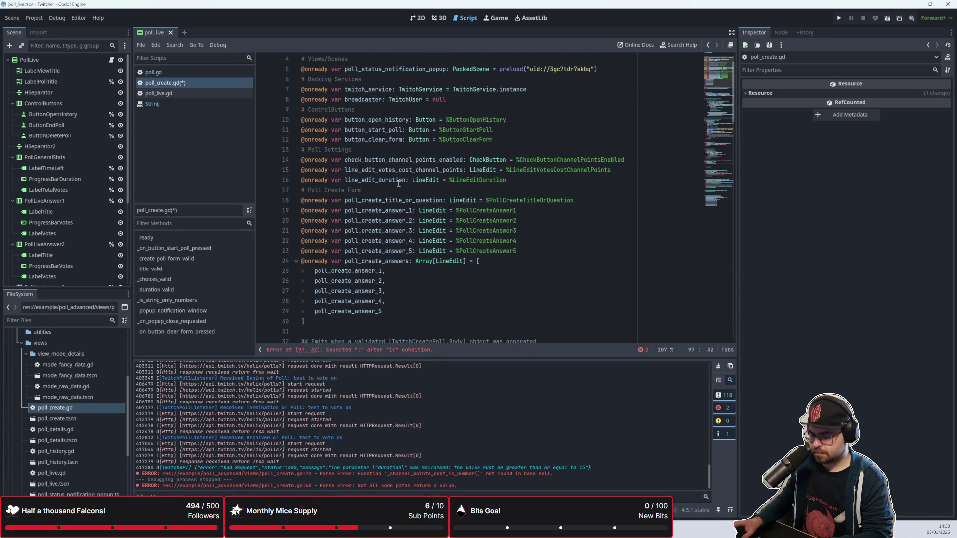
type("line_edit_")
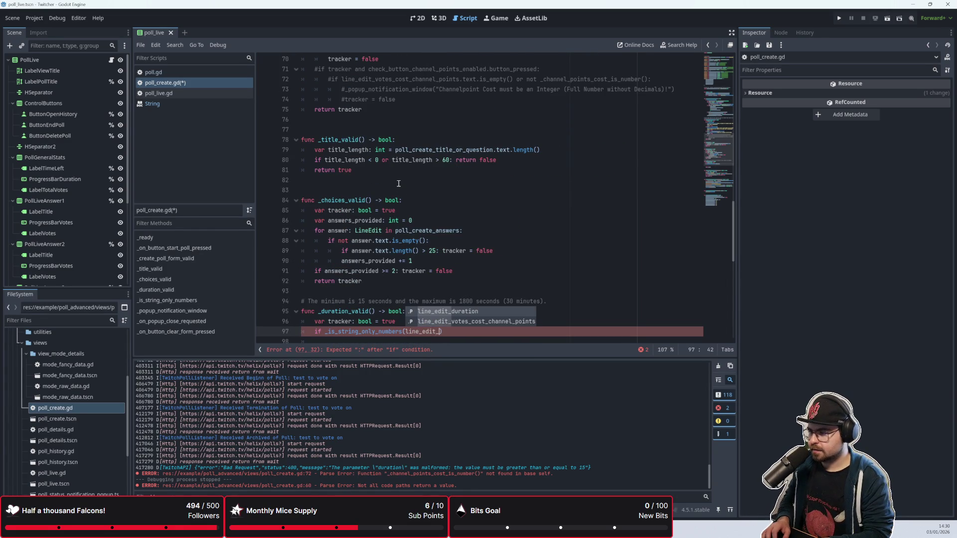
key("Return")
scroll(530, 260, "down", 3)
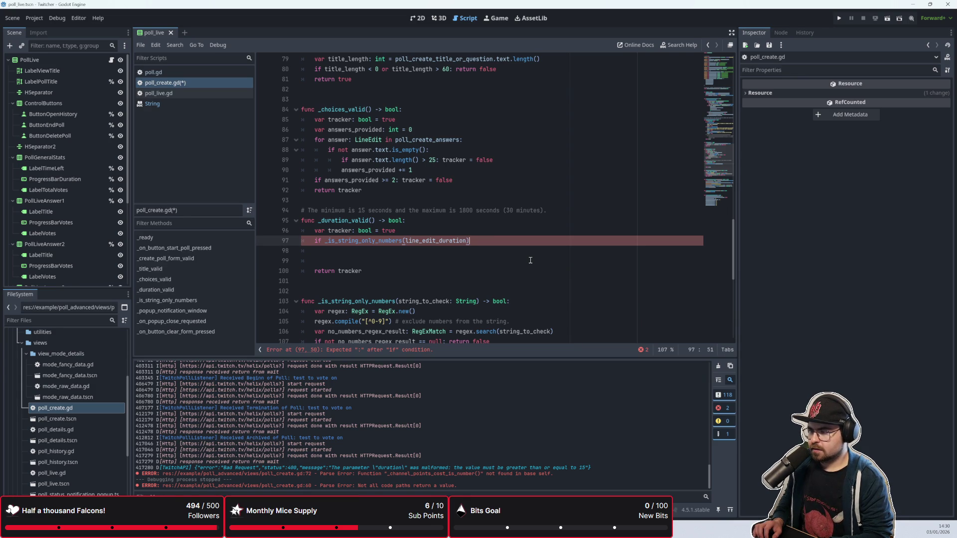
scroll(530, 260, "down", 2)
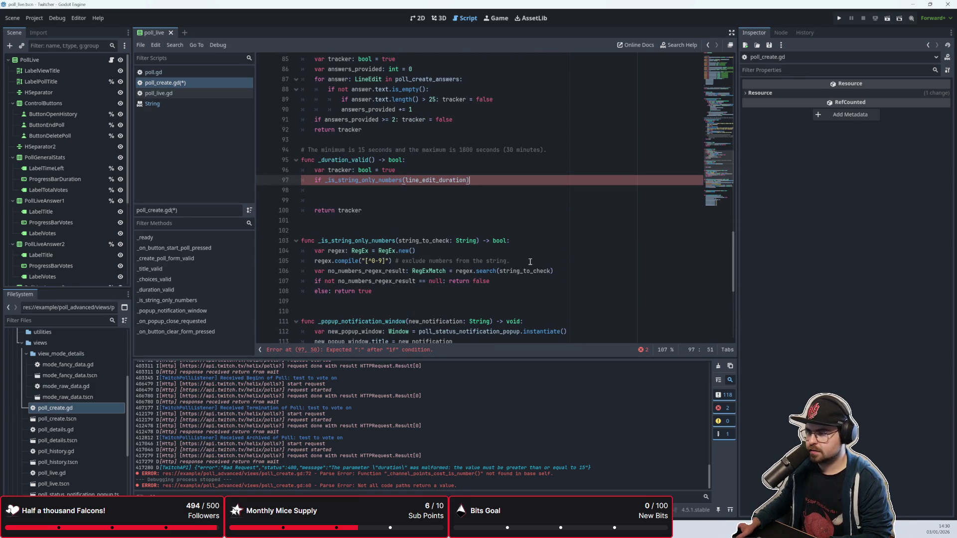
left_click(323, 180)
type("not")
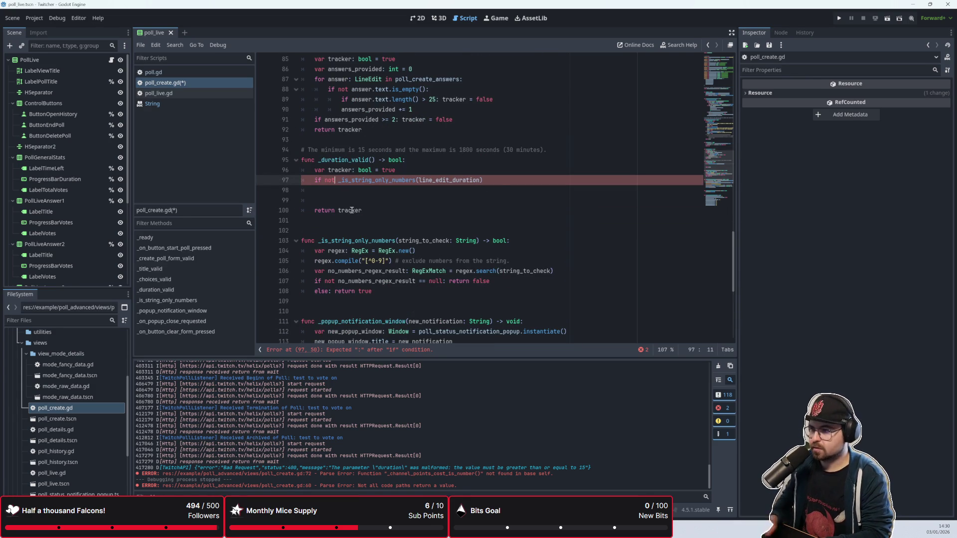
left_click(511, 178)
type("tracker = false")
key("Return")
Start a range-check line reading 'if int(line_edit_duration.text) >'
type("var duration")
scroll(430, 240, "up", 1)
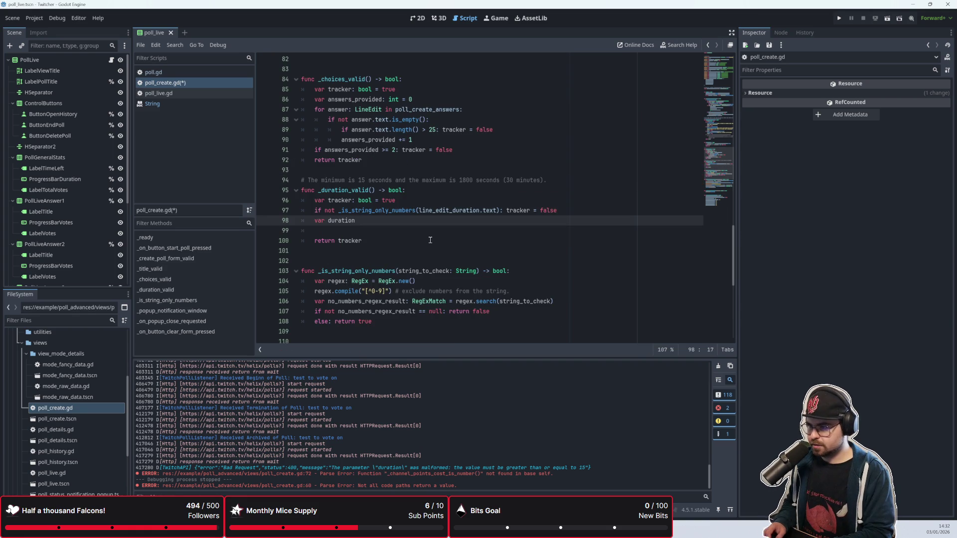
key("BackSpace")
key("BackSpace")
key("BackSpace")
type("iuf")
key("BackSpace")
key("BackSpace")
key("BackSpace")
type("f durato")
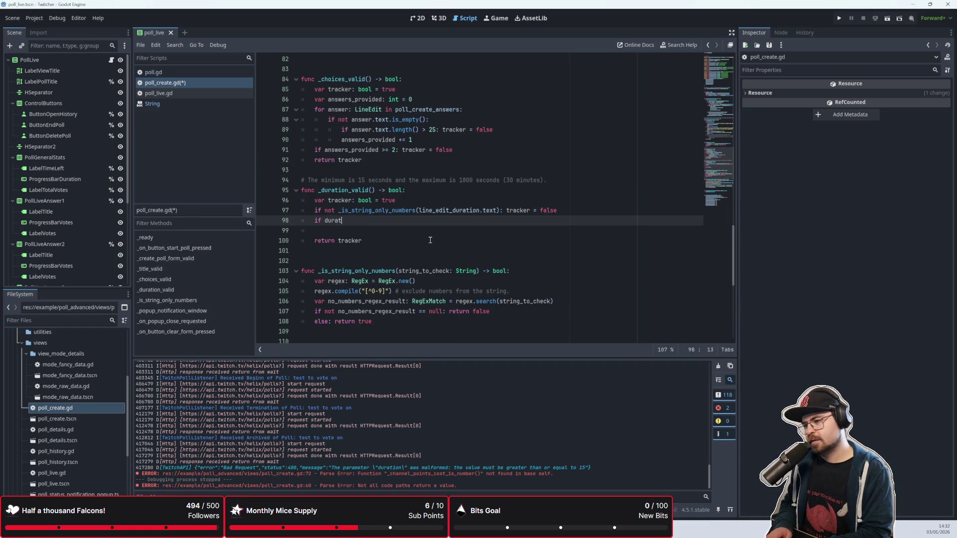
key("BackSpace")
key("BackSpace")
key("BackSpace")
type("line_edit")
key("Return")
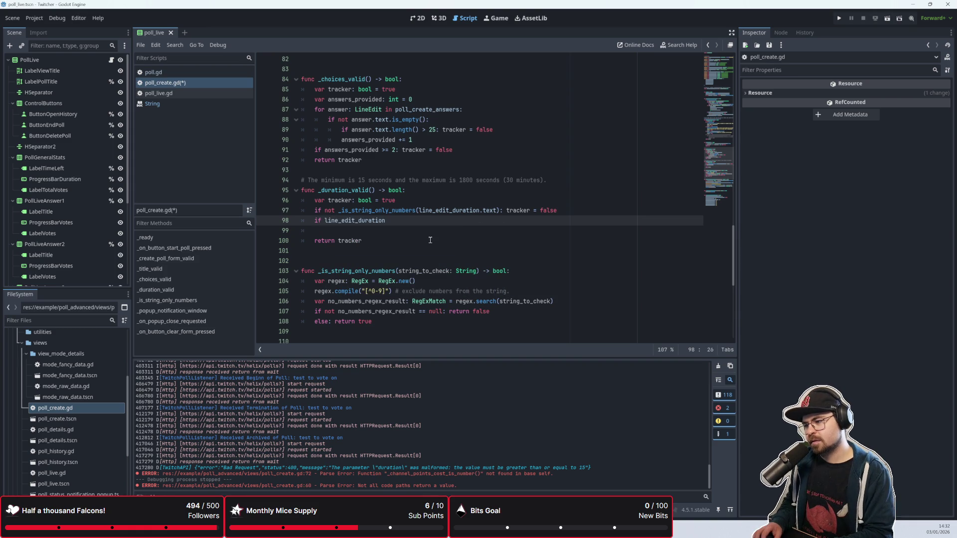
type(".text ")
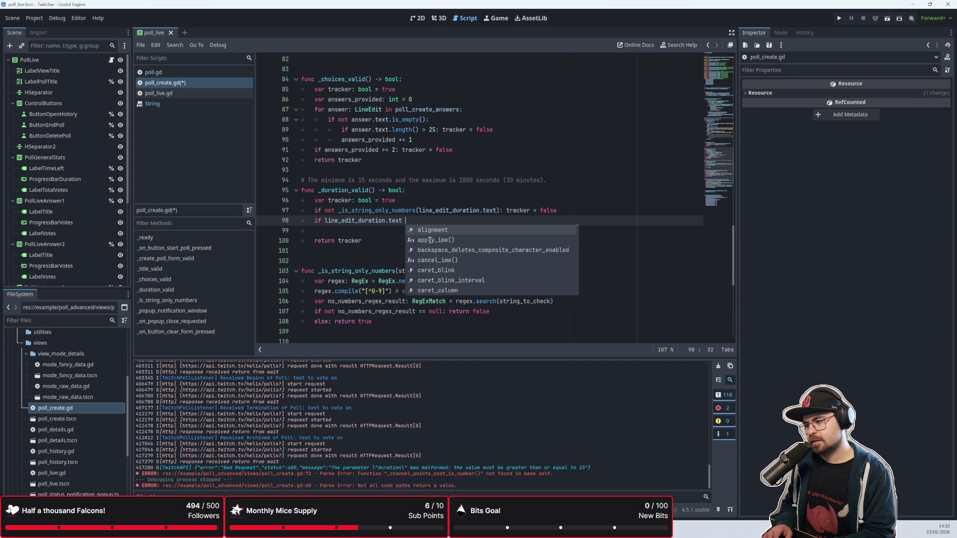
type(">")
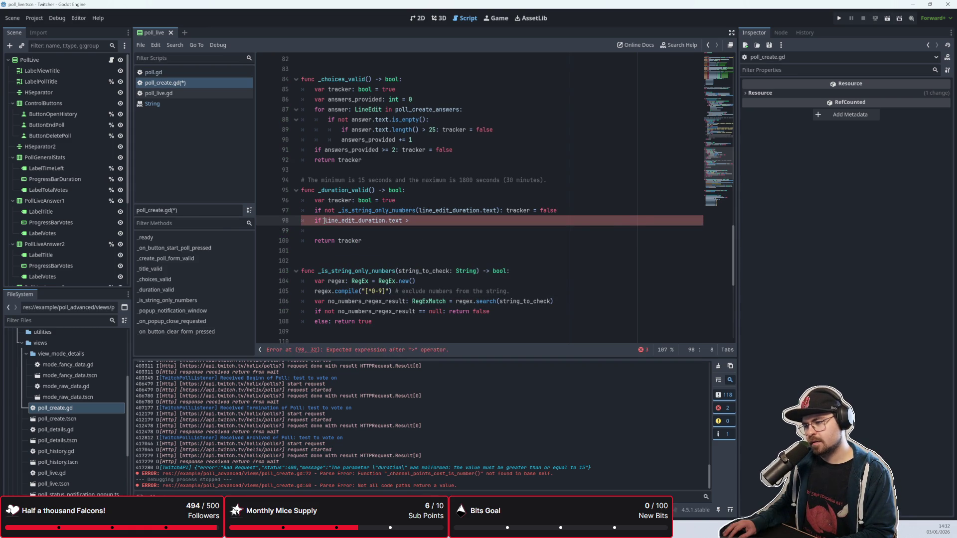
left_click(325, 221)
key("ctrl+space")
type("int(")
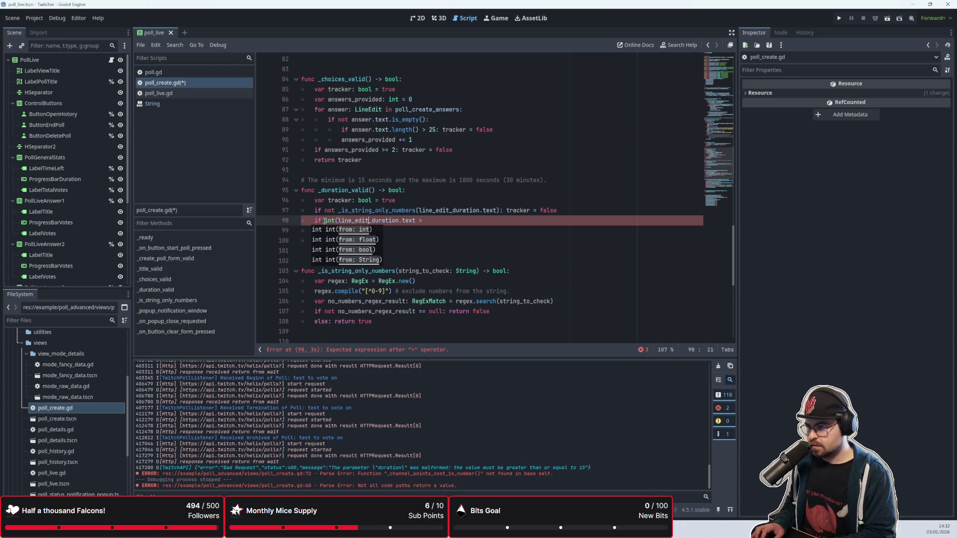
type(")")
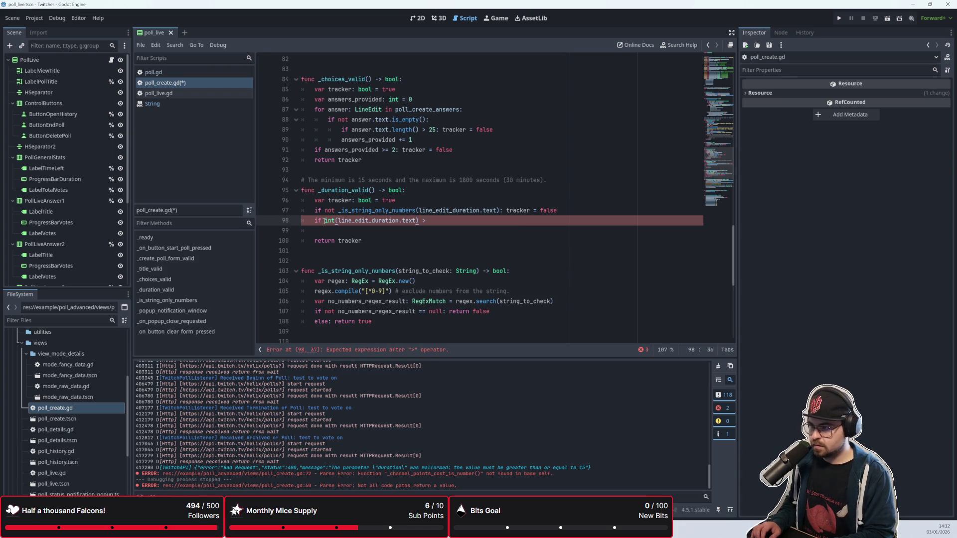
Add an else: branch declaring var duration_in_int: int = int(line_edit_duration.text)
key("Up")
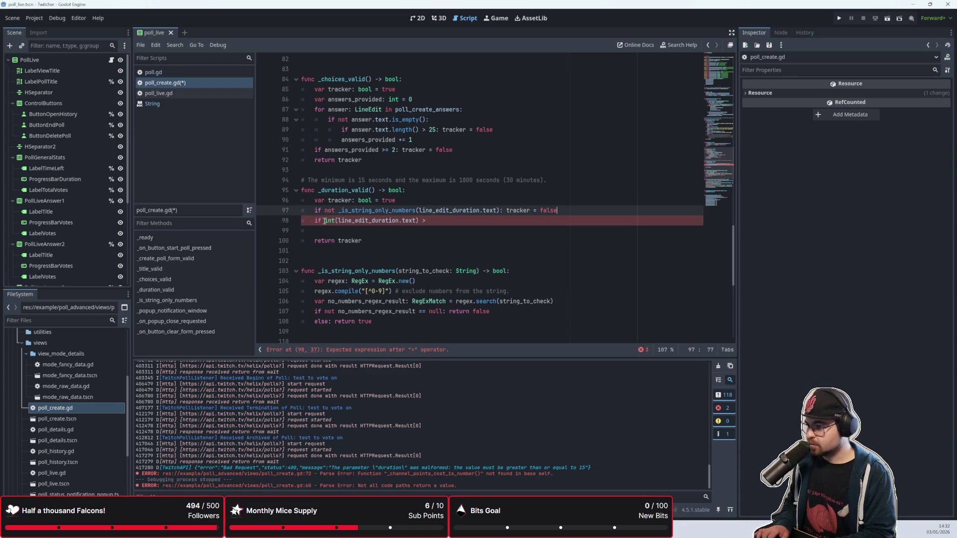
key("Return")
type("else:")
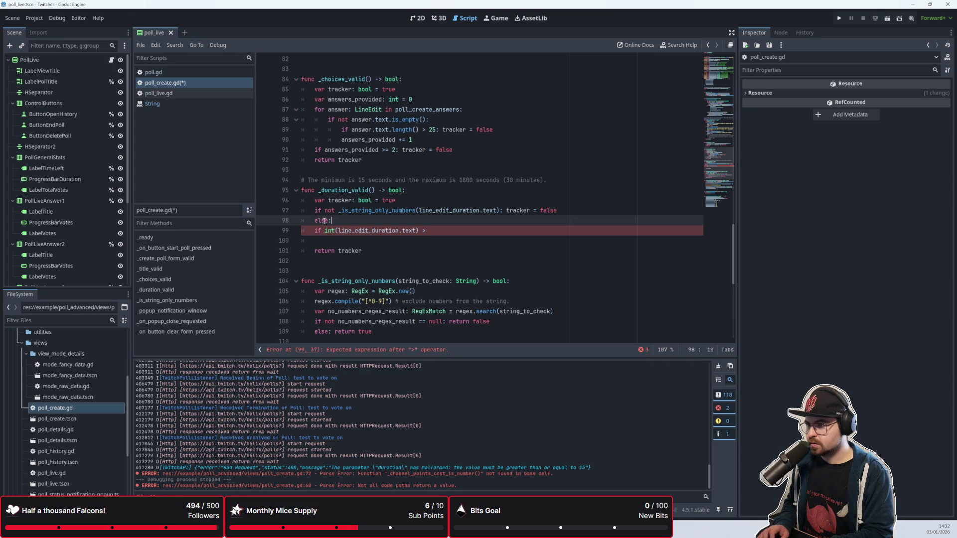
key("Return")
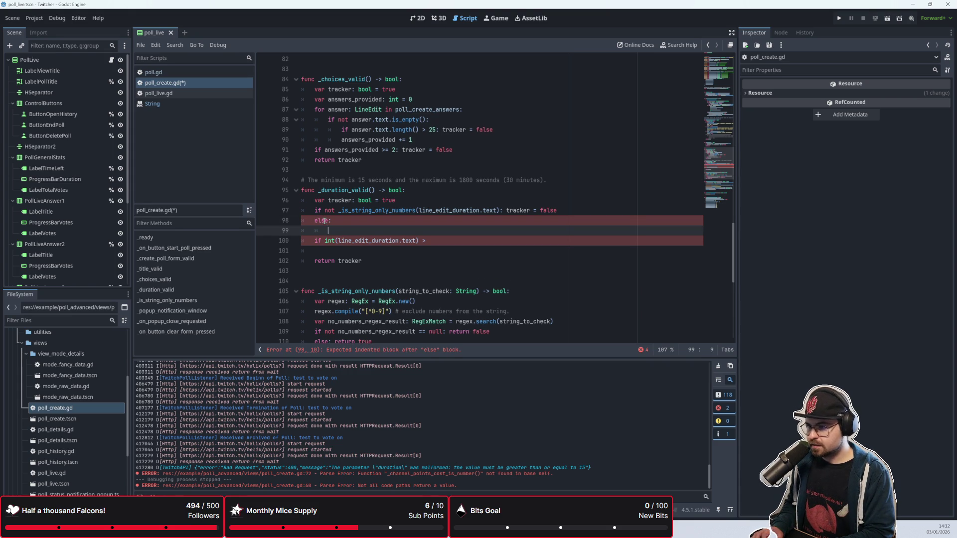
type("var ")
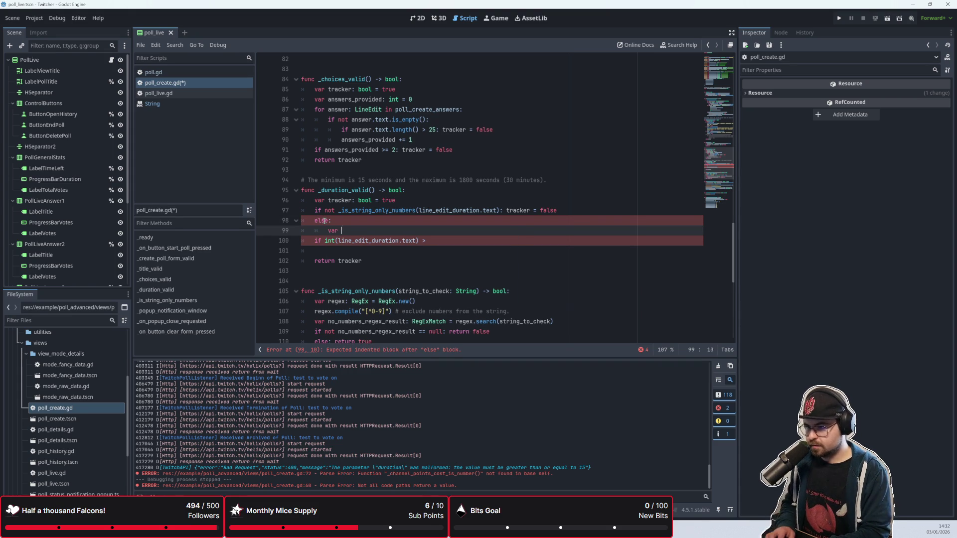
type("durationint")
type("int")
type(": int = 10")
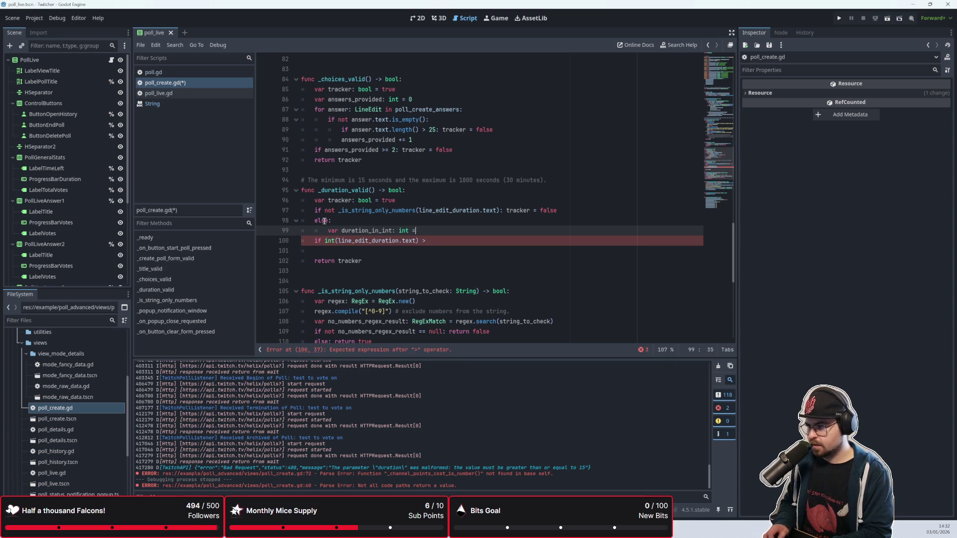
key("BackSpace")
key("BackSpace")
type("line")
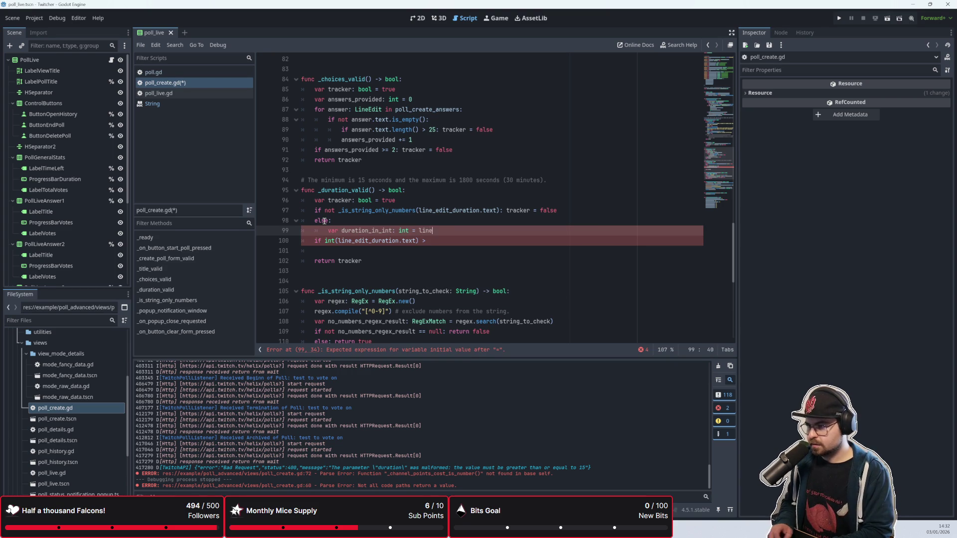
type("_edit_dura")
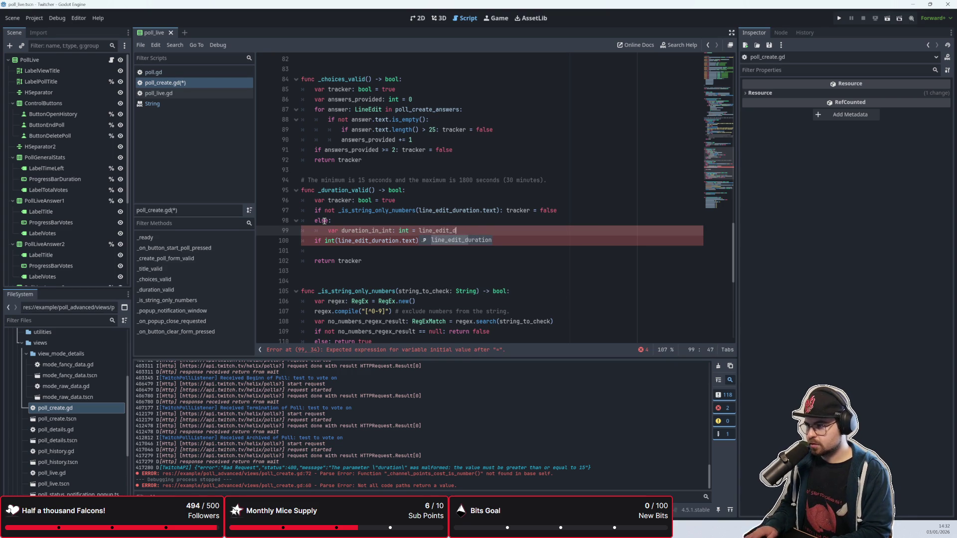
key("Return")
type("text")
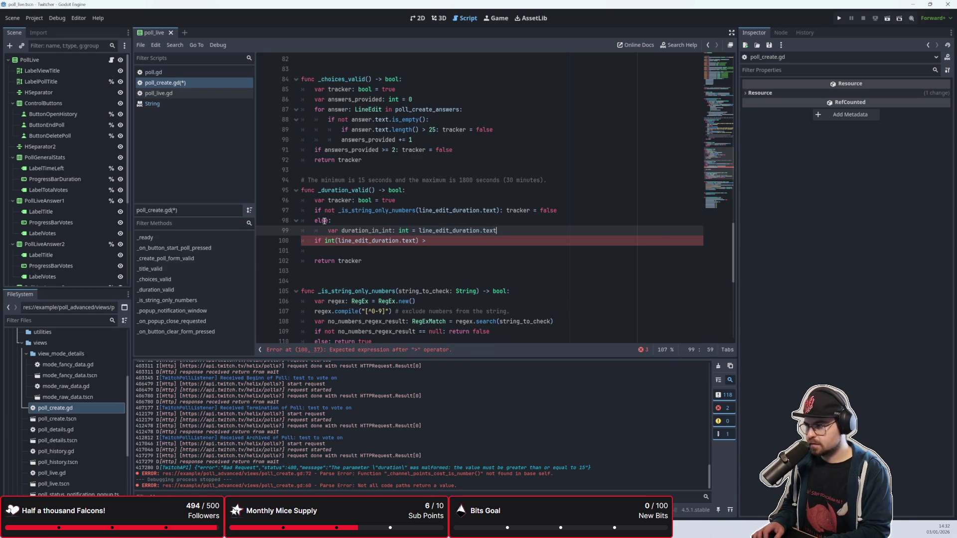
key("ctrl+Left")
type("int(")
key("End")
type(")")
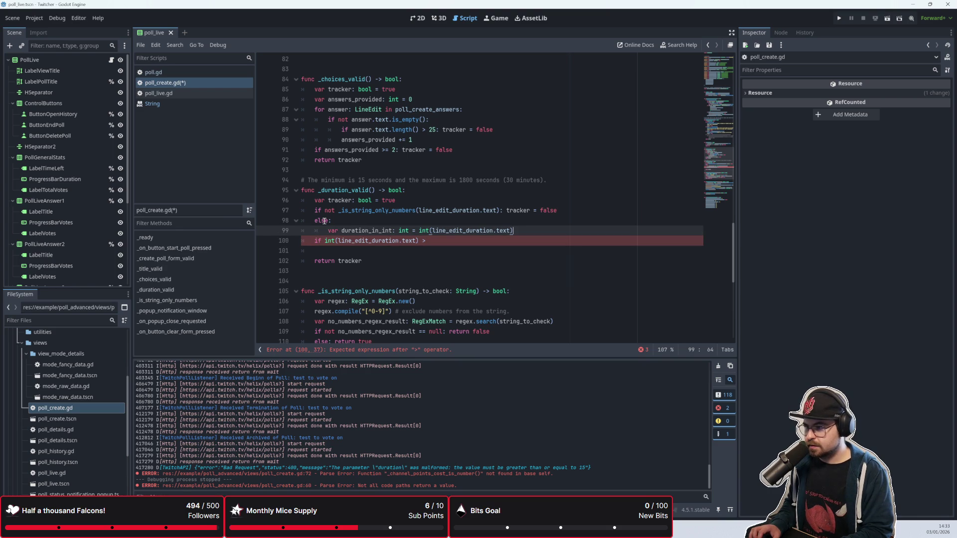
key("Down")
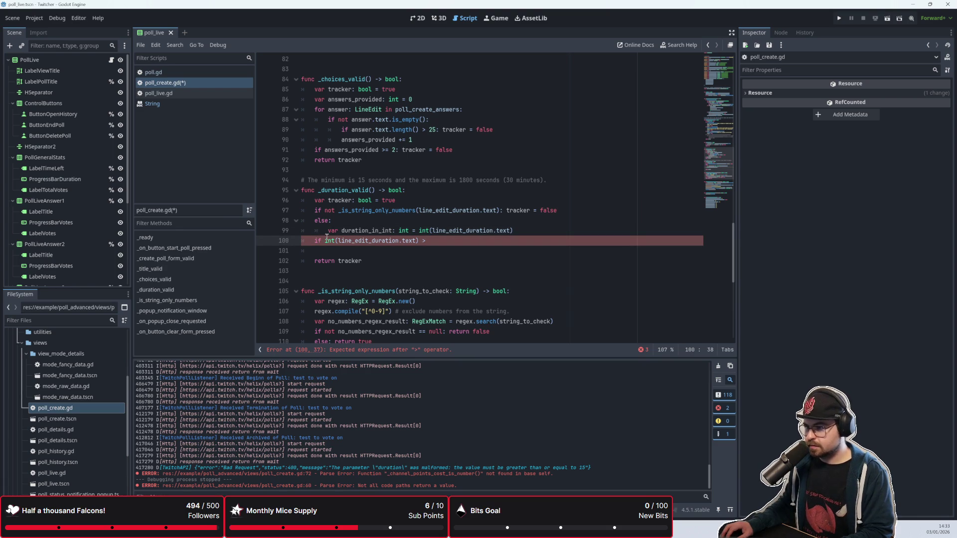
Indent line 100 under else and replace the int conversion with duration_in_int
left_click_drag(315, 241, 417, 241)
left_click(416, 240)
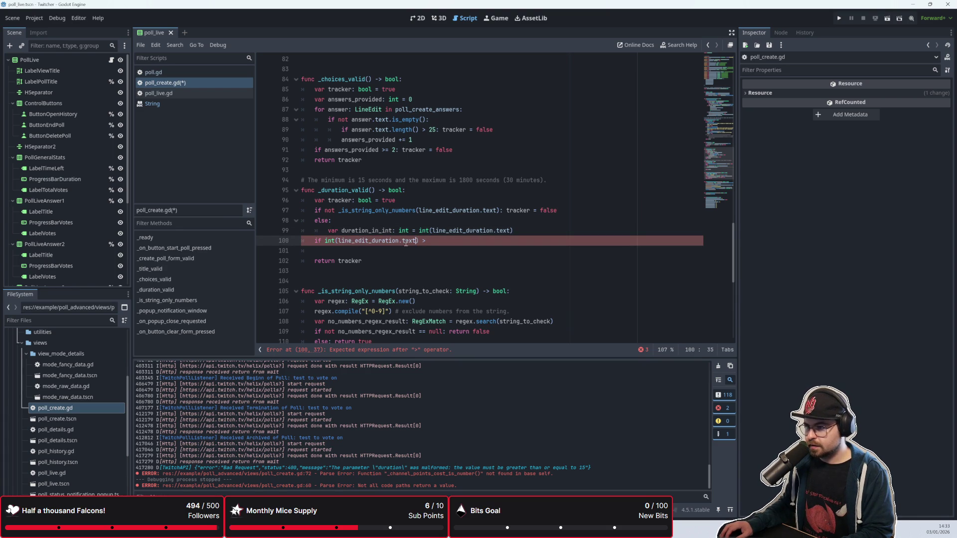
left_click(315, 241)
key("Tab")
left_click_drag(339, 241, 429, 241)
key("BackSpace")
type("dira")
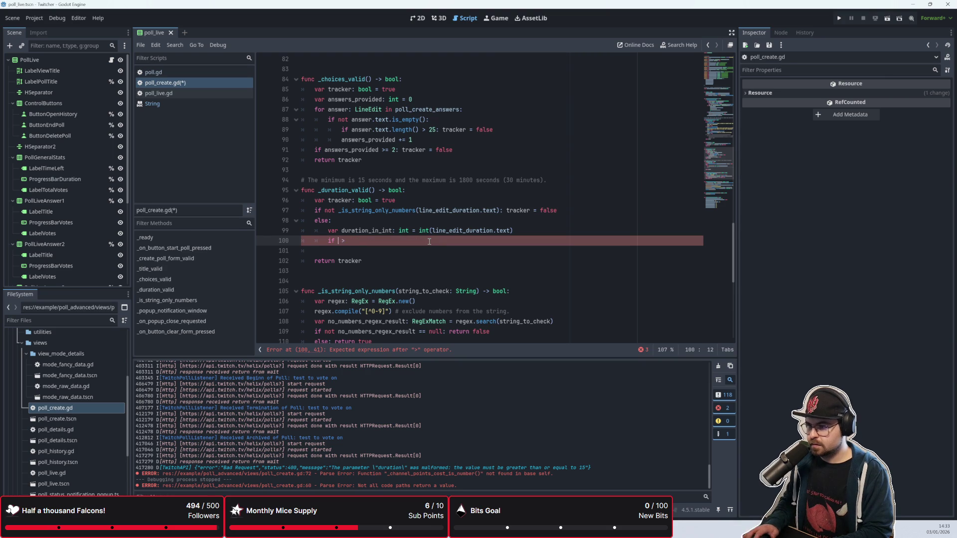
key("BackSpace")
key("BackSpace")
key("BackSpace")
type("uration i")
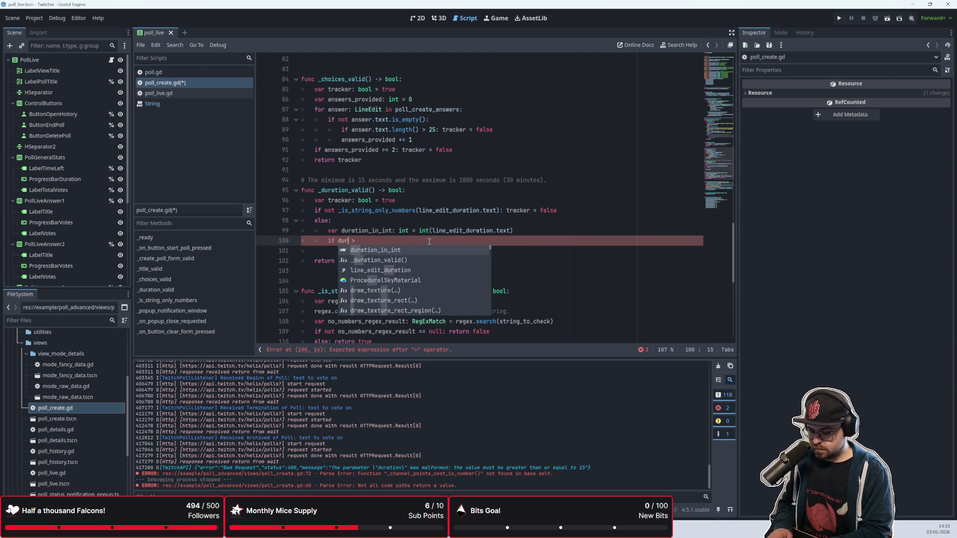
key("BackSpace")
key("BackSpace")
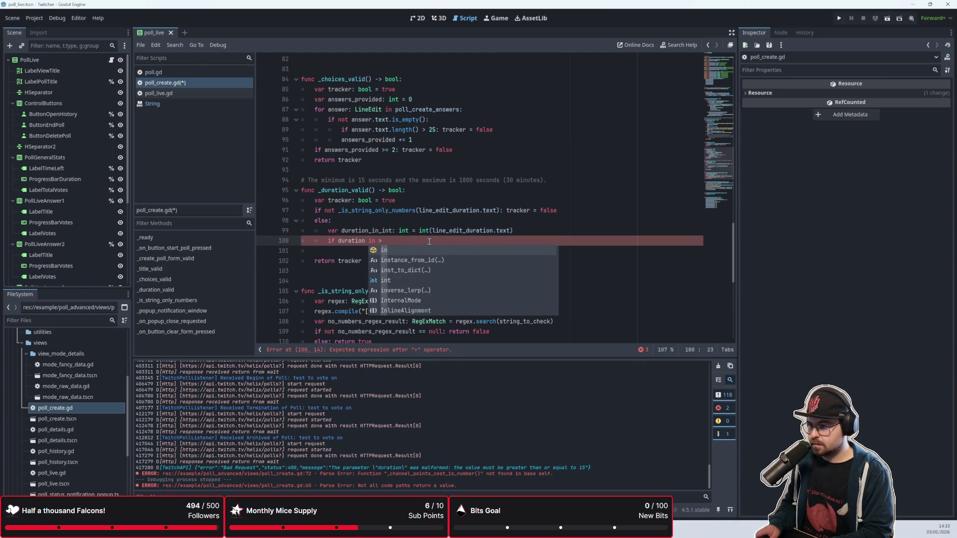
type("_")
key("Return")
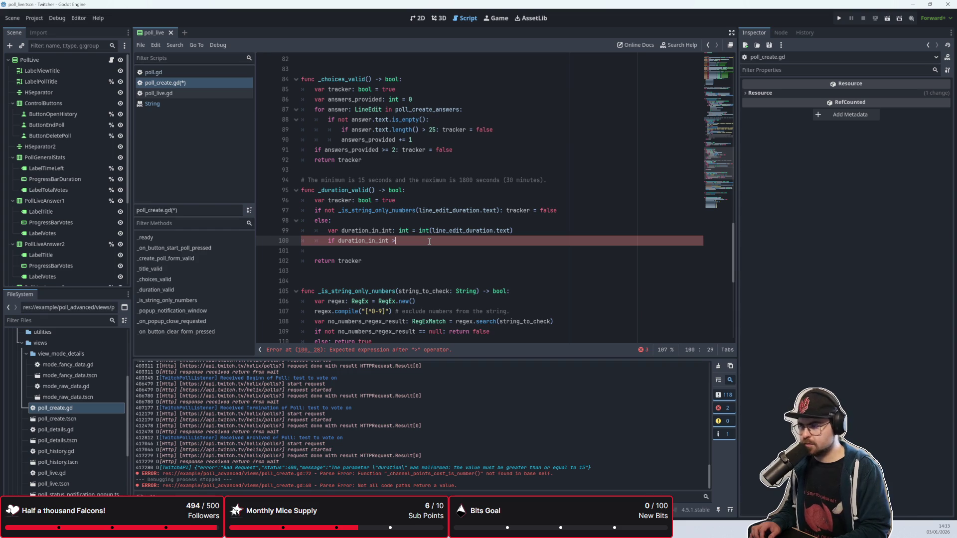
Finish the condition as 'duration_in_int < 15 or duration_in_int > 1800: tracker = false' and remove the blank line
key("BackSpace")
type("< ")
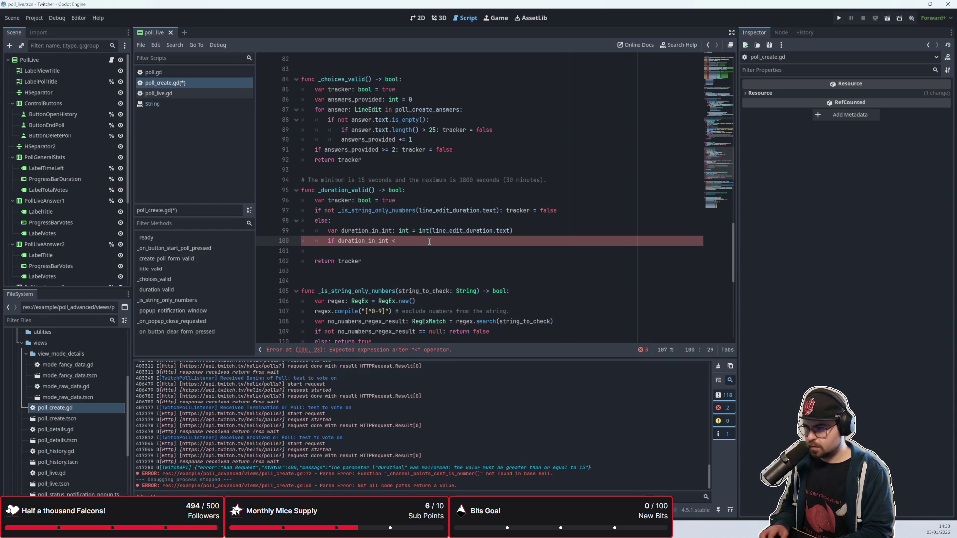
type("15 ")
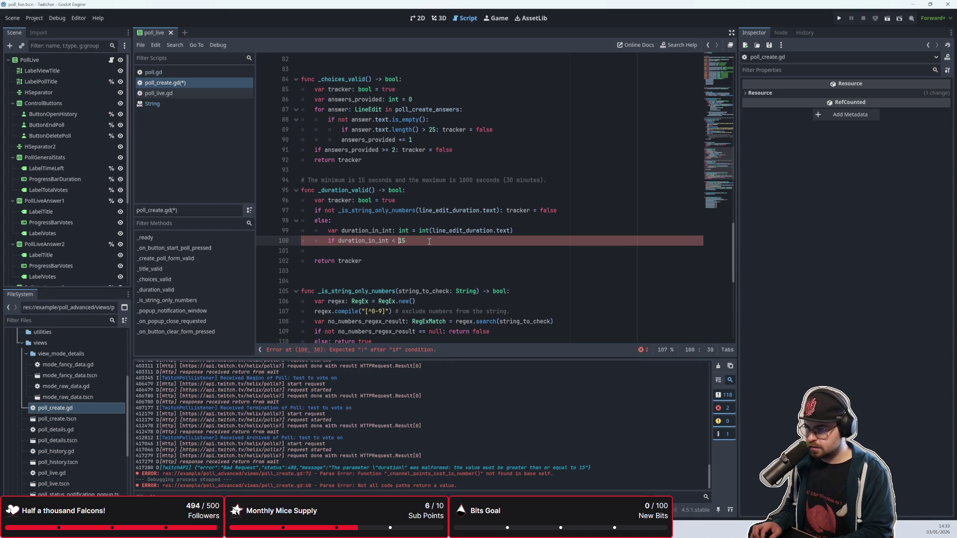
type("or dura")
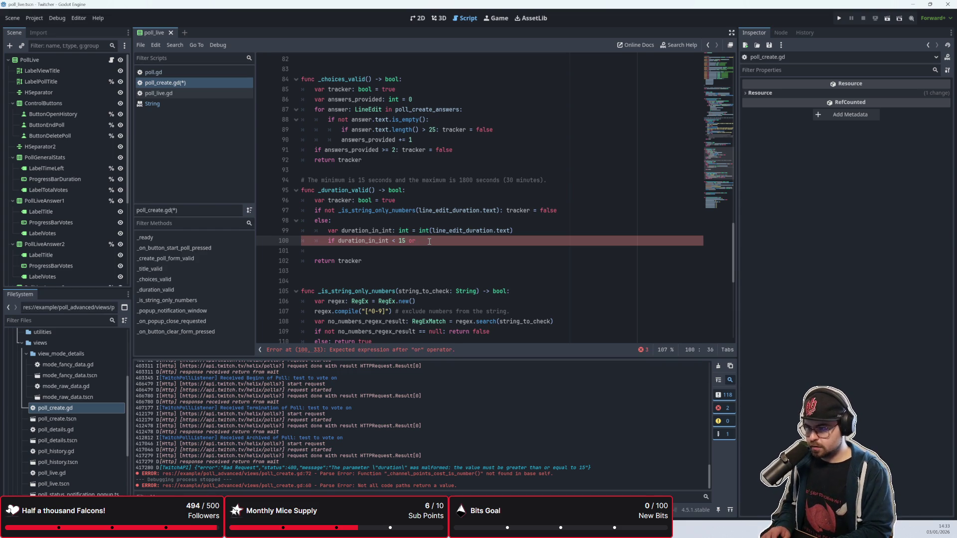
key("Return")
type(">1800")
key("Right")
key("Right")
type(": ")
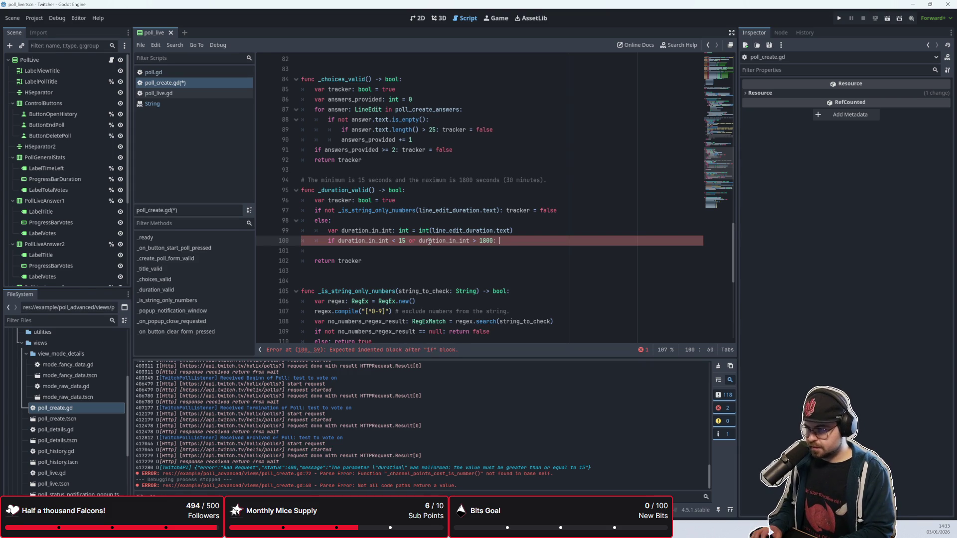
type("tracker = false")
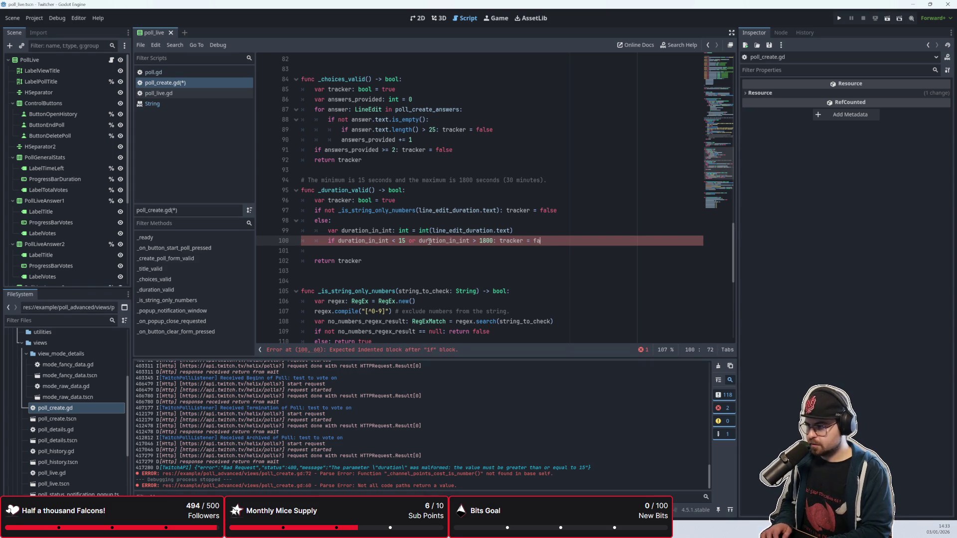
key("Down")
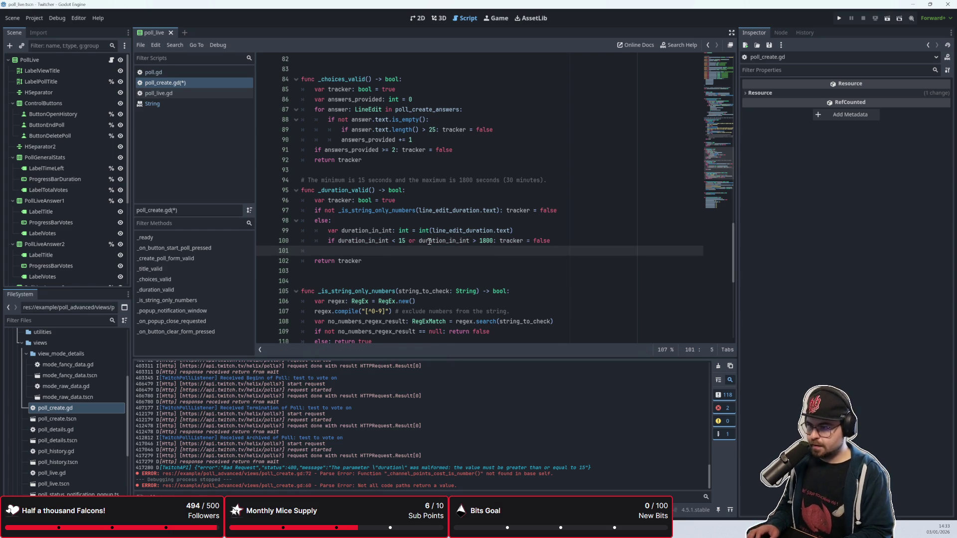
key("BackSpace")
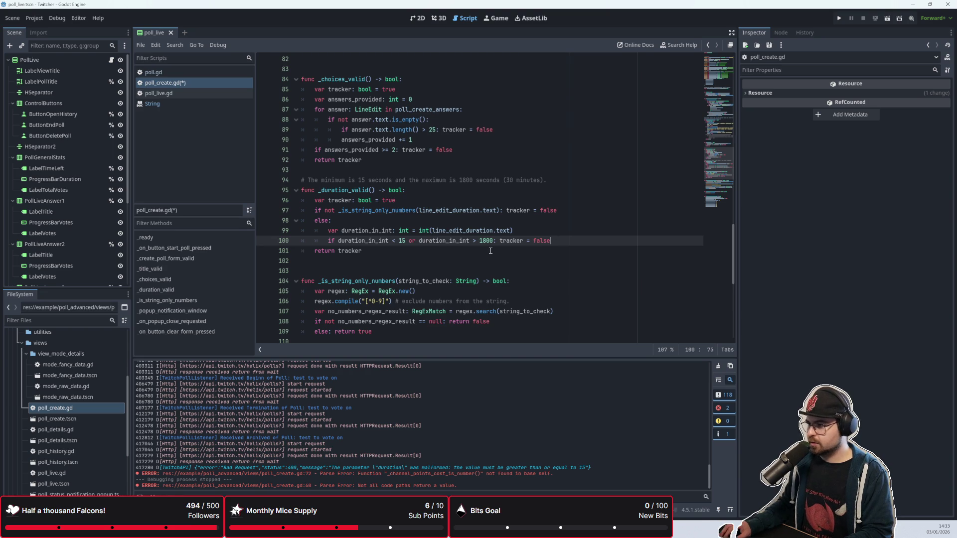
mouse_move(342, 213)
left_mouse_down()
mouse_move(332, 220)
mouse_move(329, 211)
mouse_move(521, 210)
left_mouse_up()
left_click(487, 217)
left_click(520, 210)
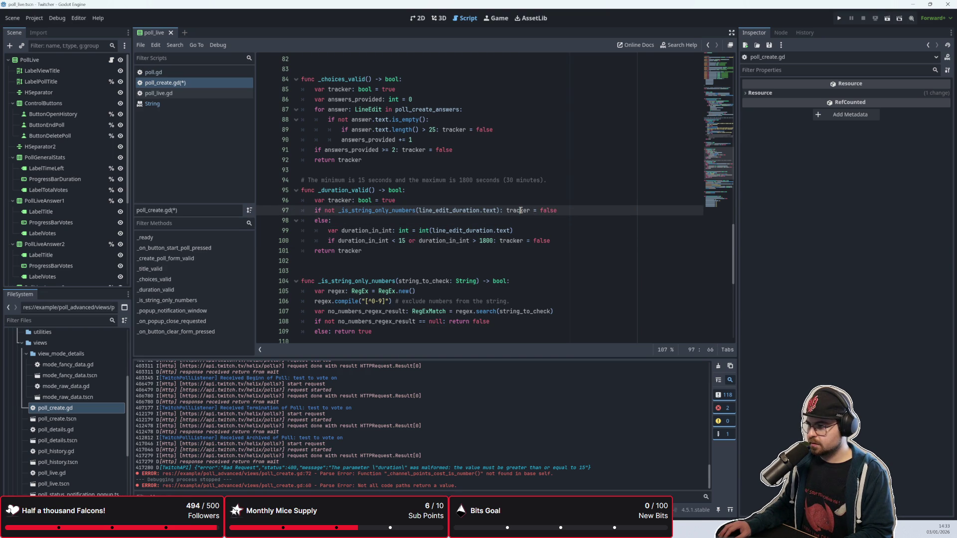
Review the duration range check and limit comment, then save poll_create.gd unchanged
mouse_move(520, 211)
left_click_drag(315, 230, 537, 240)
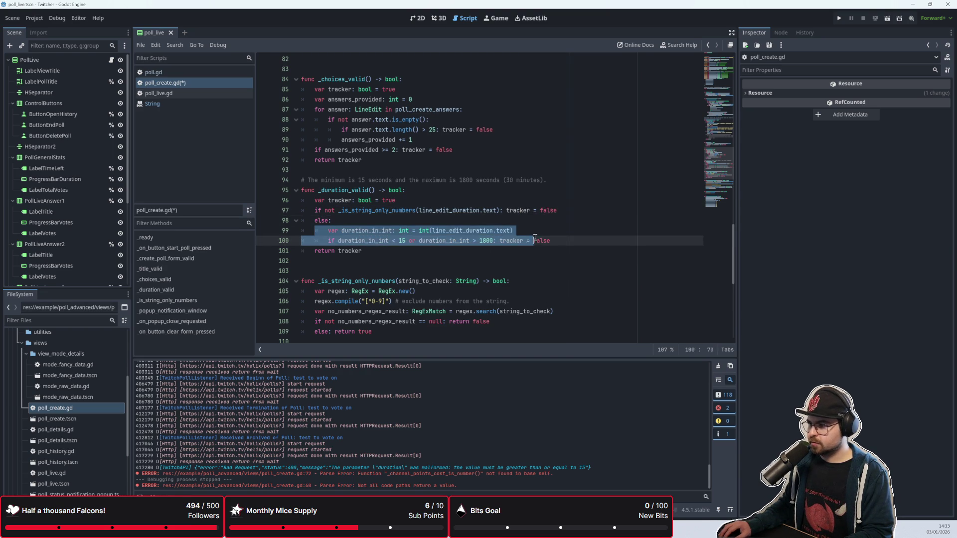
left_click(353, 211)
left_click(429, 230)
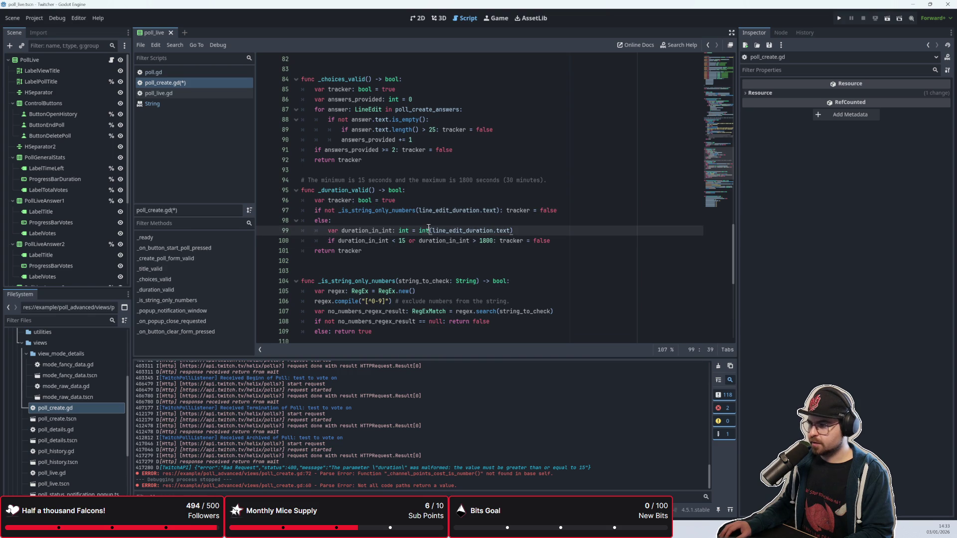
scroll(429, 227, "up", 2)
left_click(373, 240)
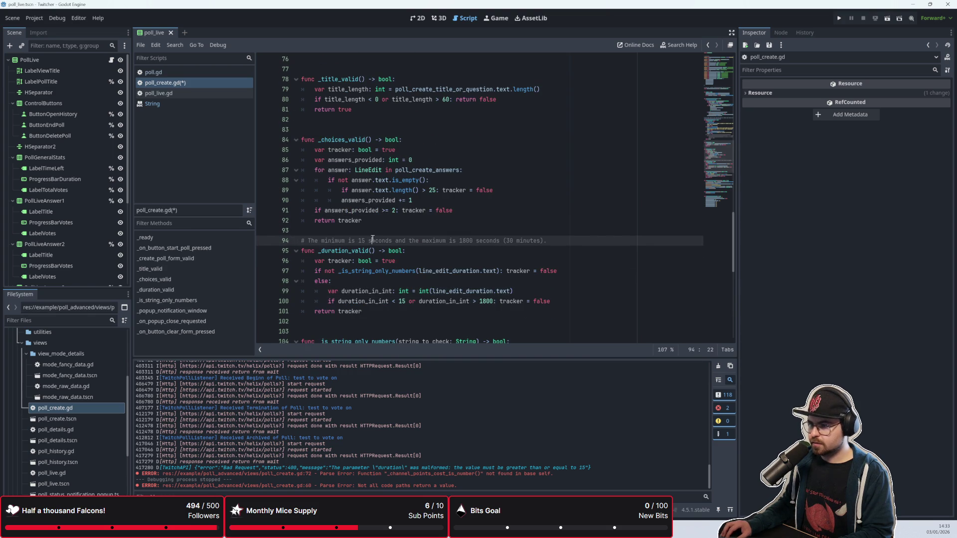
key("ctrl+x")
key("ctrl+z")
key("ctrl+s")
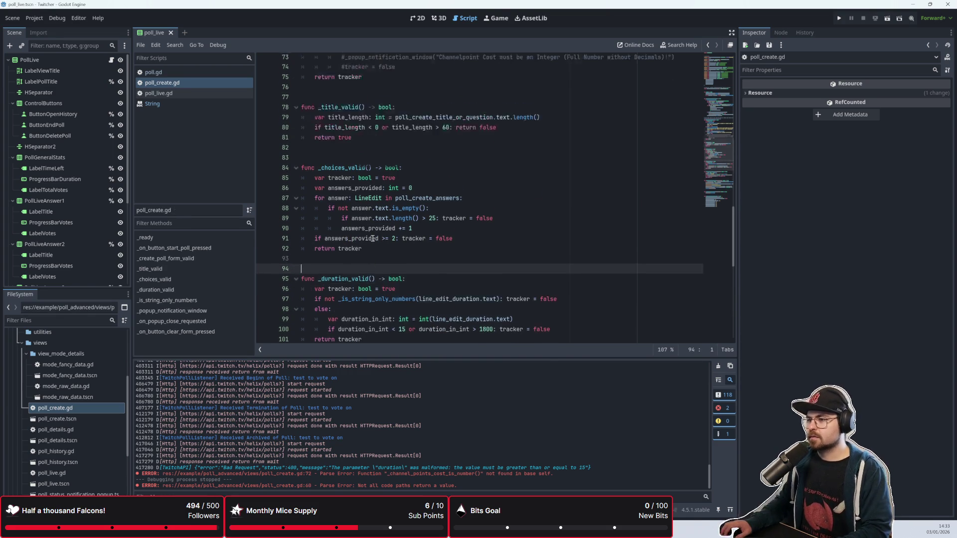
scroll(373, 240, "up", 8)
left_click(413, 291)
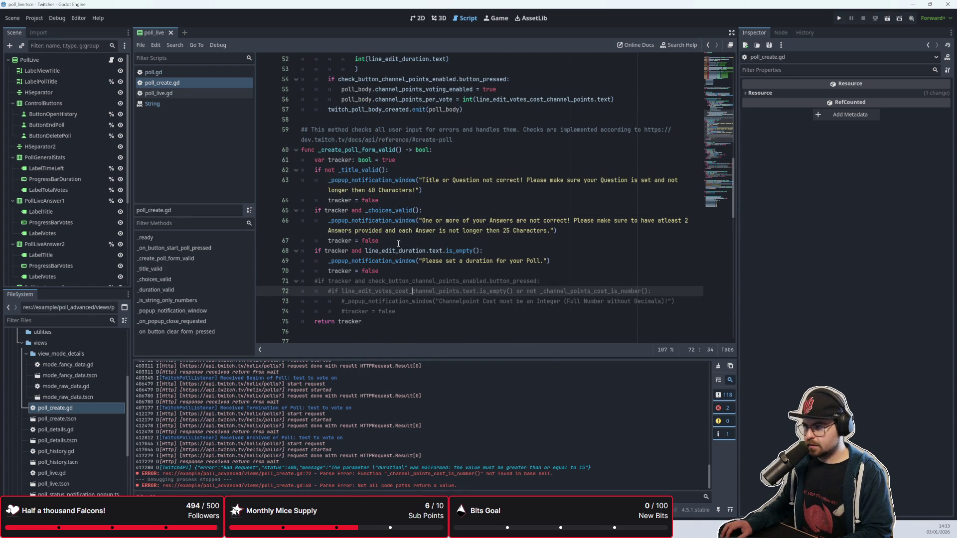
Rewrite the line 69 duration error as a whole-number message with the 1800-second maximum
left_click_drag(543, 261, 422, 261)
type("Plea")
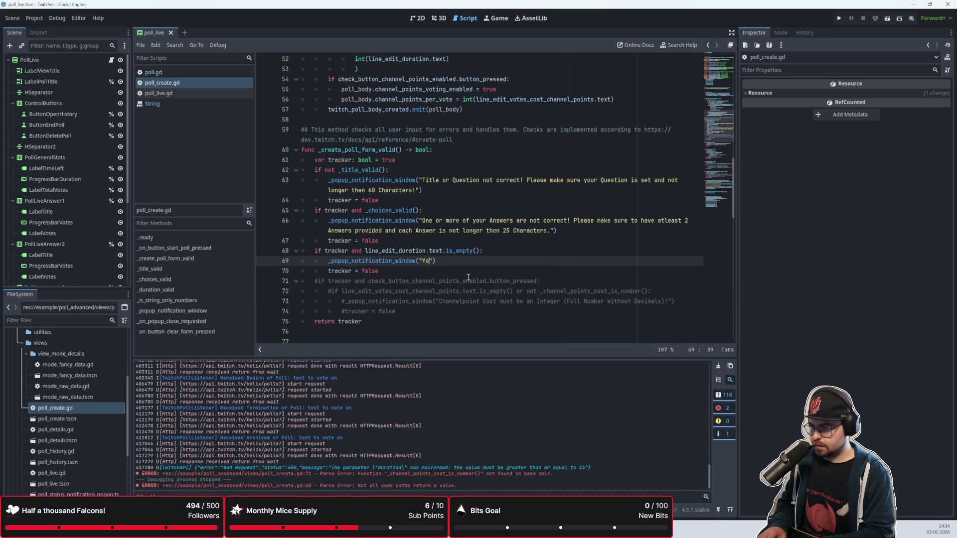
key("BackSpace")
key("BackSpace")
key("BackSpace")
type("The Dur")
type("ation must be an")
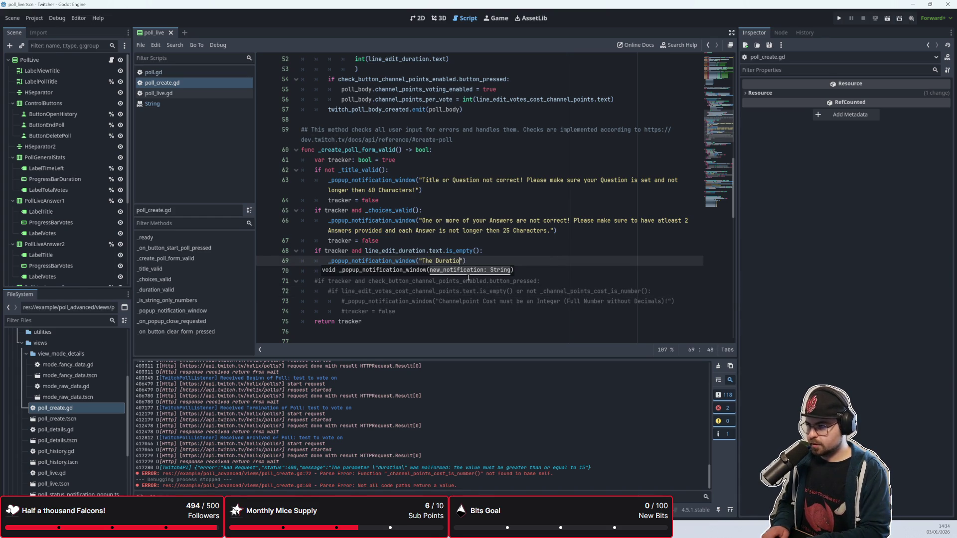
type(" Int")
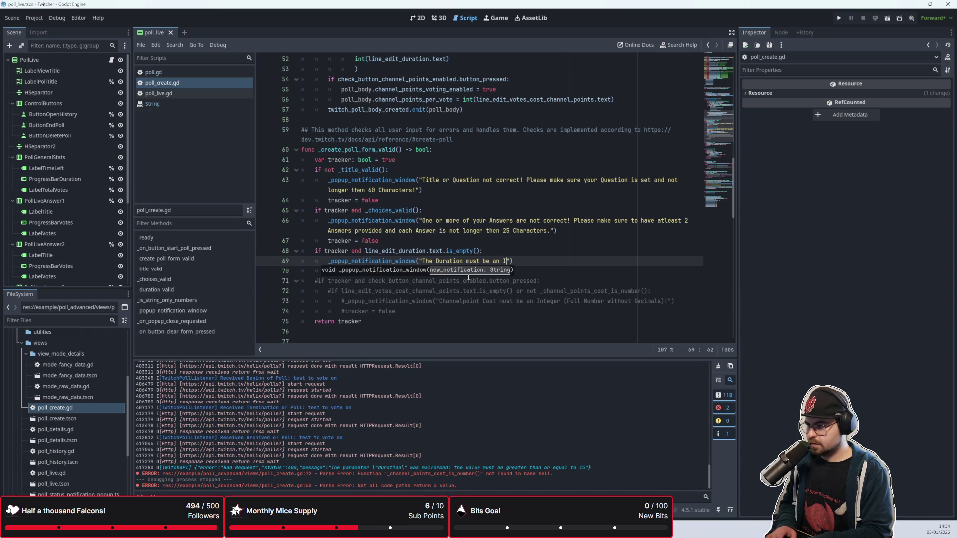
type("e")
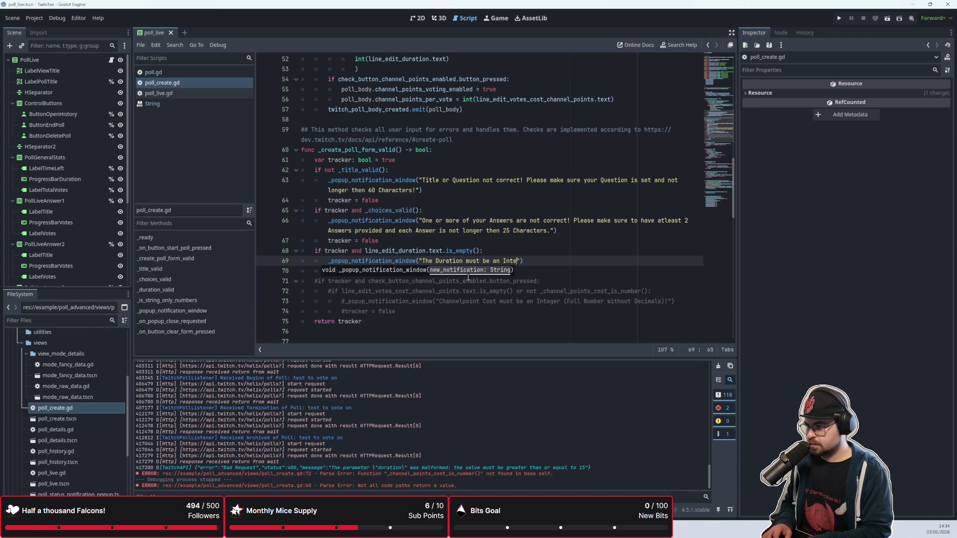
type("ger (Full Number without Deci")
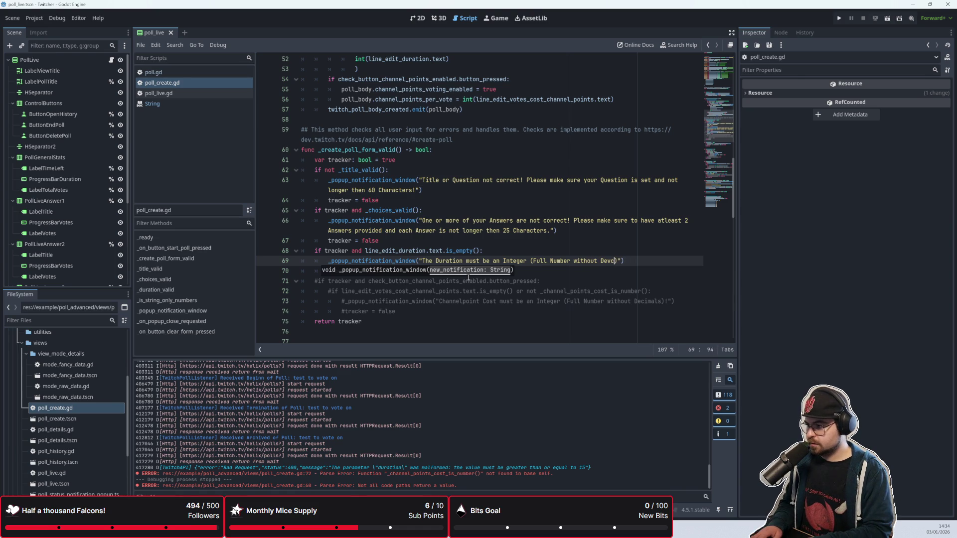
type("mals")
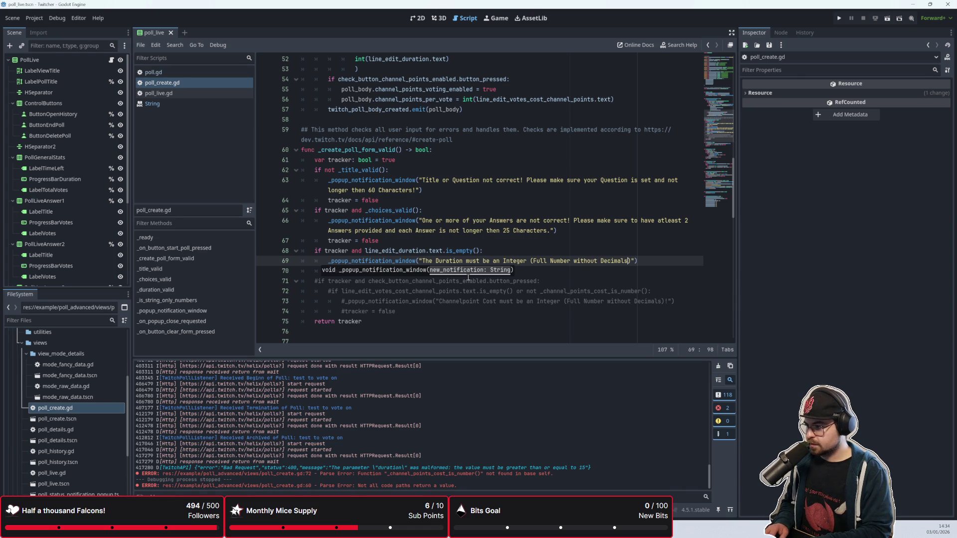
type(") and c")
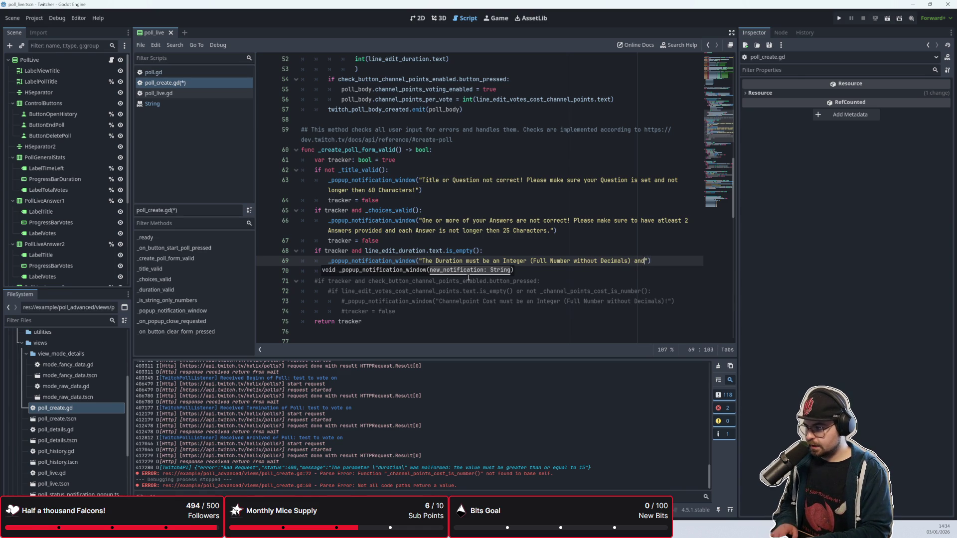
type("ant not be ")
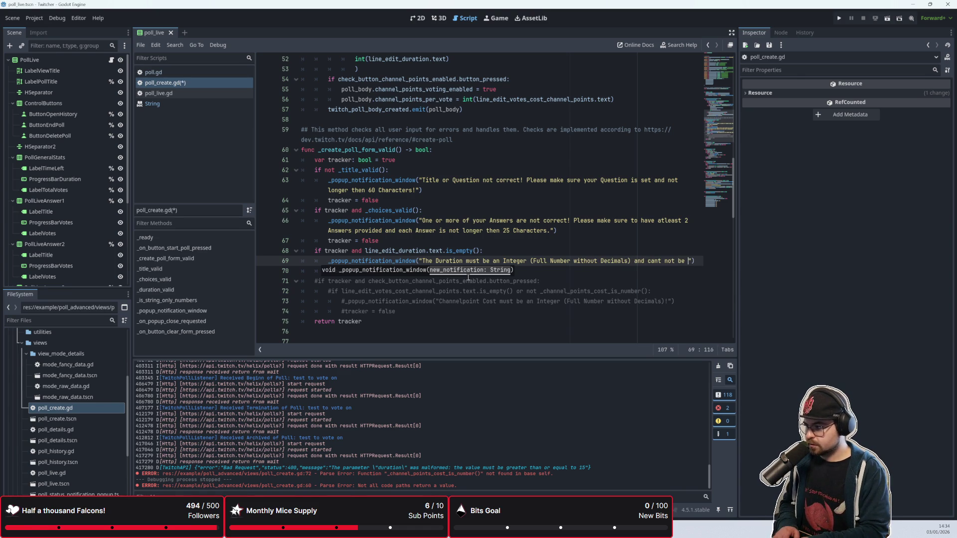
type("shorter then 15")
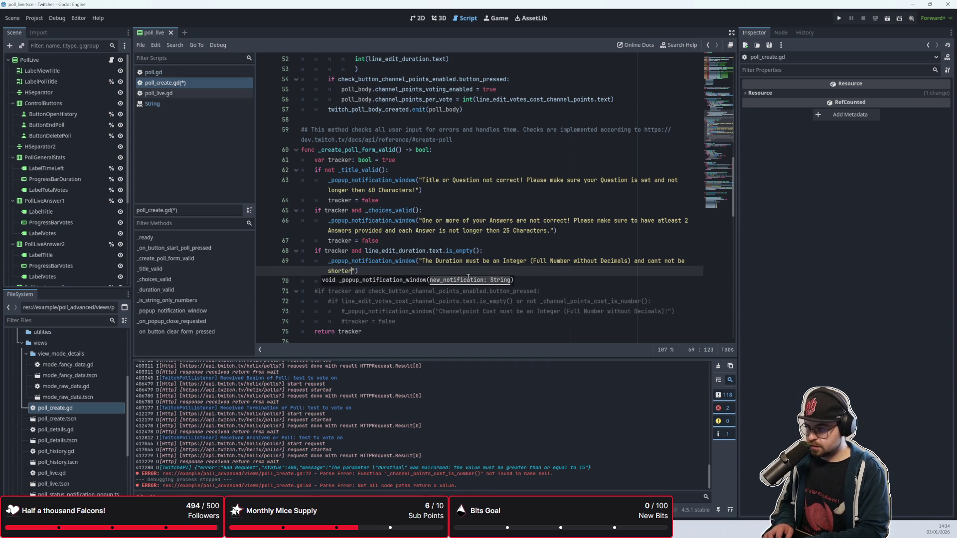
type(" Seconds and")
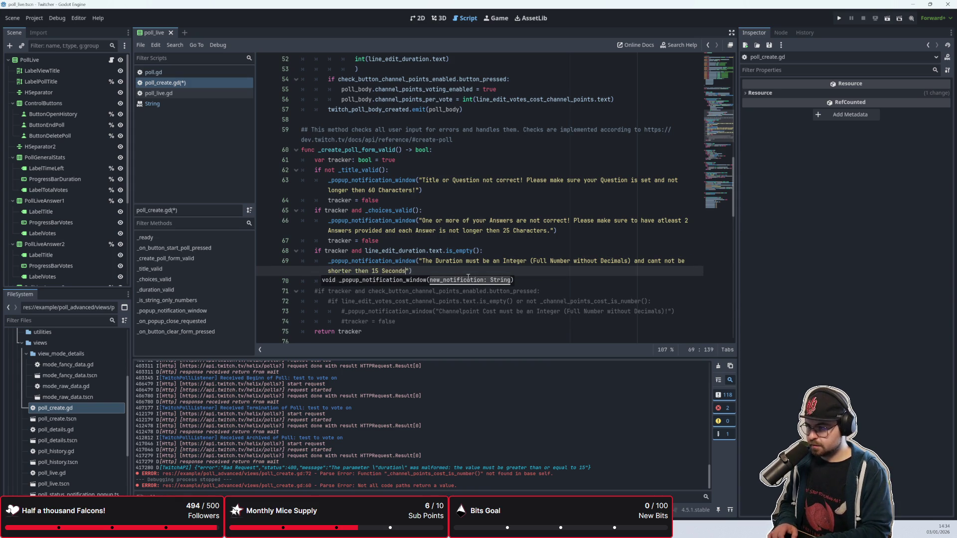
key("BackSpace")
key("BackSpace")
key("BackSpace")
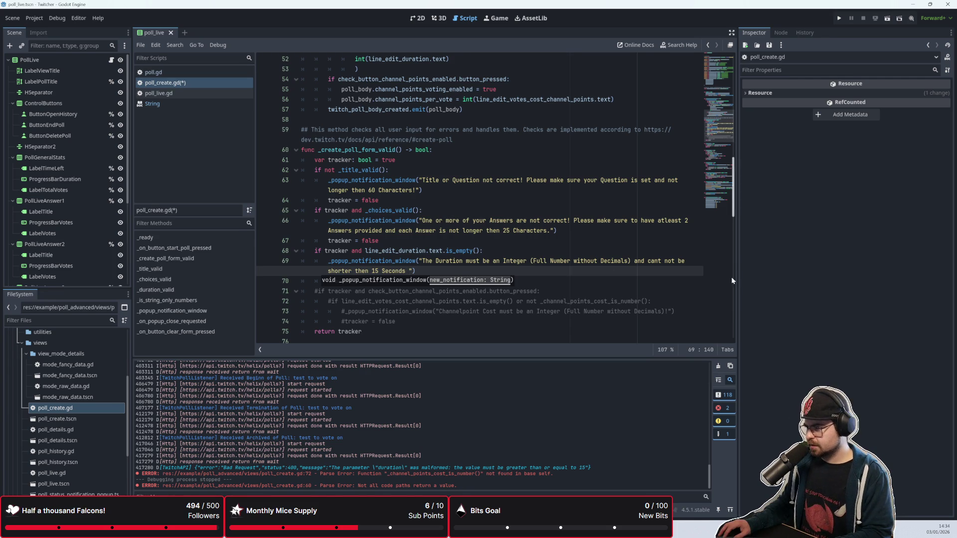
left_click(650, 261)
key("Delete")
key("Delete")
key("Delete")
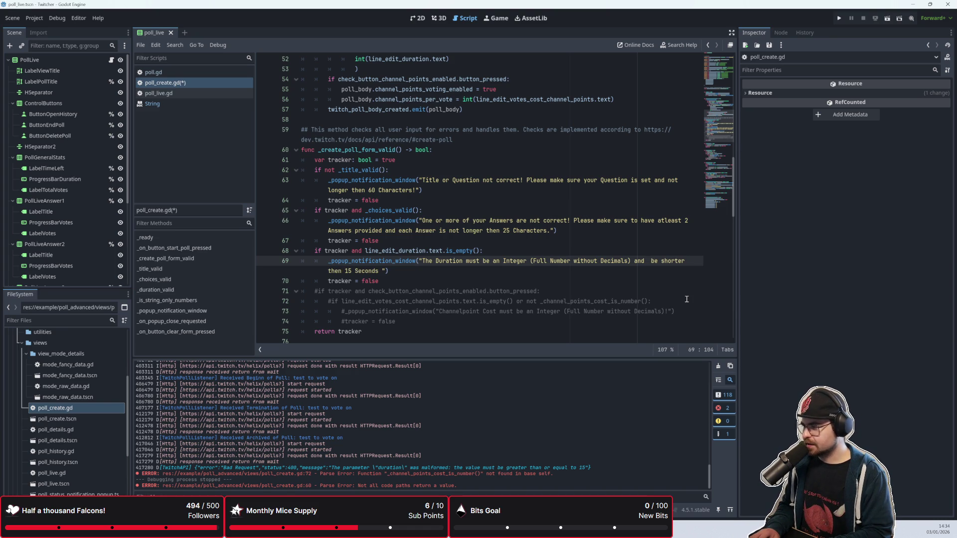
type("can not")
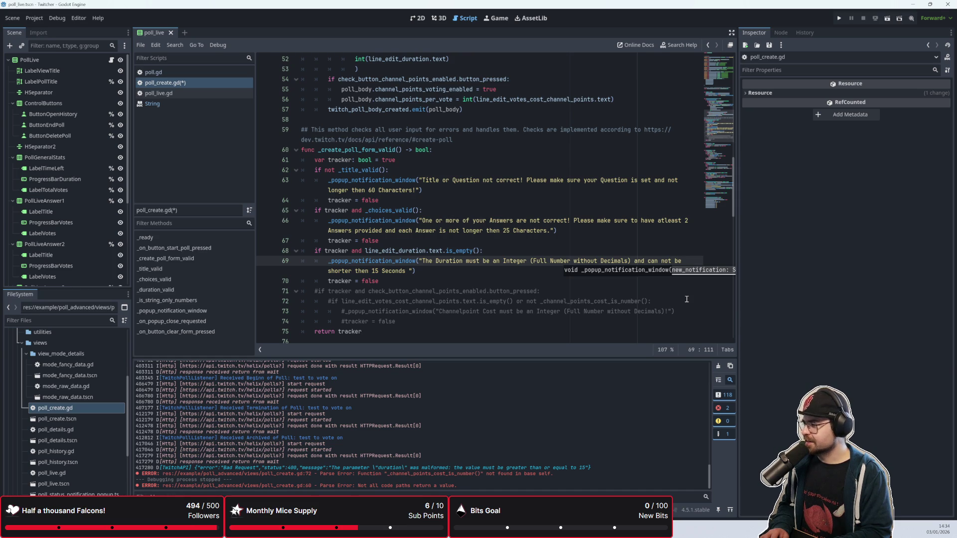
key("Escape")
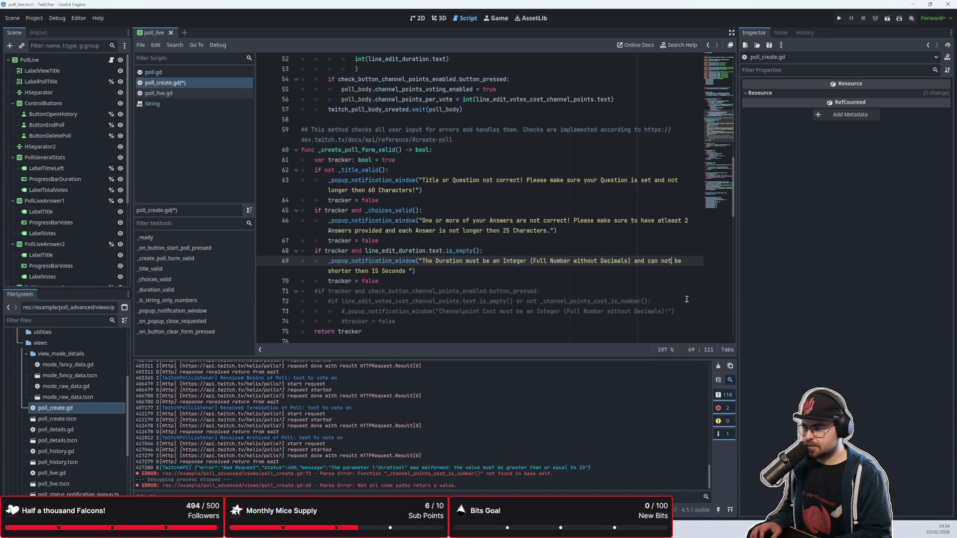
key("Right")
key("Right")
key("Right")
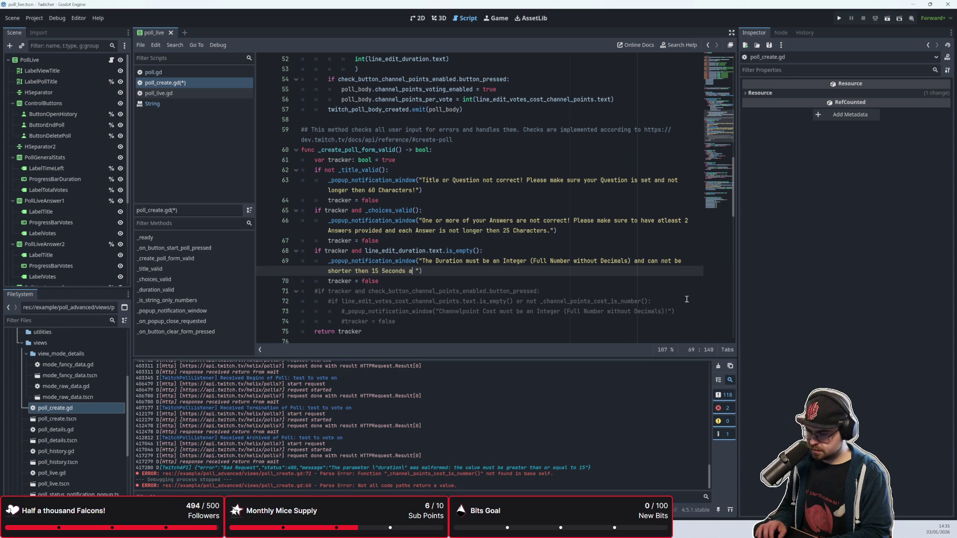
type("or longer then 1800 seconds")
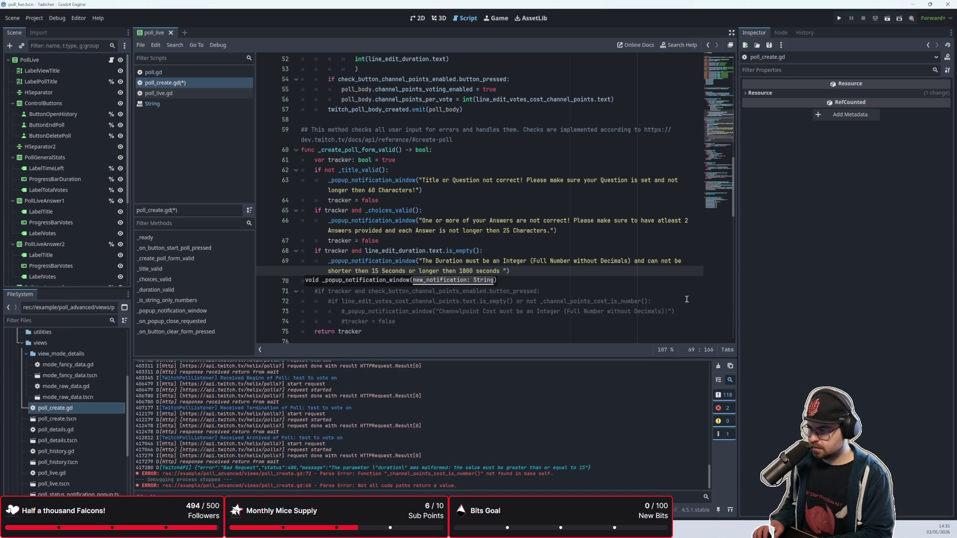
type("!")
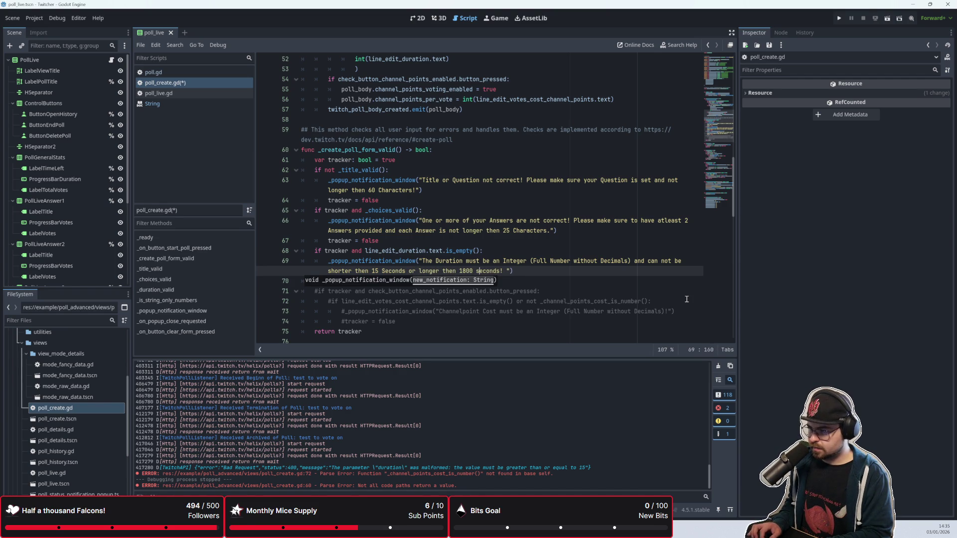
Capitalise 'Seconds', drop the trailing space, save, and copy the 'tracker = false' line
key("BackSpace")
type("S")
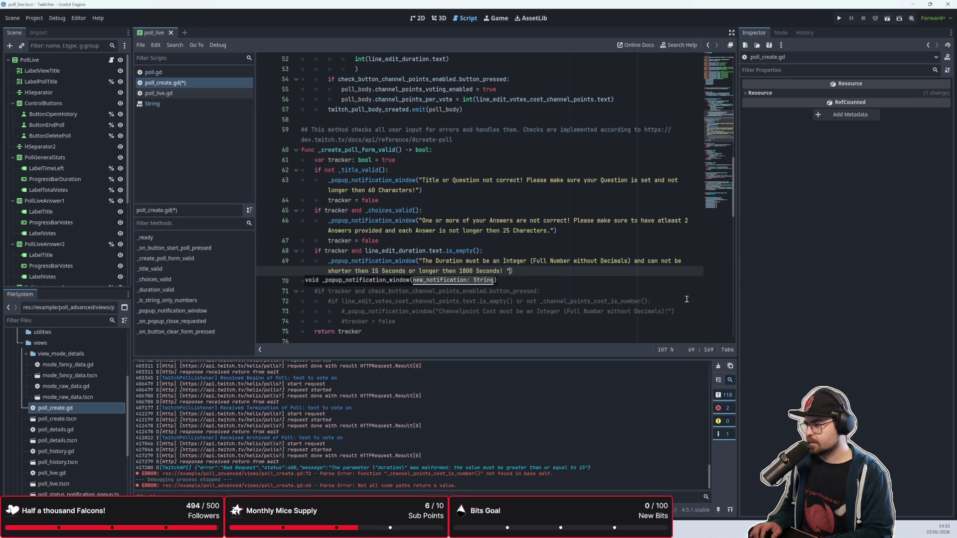
key("BackSpace")
key("End")
key("ctrl+s")
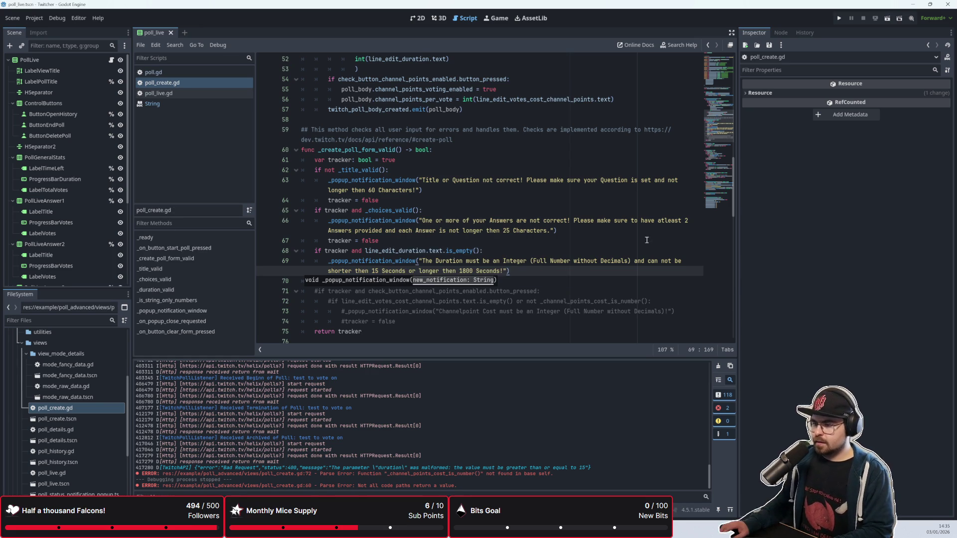
left_click(648, 240)
key("ctrl+c")
scroll(499, 230, "down", 2)
left_click(394, 226)
key("ctrl+v")
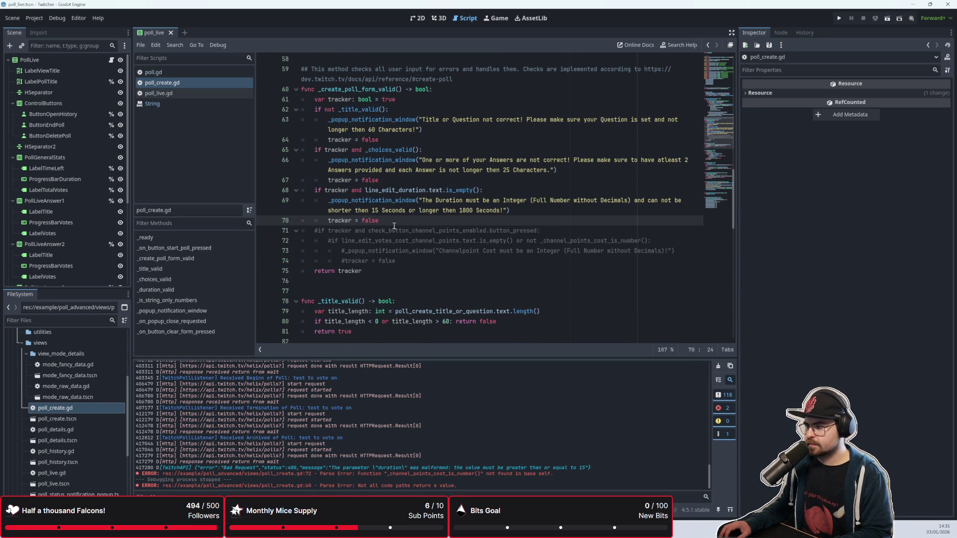
left_click_drag(367, 190, 474, 191)
key("BackSpace")
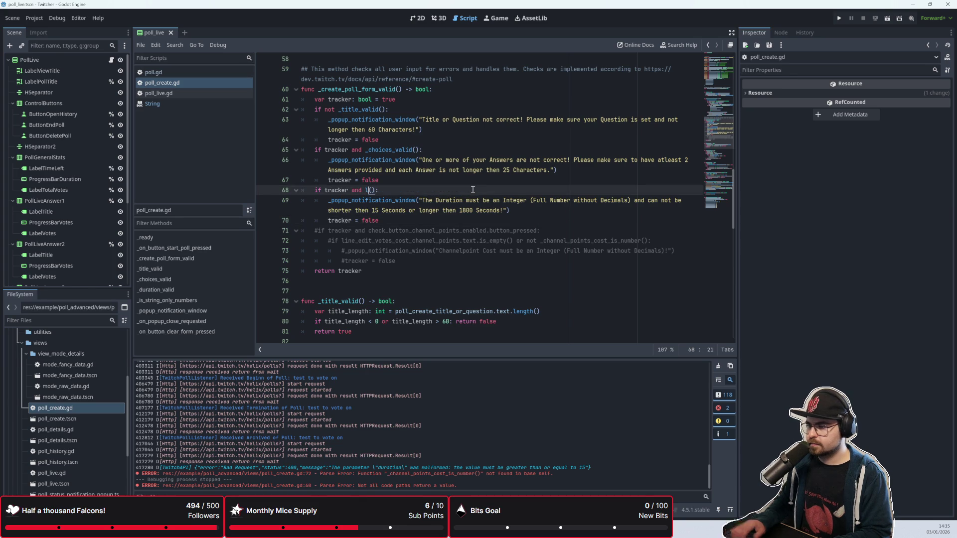
type("_dur")
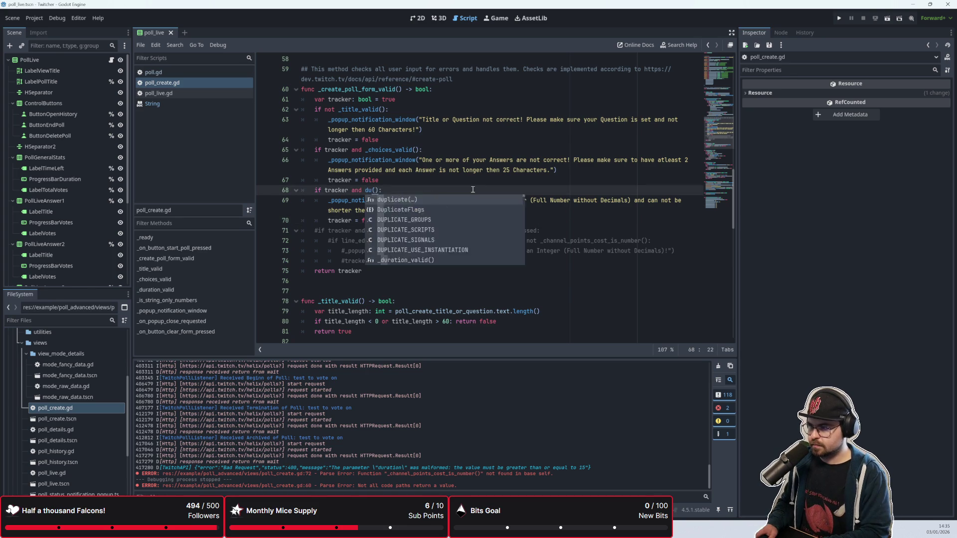
key("Return")
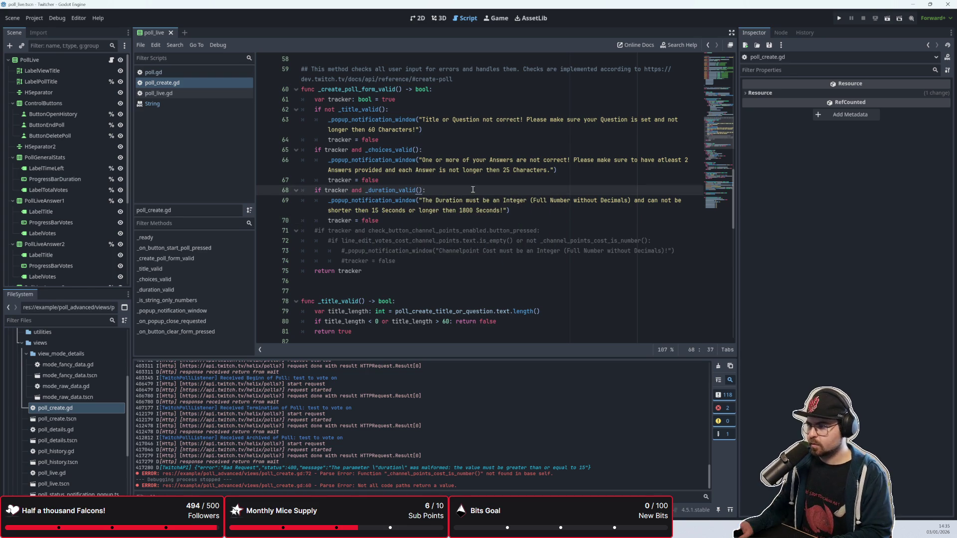
left_click(456, 200)
left_click(402, 223)
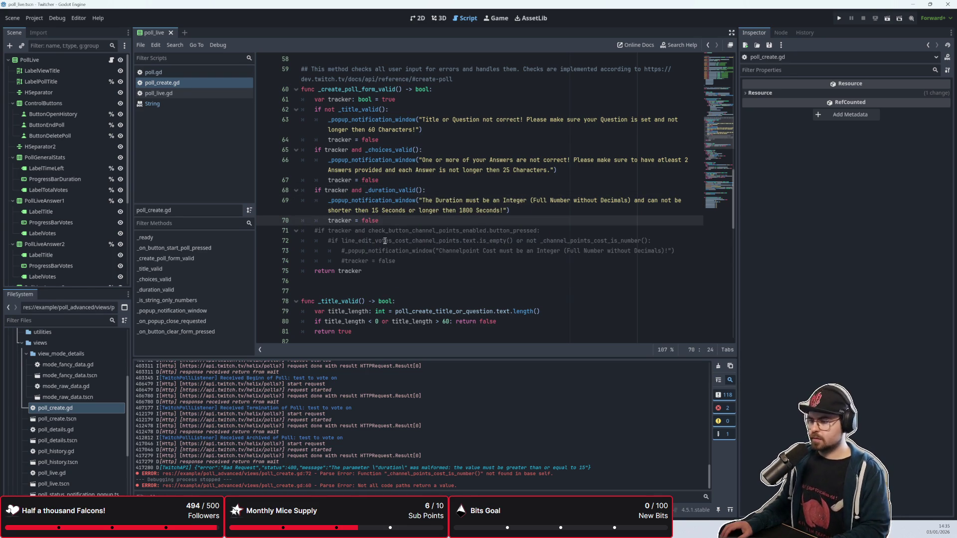
scroll(385, 242, "down", 10)
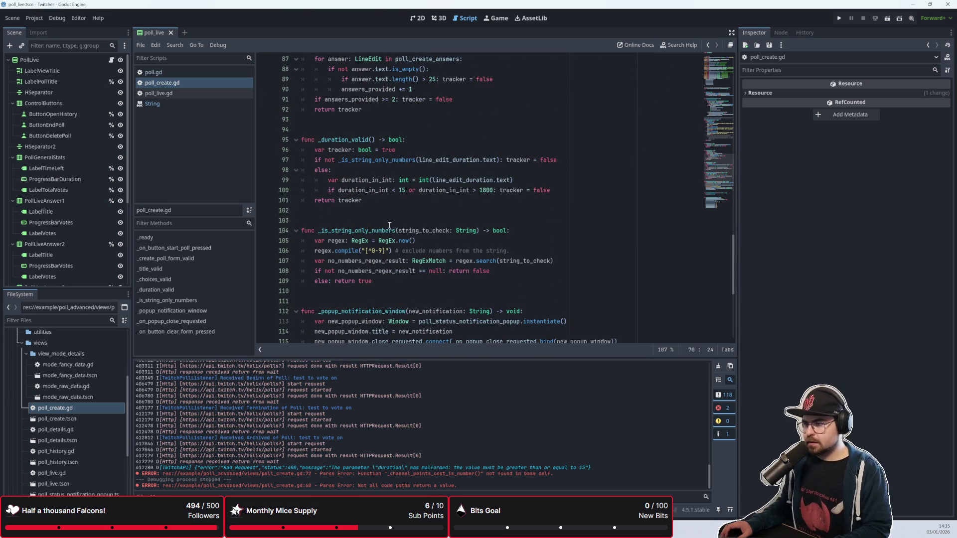
scroll(389, 219, "down", 7)
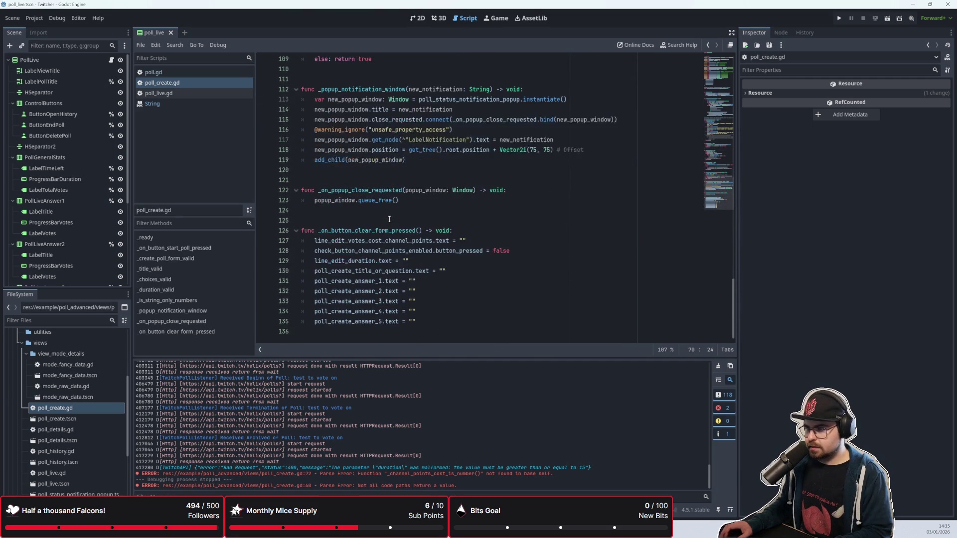
scroll(380, 246, "up", 1)
scroll(379, 210, "up", 2)
scroll(379, 210, "down", 3)
scroll(384, 234, "up", 4)
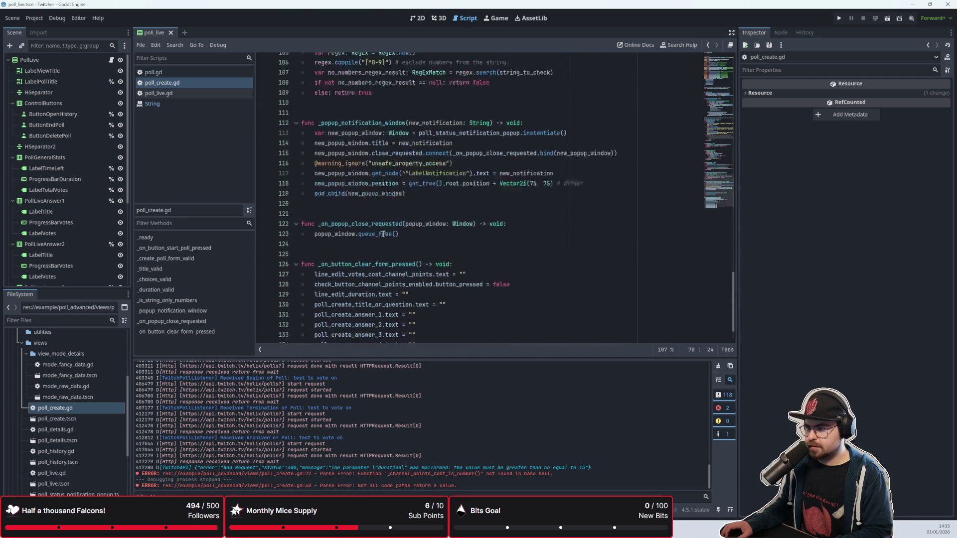
scroll(383, 234, "down", 2)
left_click_drag(417, 271, 301, 150)
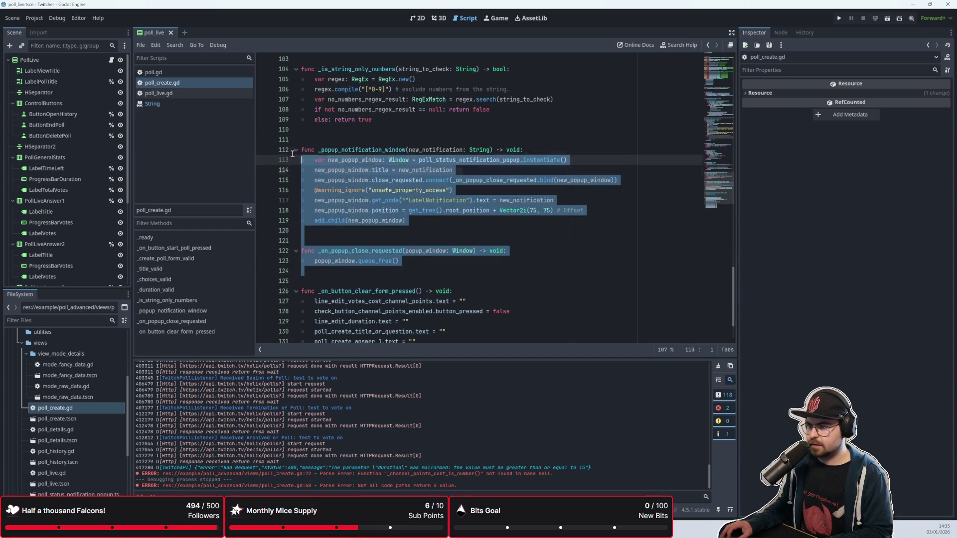
Move the two popup functions to the end of the script, separated by a blank line
key("Delete")
key("Delete")
key("Delete")
key("Down")
key("Down")
key("Down")
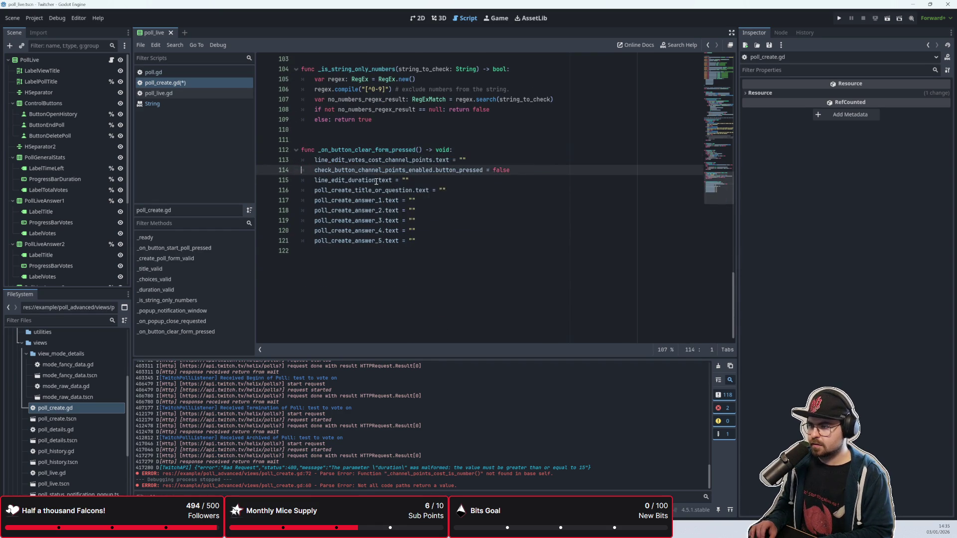
key("Return")
key("ctrl+v")
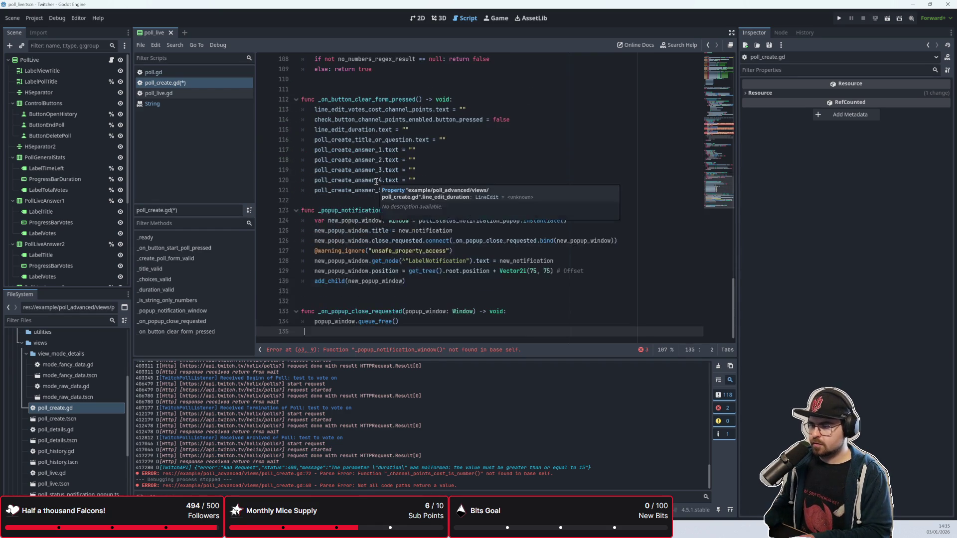
key("Return")
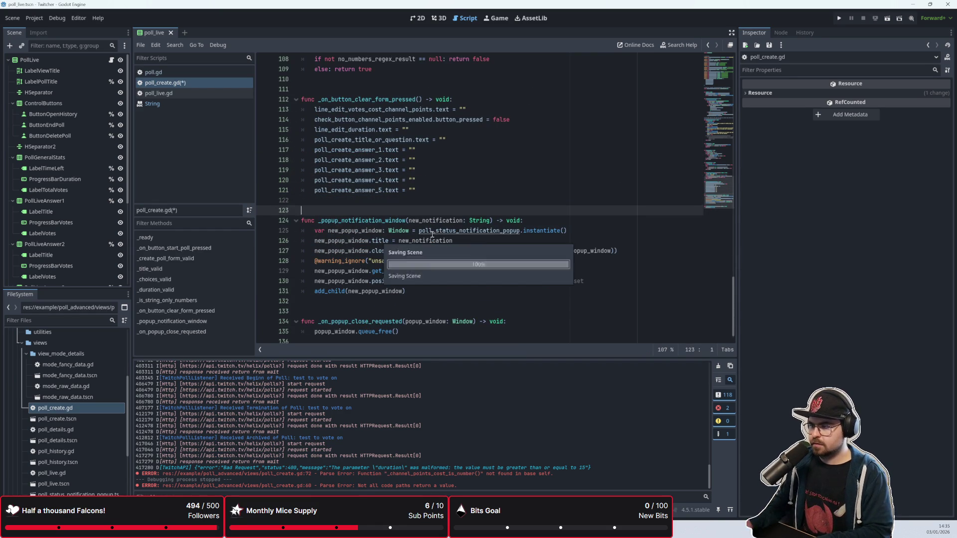
key("Up")
key("Up")
key("End")
Scroll back to the _duration_valid function and place the caret just above it
scroll(355, 291, "up", 1)
scroll(355, 291, "up", 3)
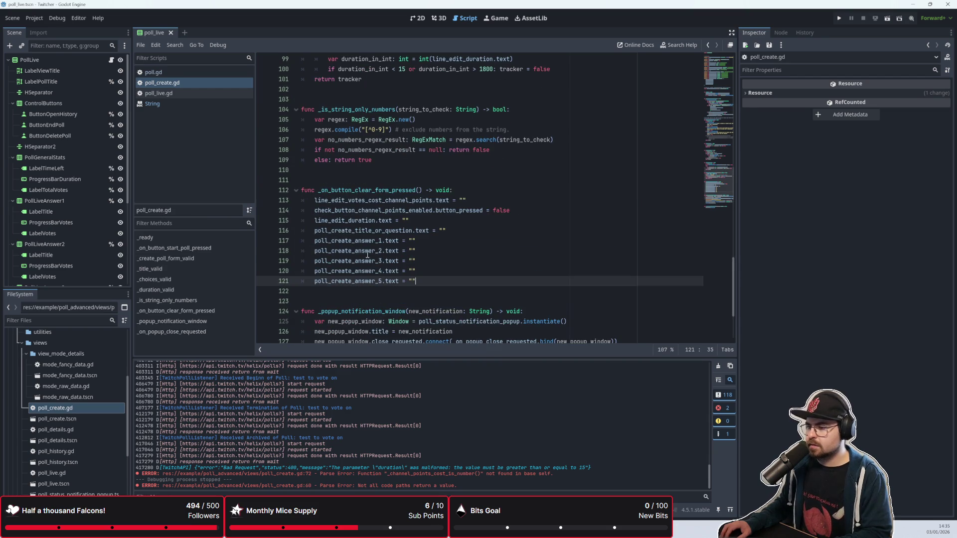
left_click(394, 220)
scroll(393, 215, "up", 3)
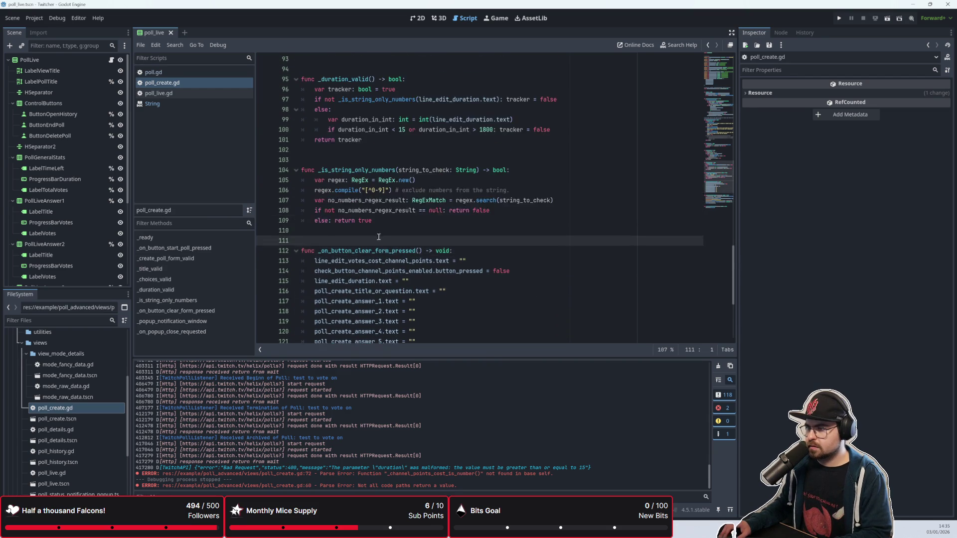
key("Up")
scroll(384, 265, "down", 2)
scroll(383, 265, "down", 3)
right_click(387, 305)
scroll(381, 289, "up", 7)
scroll(379, 275, "down", 3)
scroll(374, 259, "up", 2)
left_click(371, 243)
scroll(370, 244, "up", 5)
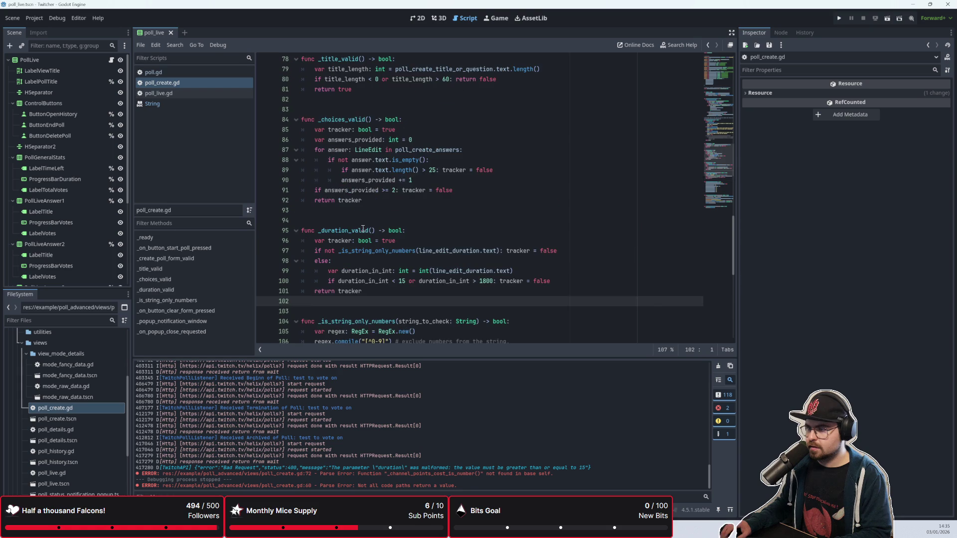
scroll(343, 227, "up", 3)
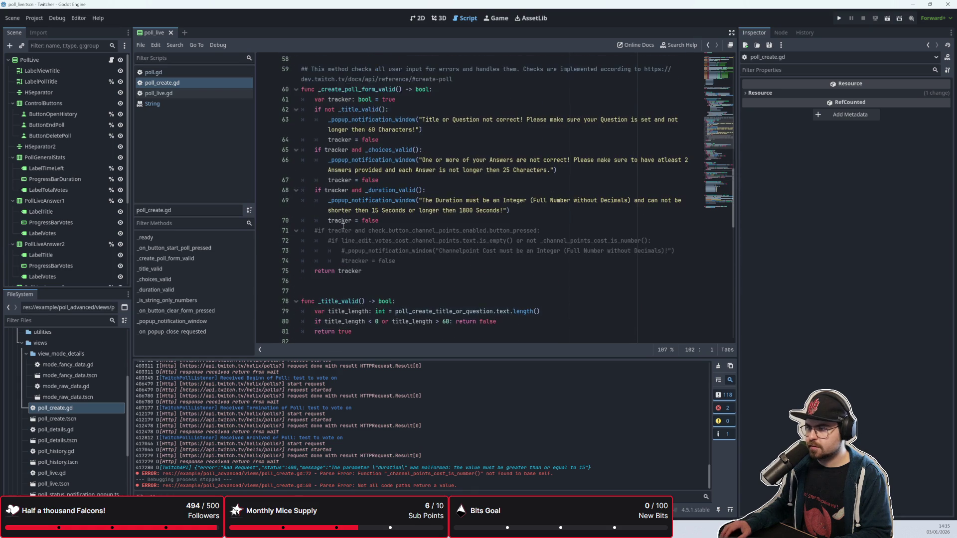
scroll(342, 226, "up", 2)
scroll(343, 226, "down", 8)
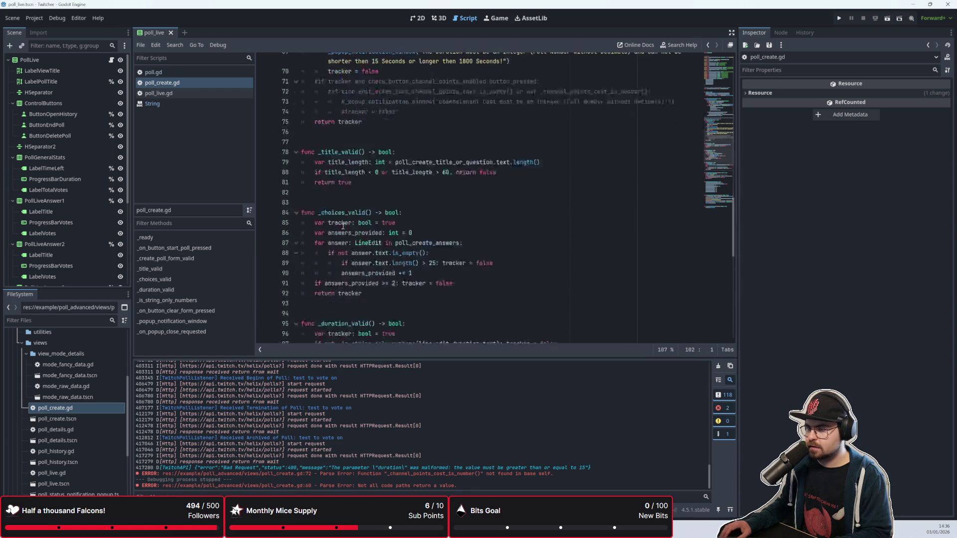
left_click(353, 223)
Add a 'func _channel_points_valid() -> bool:' header below _duration_valid
key("Down")
key("Down")
key("Down")
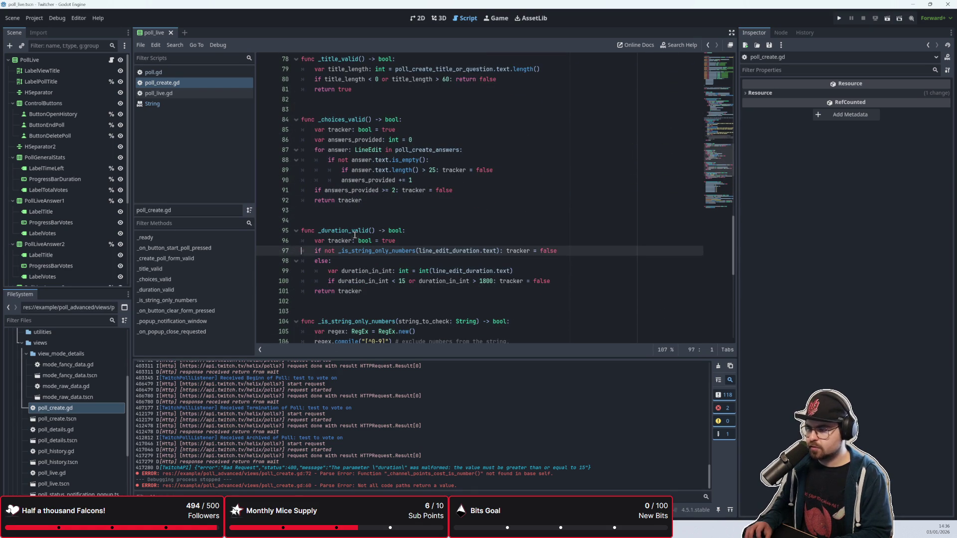
key("Return")
key("Return")
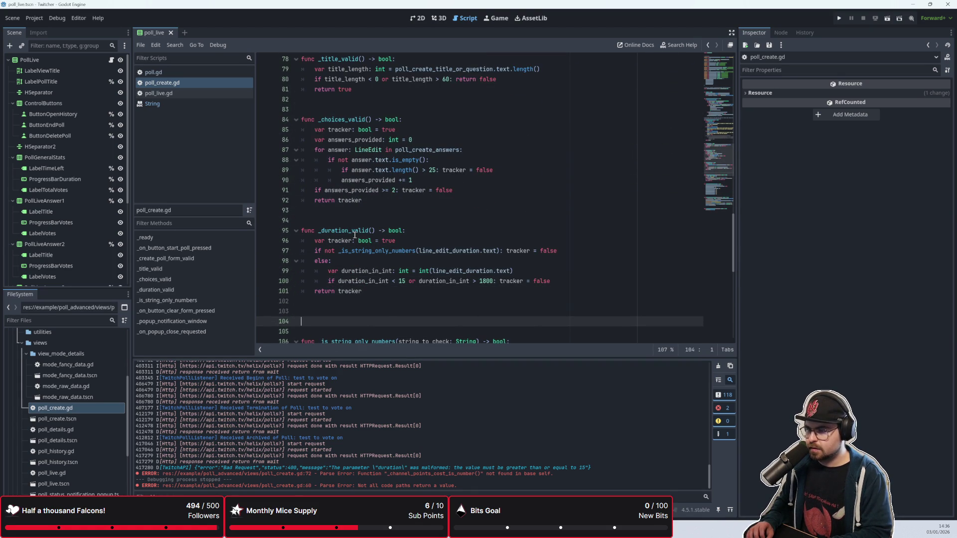
type("func _channel_points_valid() -> bool:")
key("Return")
key("Return")
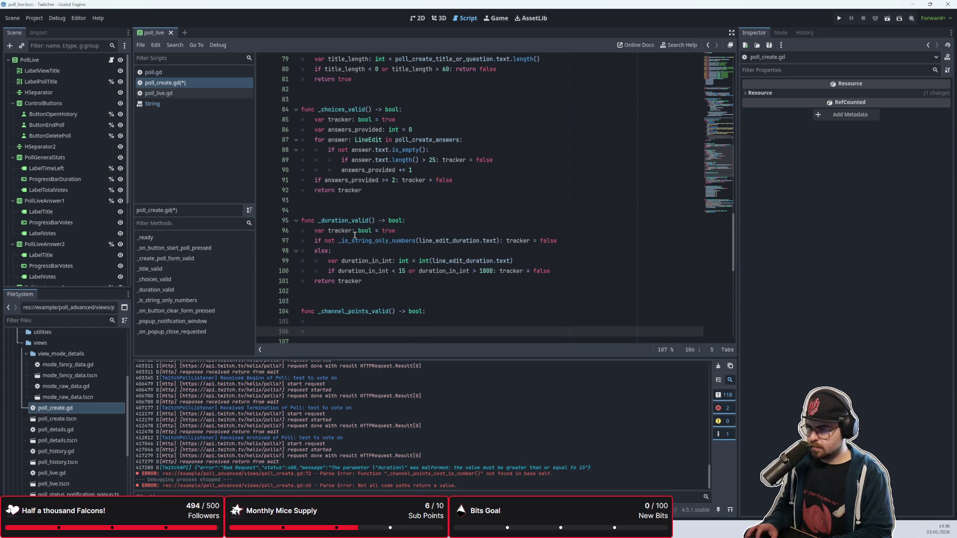
key("BackSpace")
key("BackSpace")
Select the 'var tracker' declaration inside _duration_valid
scroll(355, 234, "up", 5)
scroll(355, 235, "down", 3)
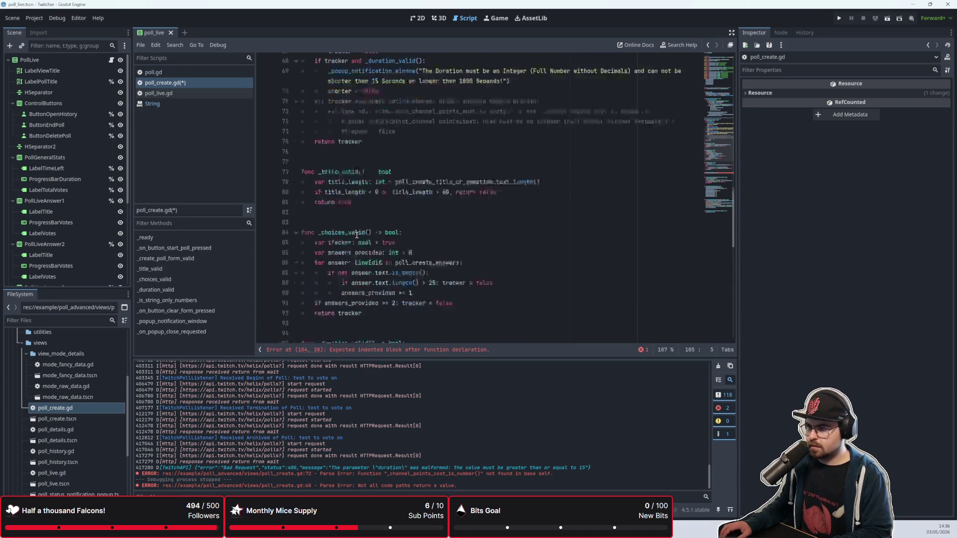
scroll(357, 235, "down", 3)
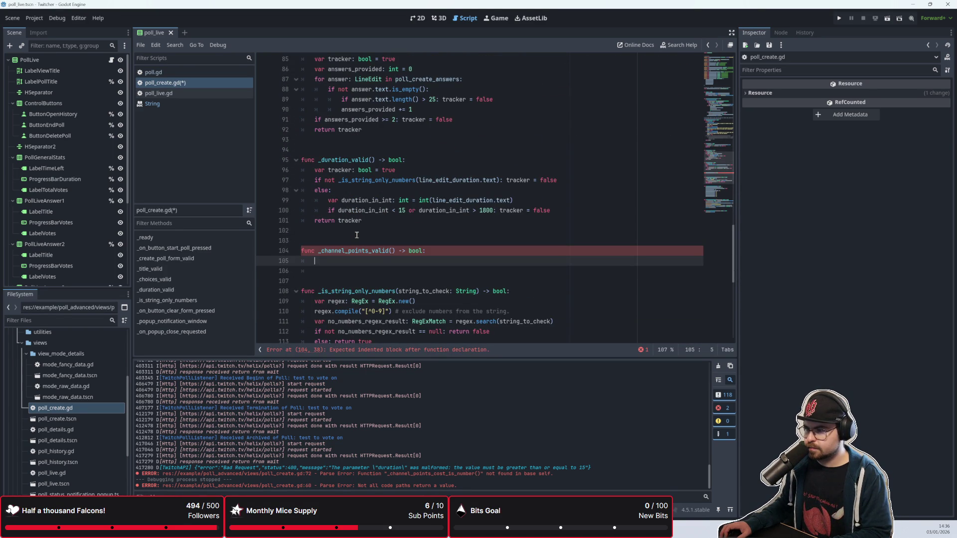
left_click_drag(396, 170, 301, 171)
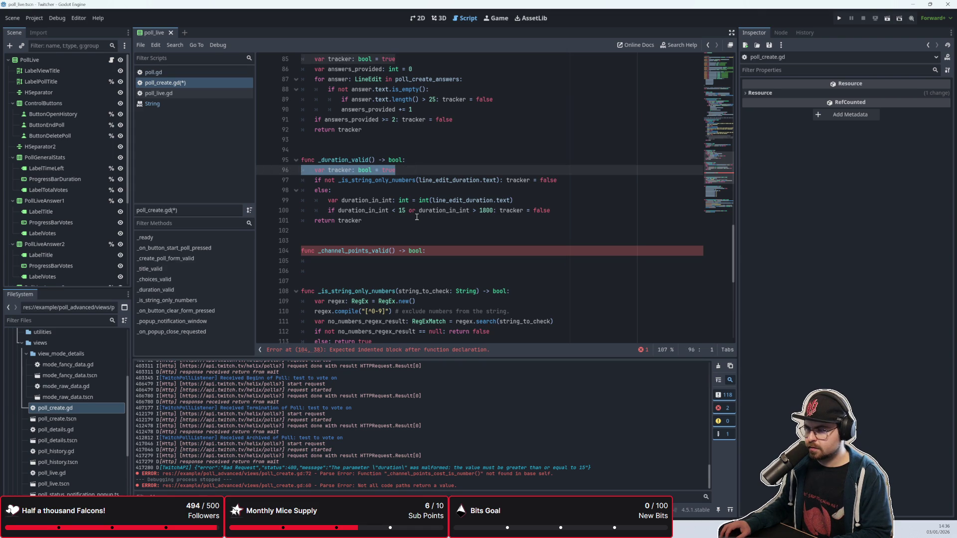
Delete the tracker variable, make both failed checks 'return false', and replace the final 'return tracker'
key("Delete")
key("Delete")
left_click_drag(557, 171, 506, 170)
type("return ")
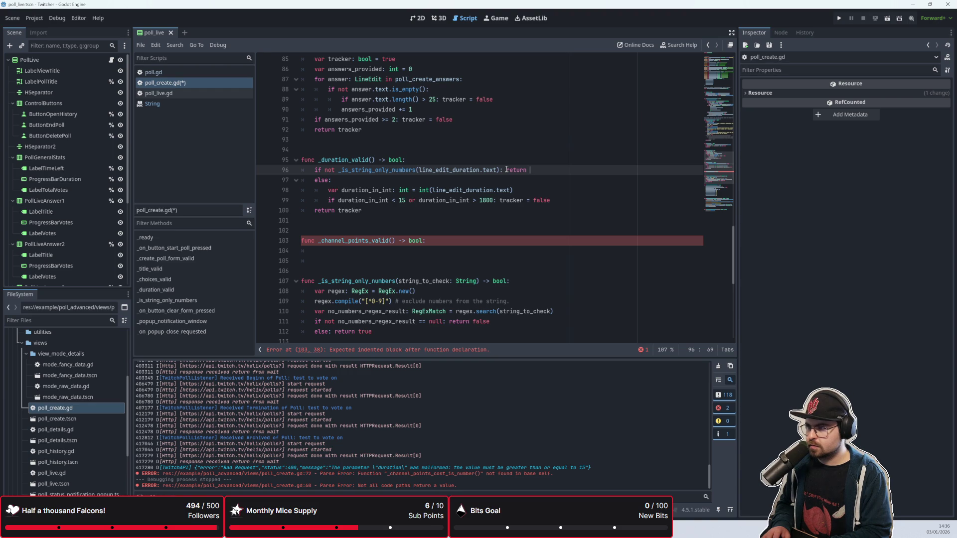
type("false")
key("Down")
key("Down")
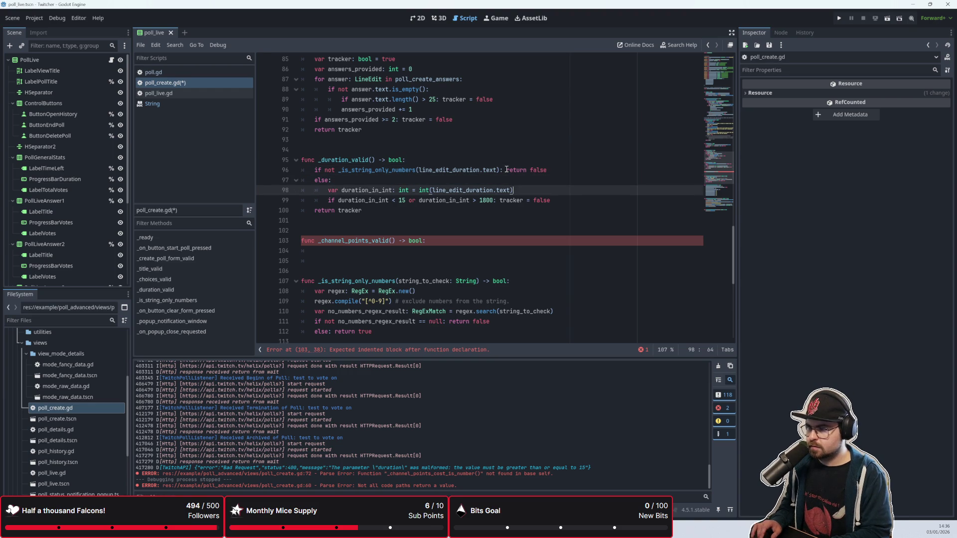
left_click_drag(550, 201, 500, 201)
type("return ")
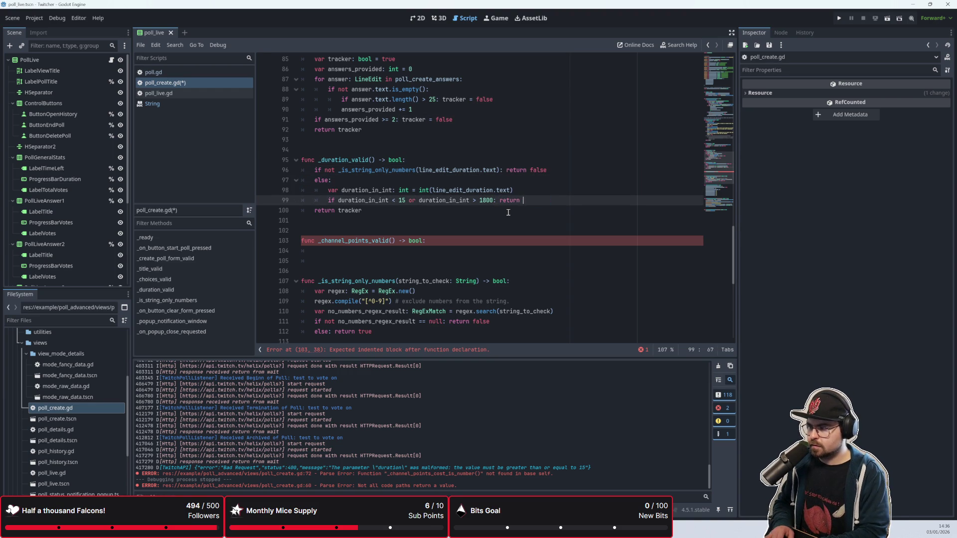
type("false")
left_click_drag(363, 210, 314, 211)
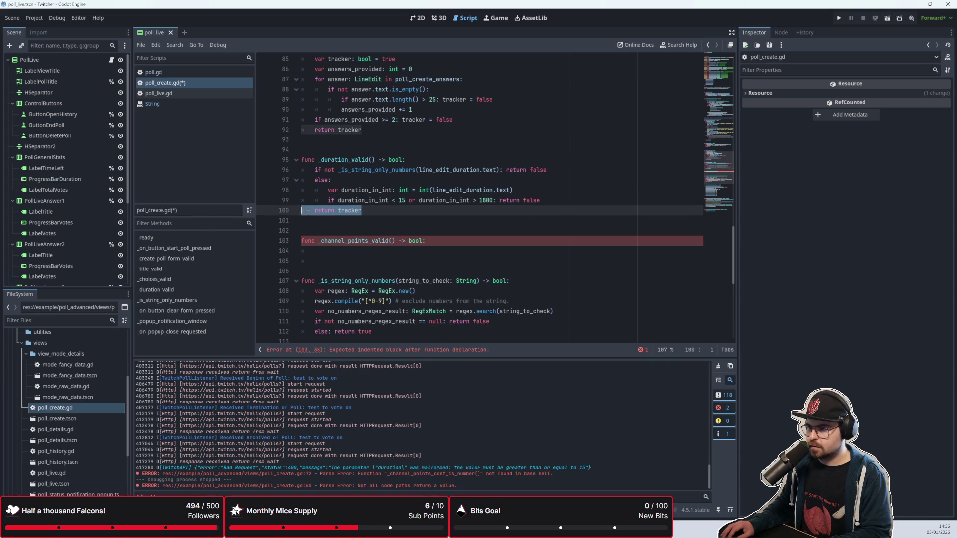
type("return fal")
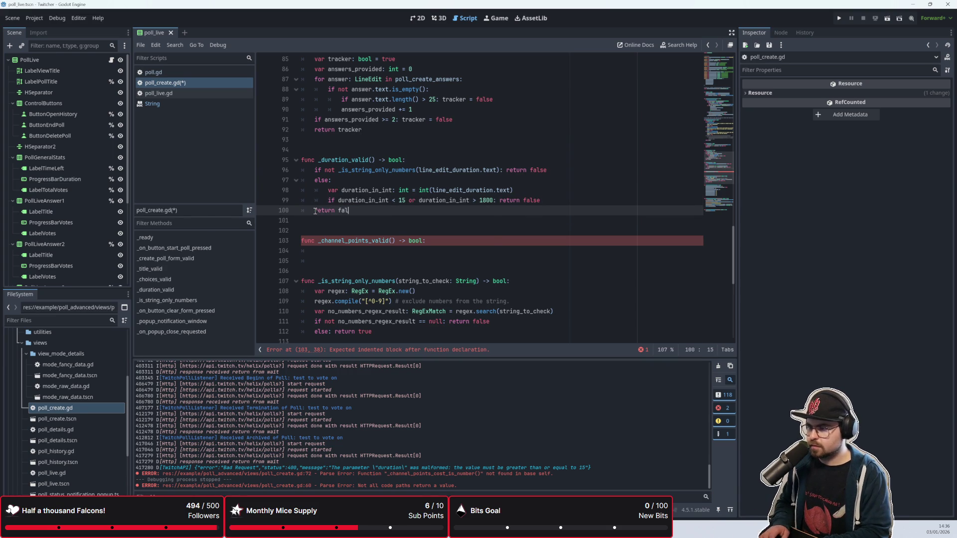
key("BackSpace")
key("BackSpace")
key("BackSpace")
type("true")
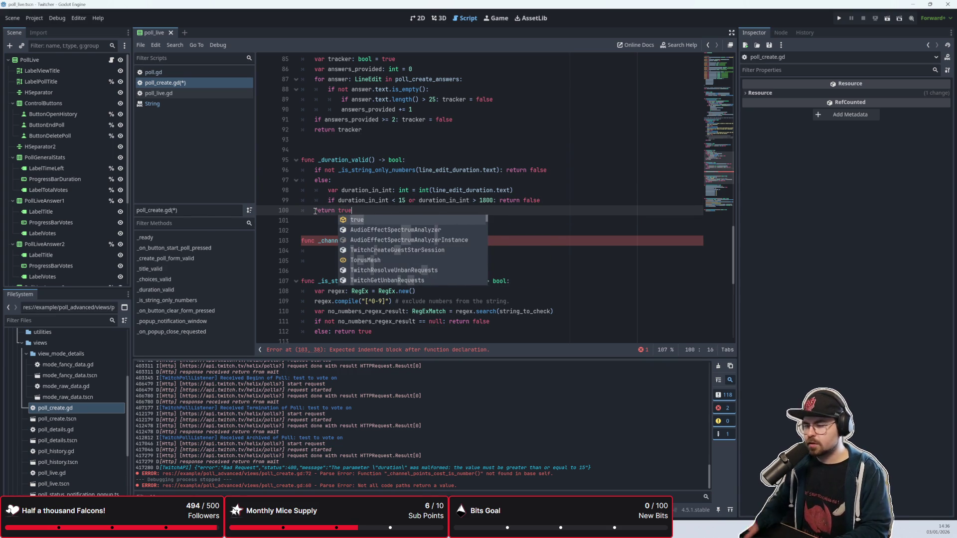
key("Escape")
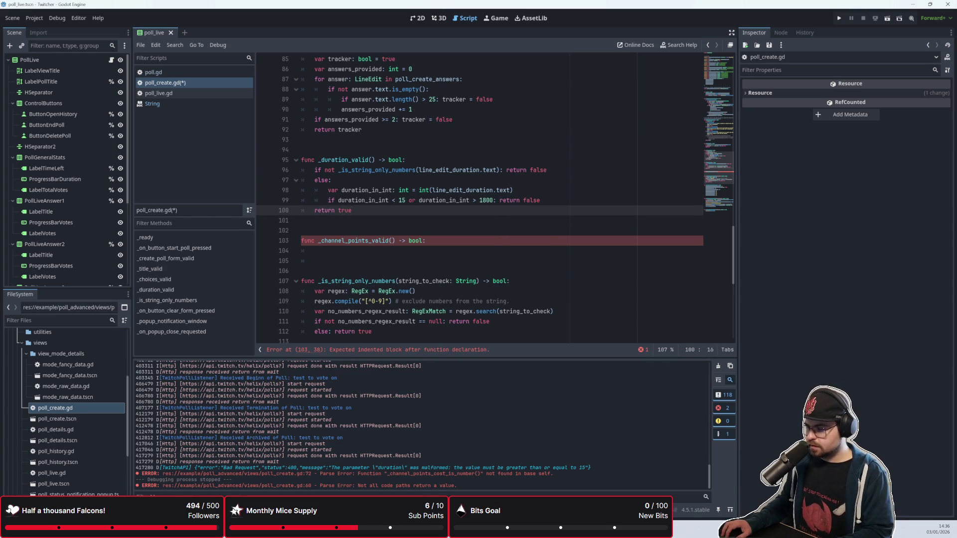
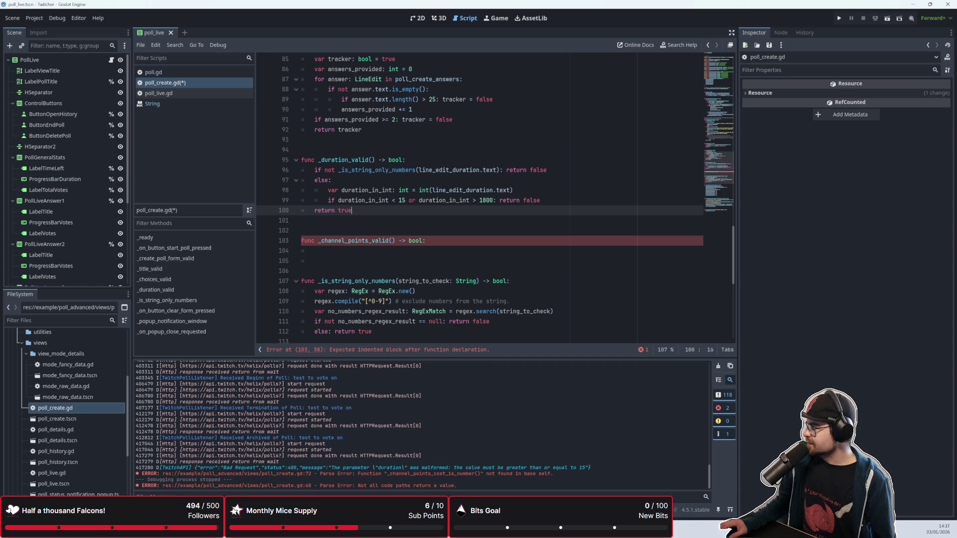
Move around the empty _channel_points_valid function and look up the String type documentation
left_click(541, 250)
left_click(538, 231)
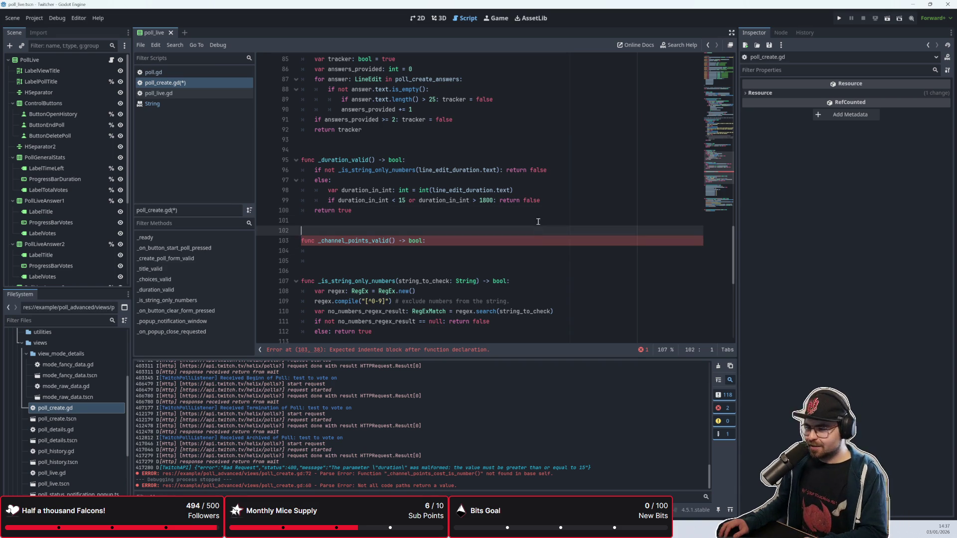
key("Up")
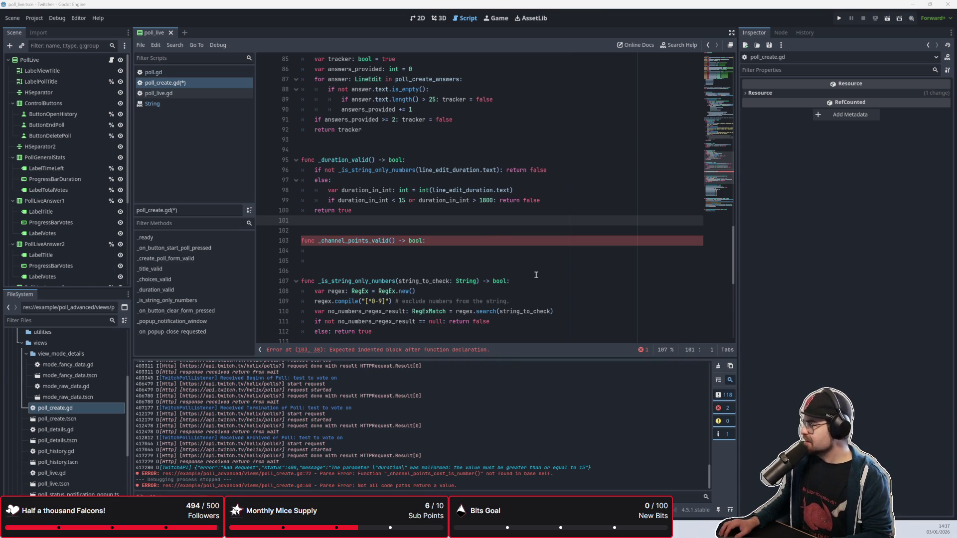
left_click(493, 229)
left_click(471, 250)
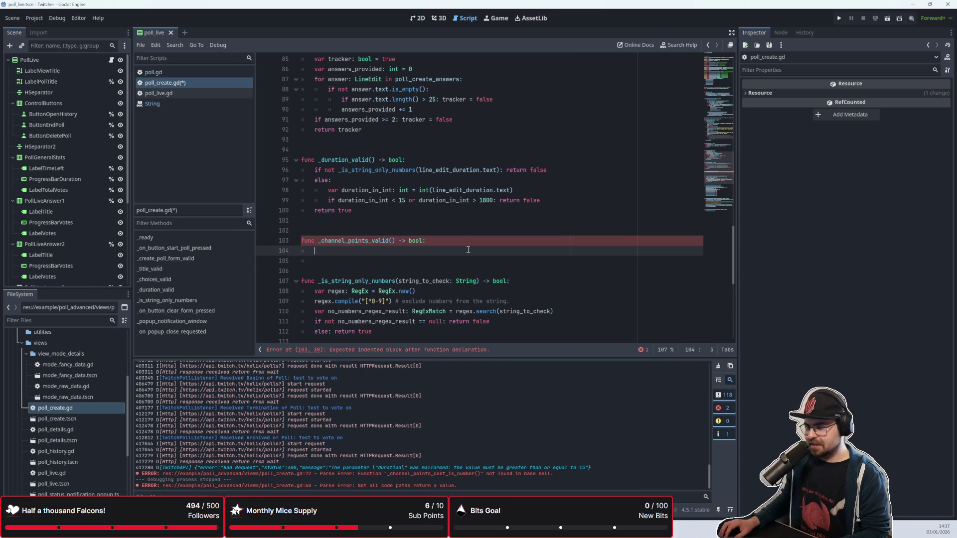
left_click(427, 263)
scroll(433, 269, "up", 2)
left_click(447, 282)
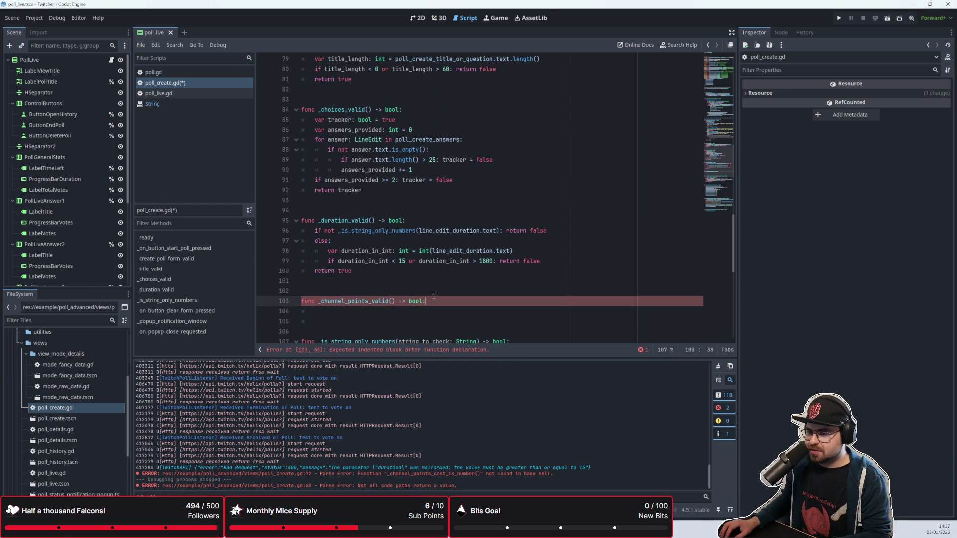
scroll(447, 283, "up", 3)
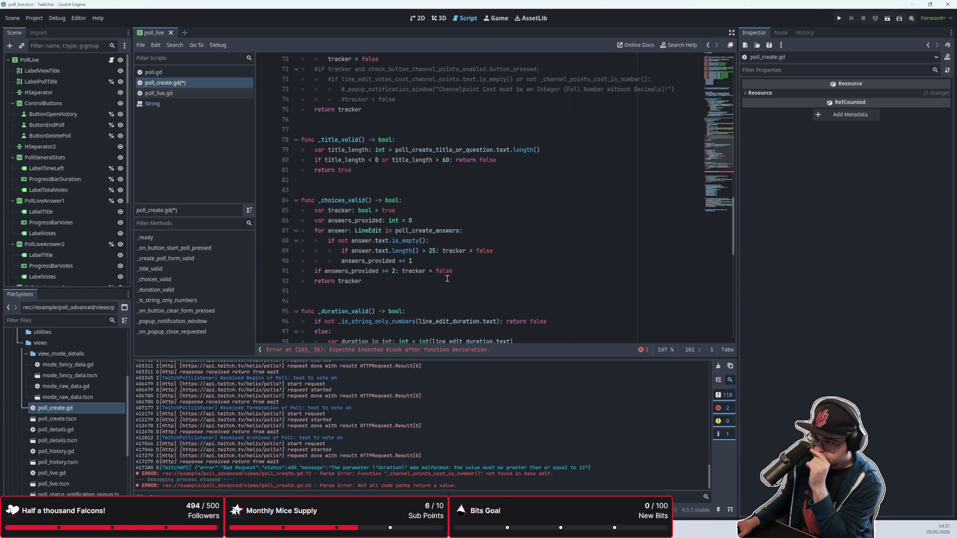
scroll(447, 279, "down", 3)
scroll(447, 276, "down", 2)
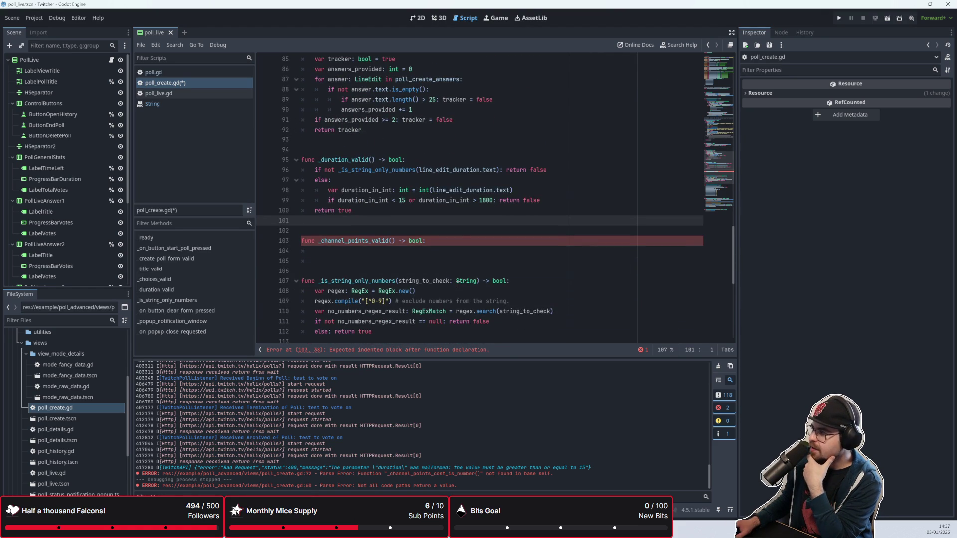
left_click(457, 282)
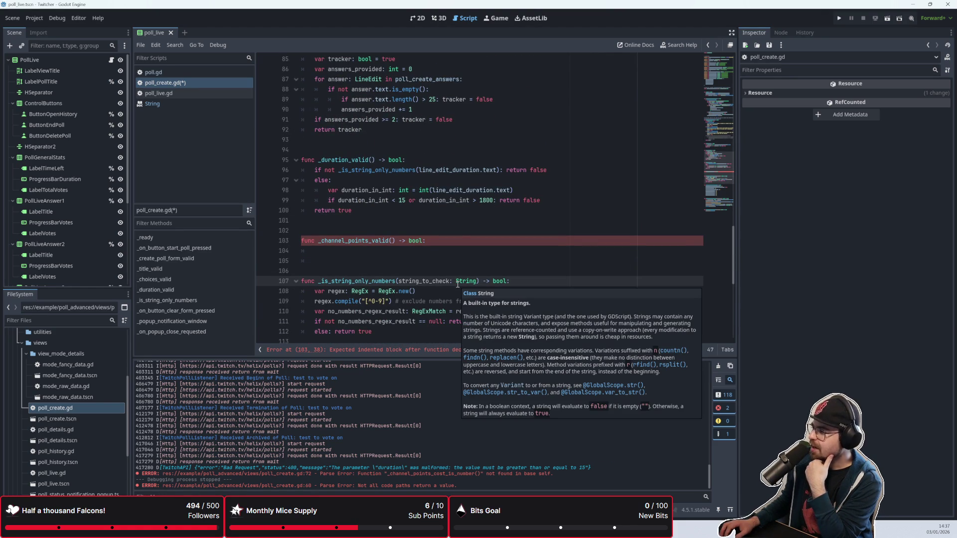
Scroll through poll_create.gd to review _channel_points_valid and the surrounding validation code
left_click(412, 229)
left_click(384, 254)
left_click(361, 263)
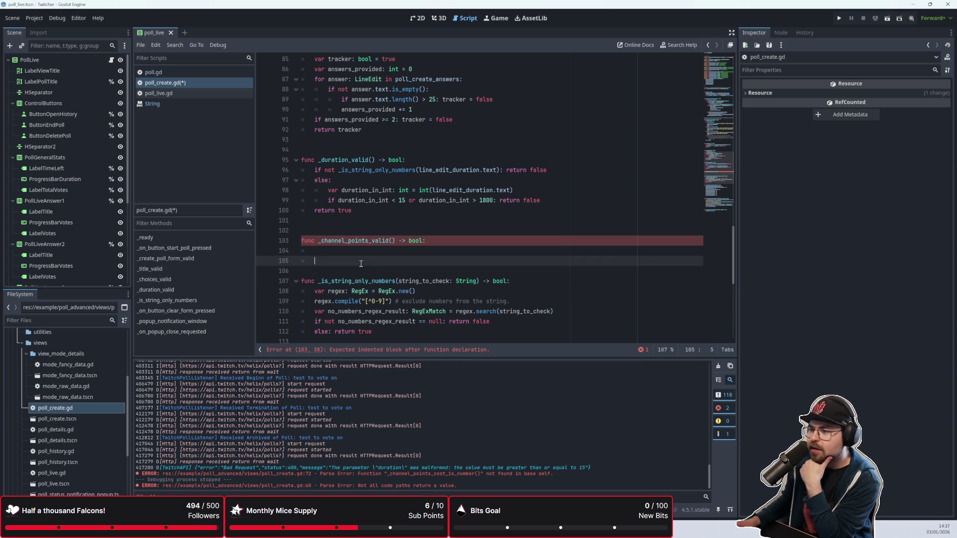
scroll(370, 241, "up", 6)
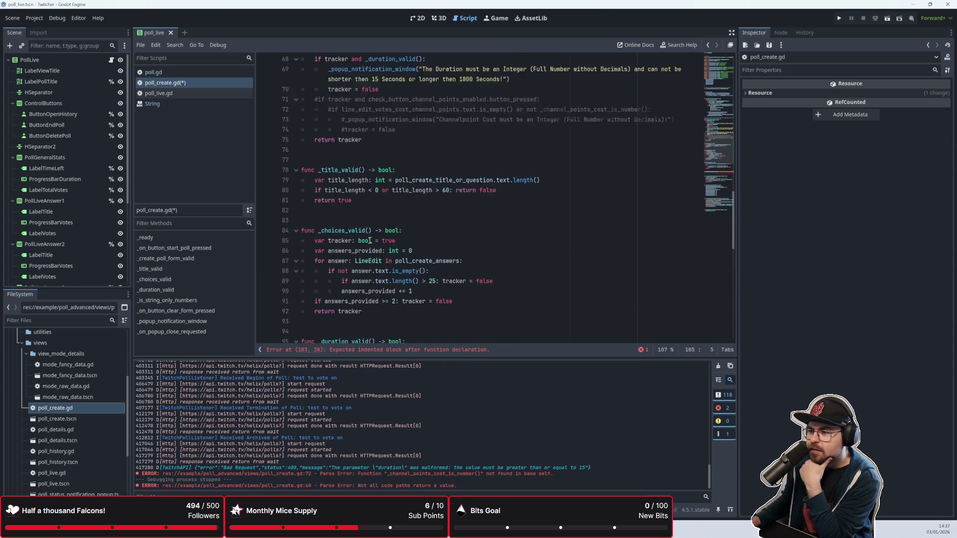
scroll(369, 240, "down", 3)
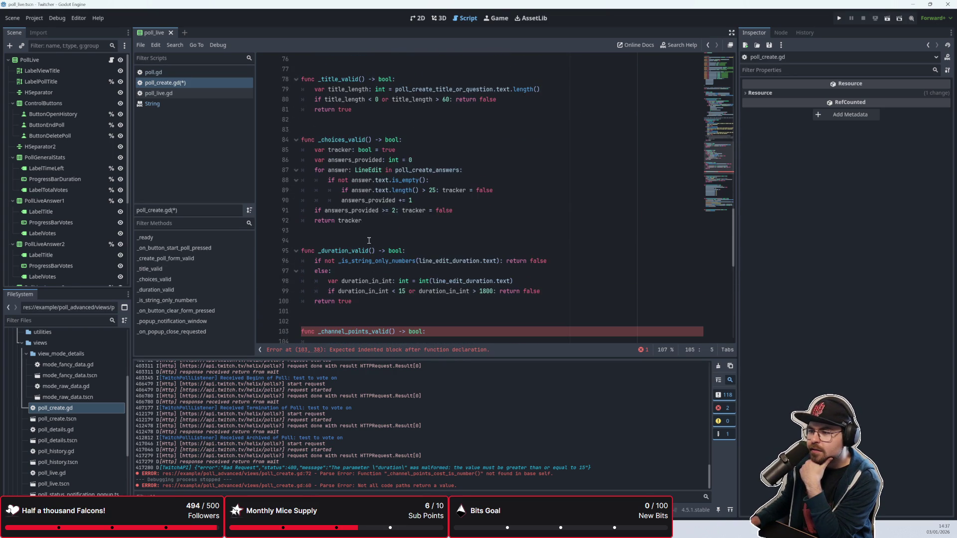
left_click(387, 230)
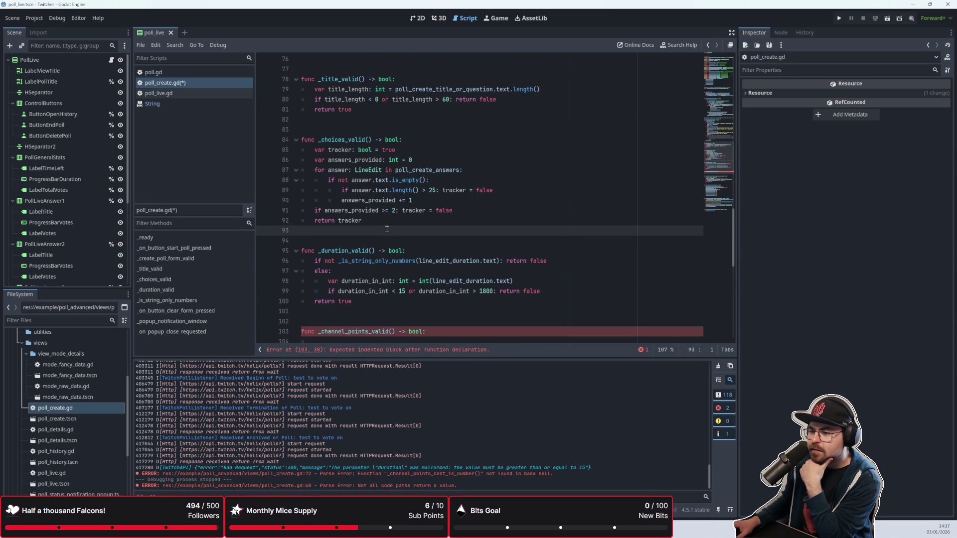
scroll(387, 230, "up", 9)
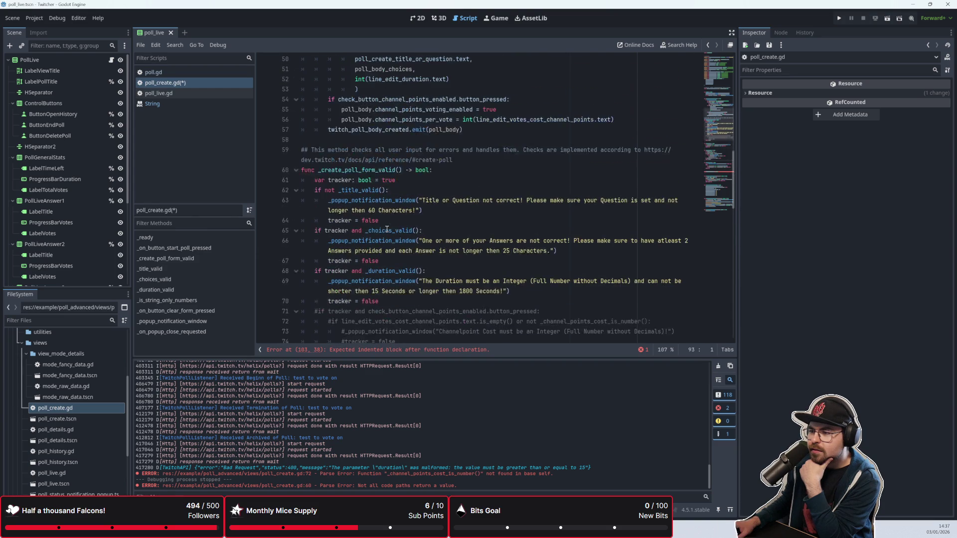
scroll(387, 230, "down", 2)
scroll(387, 230, "down", 1)
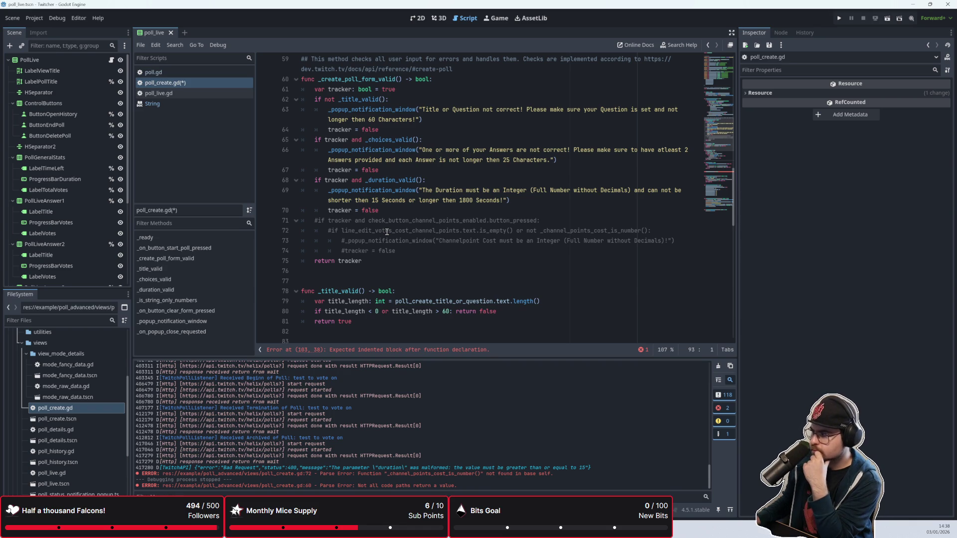
scroll(386, 233, "down", 5)
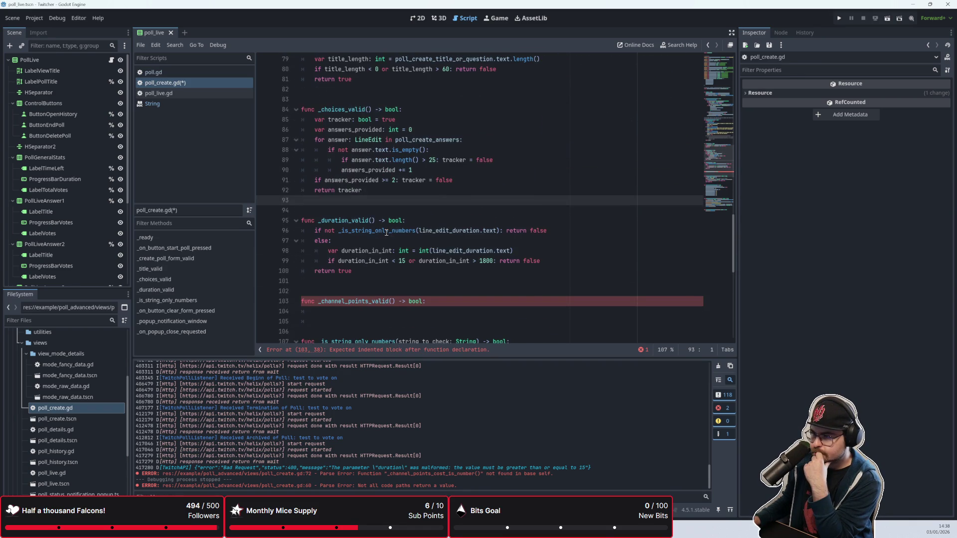
scroll(386, 233, "up", 1)
scroll(386, 233, "up", 1)
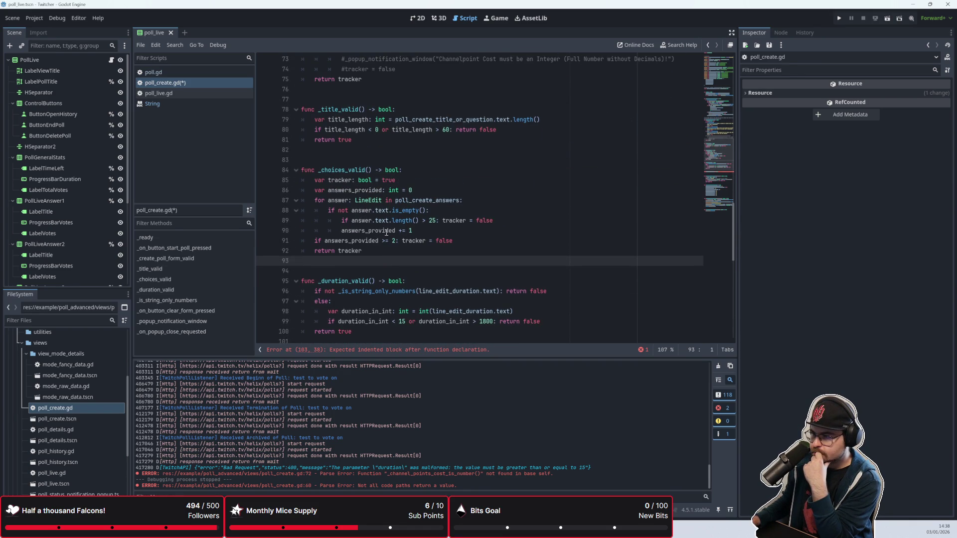
scroll(386, 233, "down", 1)
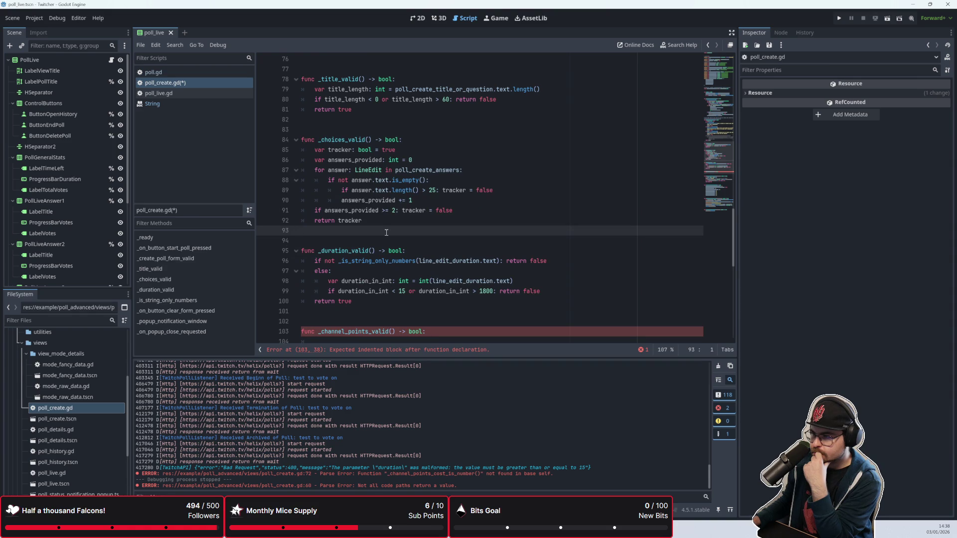
scroll(386, 233, "down", 3)
scroll(386, 232, "up", 10)
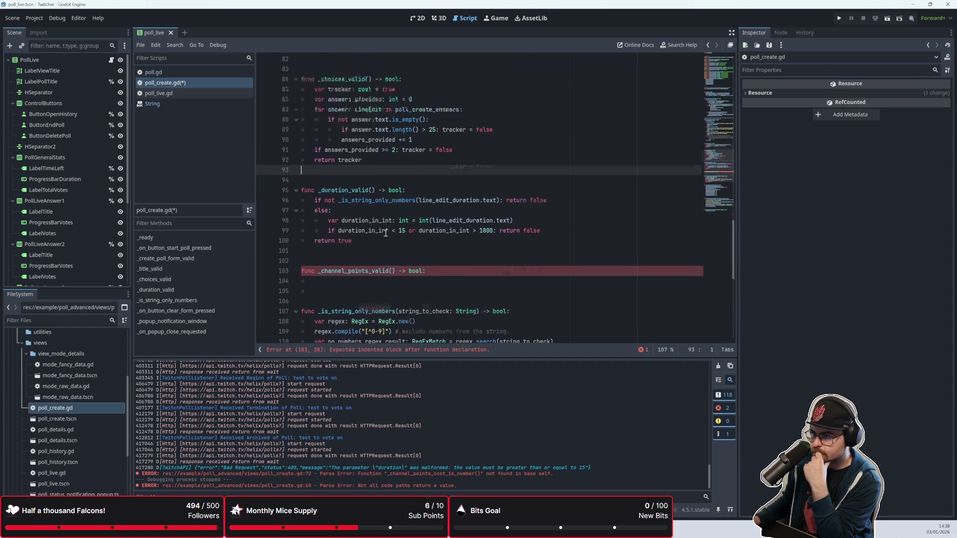
scroll(387, 233, "up", 8)
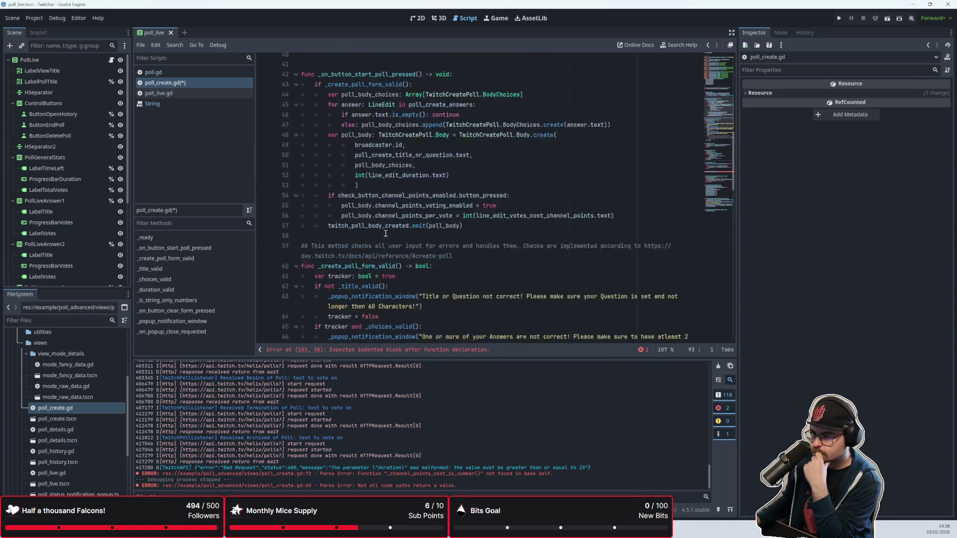
scroll(386, 233, "down", 8)
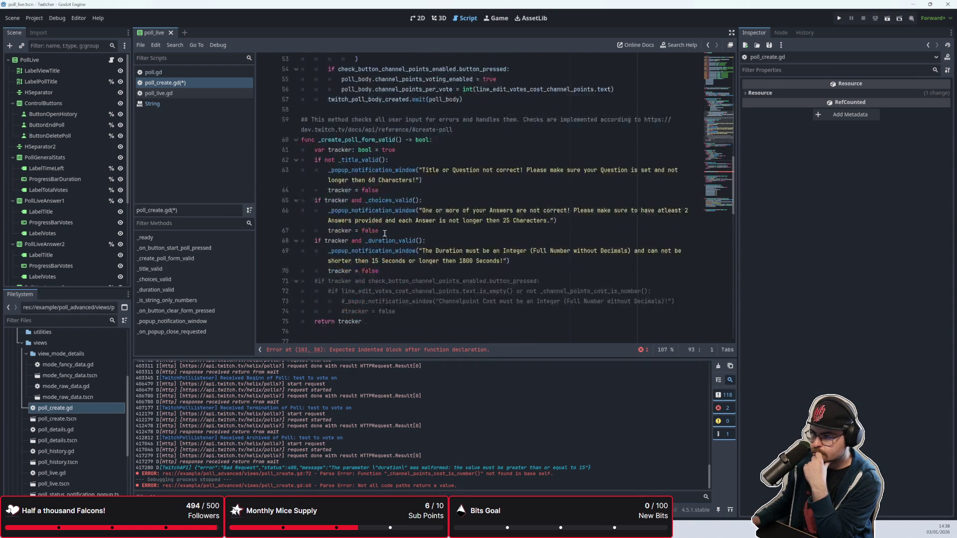
scroll(384, 233, "down", 4)
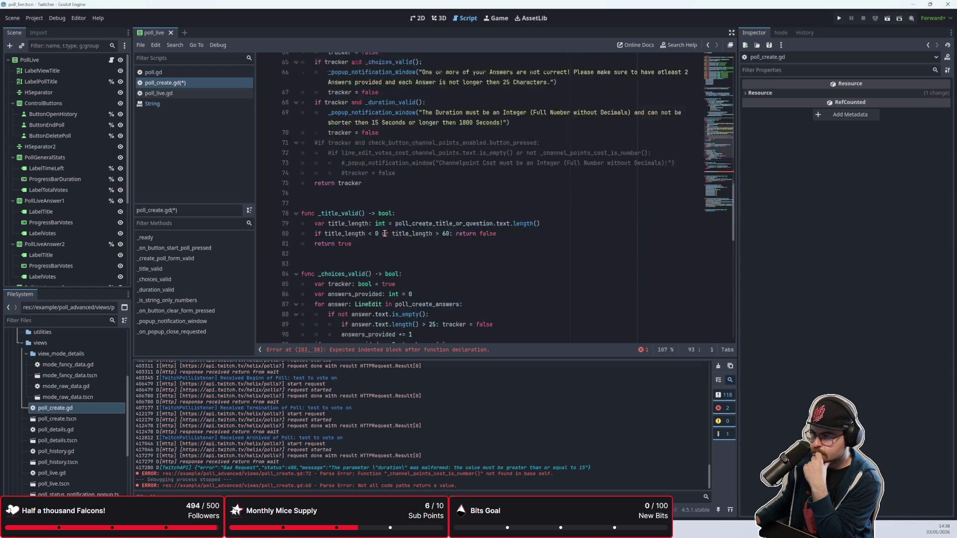
scroll(385, 234, "down", 2)
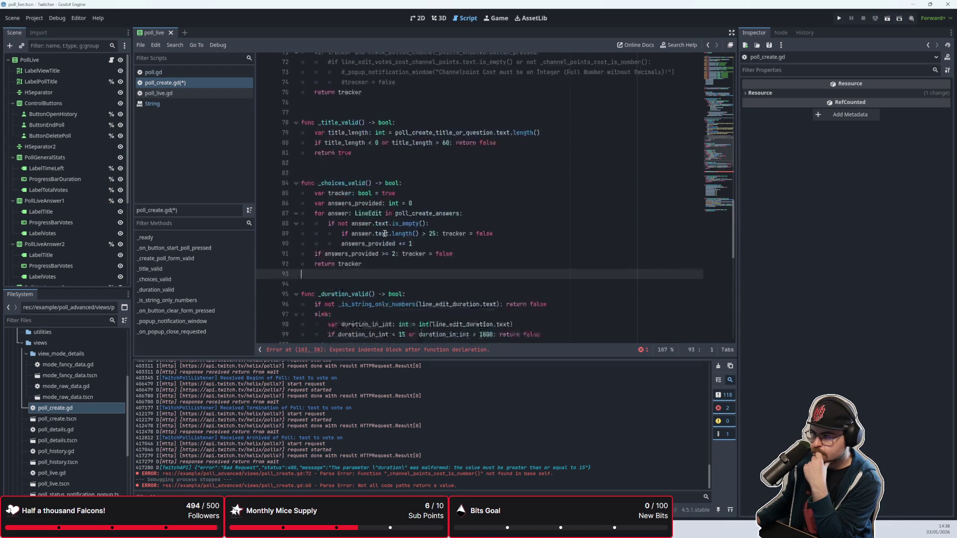
scroll(385, 234, "up", 2)
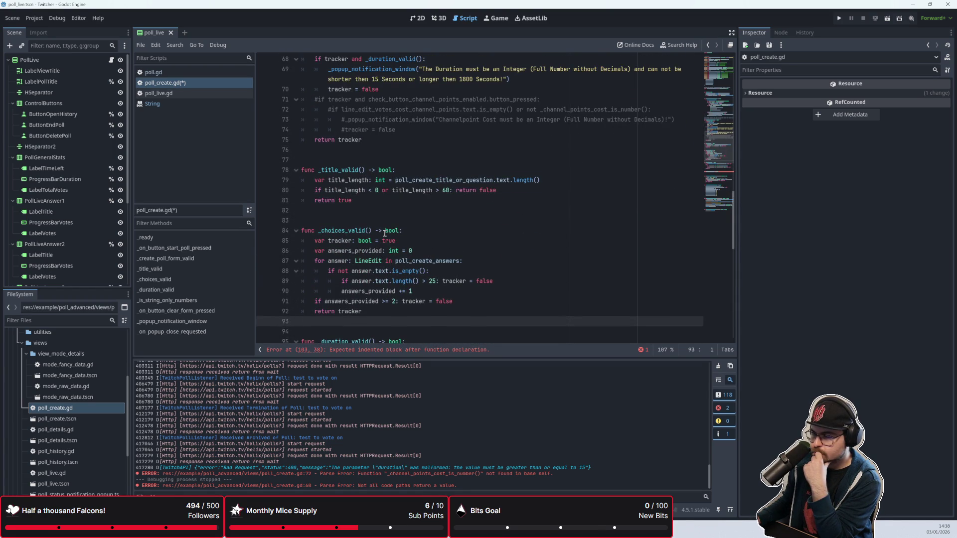
scroll(384, 233, "down", 6)
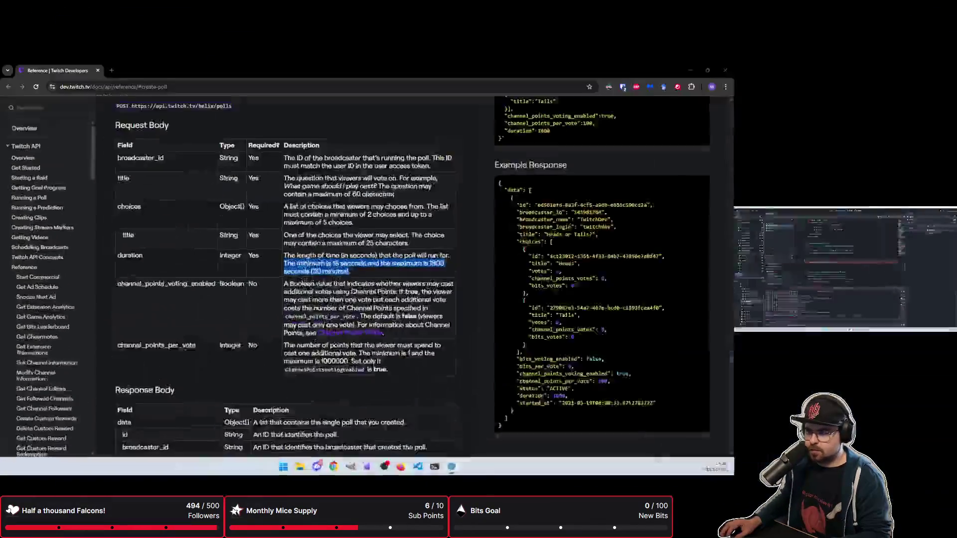
scroll(357, 245, "up", 10)
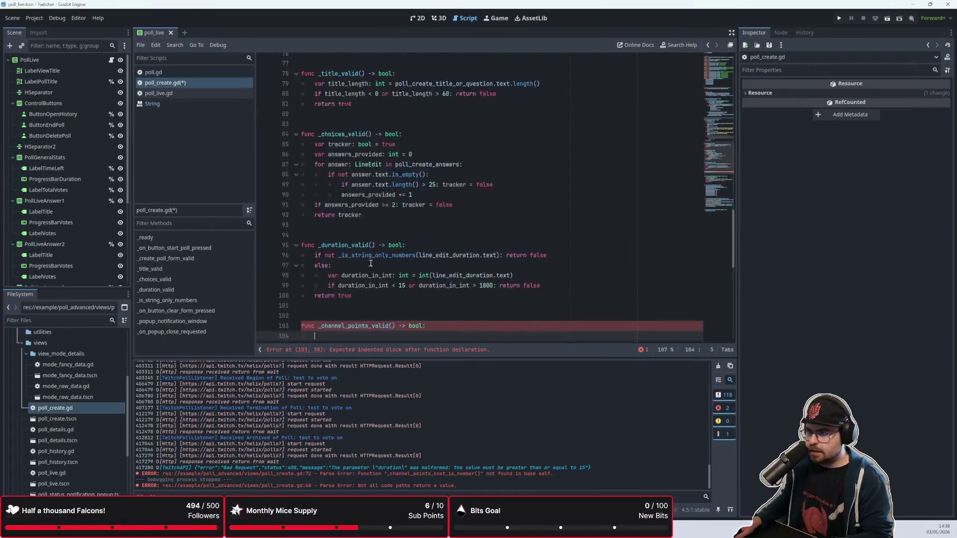
Uncomment lines 71–74 to restore the channel-points cost check, error popup and tracker = false
left_click(318, 255)
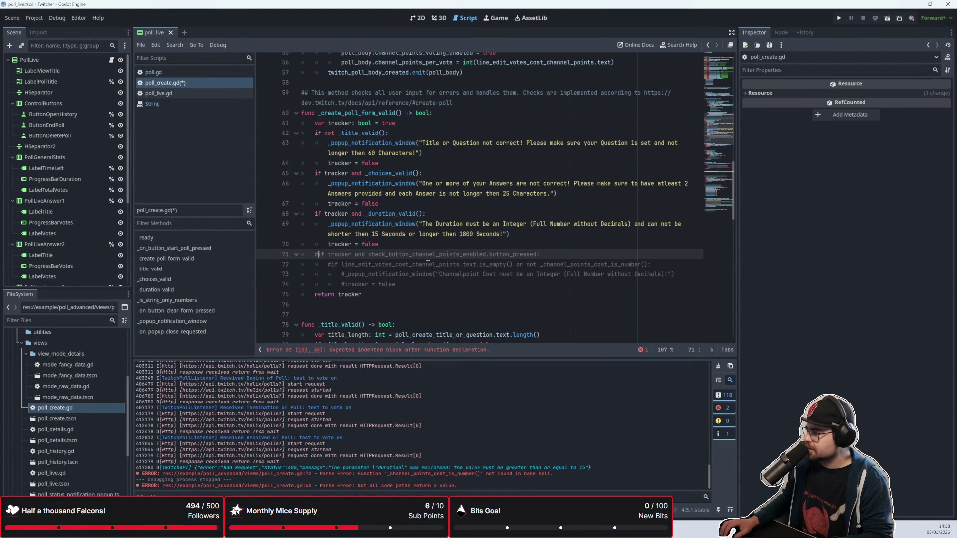
key("BackSpace")
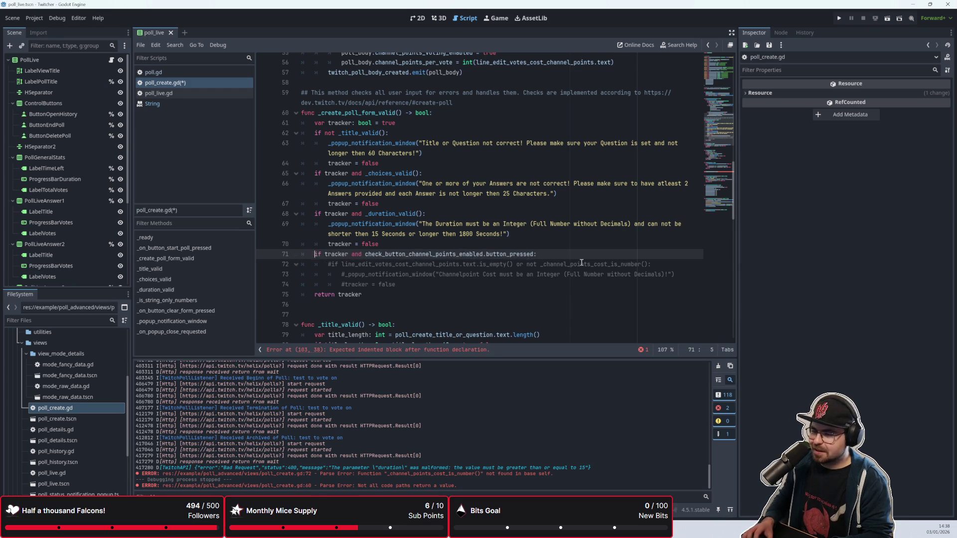
key("Down")
key("Home")
key("Delete")
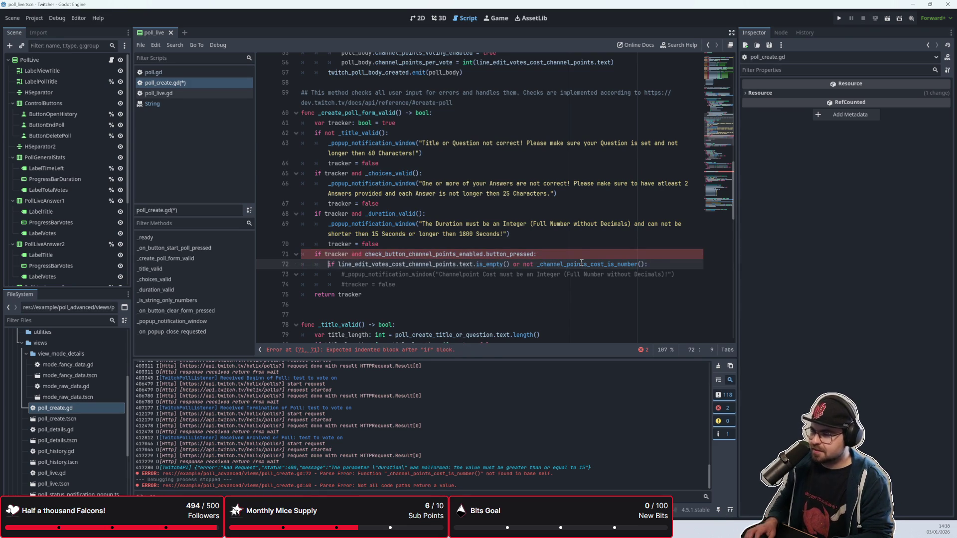
key("Down")
key("Home")
key("Delete")
key("Down")
key("Delete")
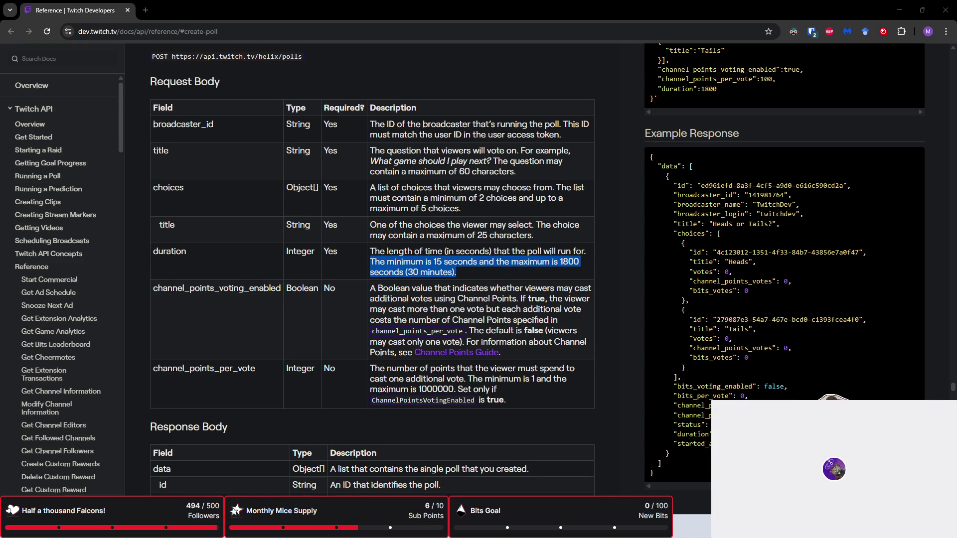
key("alt+Tab")
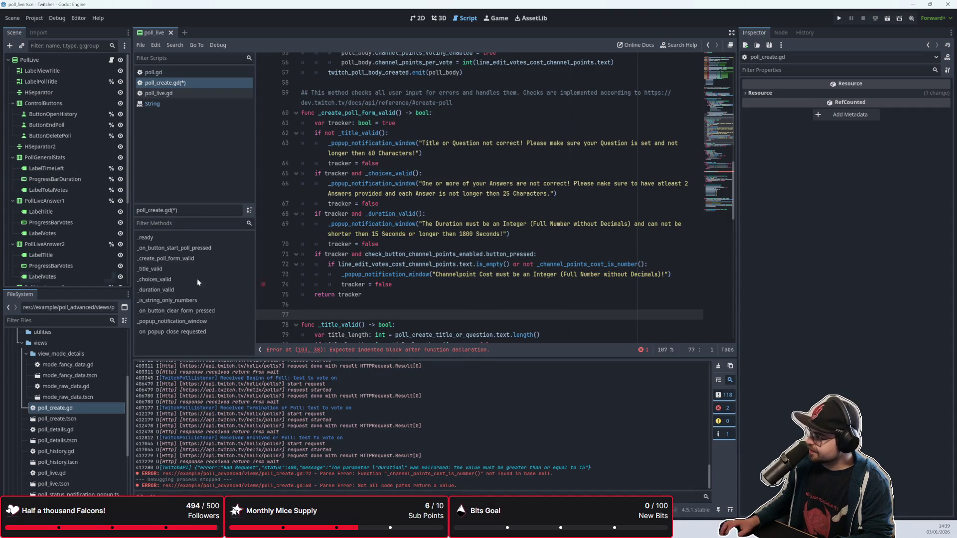
key("alt+Tab")
key("alt+Tab")
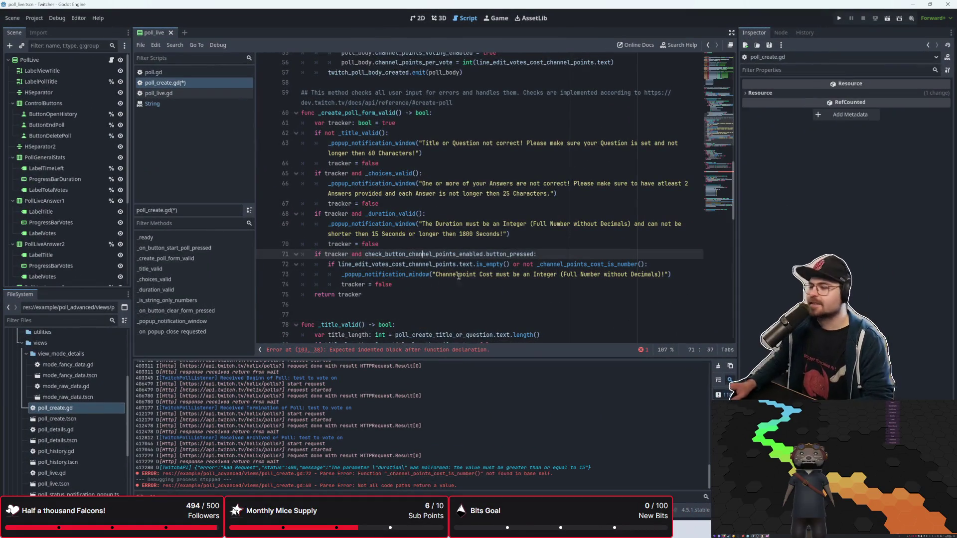
left_click(419, 285)
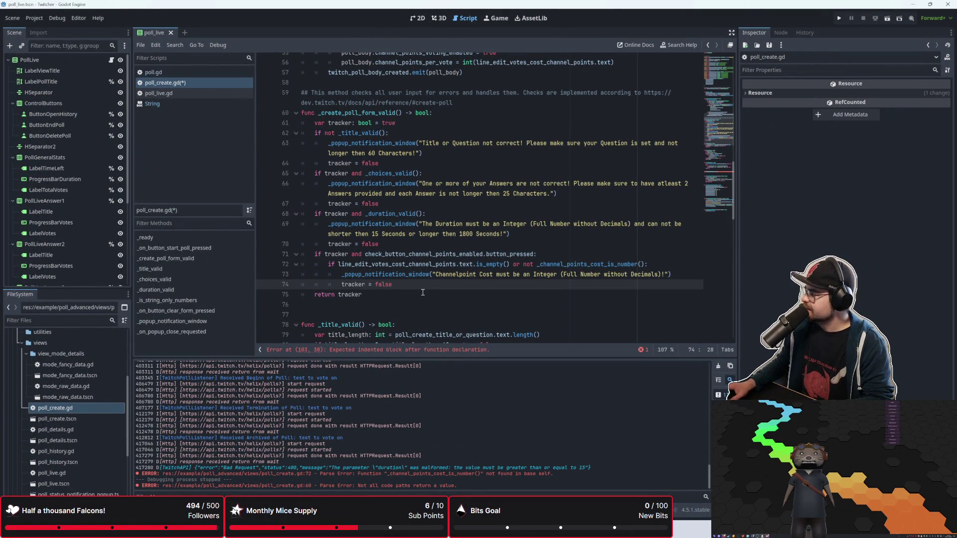
left_click(420, 322)
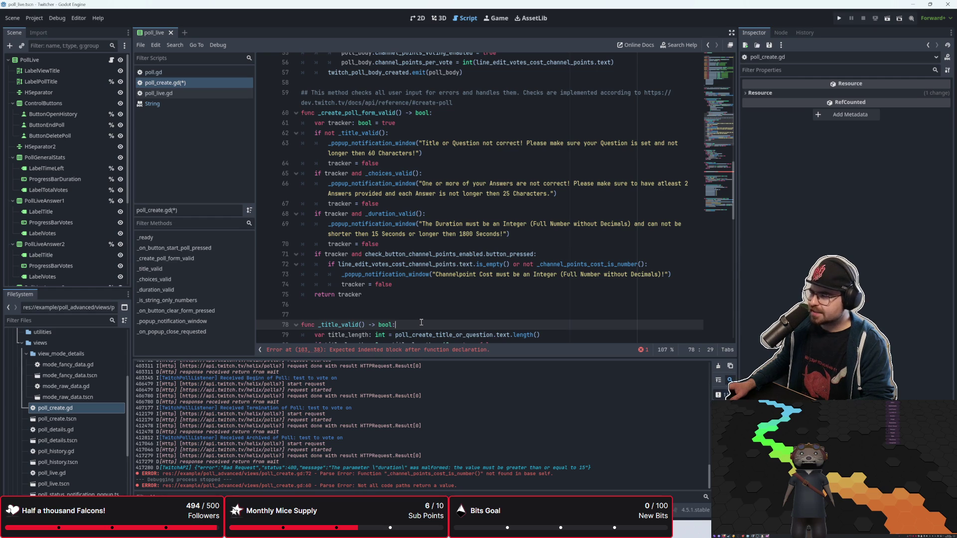
left_click(445, 305)
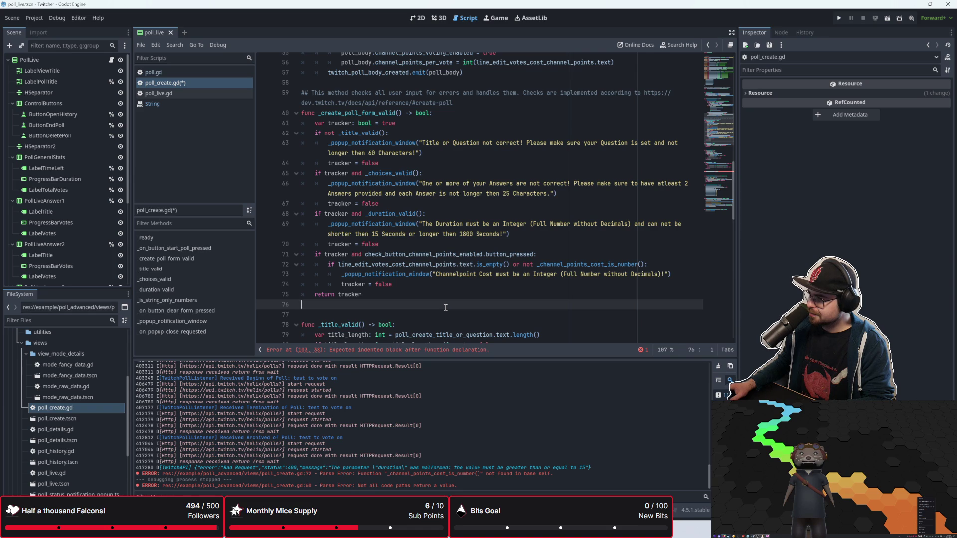
left_click(457, 297)
scroll(463, 299, "down", 1)
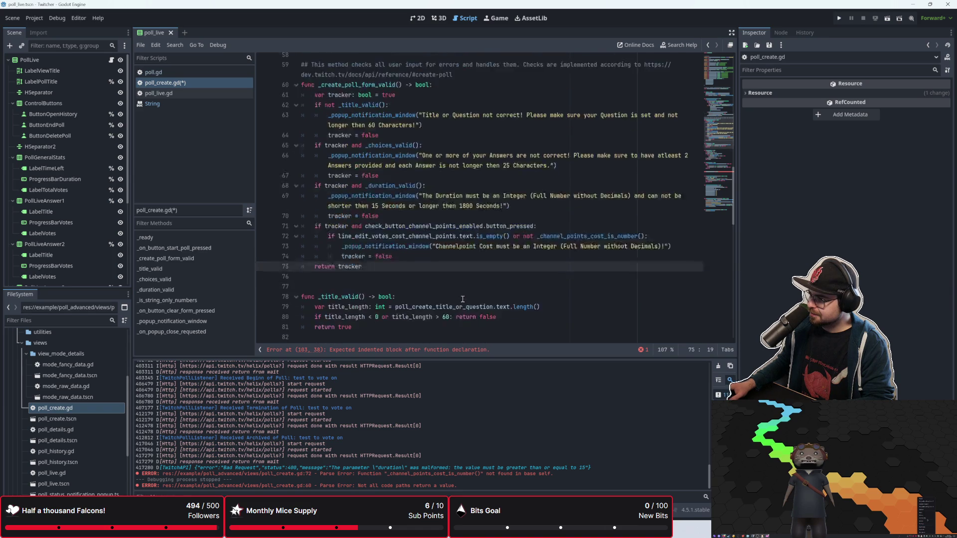
scroll(463, 299, "down", 2)
left_click(389, 213)
scroll(391, 214, "up", 3)
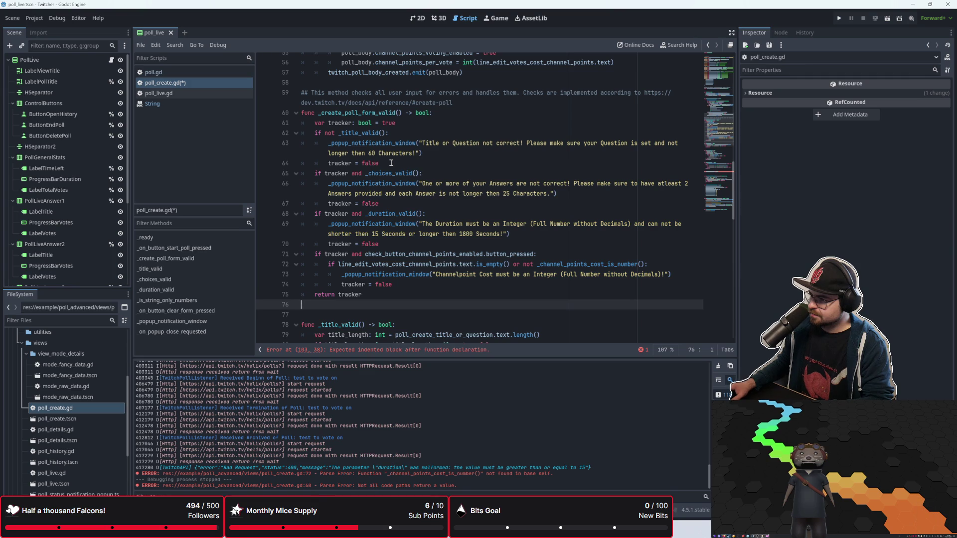
left_click(484, 298)
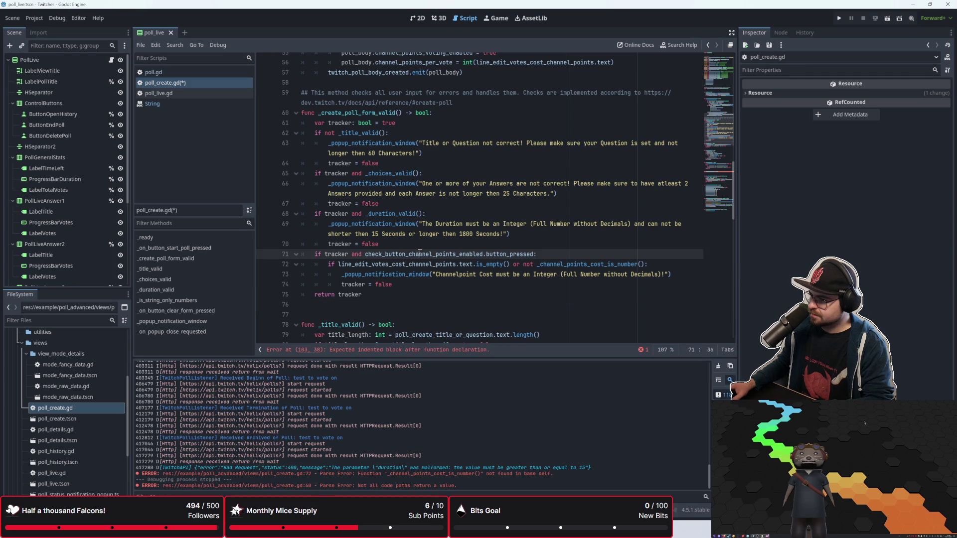
left_click(485, 285)
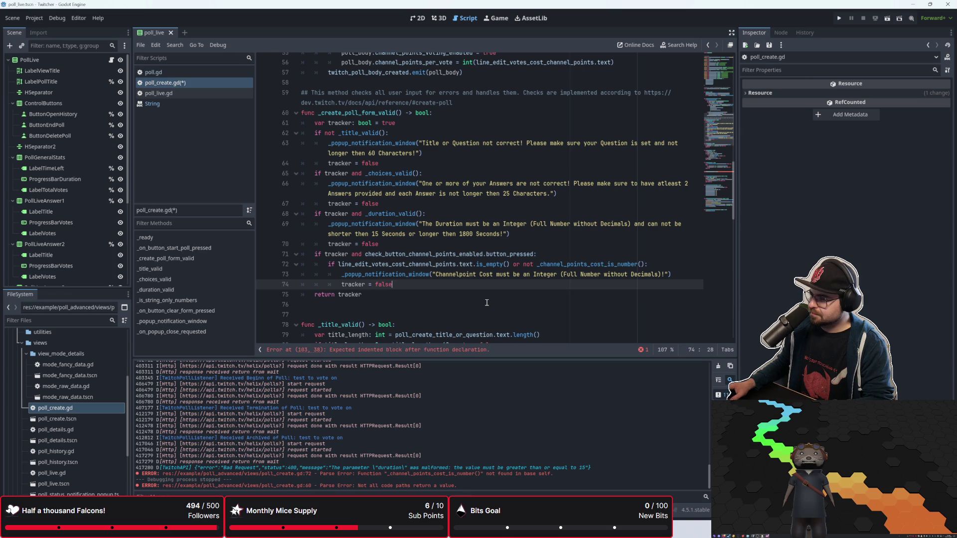
Check the documentation note for button_pressed near the end of _create_poll_form_valid
left_click(481, 294)
key("Up")
key("Up")
key("Down")
key("Down")
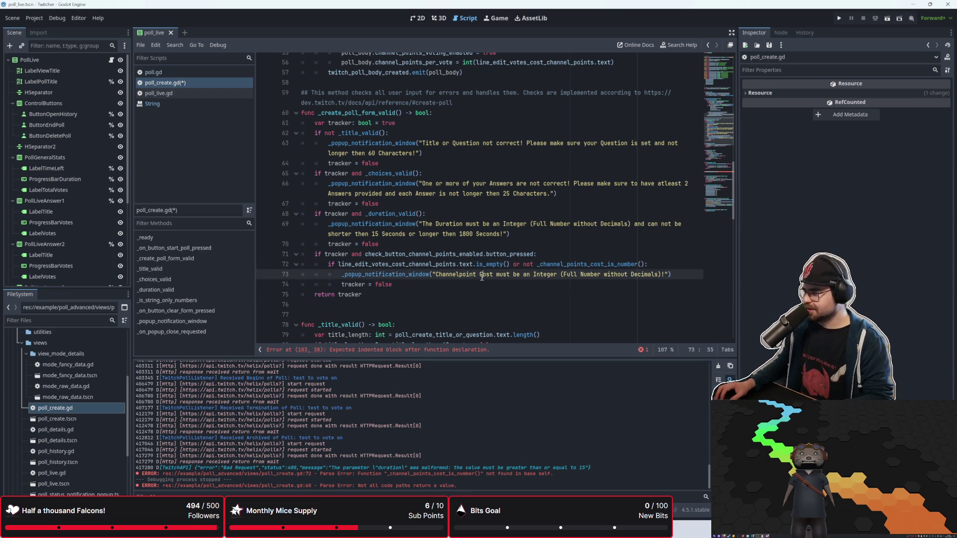
left_click(505, 253)
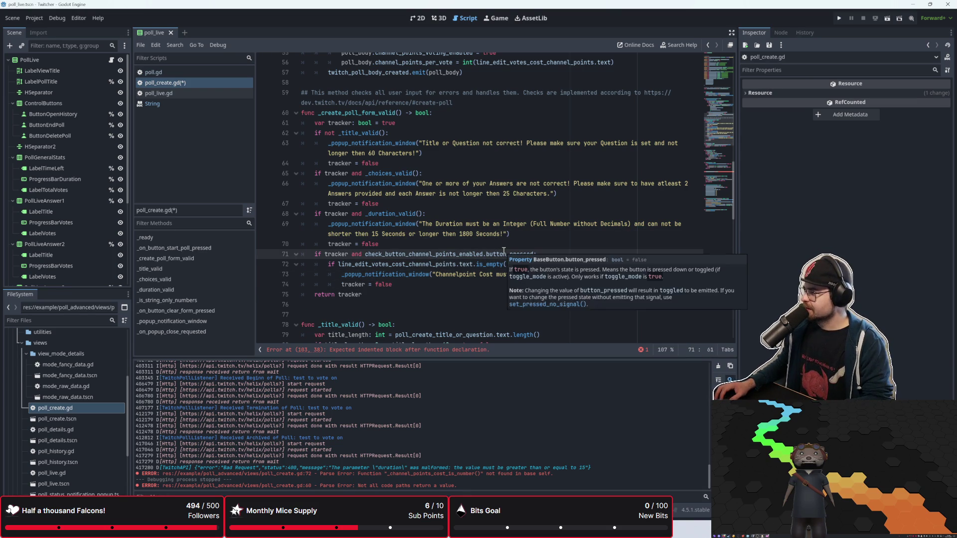
key("Down")
key("Down")
key("Down")
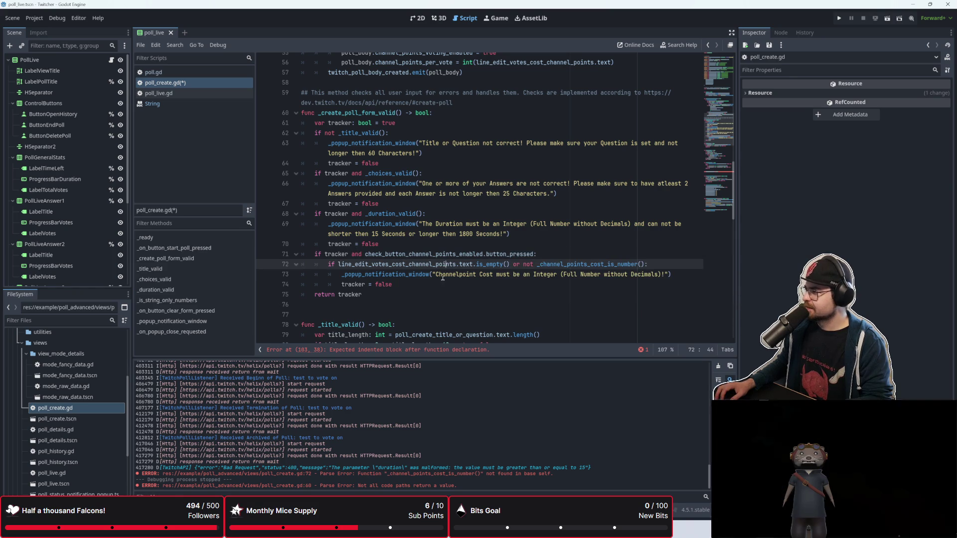
left_click(434, 307)
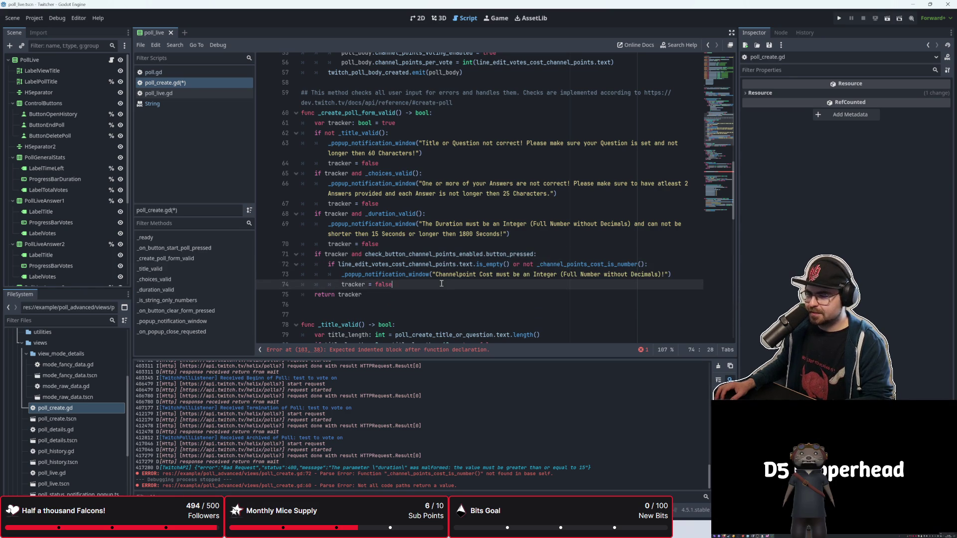
left_click(441, 284)
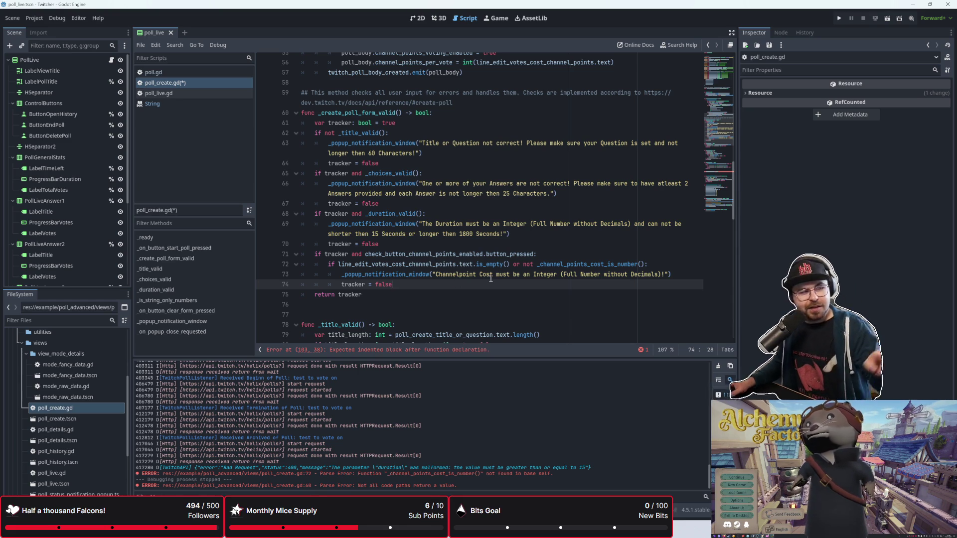
Review the tracker = false, return tracker, popup notification and checkbox lines of the channel-points check
left_click(462, 296)
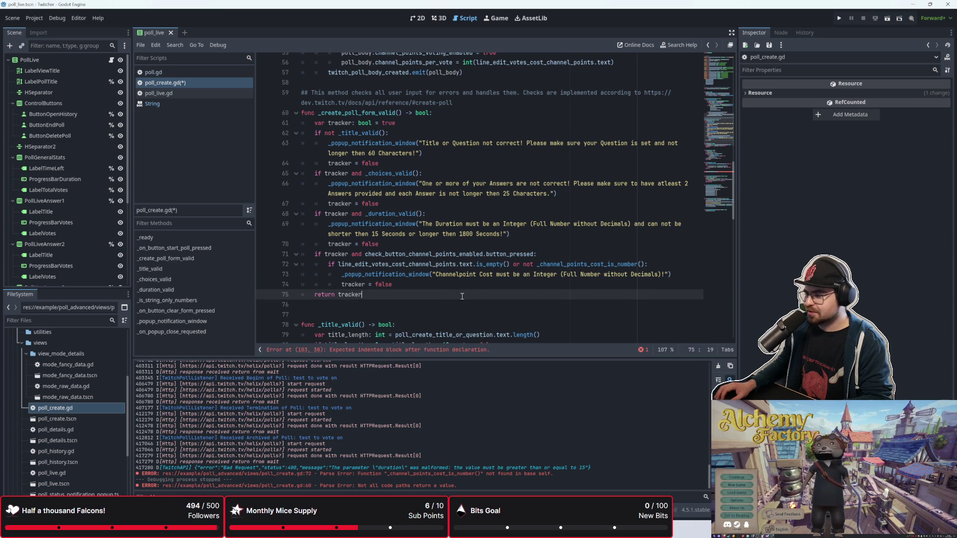
left_click(463, 286)
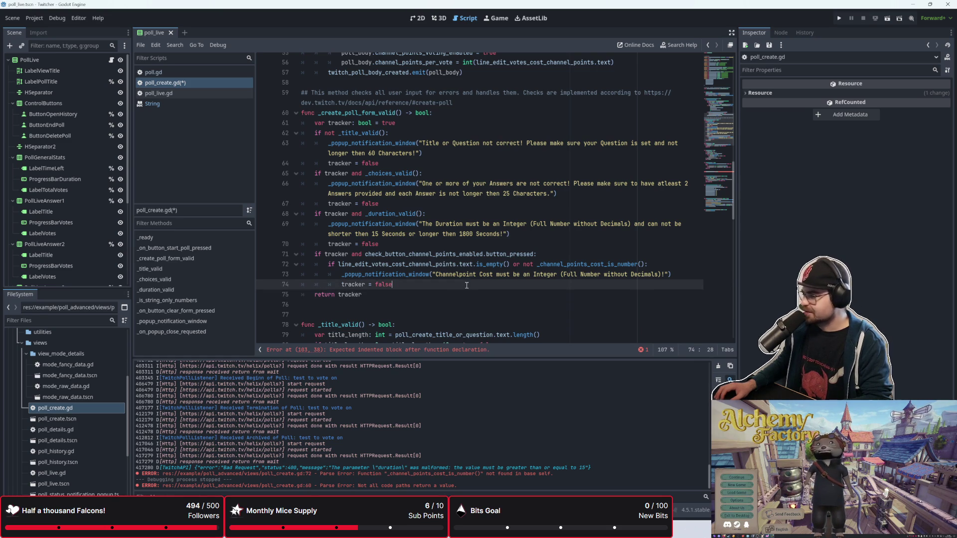
left_click(445, 300)
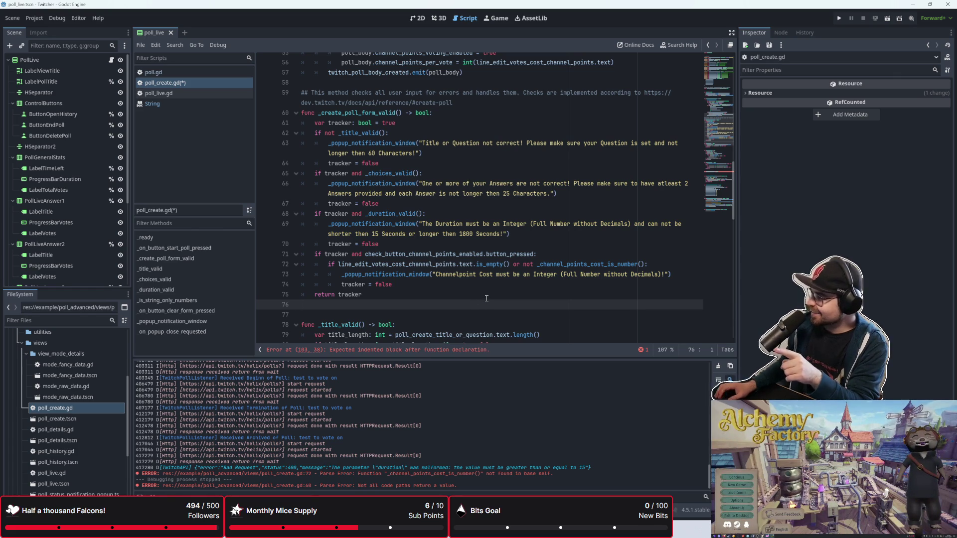
left_click(411, 295)
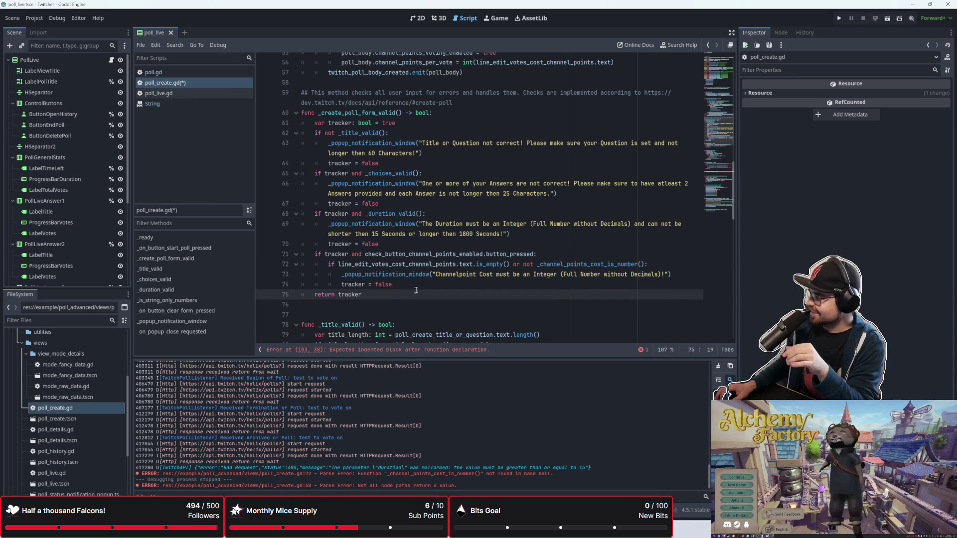
left_click(422, 288)
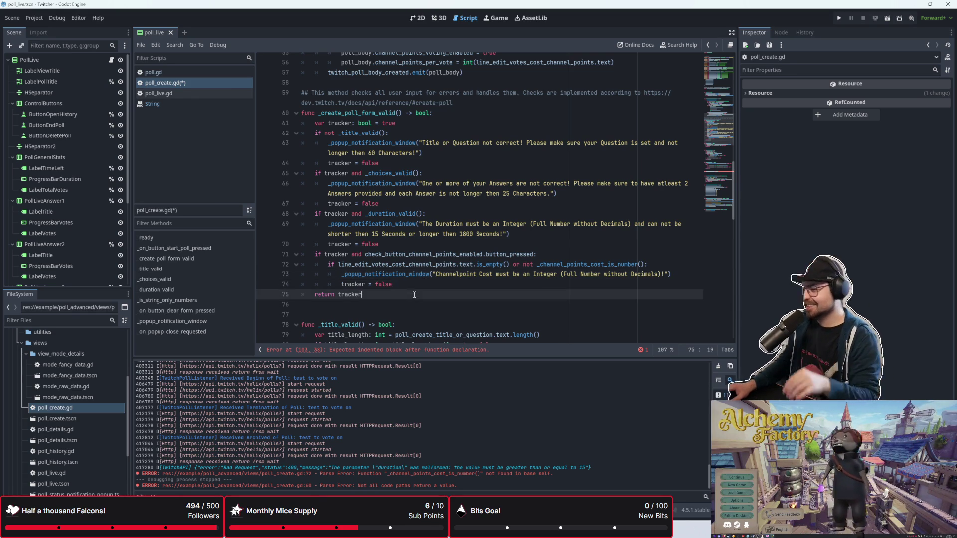
left_click(435, 302)
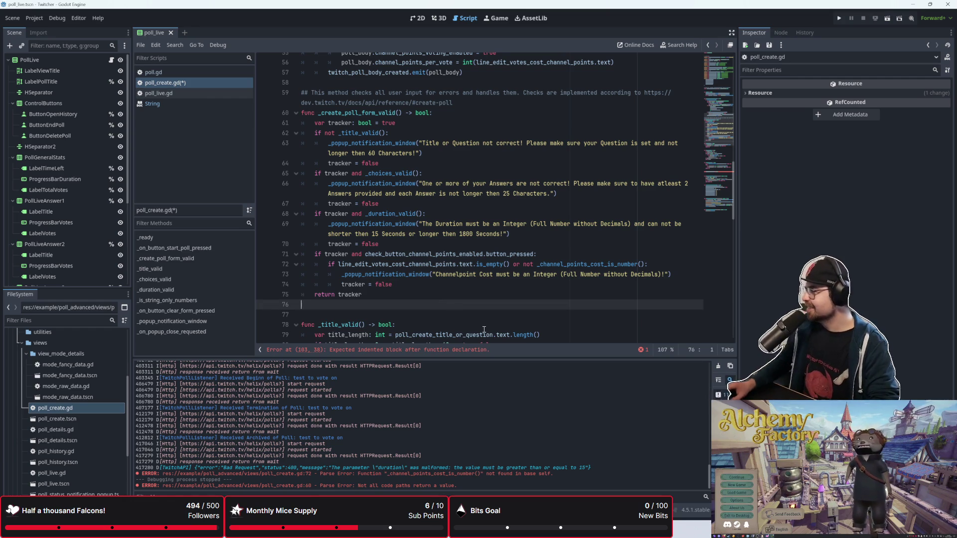
left_click(458, 290)
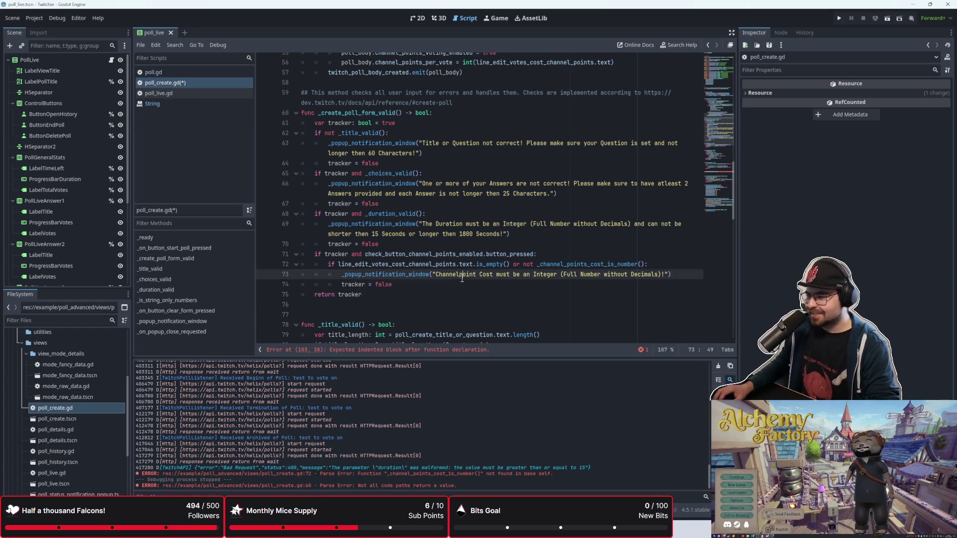
left_click(413, 324)
left_click(430, 294)
left_click(432, 275)
left_click(434, 305)
left_click(437, 288)
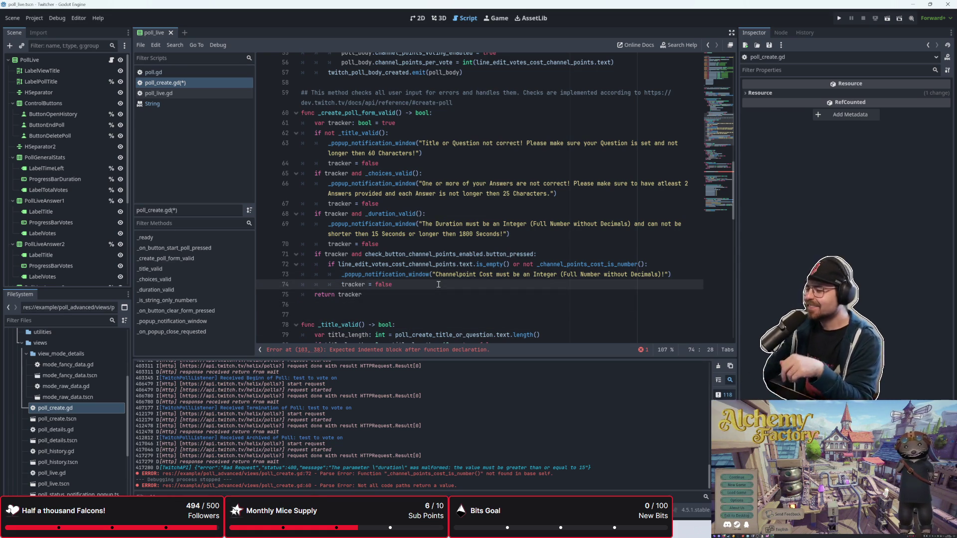
left_click(421, 294)
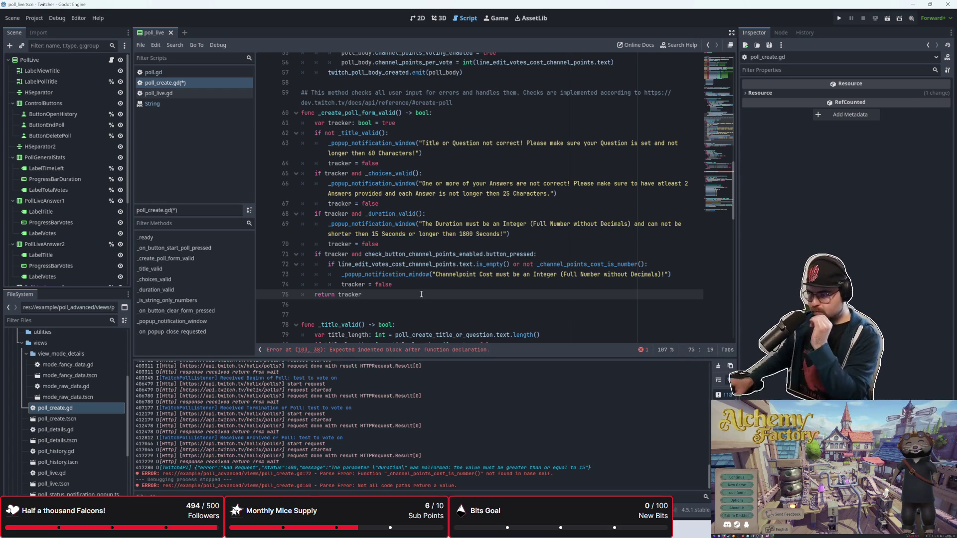
left_click(425, 289)
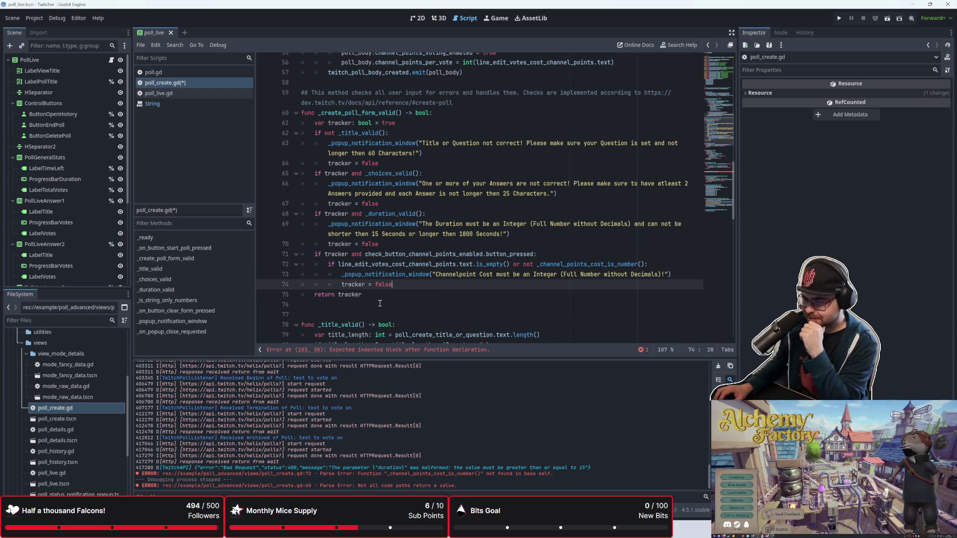
left_click(431, 274)
left_click(421, 281)
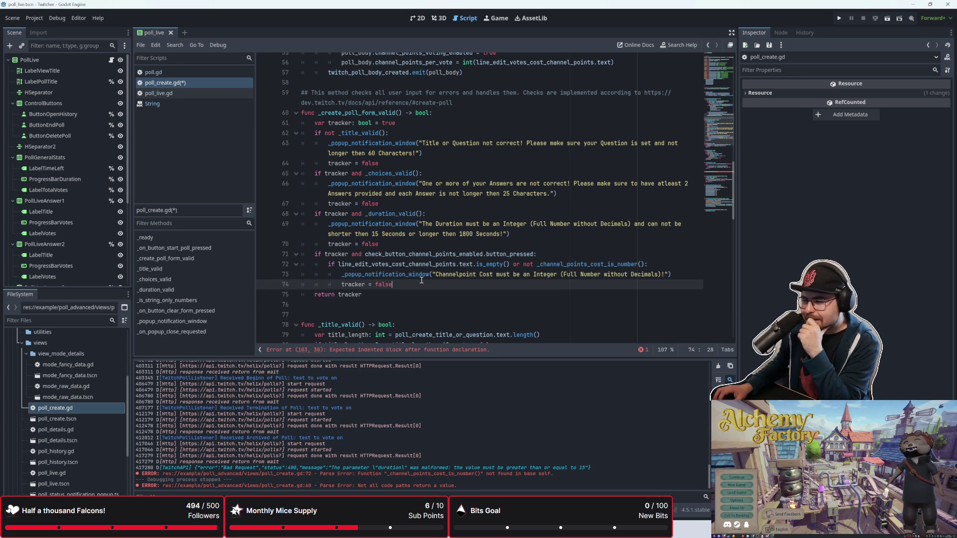
left_click(409, 255)
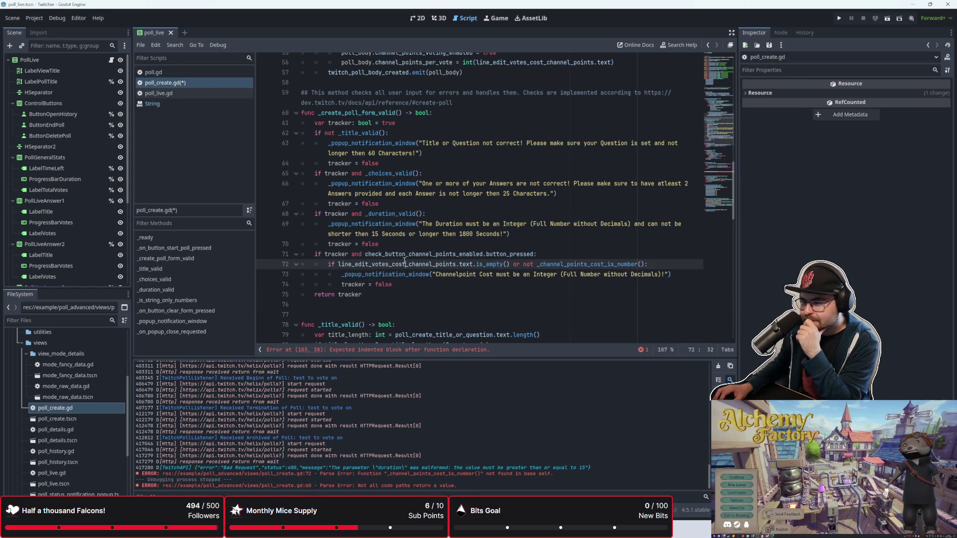
key("Left")
key("Left")
key("Left")
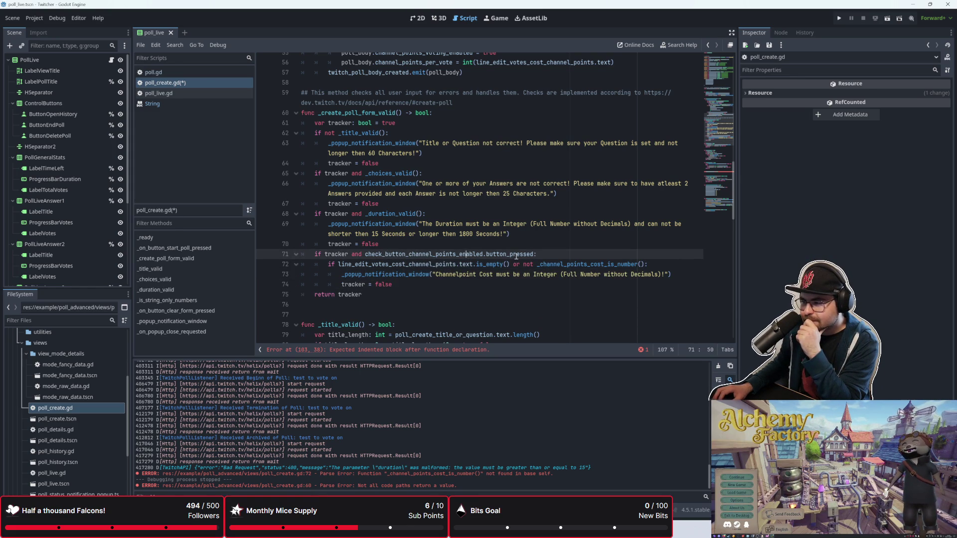
Delete the old empty-or-not-a-number cost condition on line 72, leaving a bare if
left_click(317, 274)
left_click(334, 265)
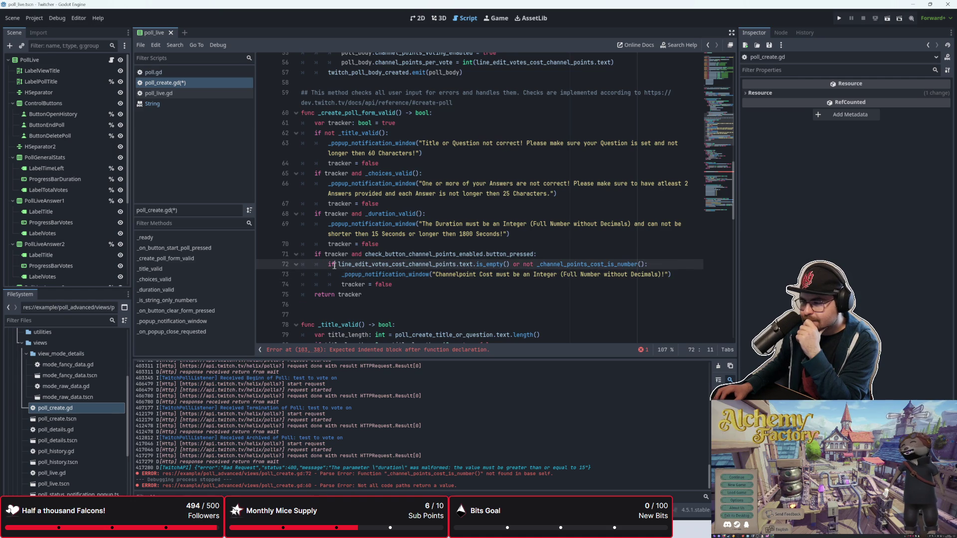
mouse_move(327, 265)
left_mouse_down()
mouse_move(421, 283)
mouse_move(645, 264)
left_mouse_up()
key("BackSpace")
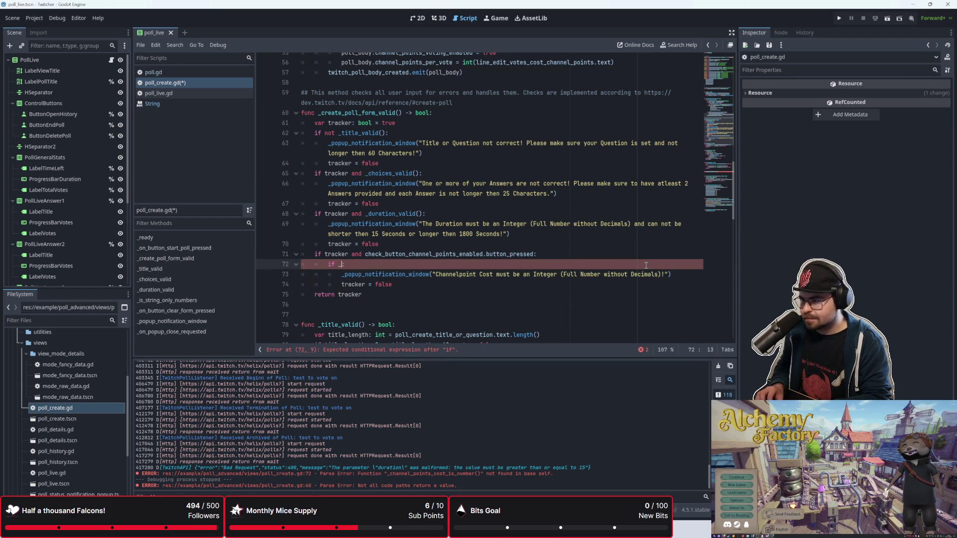
type("_")
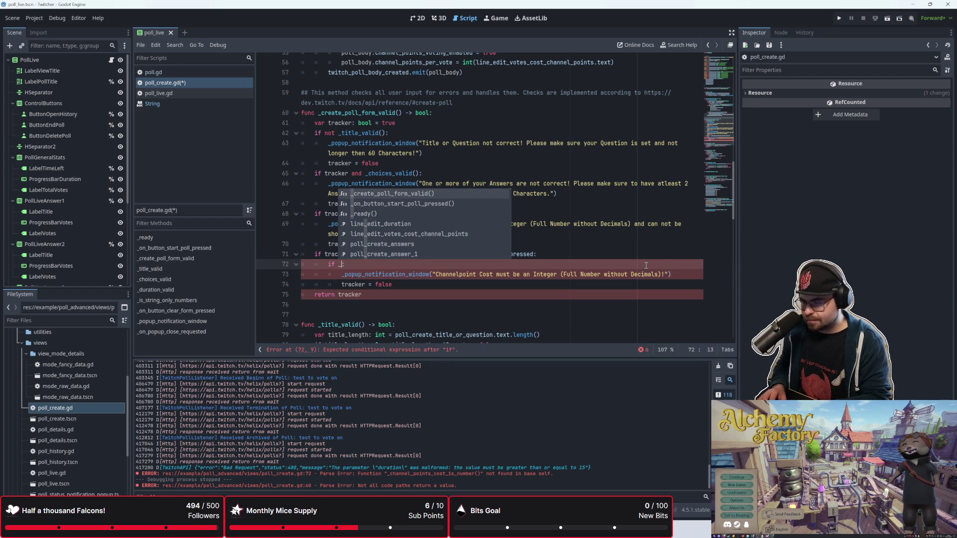
type("channel")
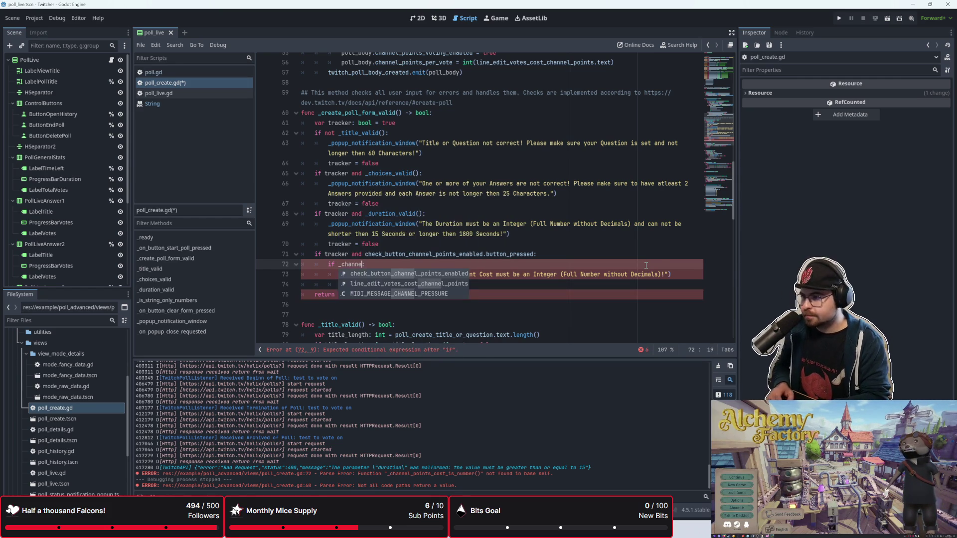
key("Return")
key("Down")
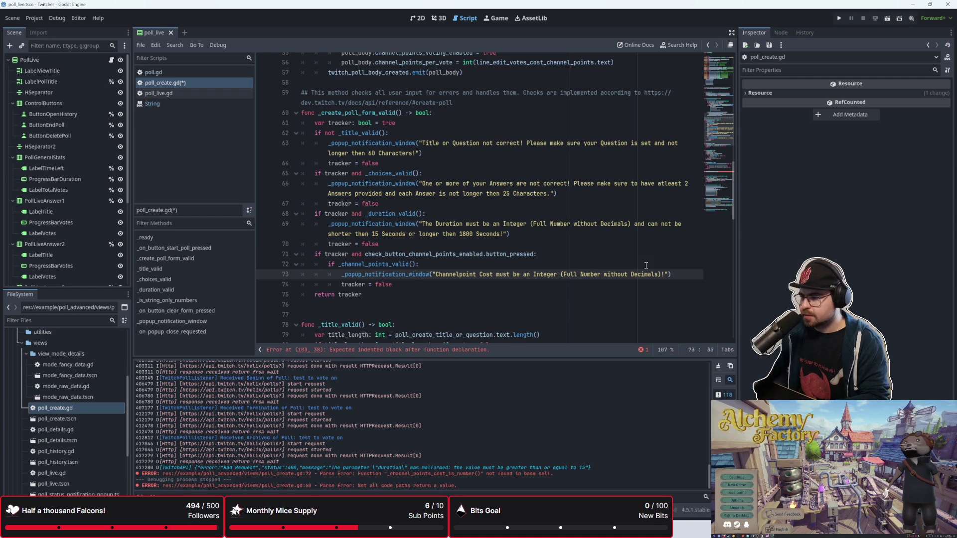
left_click(410, 284)
left_click(337, 264)
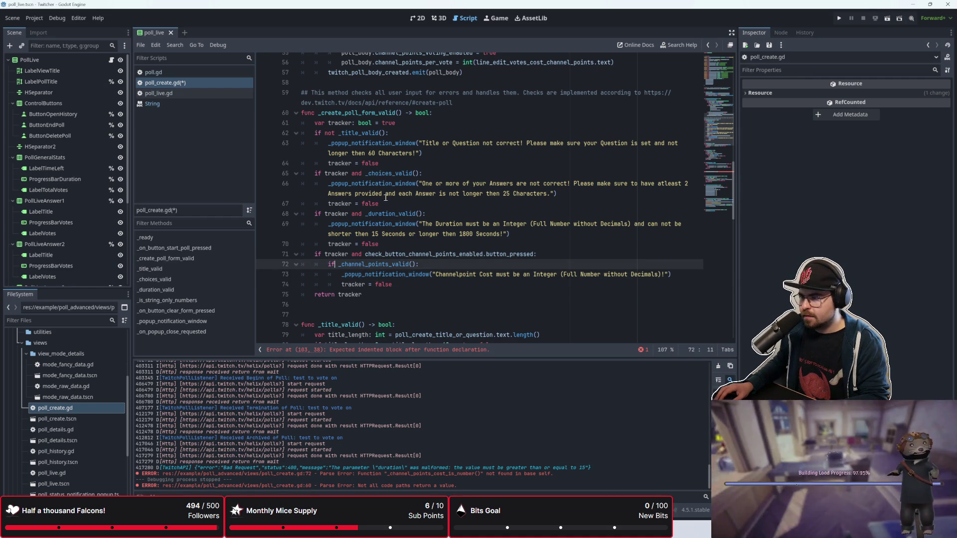
left_click(363, 183)
scroll(384, 245, "up", 1)
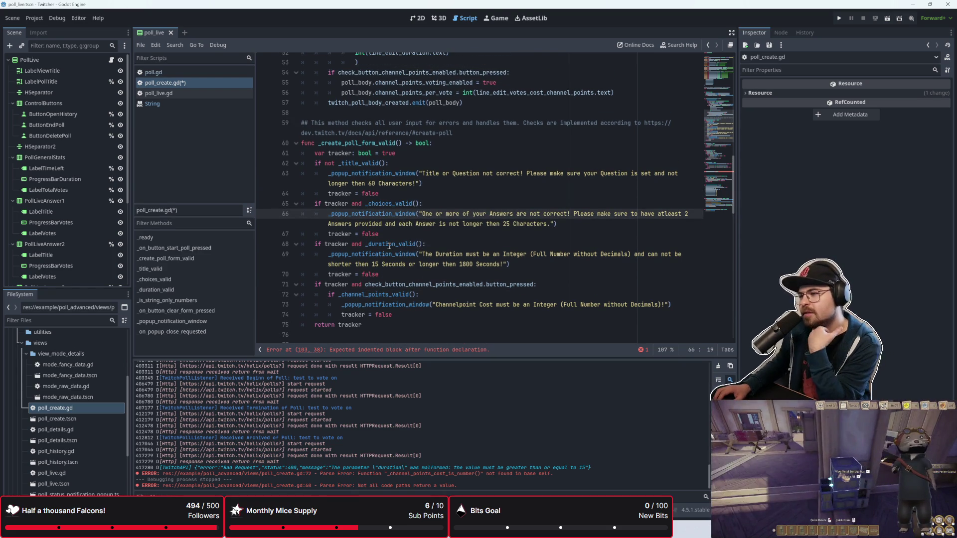
Insert 'not' after 'and' in the conditions on lines 65, 68 and 71
left_click(399, 202)
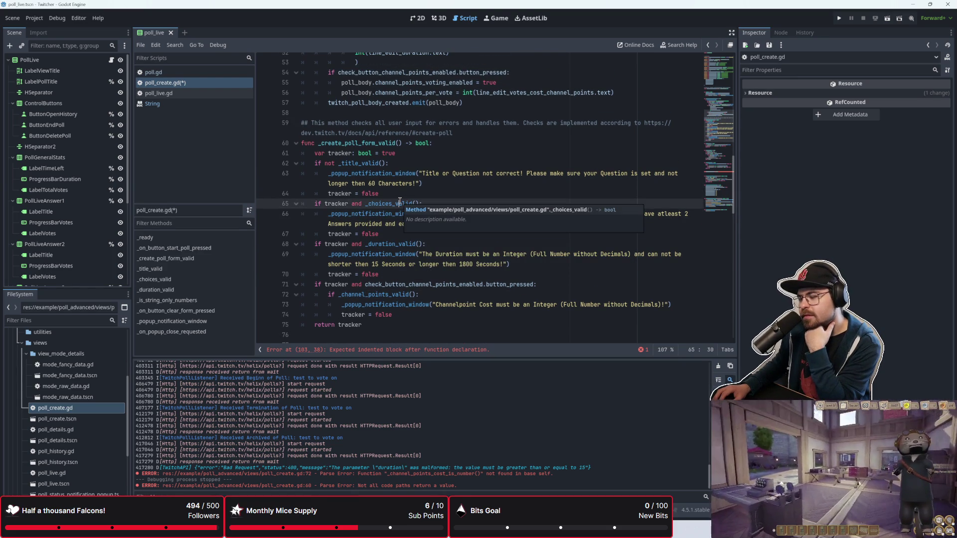
left_click(362, 204)
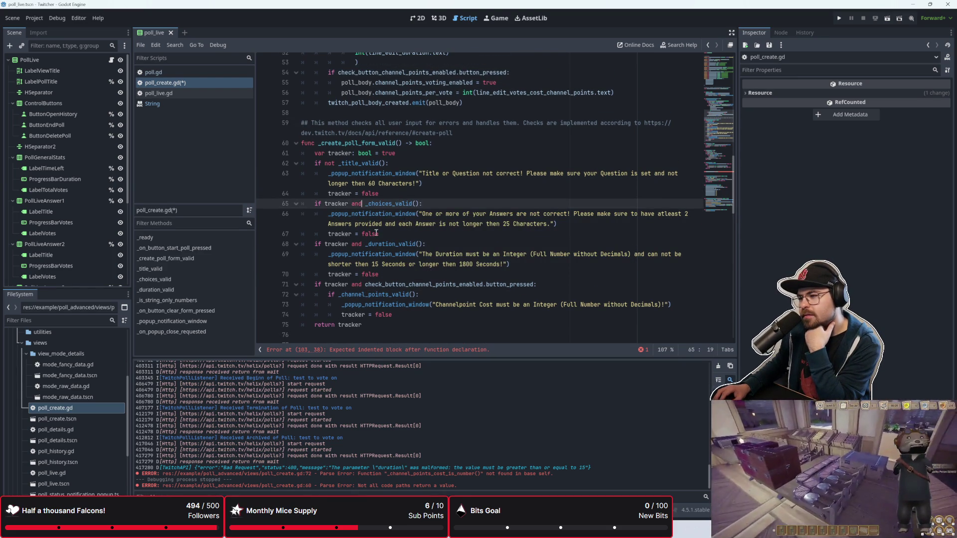
type("not")
left_click(361, 245)
type("not")
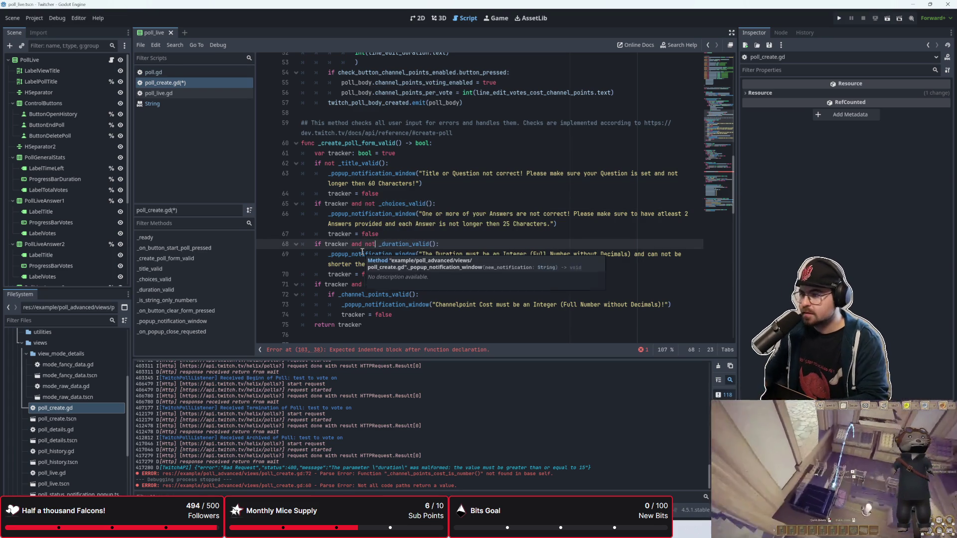
left_click(346, 254)
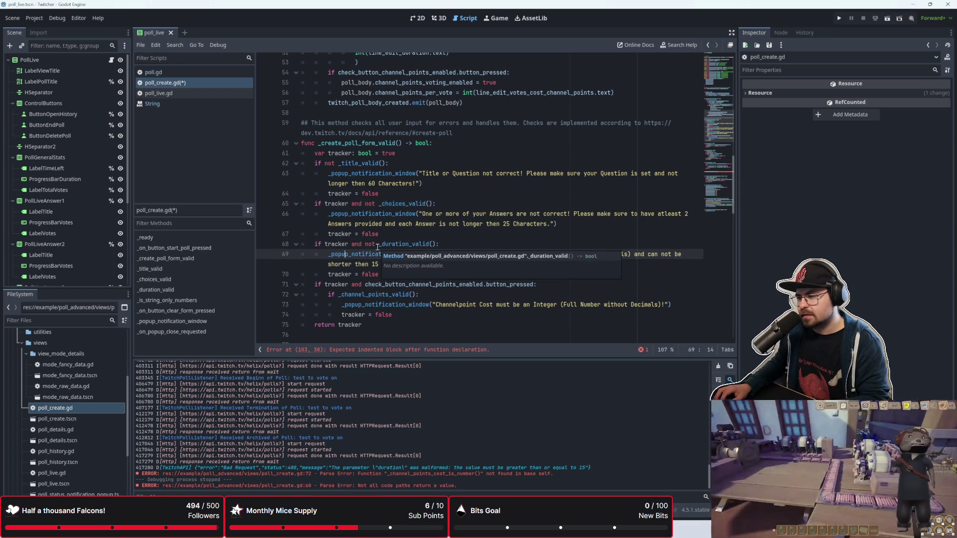
left_click(363, 284)
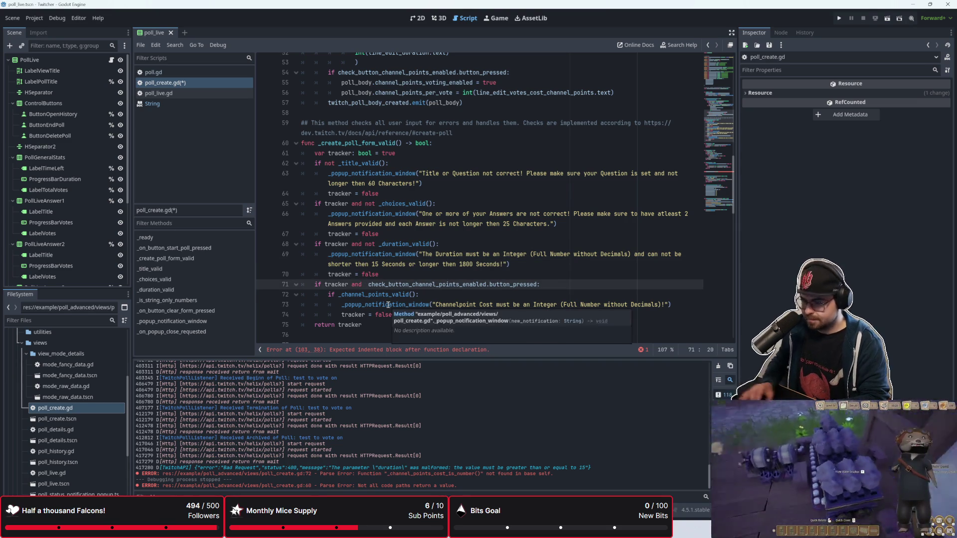
type("not")
key("Escape")
left_click(404, 314)
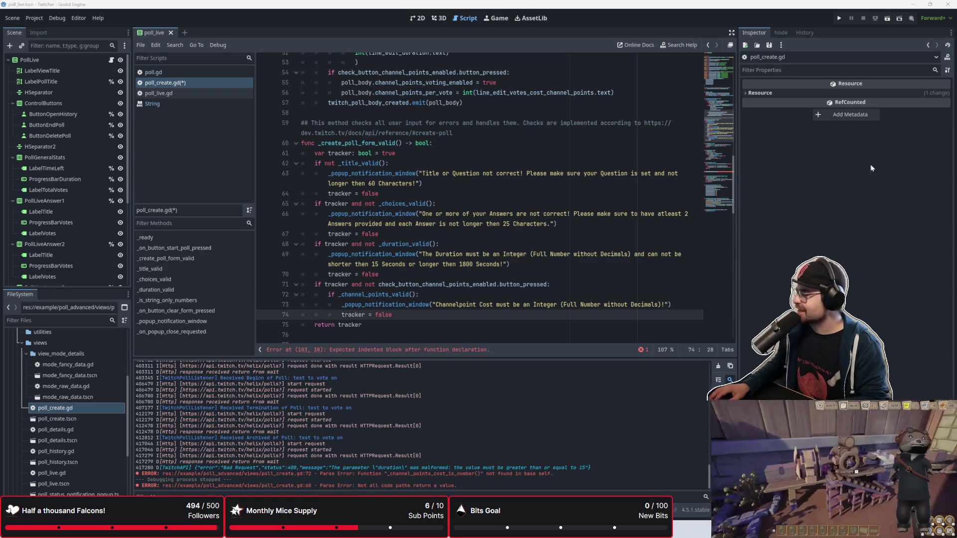
left_click(412, 275)
left_click(421, 285)
left_click(428, 294)
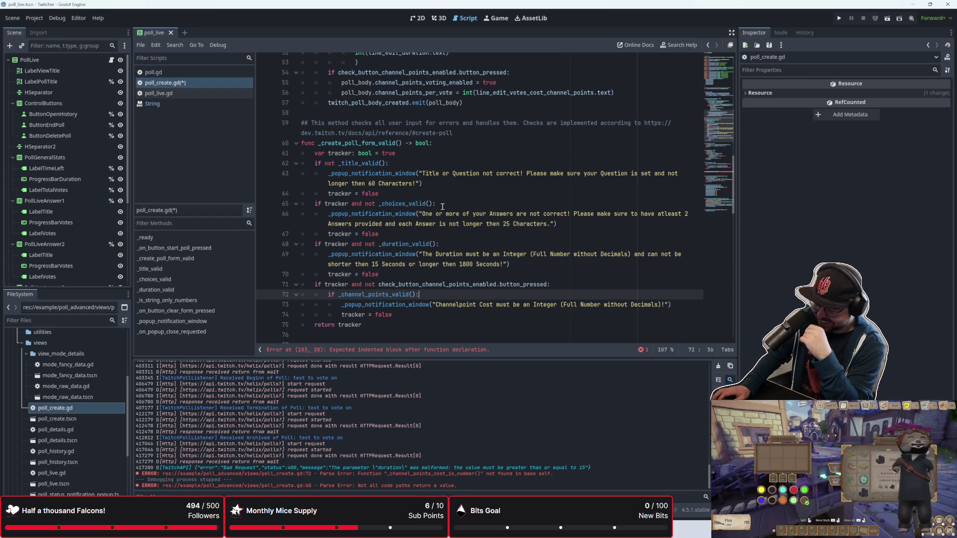
left_click(388, 263)
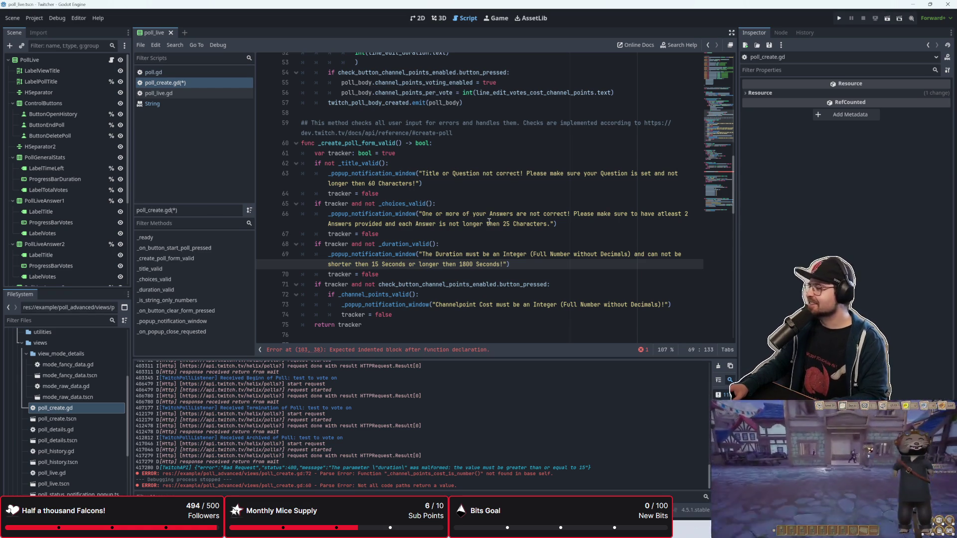
left_click(411, 271)
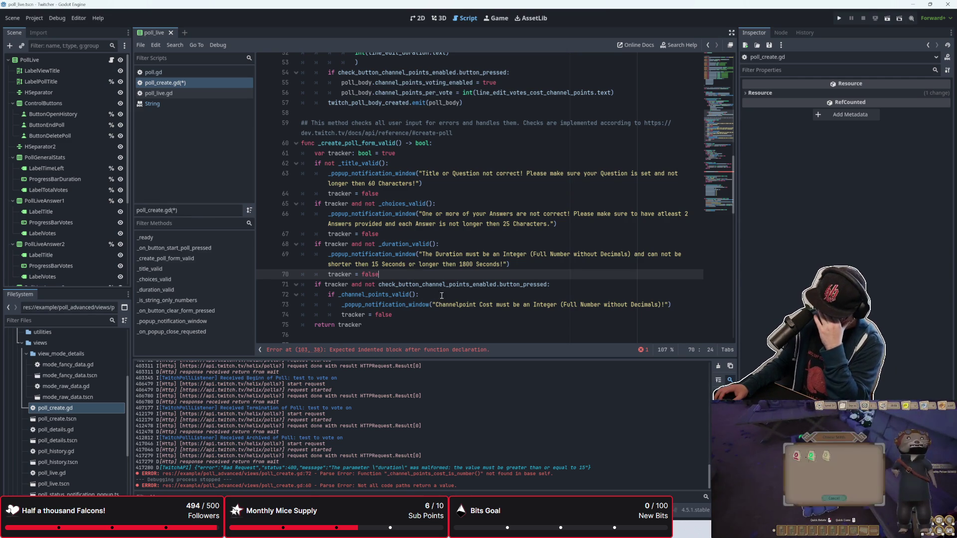
left_click(440, 295)
left_click(433, 306)
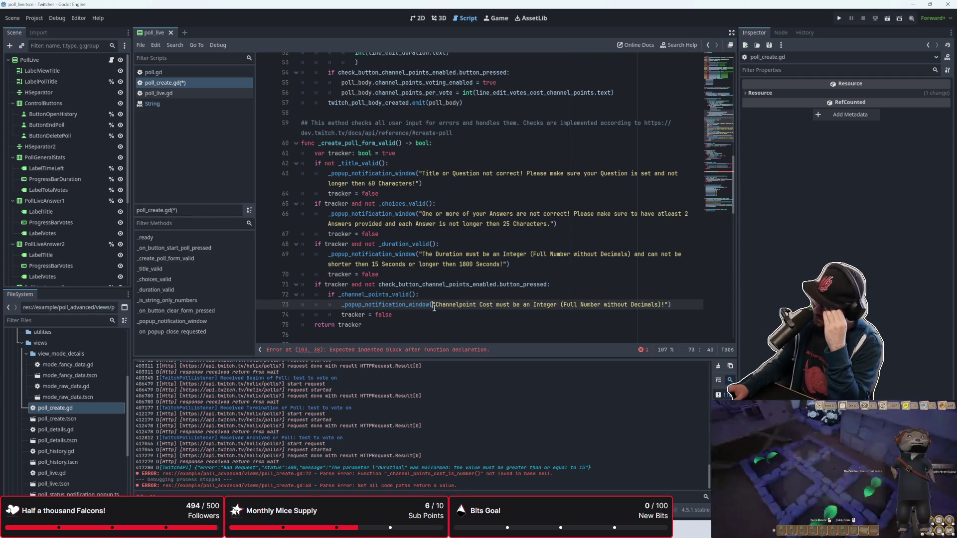
left_click(433, 314)
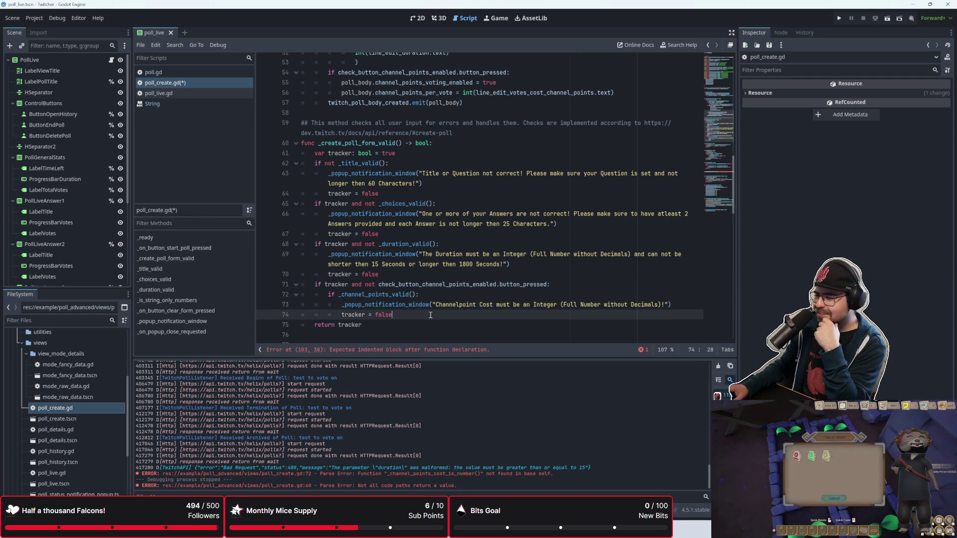
key("Down")
key("Down")
left_click(433, 316)
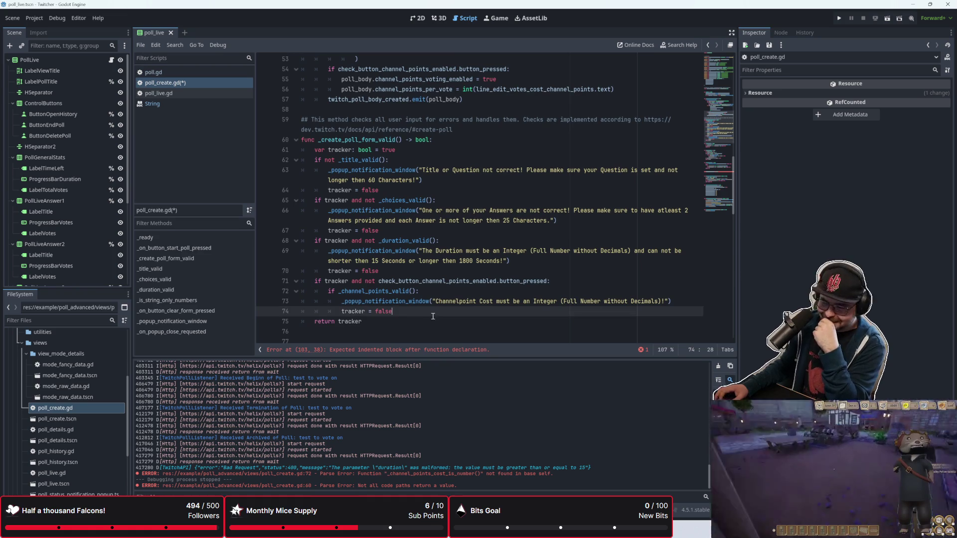
left_click(393, 325)
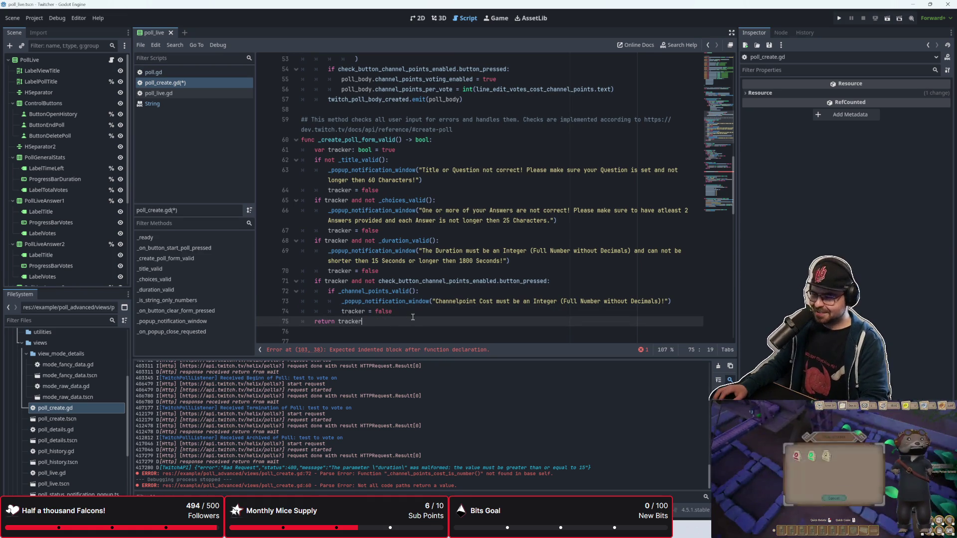
left_click(456, 314)
left_click(445, 328)
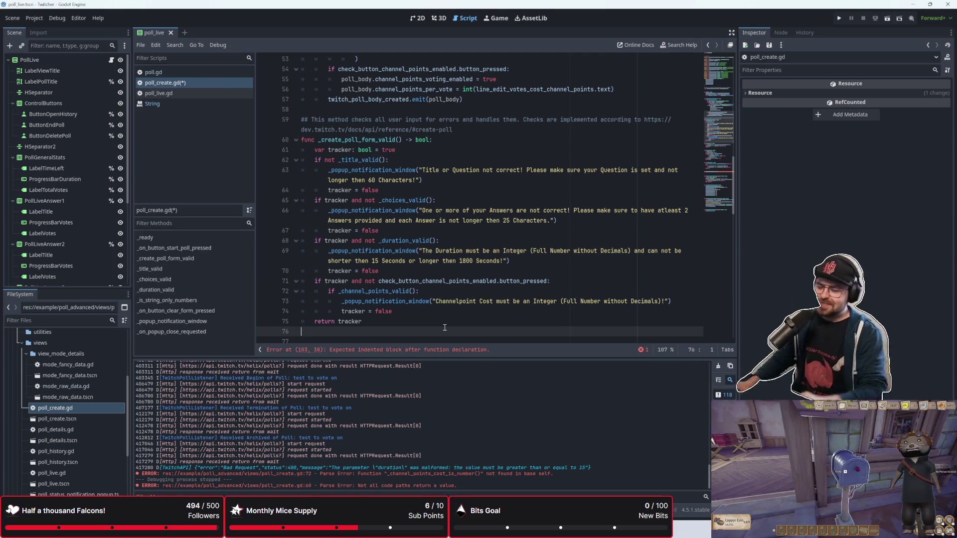
left_click(436, 314)
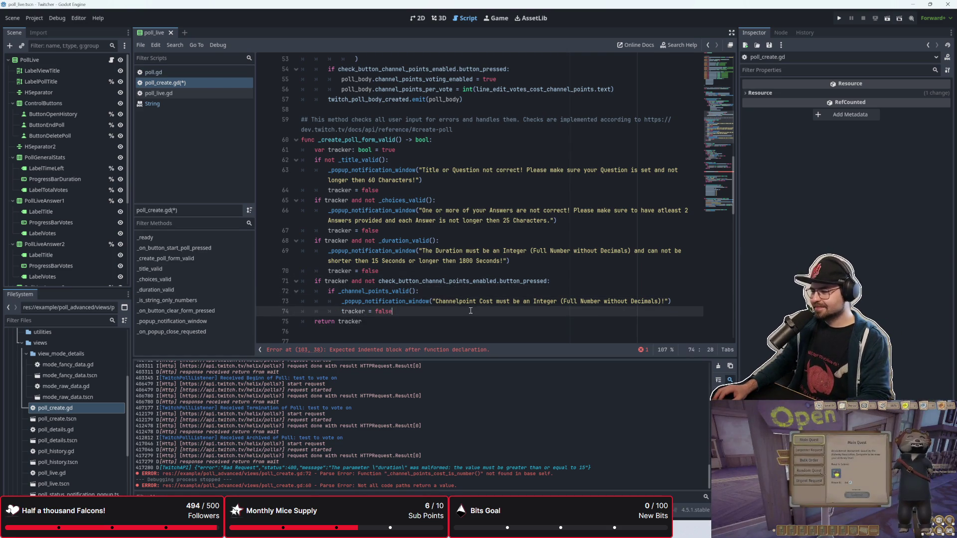
left_click(490, 281)
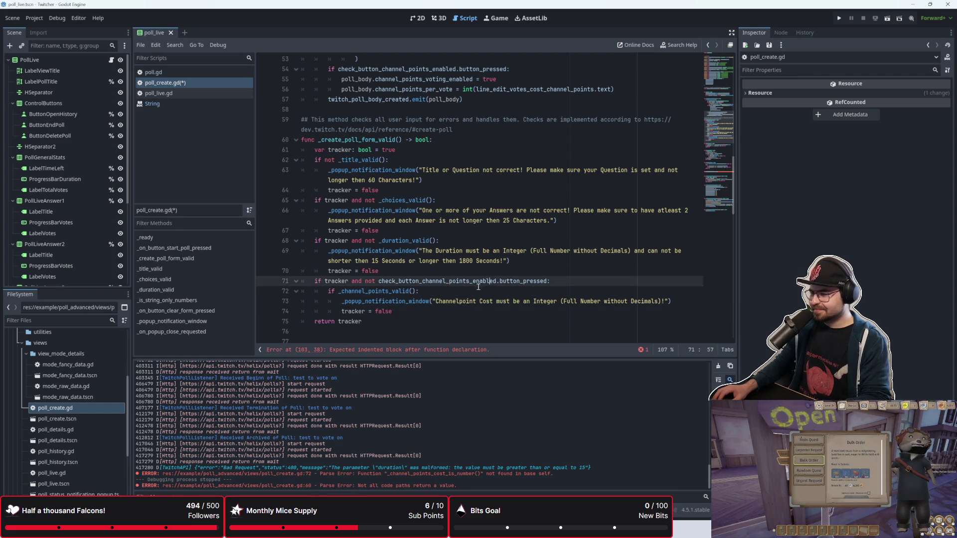
left_click(464, 310)
left_click(482, 292)
left_click(484, 281)
left_click(486, 262)
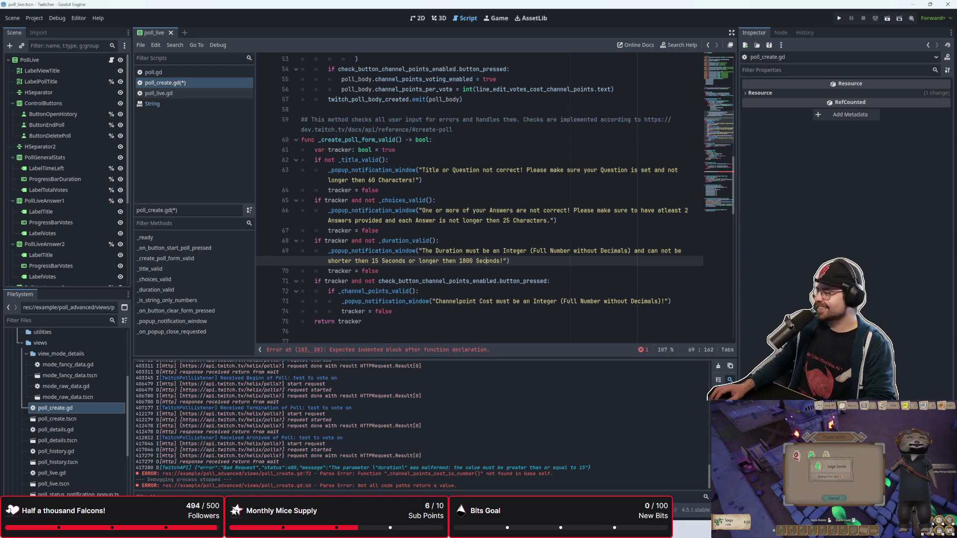
left_click(498, 320)
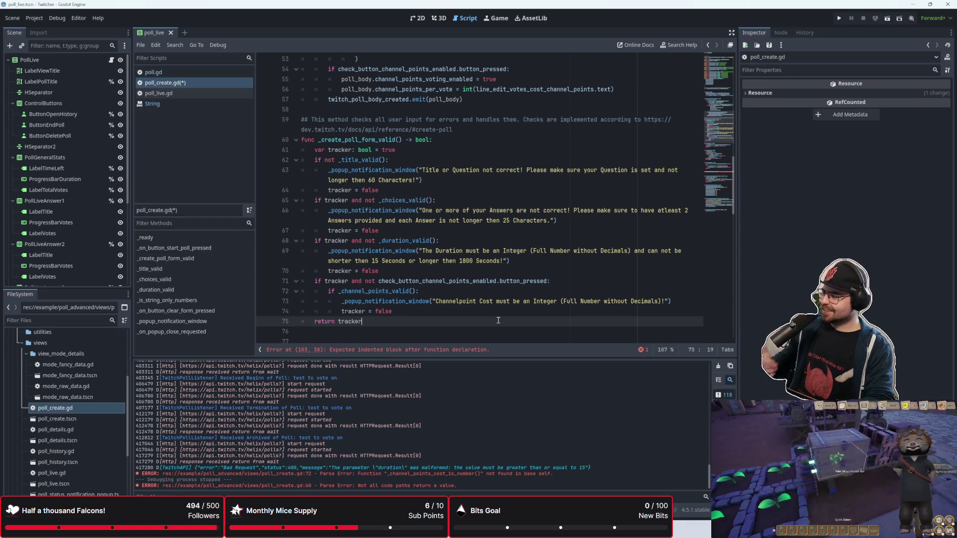
left_click(459, 313)
left_click(450, 323)
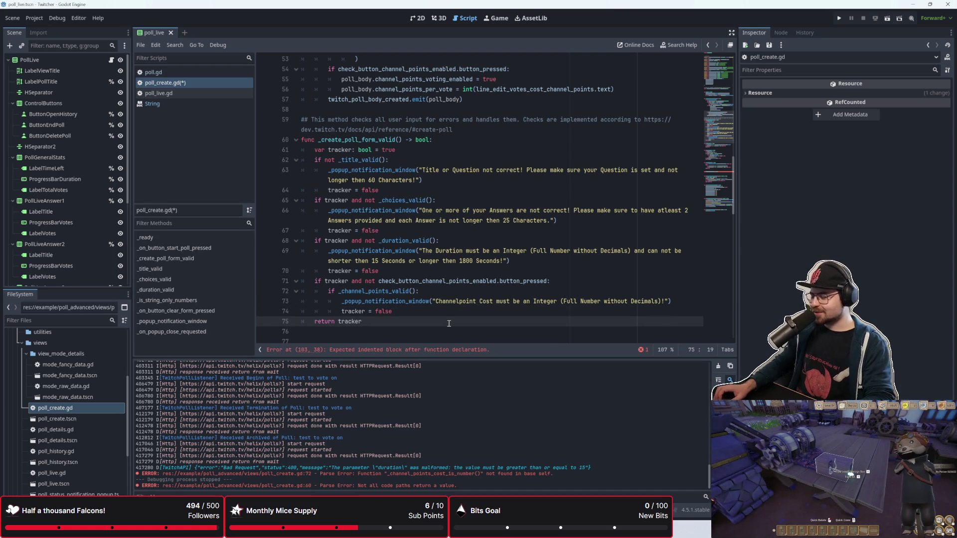
left_click(446, 314)
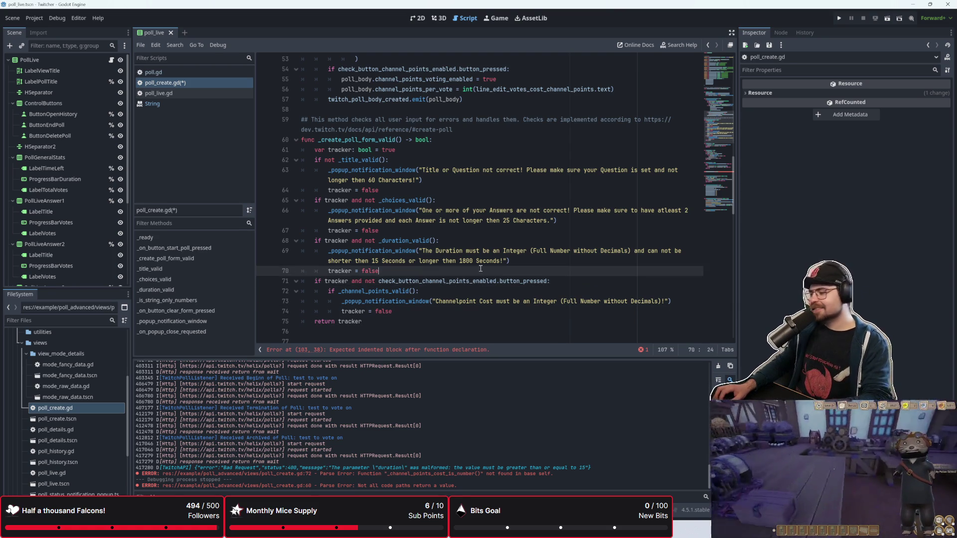
left_click(479, 301)
left_click(491, 283)
left_click(482, 301)
left_click(483, 310)
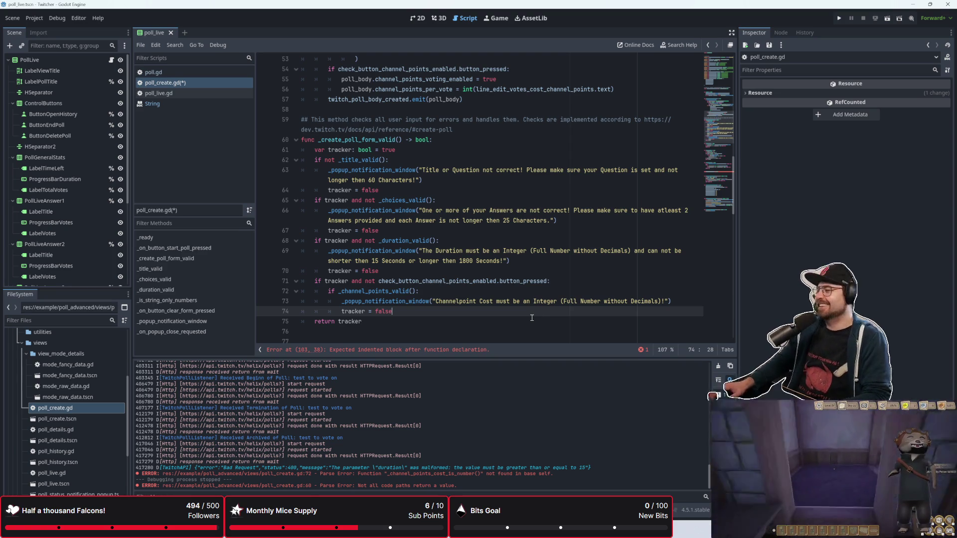
left_click(434, 325)
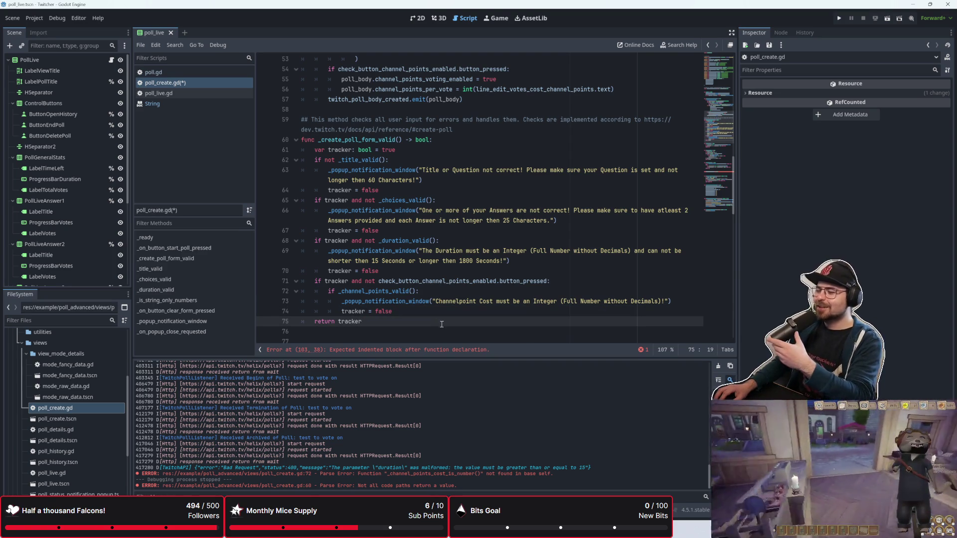
left_click(437, 311)
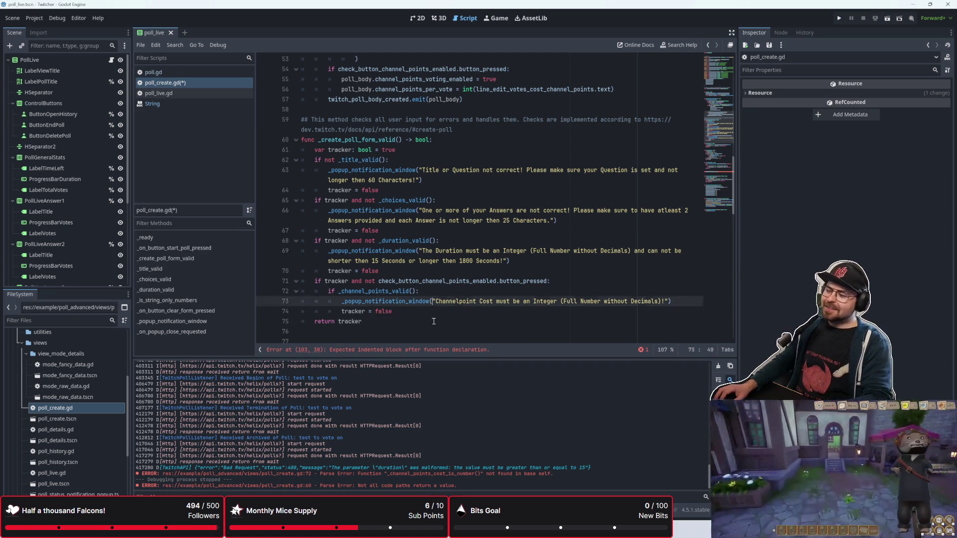
left_click(457, 293)
left_click(450, 311)
left_click(450, 322)
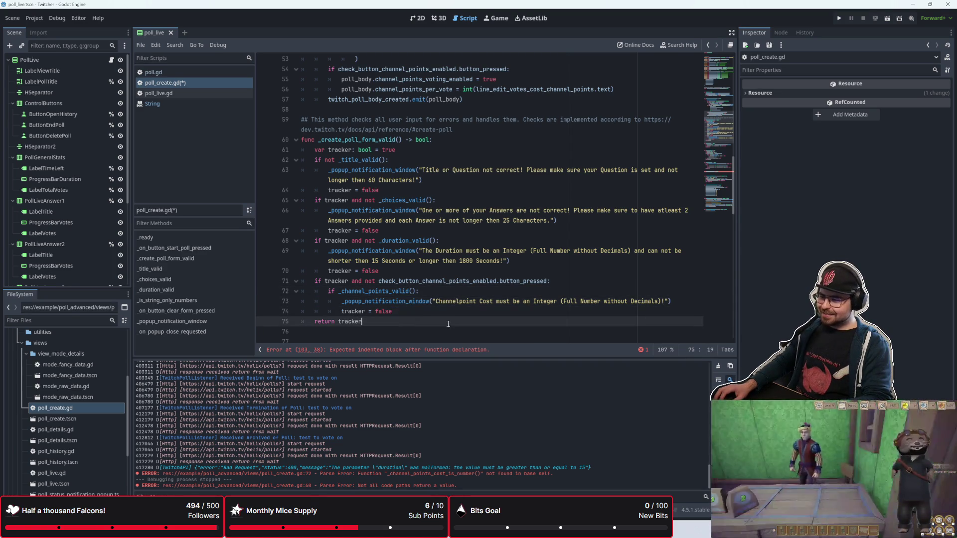
left_click(451, 315)
left_click(456, 319)
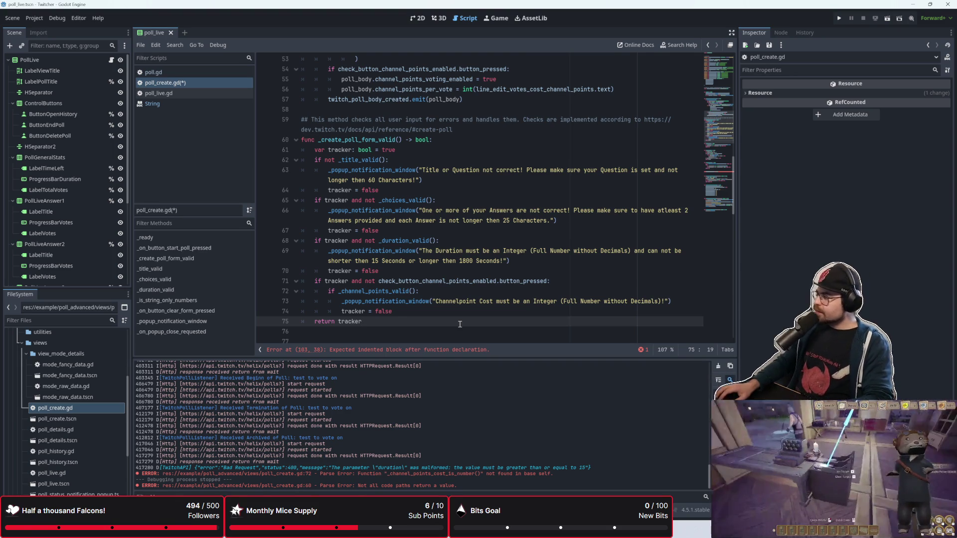
left_click(386, 312)
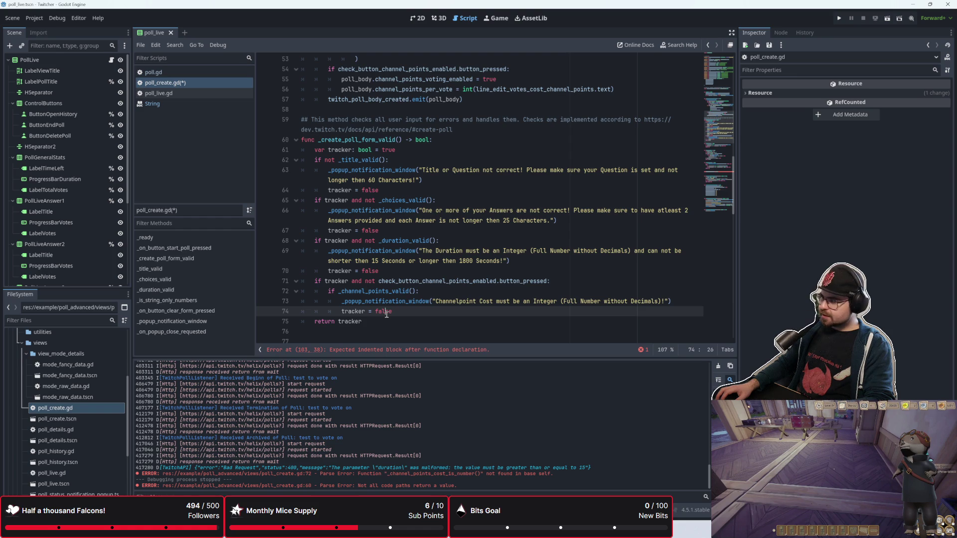
left_click(384, 322)
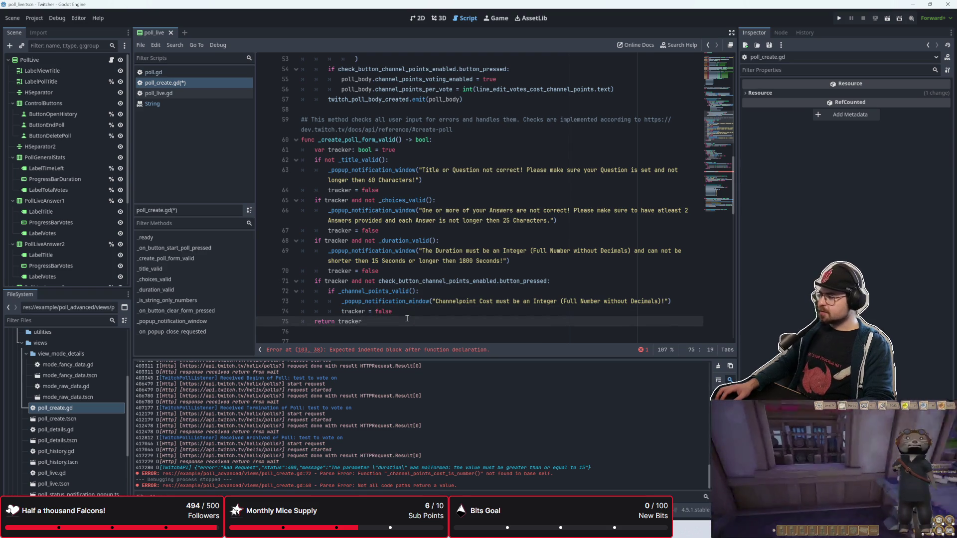
left_click(467, 291)
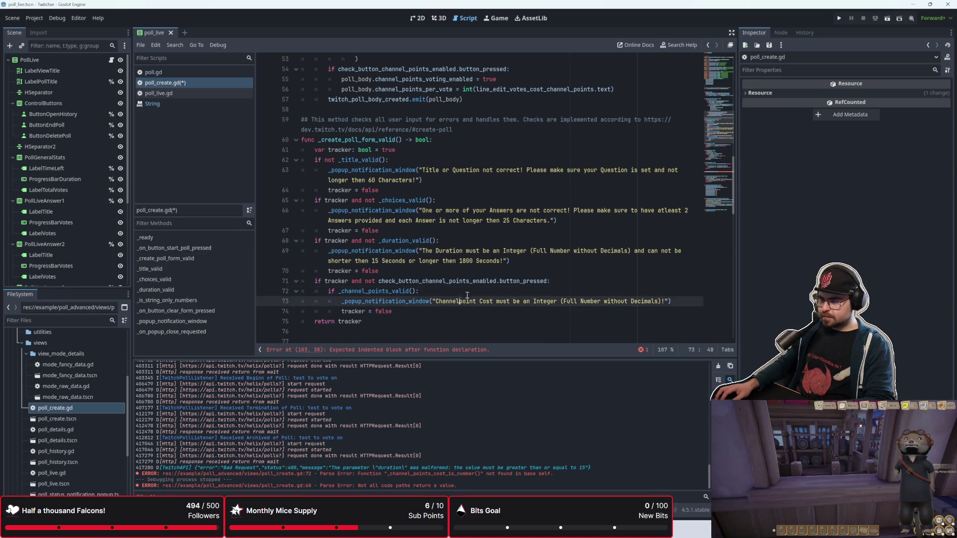
left_click(481, 271)
scroll(481, 271, "up", 2)
scroll(481, 271, "down", 4)
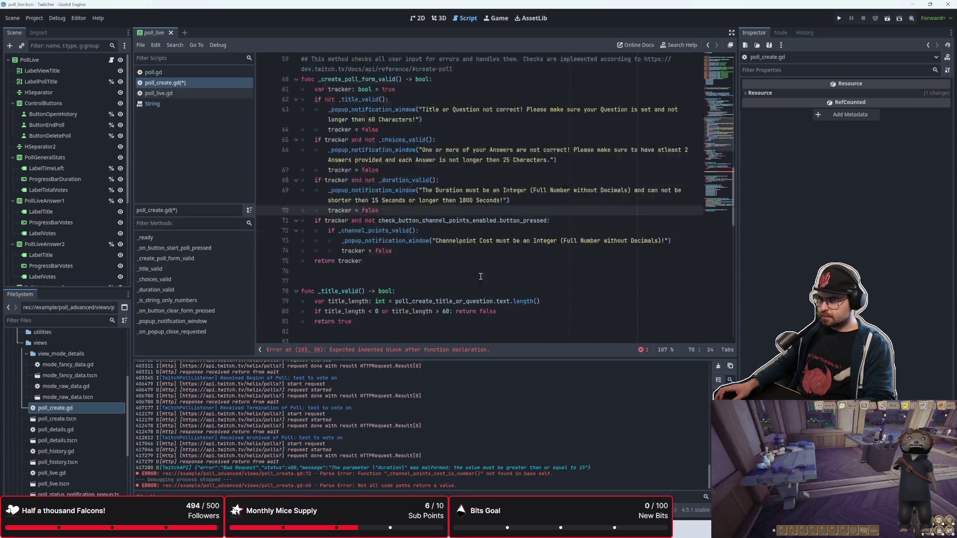
scroll(501, 212, "up", 2)
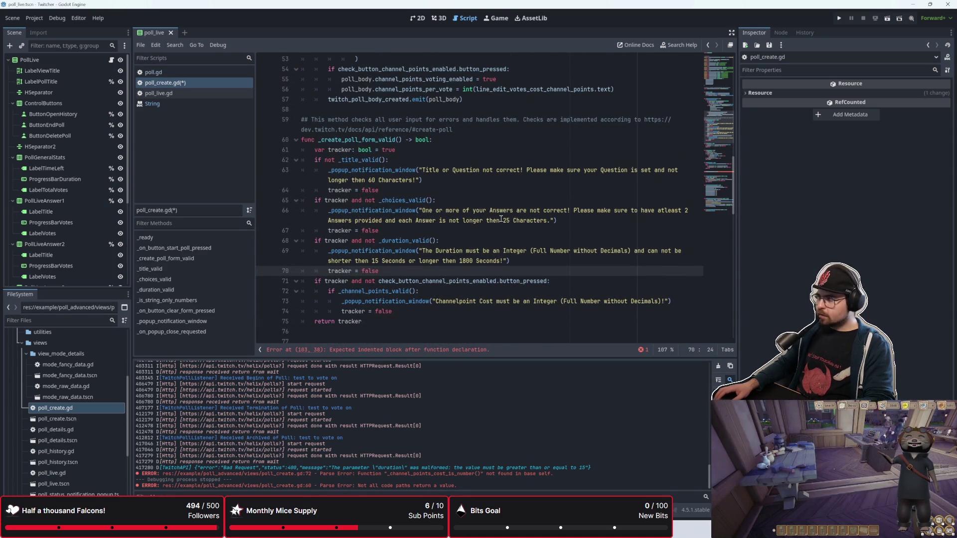
left_click(468, 242)
left_click(545, 273)
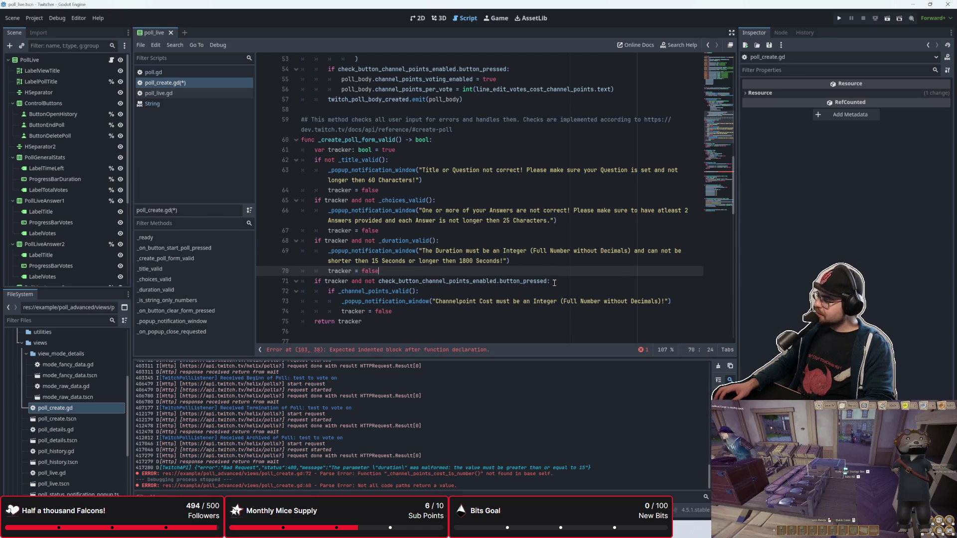
left_click(554, 283)
left_click(545, 302)
left_click(541, 311)
left_click(538, 317)
scroll(538, 318, "down", 1)
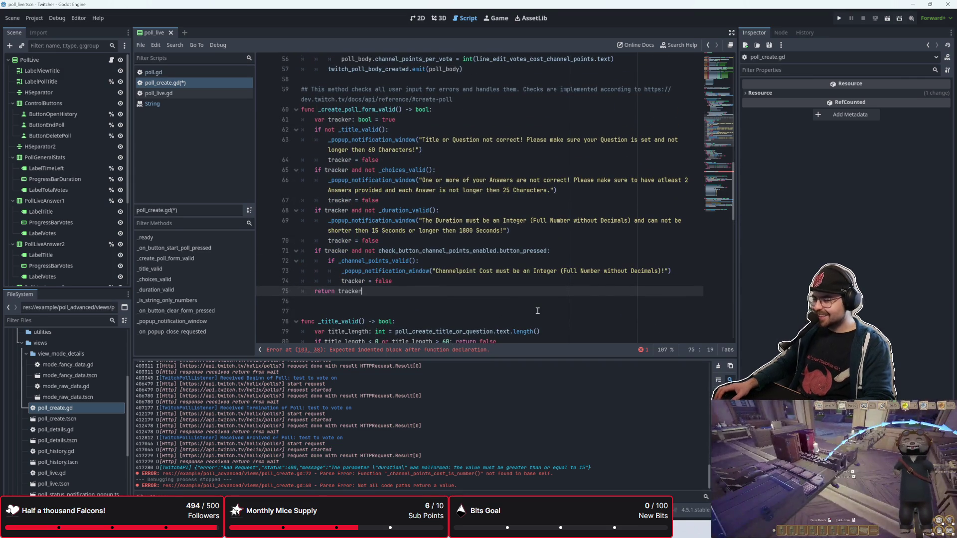
key("Up")
key("Up")
key("Up")
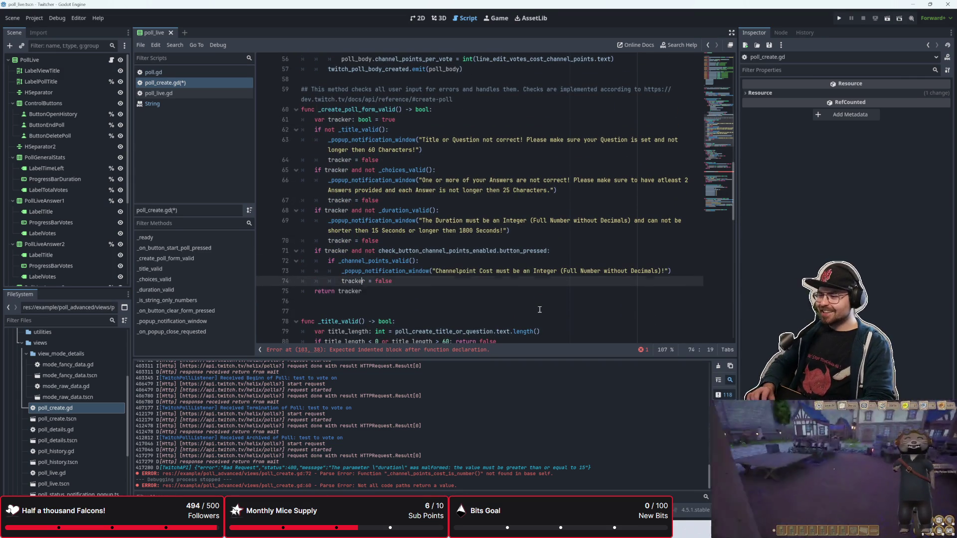
key("Down")
key("Down")
key("Down")
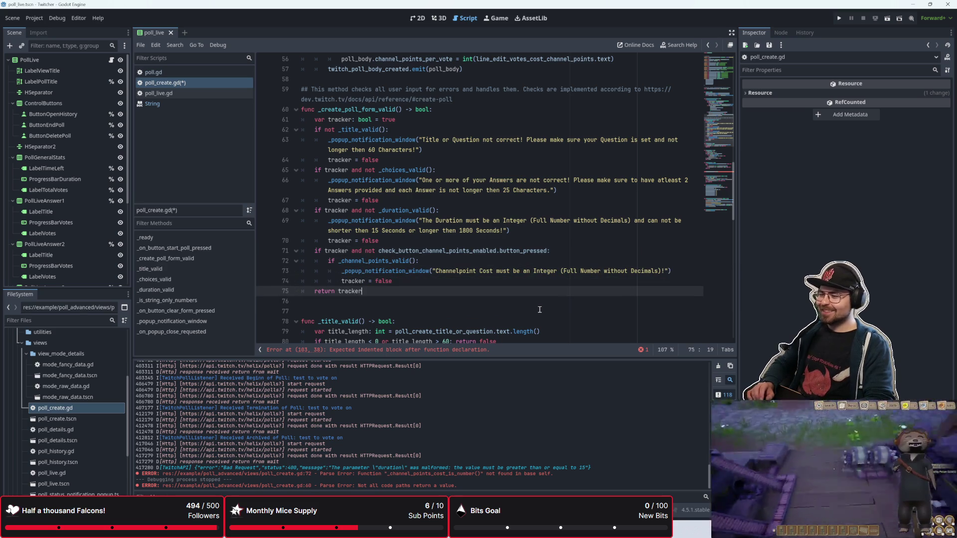
key("Up")
key("Up")
key("Up")
key("Down")
key("Down")
key("Down")
key("Up")
key("Up")
left_click(481, 262)
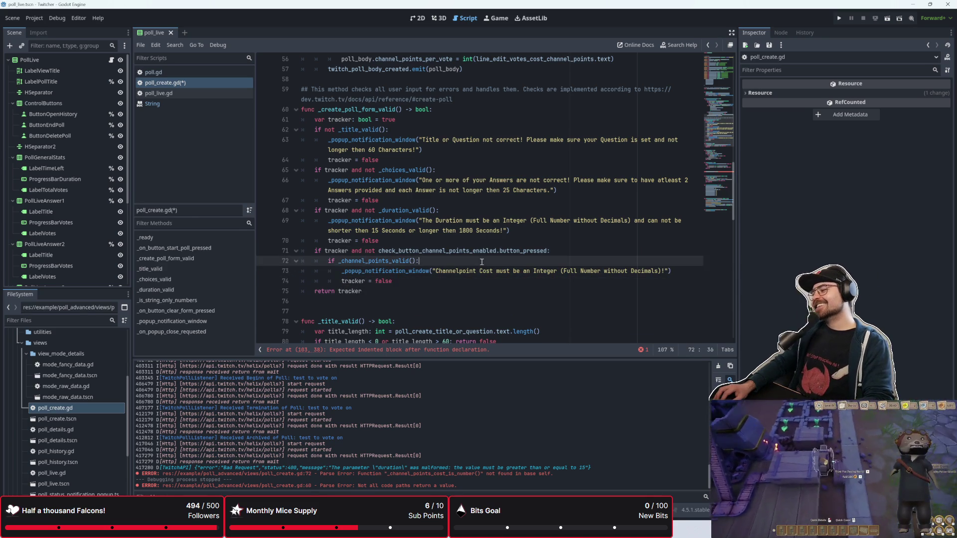
left_click(472, 280)
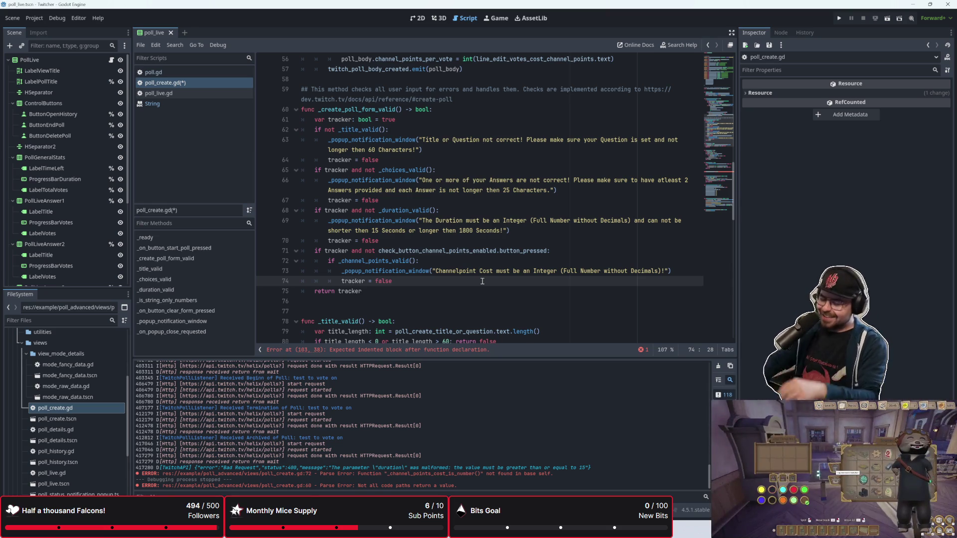
left_click(448, 269)
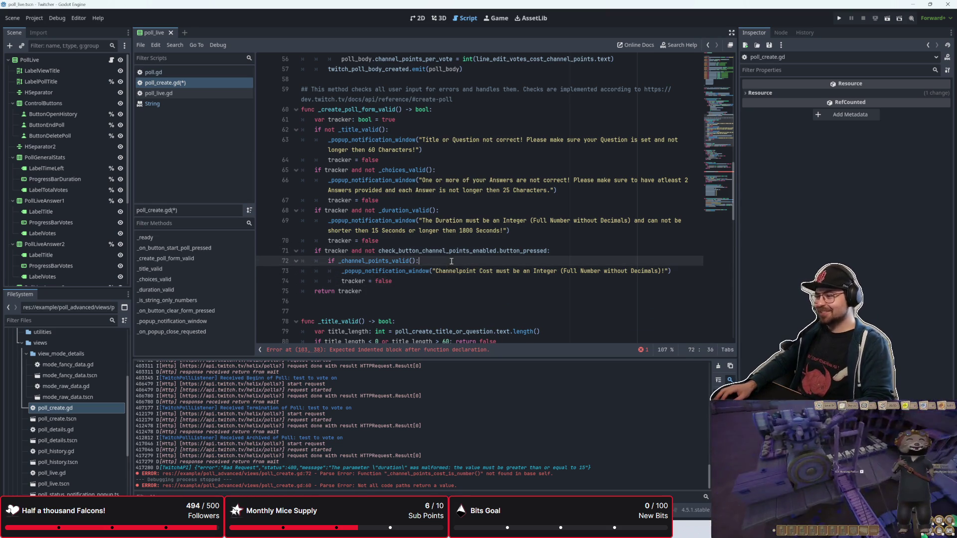
left_click(449, 263)
left_click(449, 271)
left_click(452, 280)
left_click(446, 293)
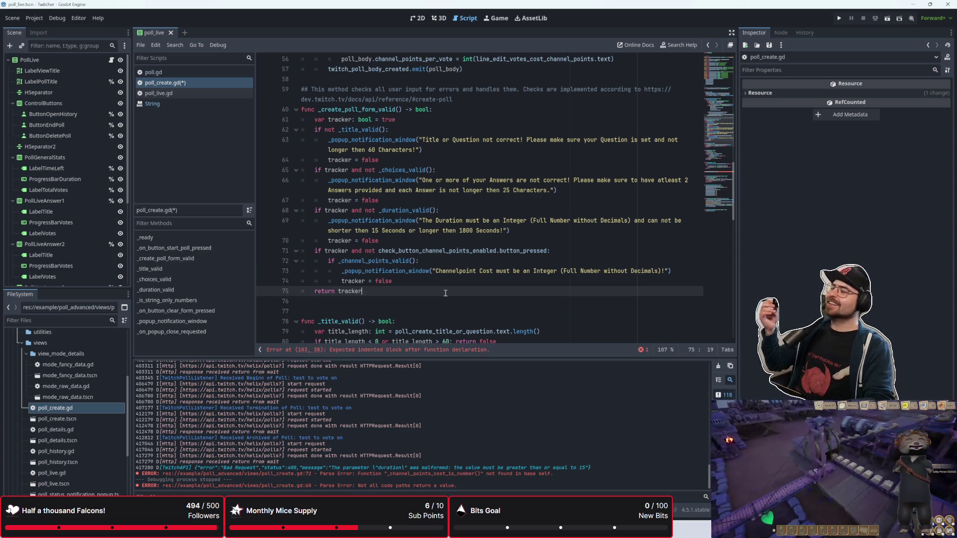
left_click(447, 282)
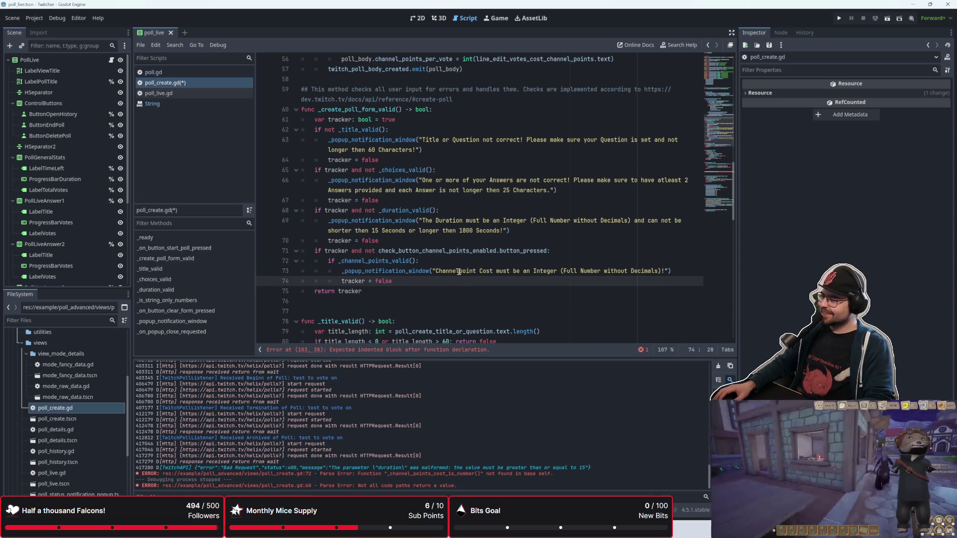
scroll(443, 286, "down", 3)
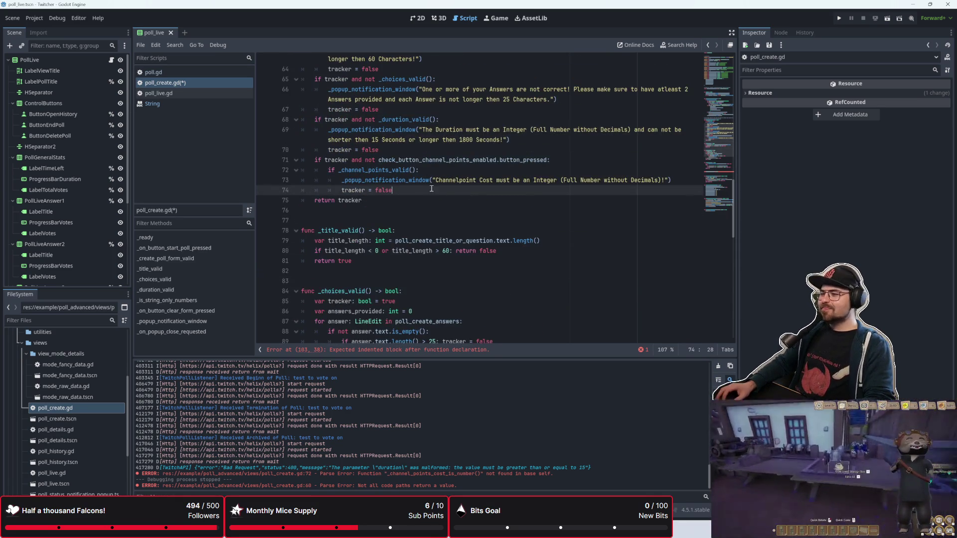
scroll(430, 192, "up", 2)
left_click(422, 230)
scroll(407, 239, "up", 2)
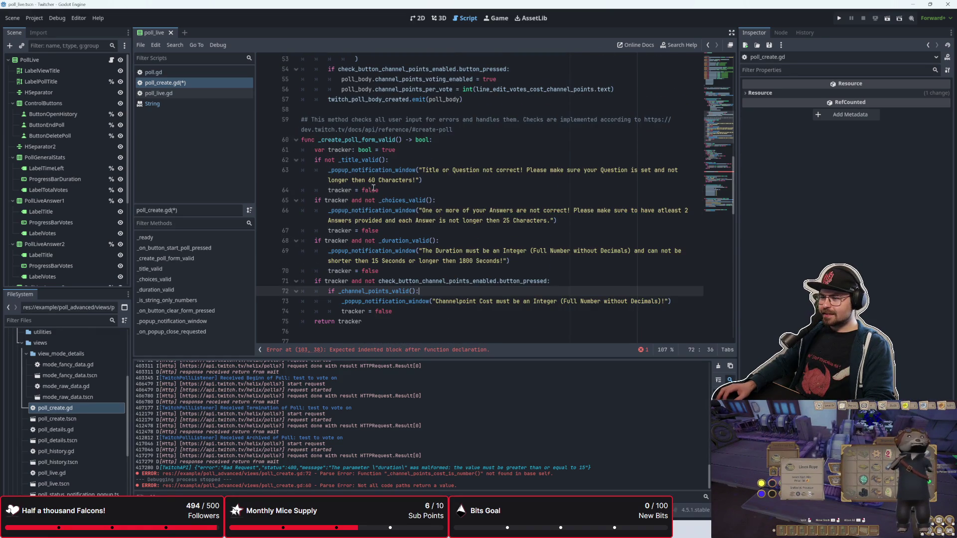
left_click(326, 201)
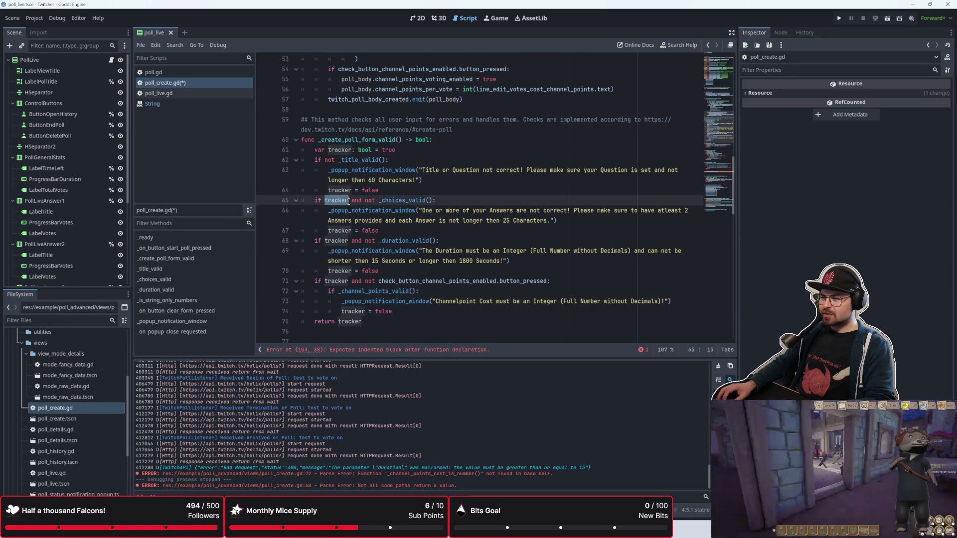
left_click_drag(379, 200, 432, 205)
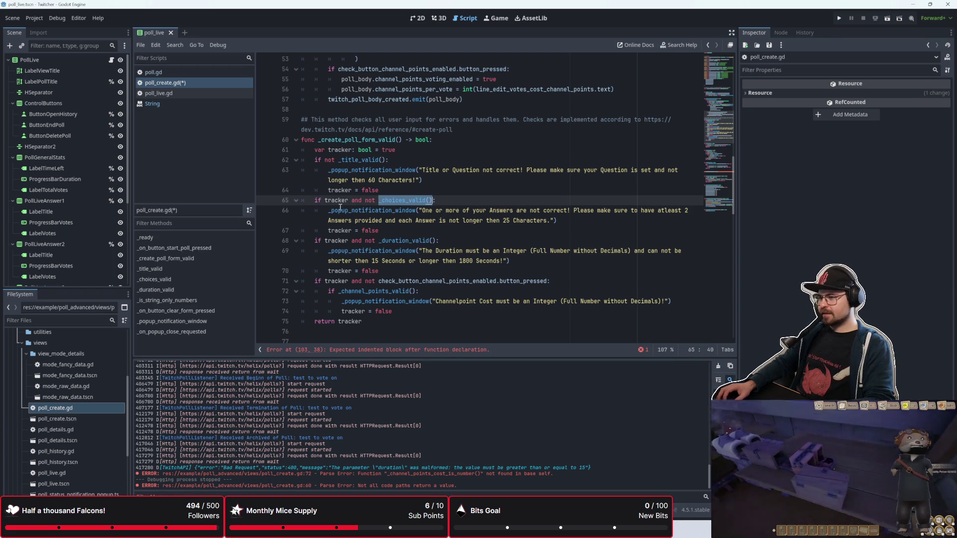
left_click(372, 206)
mouse_move(379, 200)
left_mouse_down()
mouse_move(434, 197)
mouse_move(426, 200)
left_mouse_up()
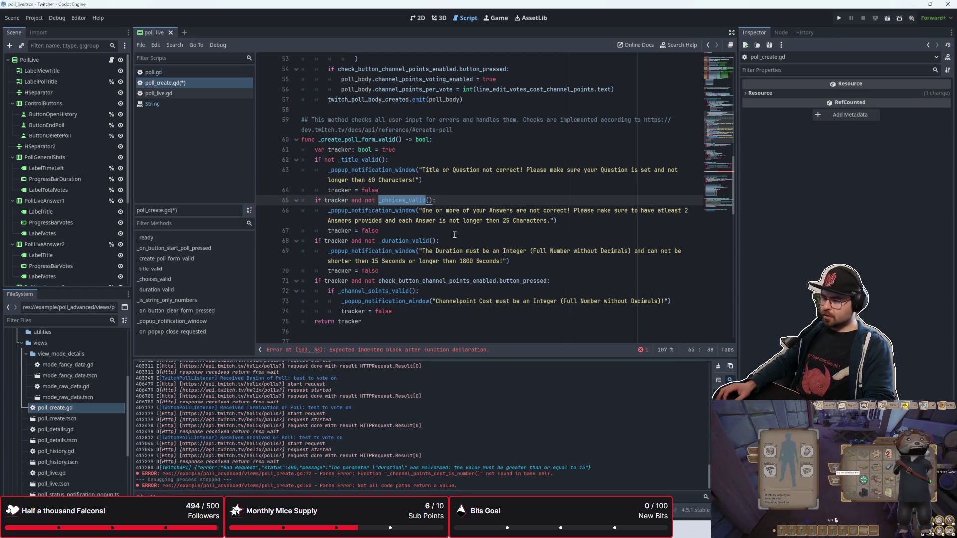
left_click(365, 200)
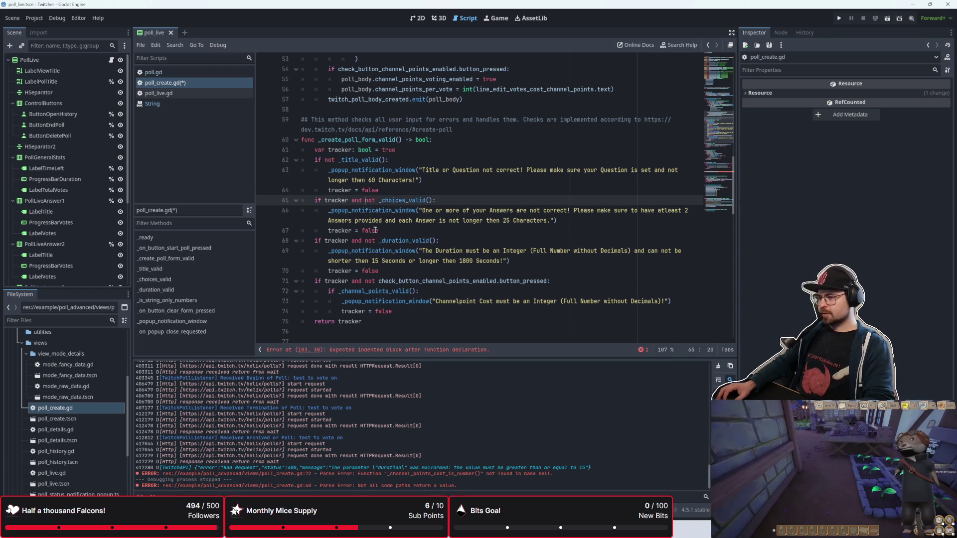
left_click_drag(493, 220, 321, 216)
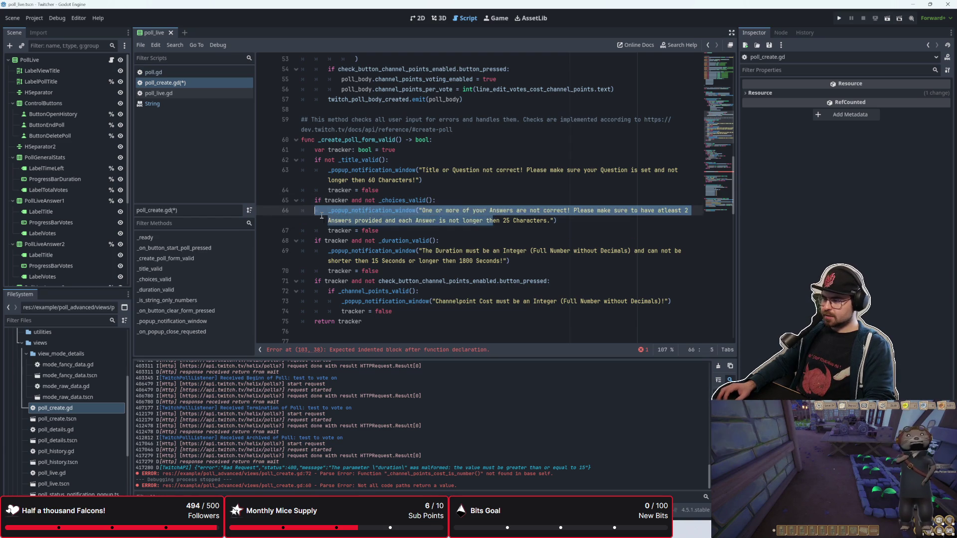
left_click_drag(380, 230, 315, 230)
scroll(309, 180, "down", 2)
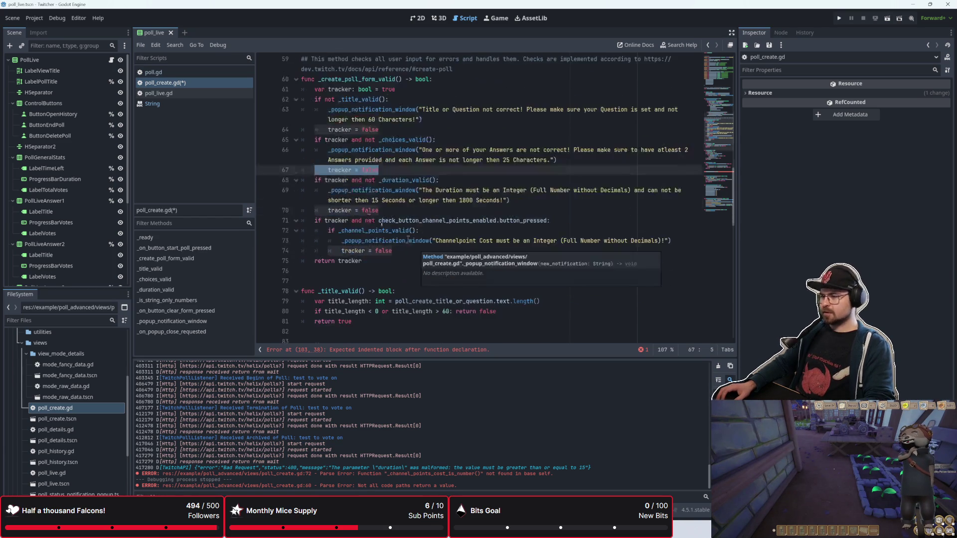
left_click_drag(309, 180, 388, 252)
left_click(379, 220)
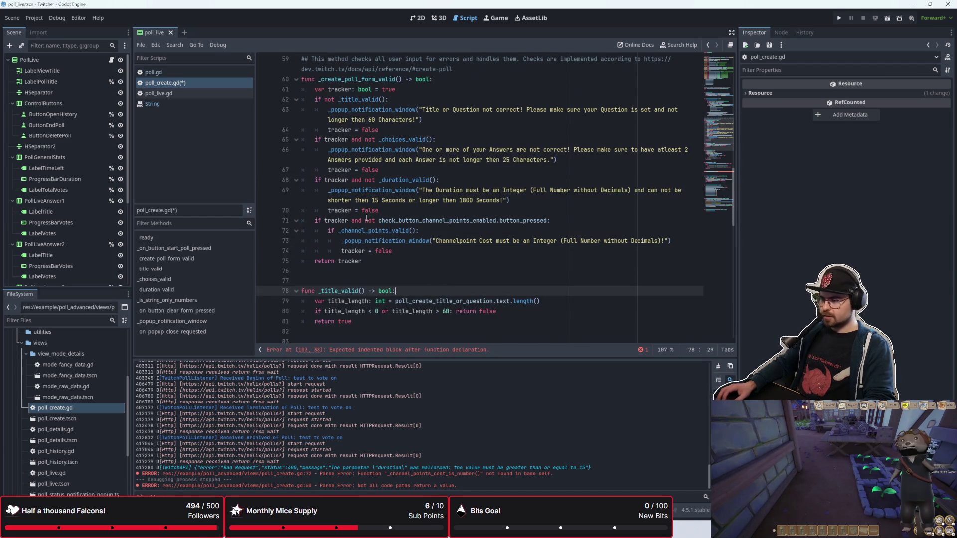
key("Left")
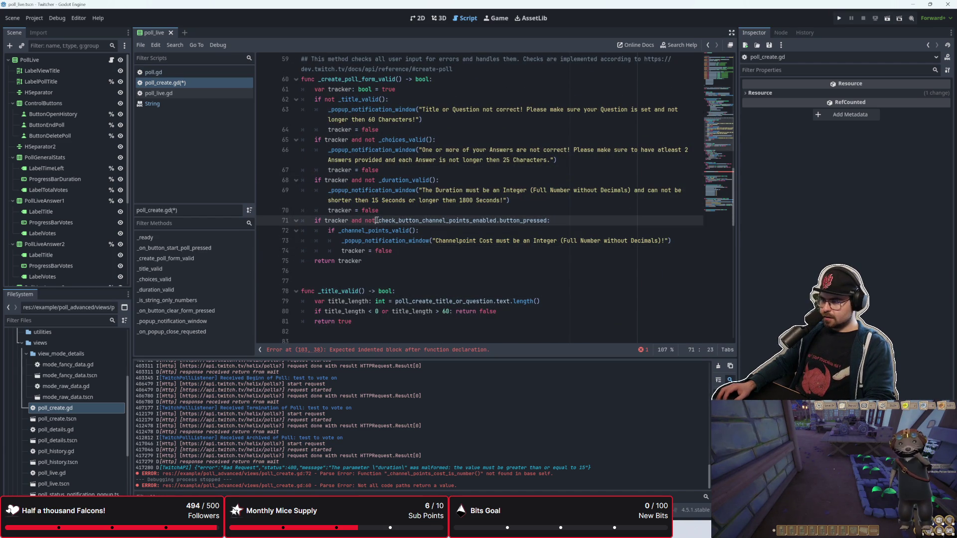
left_click_drag(376, 220, 548, 220)
left_click(433, 240)
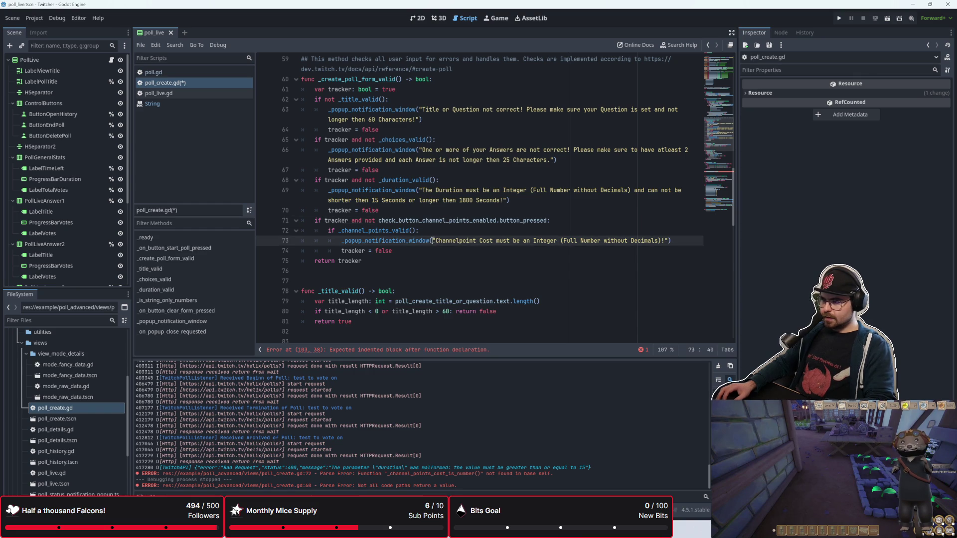
Remove 'not' from line 71 so channel points are validated only when enabled
double_click(371, 220)
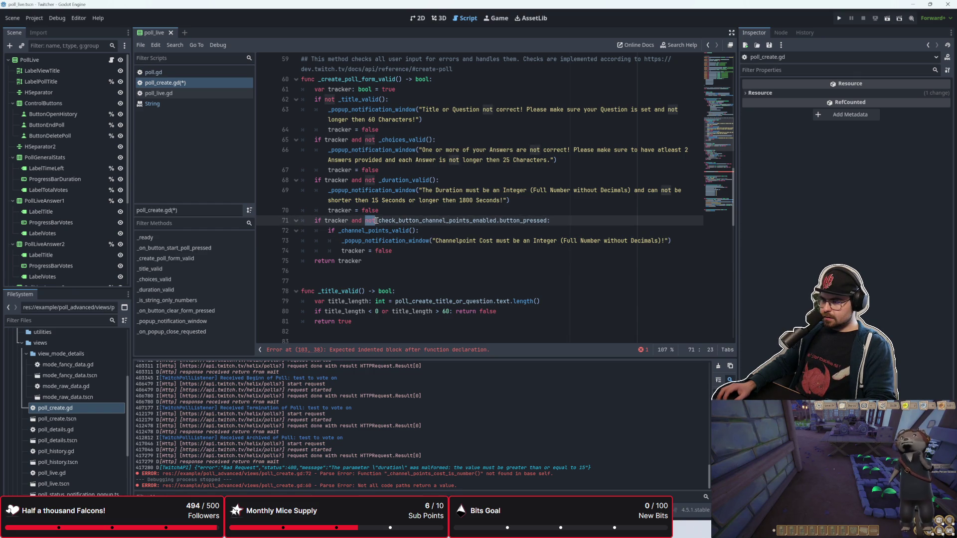
key("BackSpace")
key("BackSpace")
key("Down")
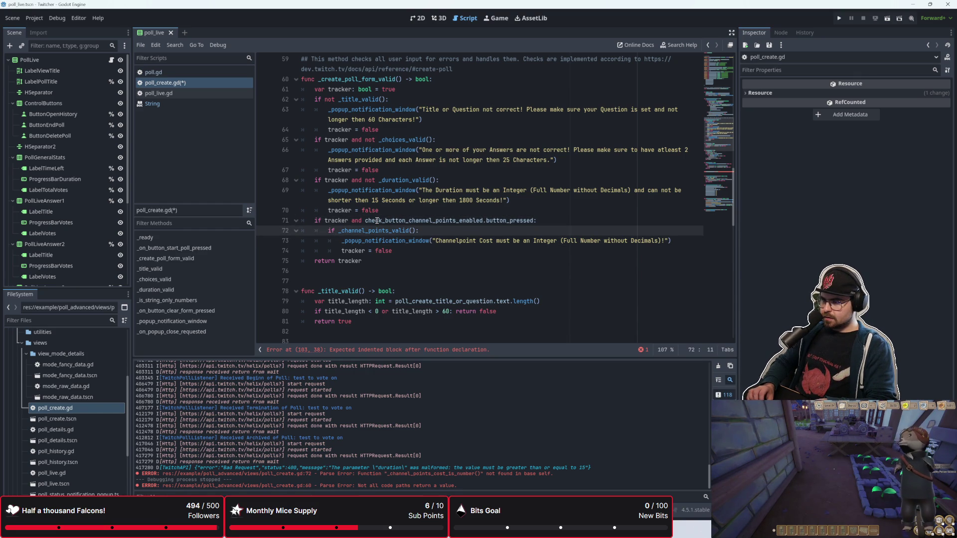
left_click(353, 250)
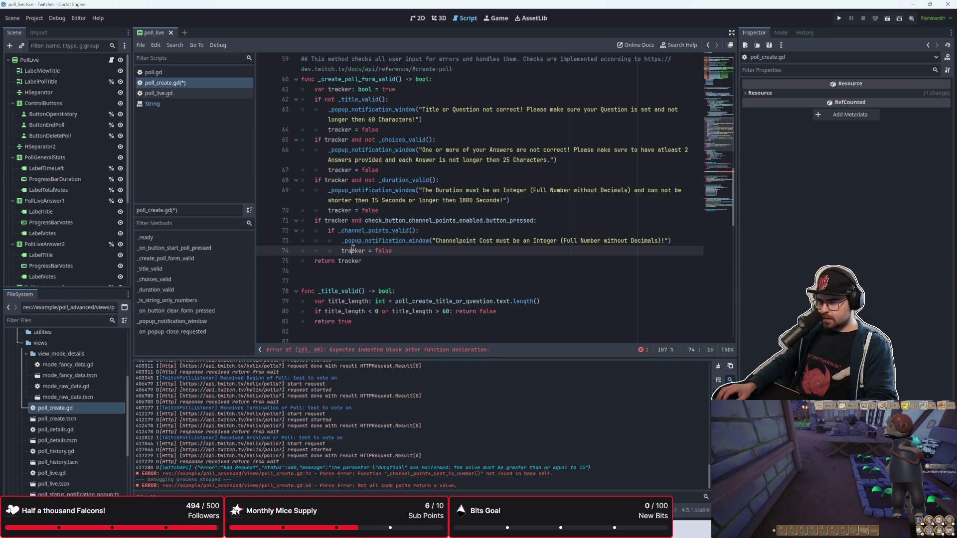
left_click(365, 220)
scroll(448, 225, "down", 2)
left_click(475, 210)
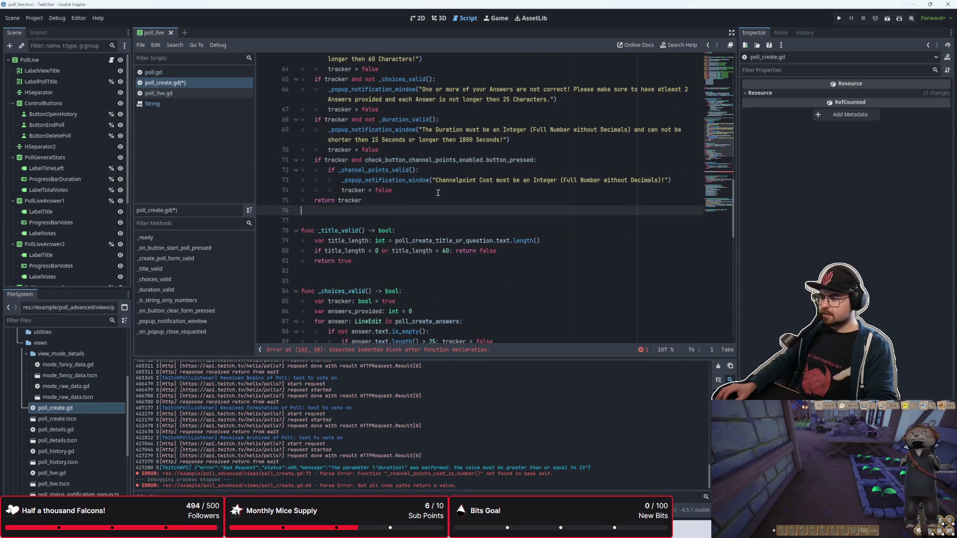
scroll(475, 230, "up", 1)
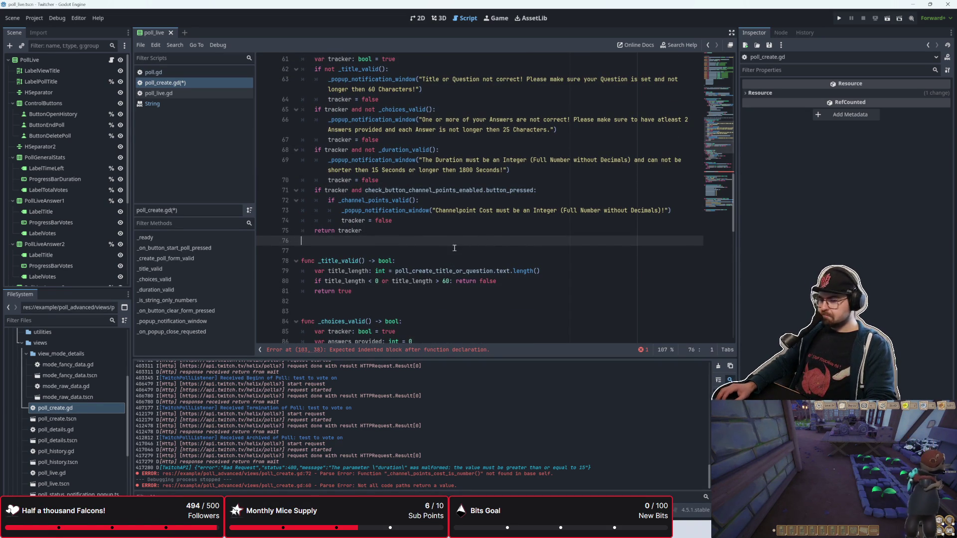
left_click(530, 232)
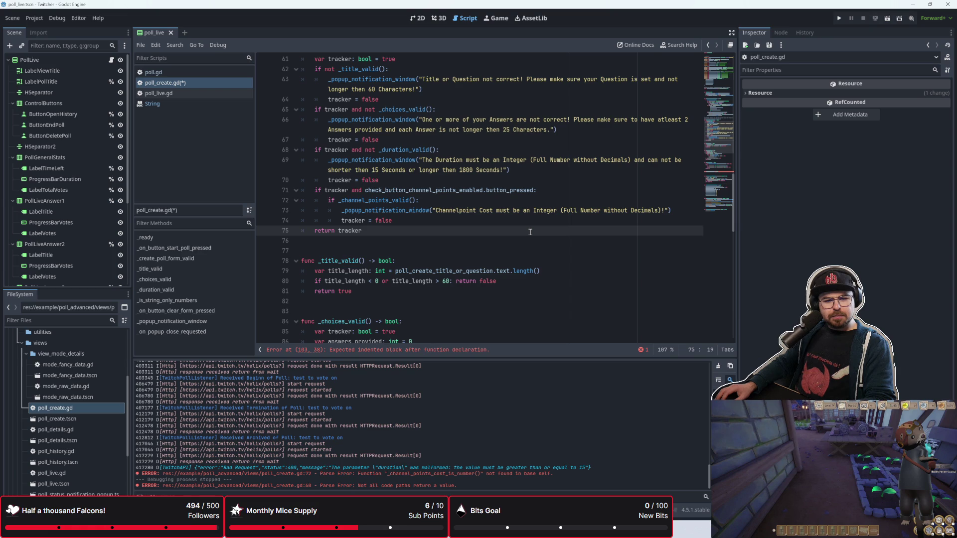
key("alt+Tab")
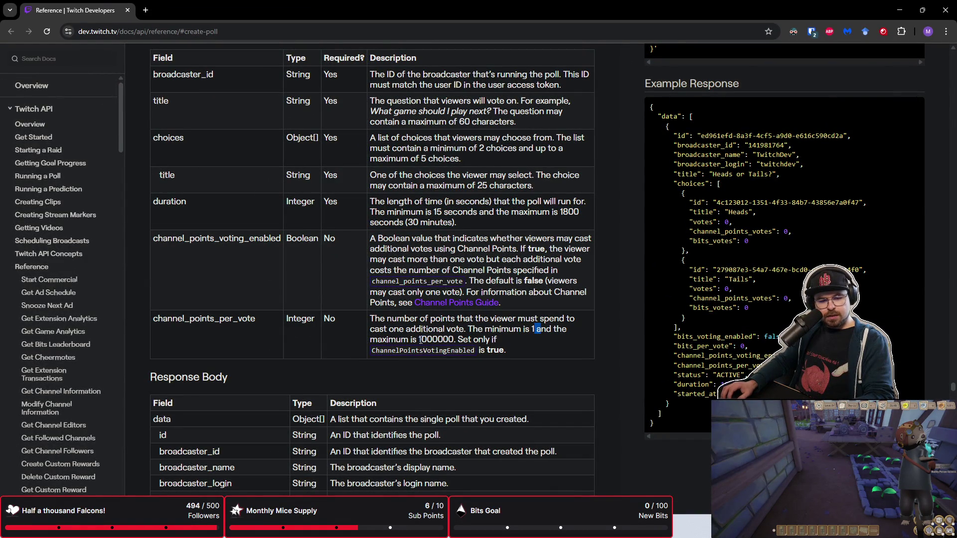
Read the 1 to 1000000 channel_points_per_vote limit in Twitch's Create Poll reference
left_click_drag(418, 339, 439, 339)
left_click(439, 339)
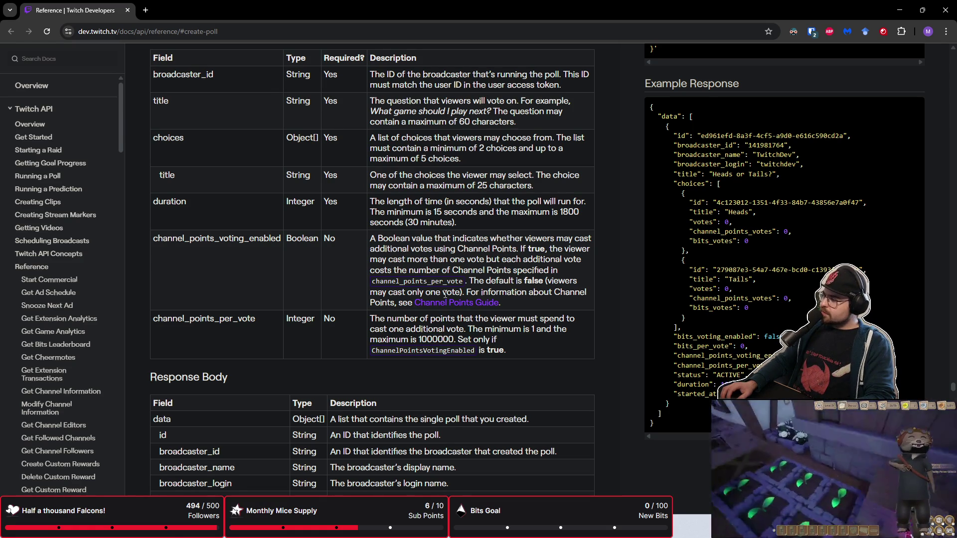
key("alt+Tab")
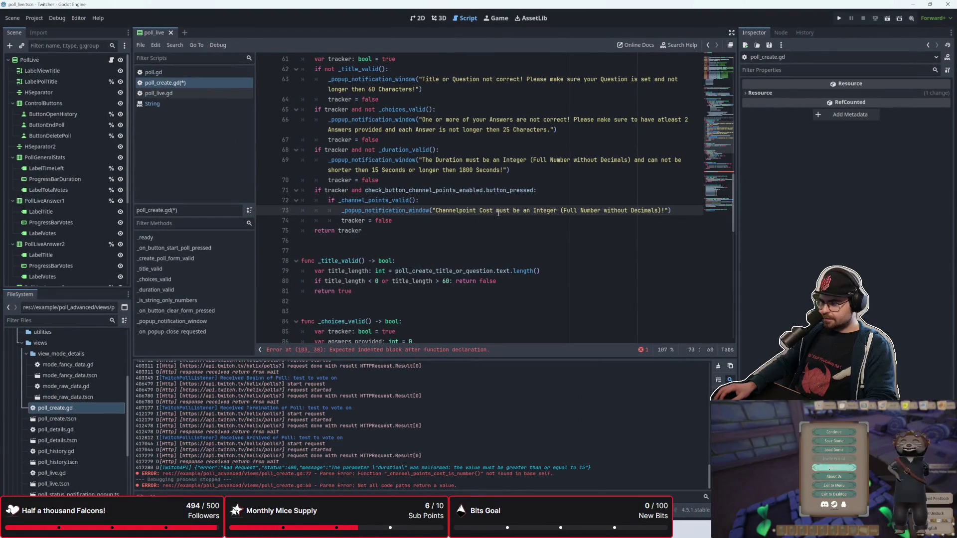
Replace the channel-points error message with wording requiring a full number without decimals
mouse_move(497, 210)
left_mouse_down()
mouse_move(644, 225)
mouse_move(660, 212)
left_mouse_up()
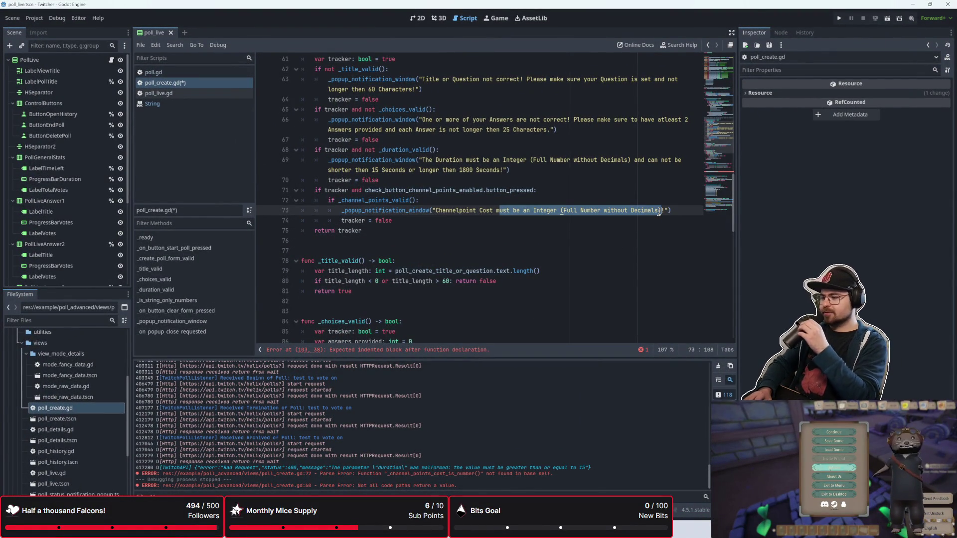
key("BackSpace")
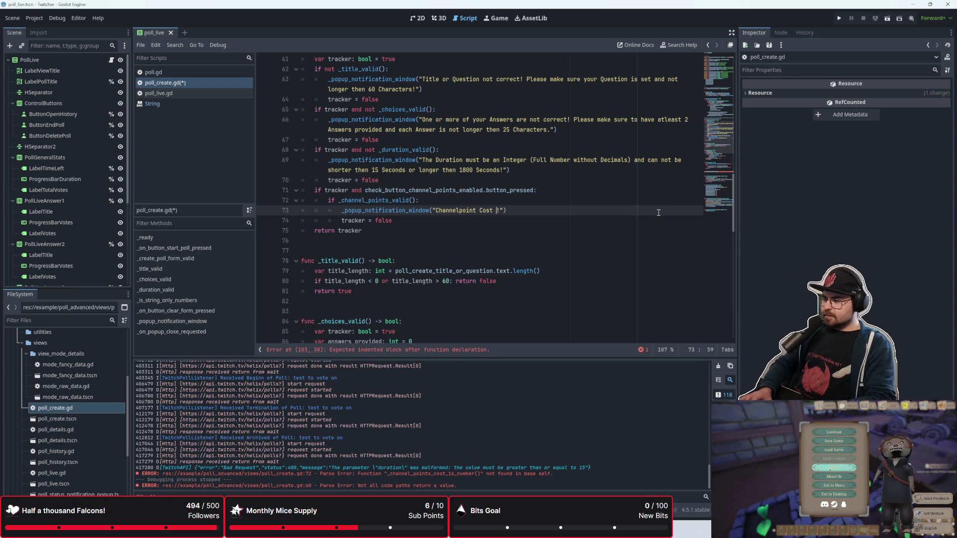
type("must be")
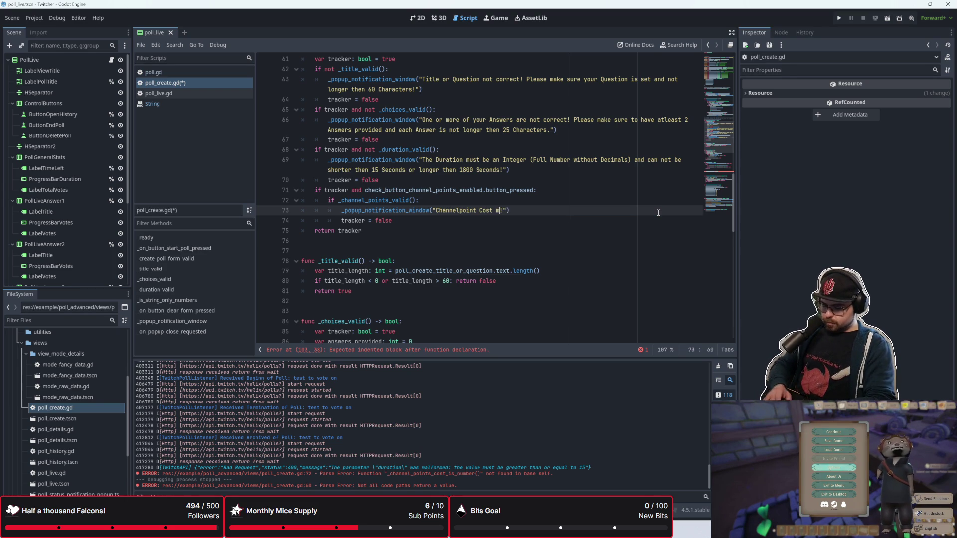
key("BackSpace")
key("BackSpace")
key("BackSpace")
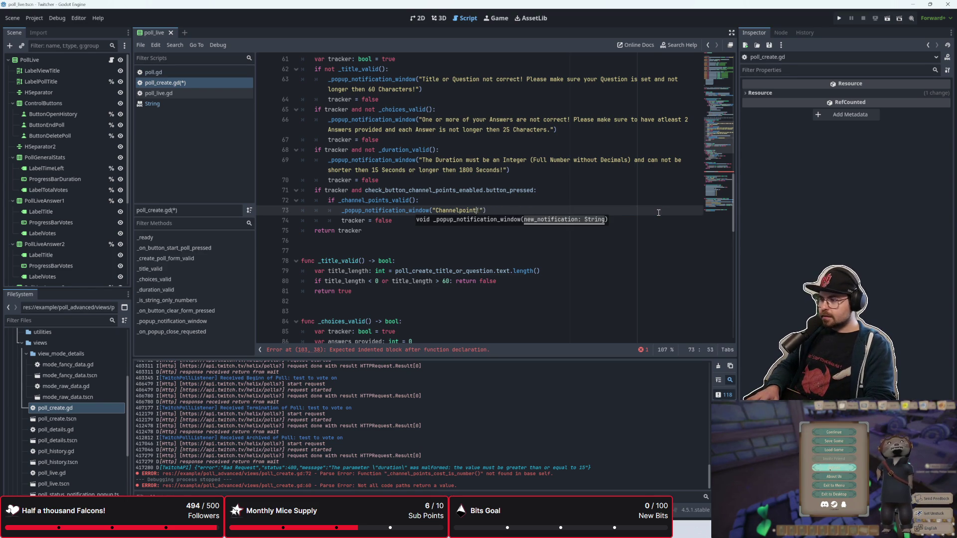
type("Your ")
type("Channelpoi")
type("nts are not co")
type("rrect!")
type(" Pleased make")
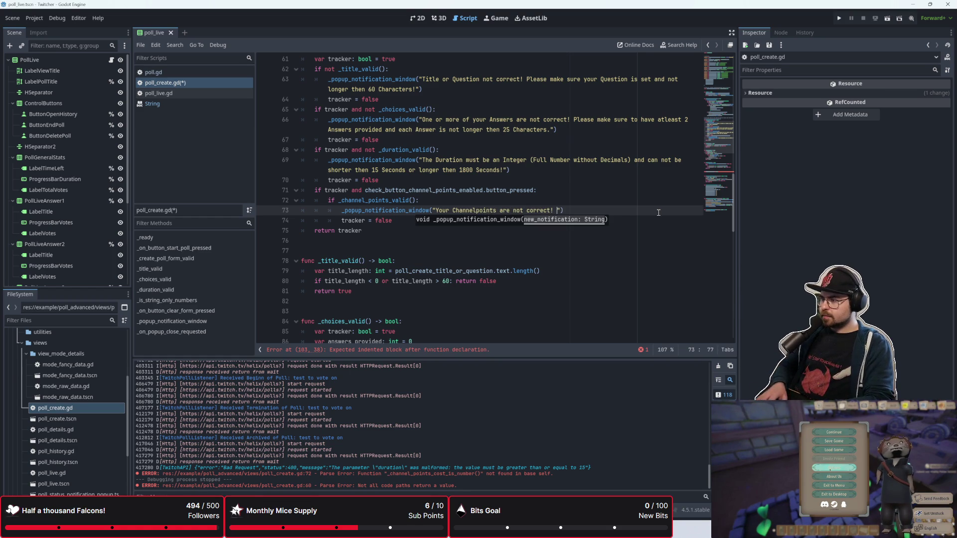
type(" sure to")
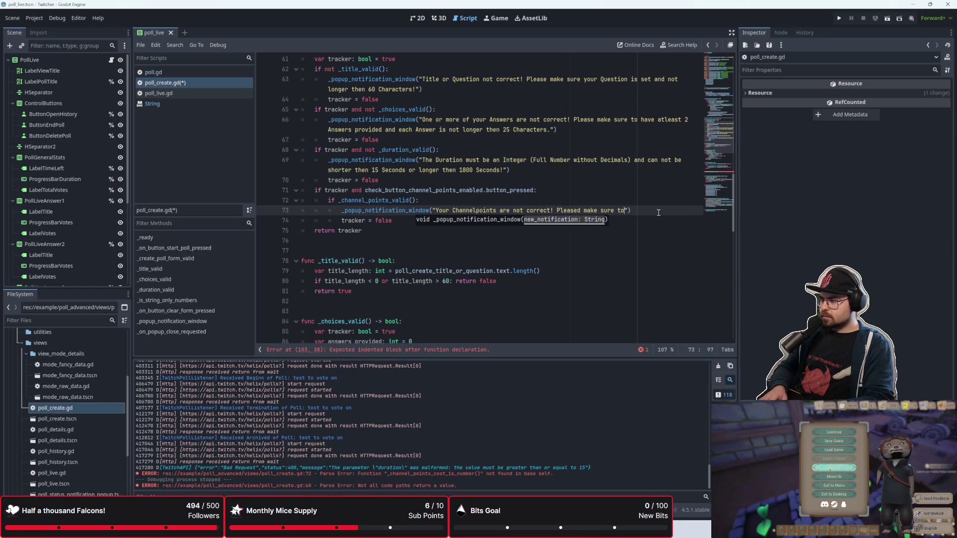
key("BackSpace")
key("BackSpace")
key("BackSpace")
key("BackSpace")
key("BackSpace")
key("BackSpace")
key("BackSpace")
key("BackSpace")
key("BackSpace")
type("Channel Points must be an Integer (\"")
key("BackSpace")
type("Full Num")
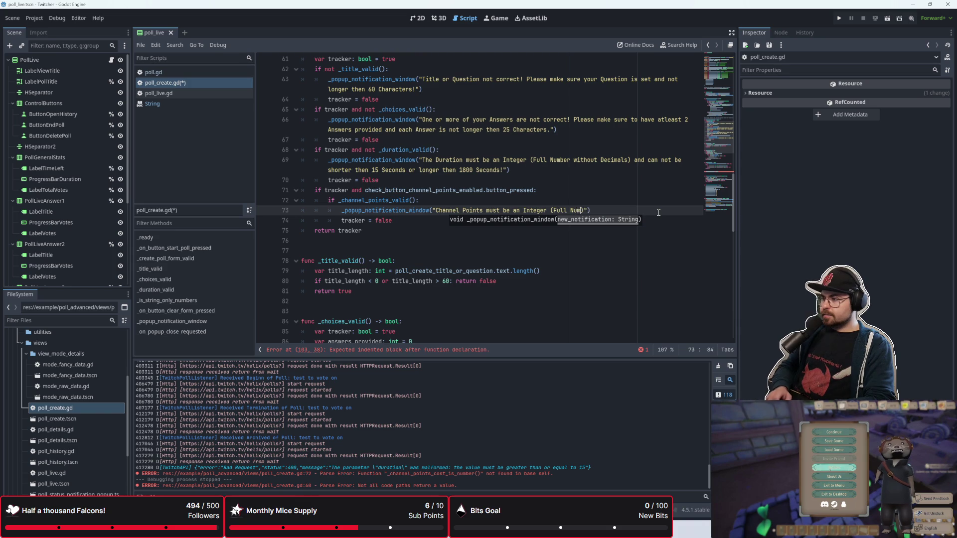
type("ber withoo")
key("BackSpace")
type("ut Decimals")
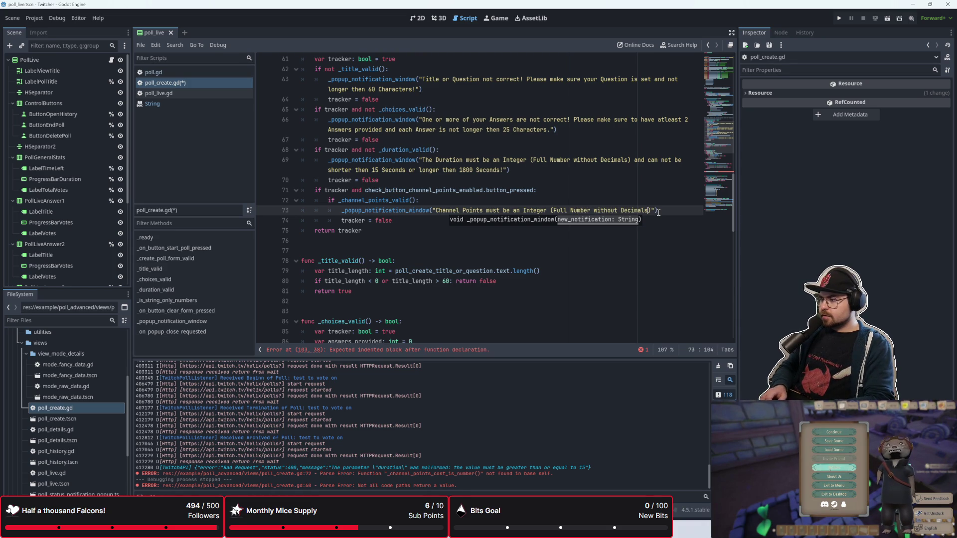
type(") and ")
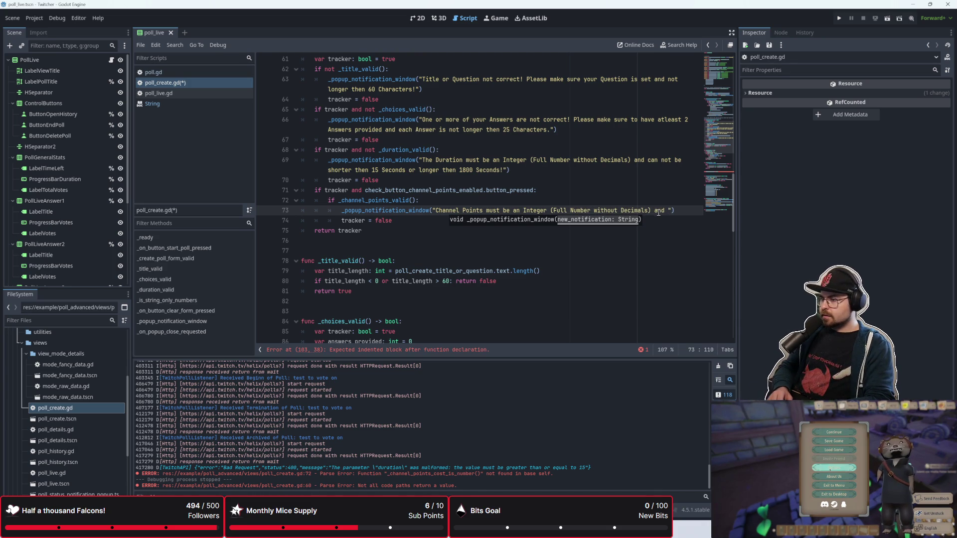
type("can not be smal")
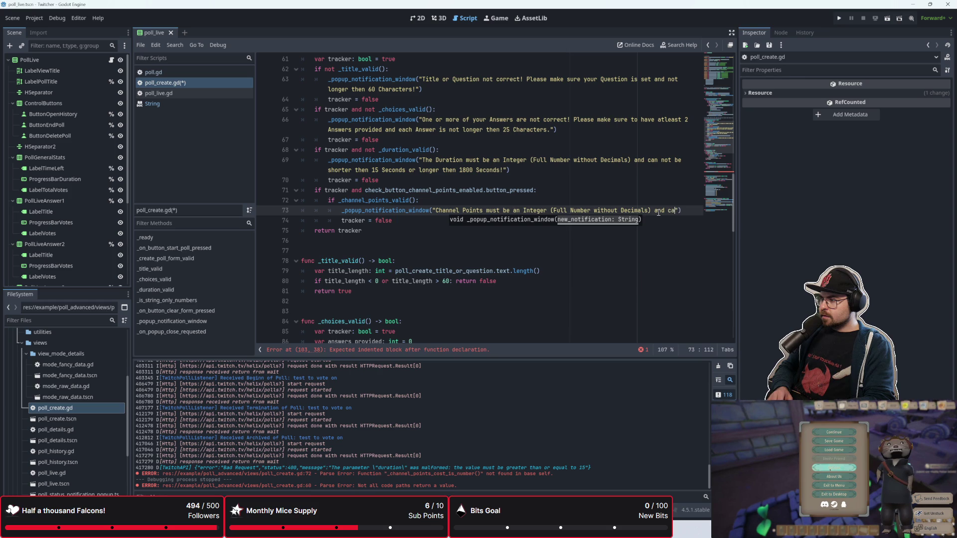
End the message with 'at least 1 up to a maximum of 1000000' and save poll_create.gd
key("BackSpace")
key("BackSpace")
key("BackSpace")
key("BackSpace")
key("BackSpace")
key("BackSpace")
type("have to be atleast 1 ")
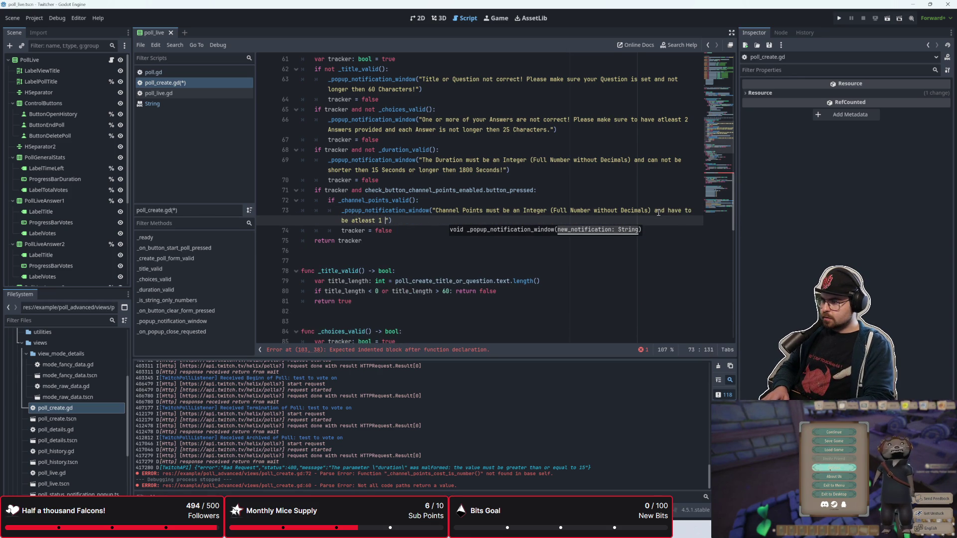
type("up")
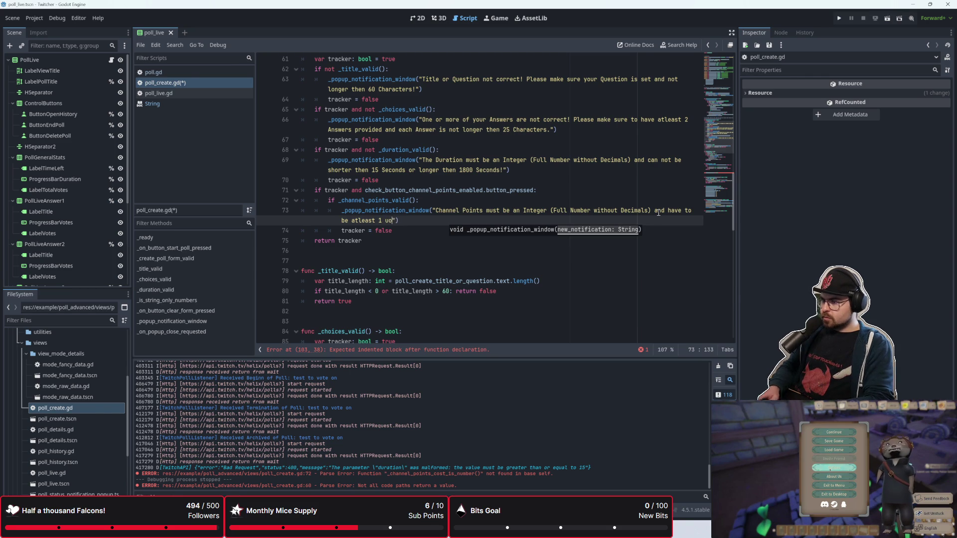
type(" to a maximum")
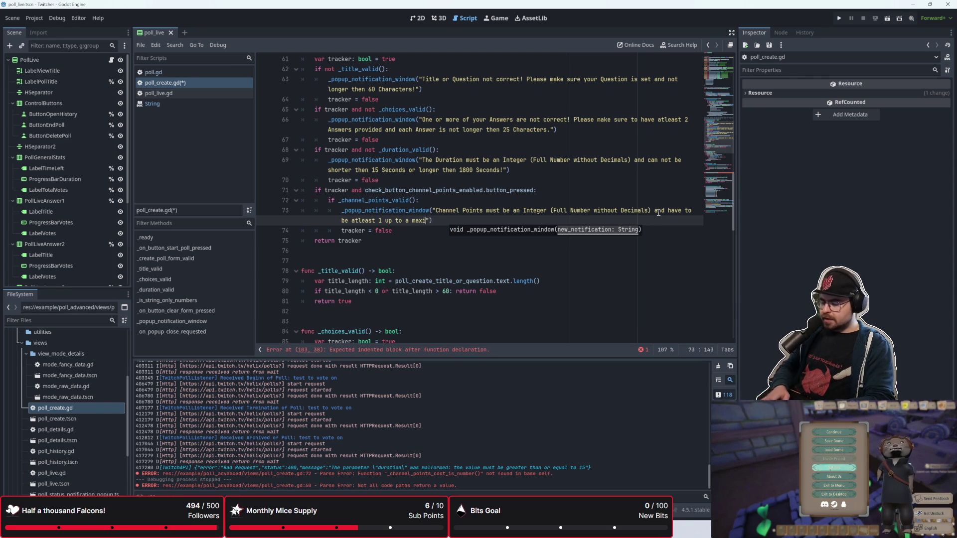
type(" of ")
type("100000")
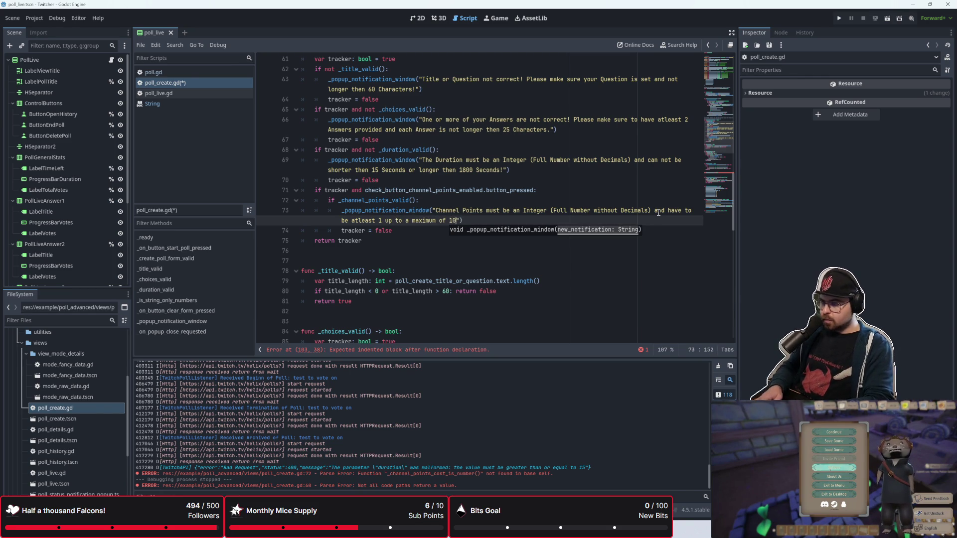
type(".")
key("Left")
key("Left")
key("Left")
type(",")
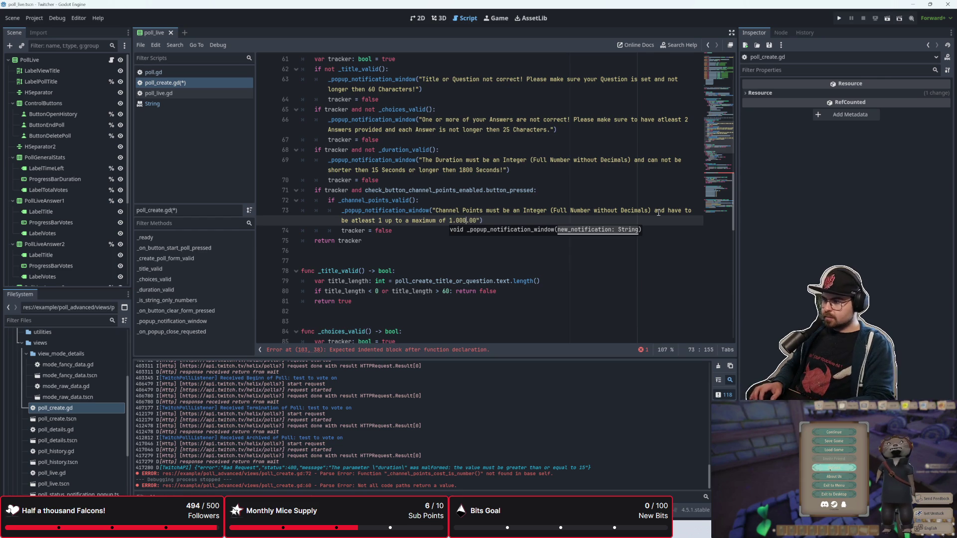
type("000")
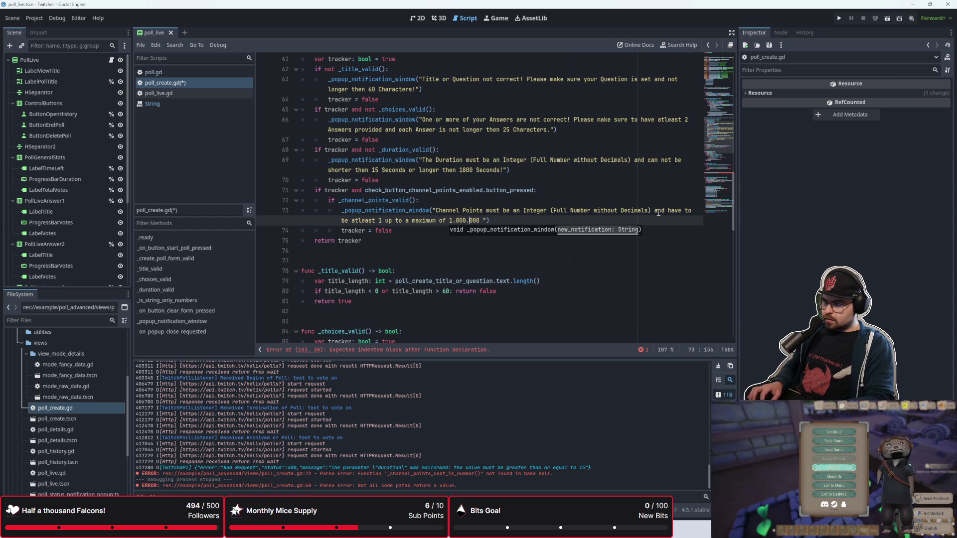
key("Left")
key("BackSpace")
key("BackSpace")
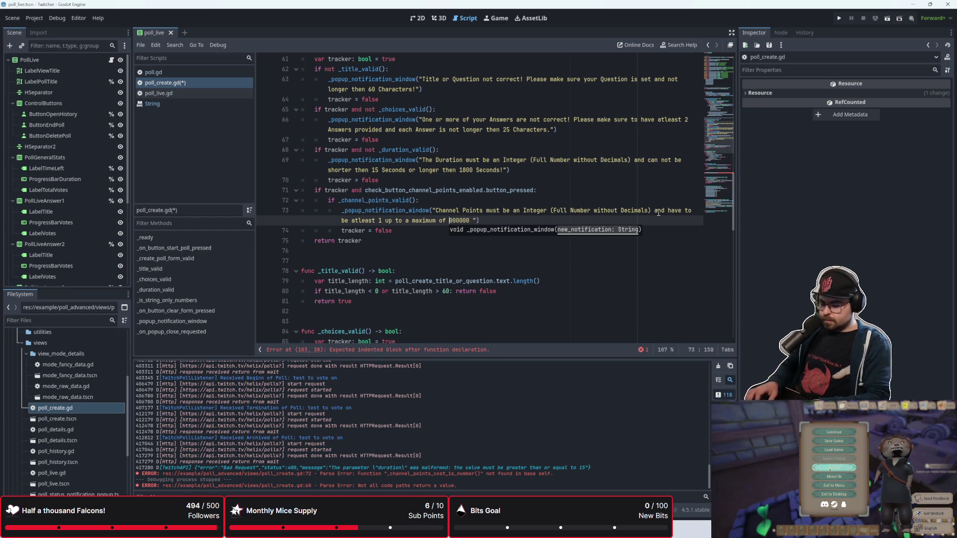
key("BackSpace")
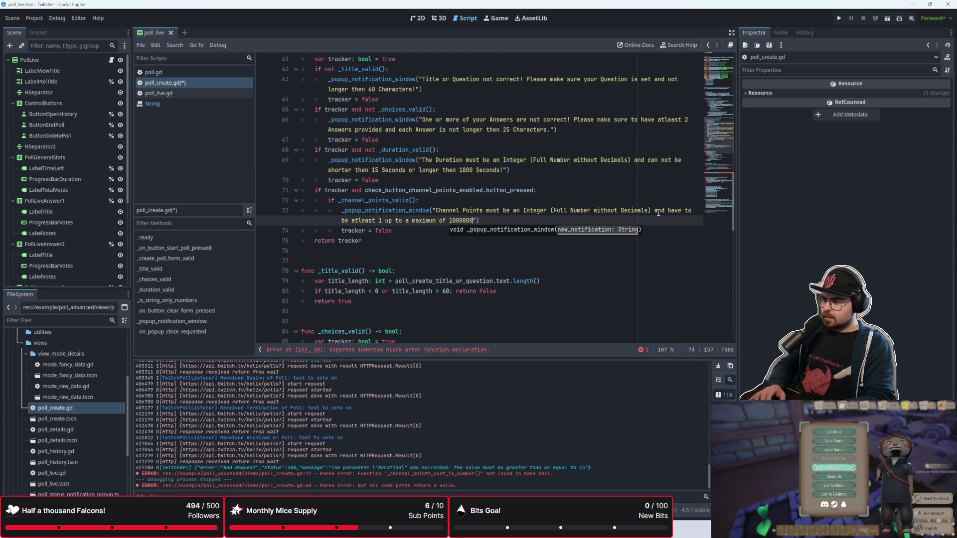
left_click(540, 217)
key("Down")
key("ctrl+s")
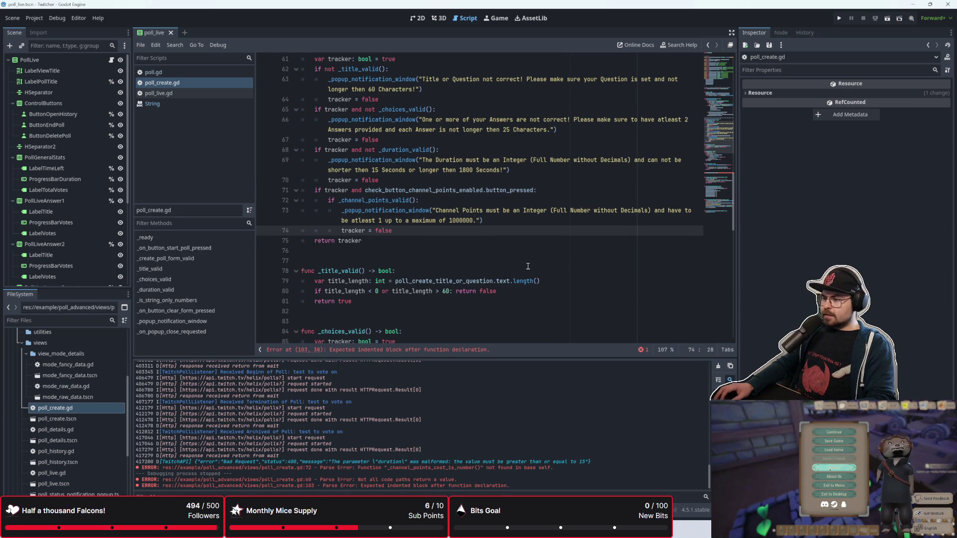
Add 'not' to the channel-points condition on line 72
scroll(528, 266, "down", 2)
scroll(379, 203, "down", 8)
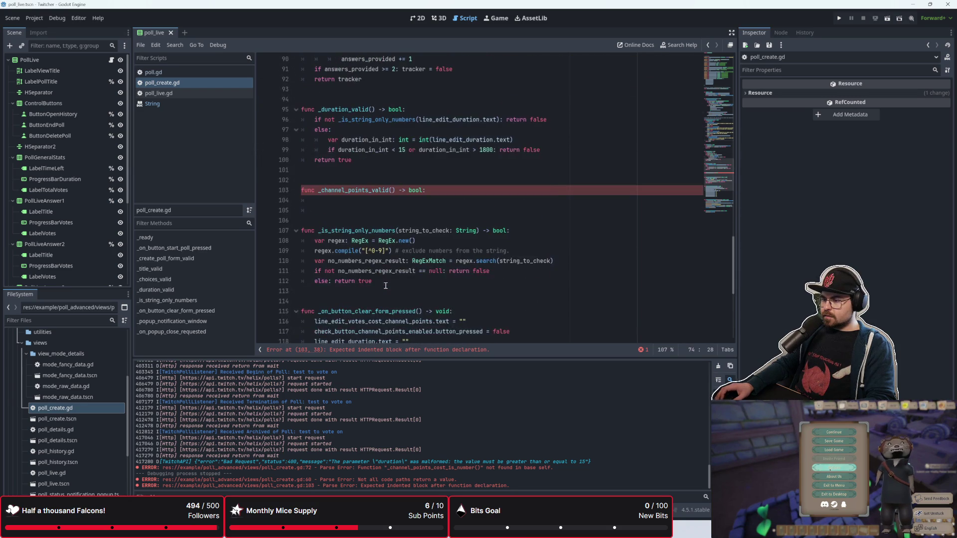
scroll(386, 285, "up", 10)
left_click(335, 200)
type("not _channel_points_valid():")
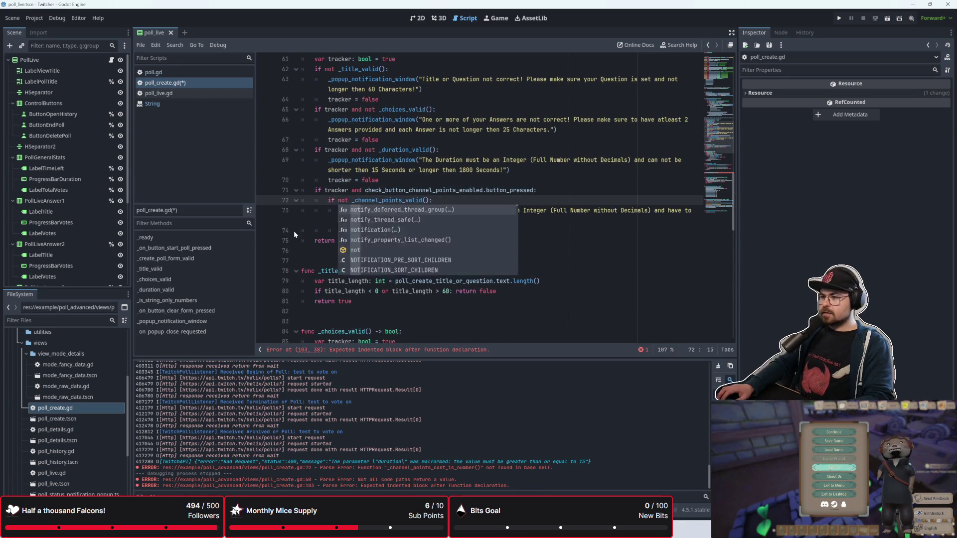
scroll(349, 224, "down", 8)
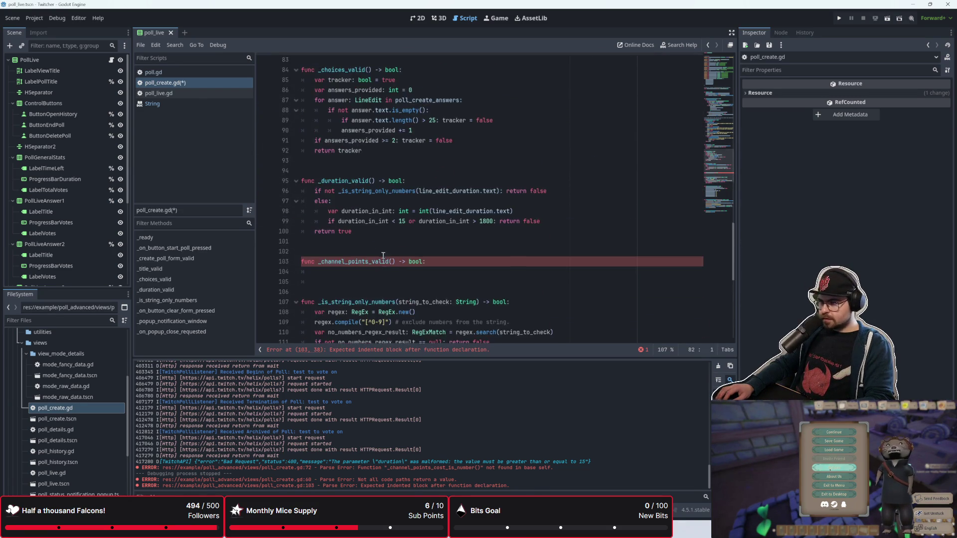
scroll(415, 186, "up", 5)
left_click(415, 186)
scroll(415, 186, "down", 11)
scroll(412, 210, "up", 4)
In _channel_points_valid, return false when _is_string_only_numbers rejects the channel-points field
left_click(412, 210)
scroll(412, 209, "up", 1)
left_click(409, 232)
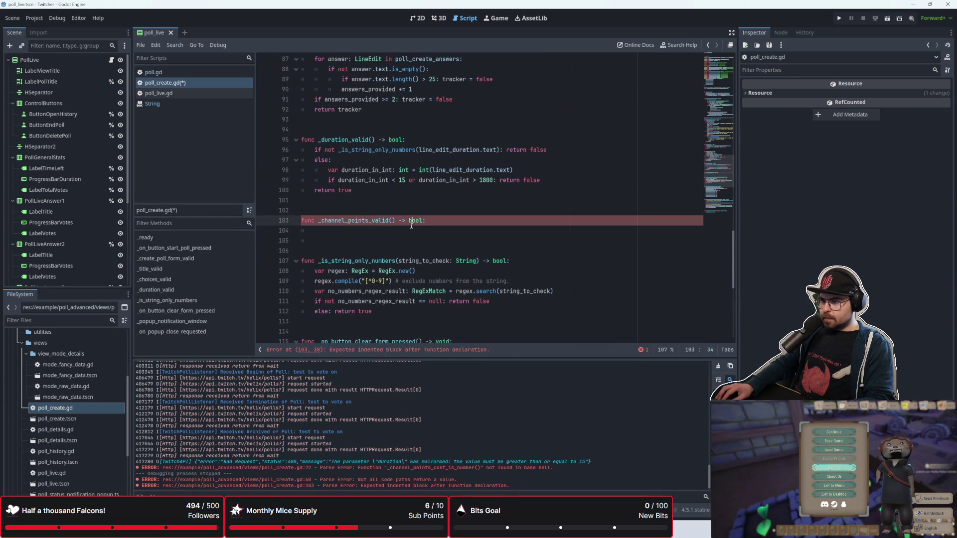
type("if not")
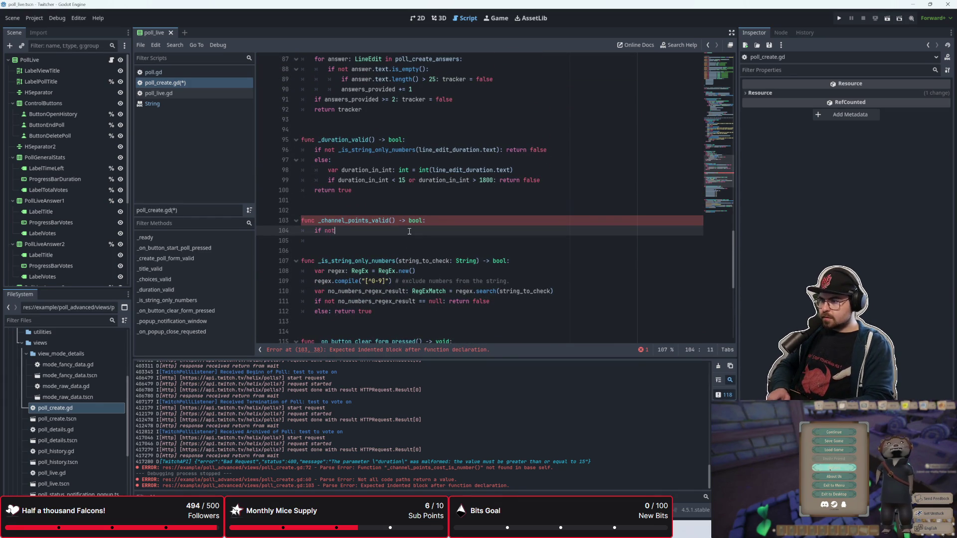
type(" _is_str")
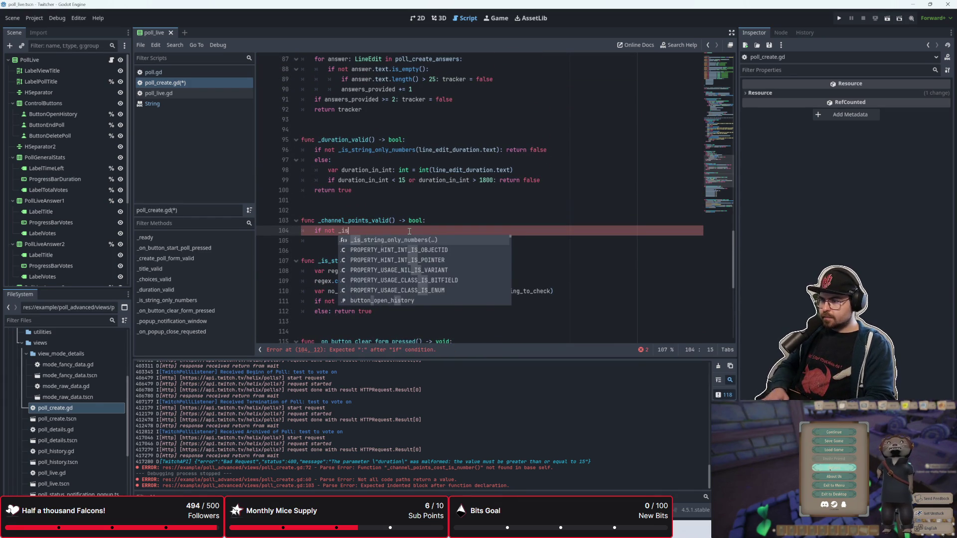
key("Return")
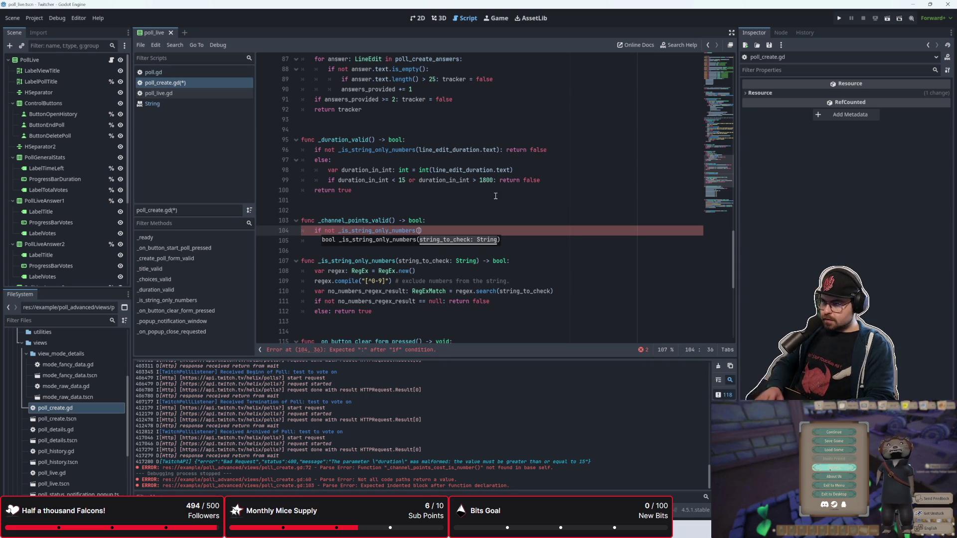
type("line_e")
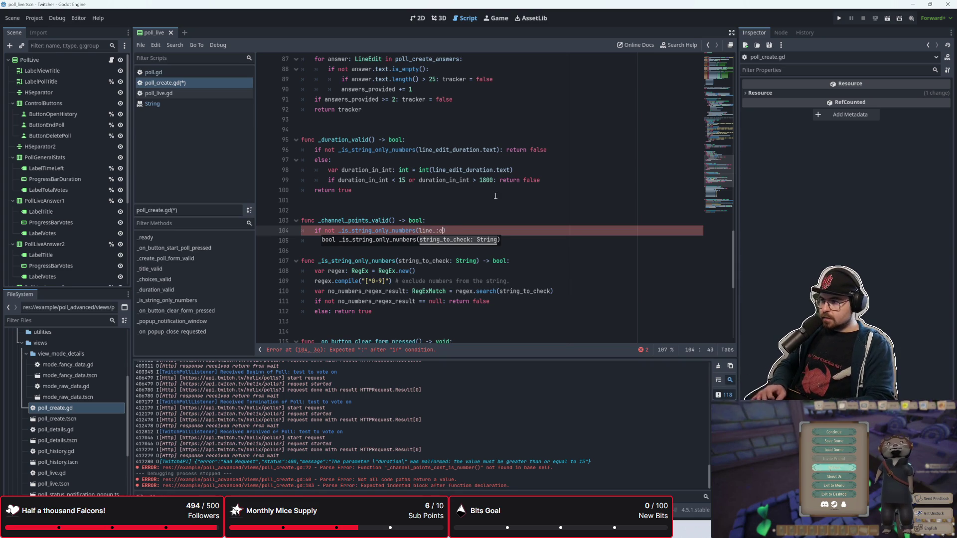
type("dit")
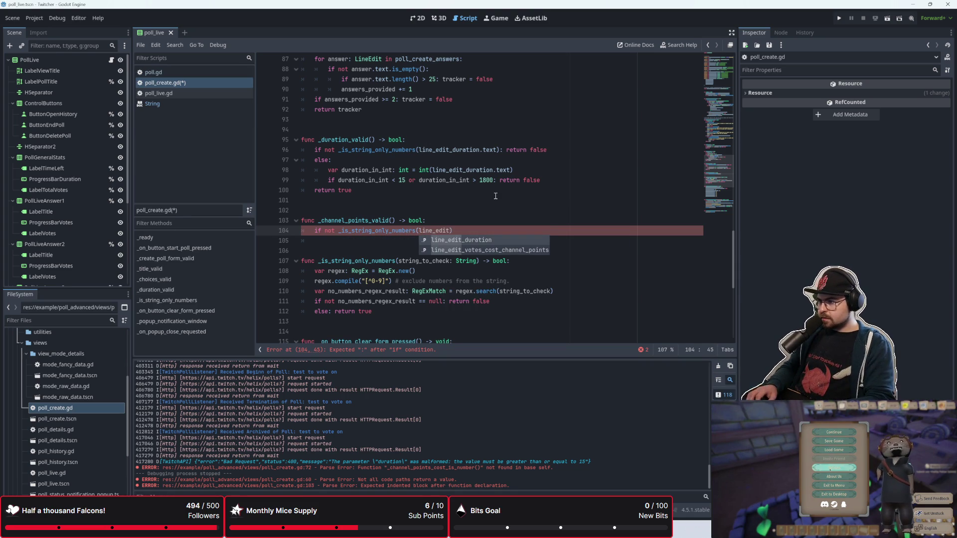
key("Return")
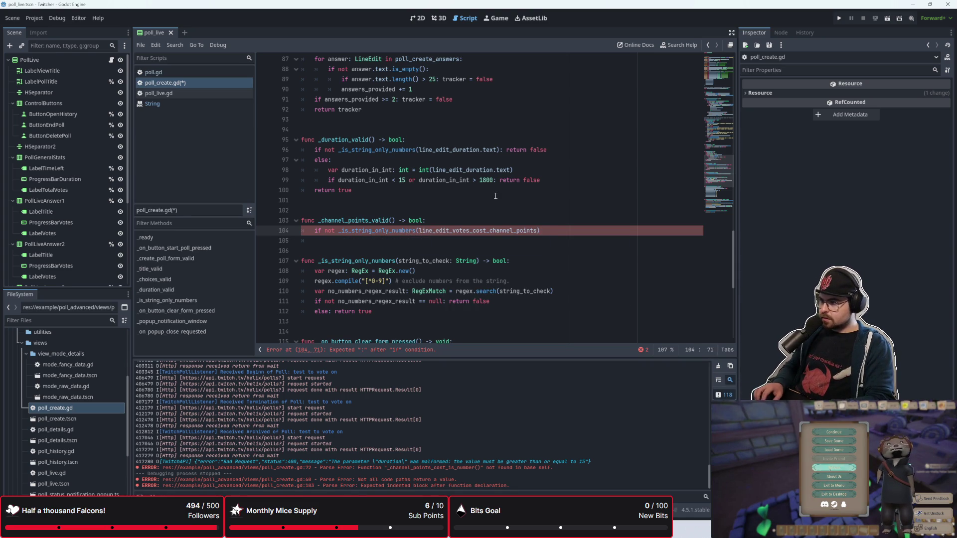
type(": return false")
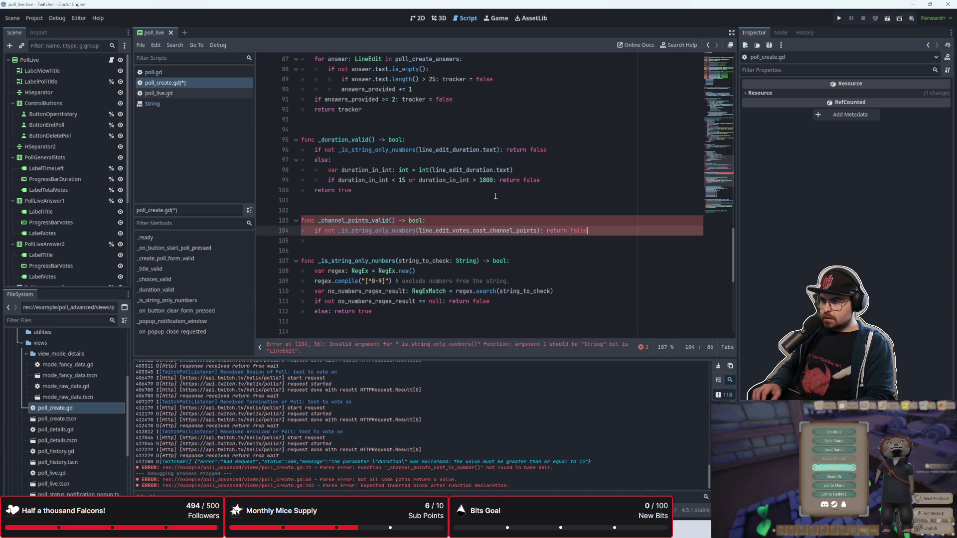
key("Return")
Add an else branch setting channel_point_cost_in_int to int(line_edit_votes_cost_channel_points.text), and append .text on line 104
type("else:")
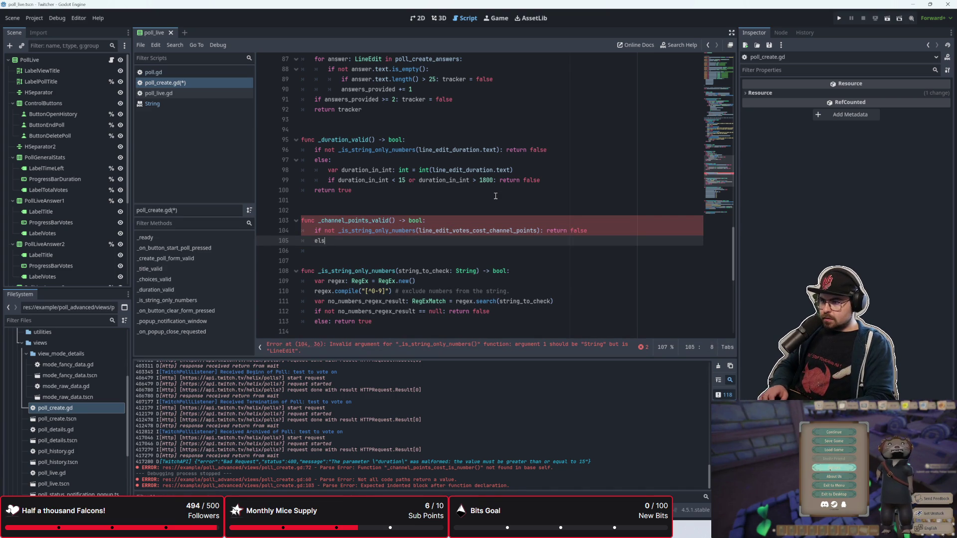
key("Return")
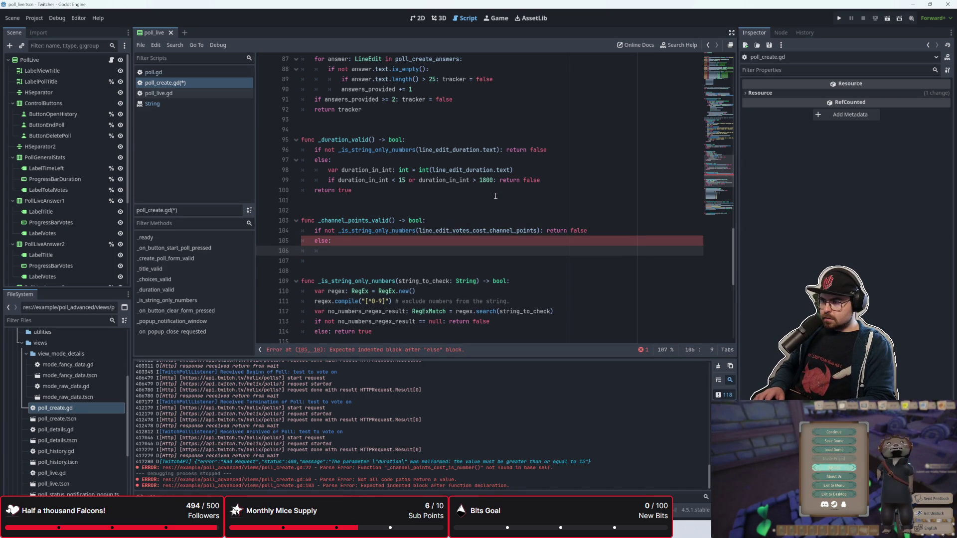
type("var channel_")
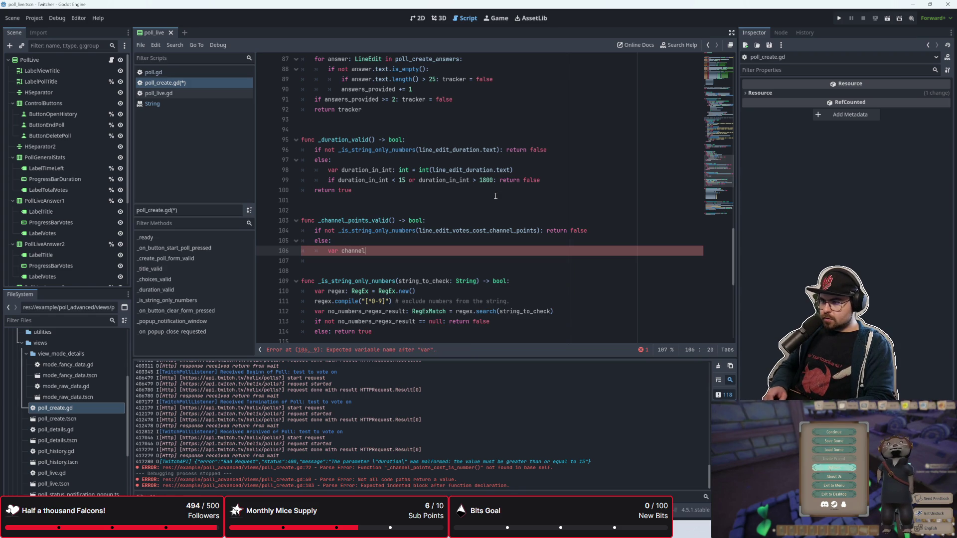
type("point")
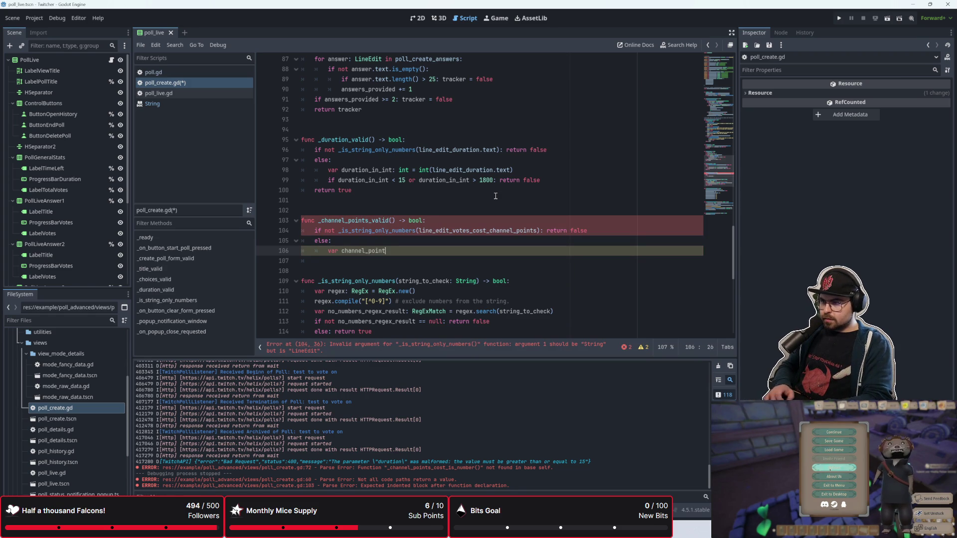
type("_cost_in_int: int ")
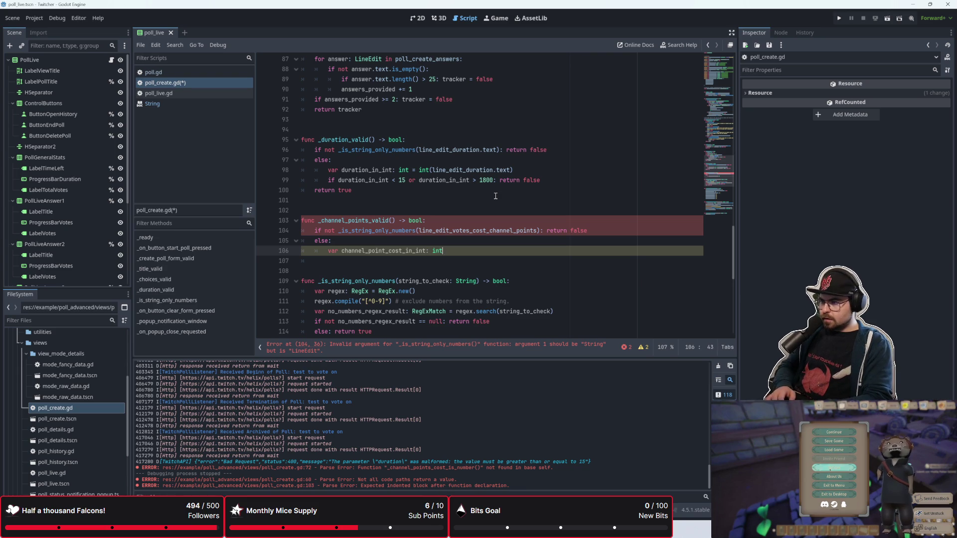
type("= int(l")
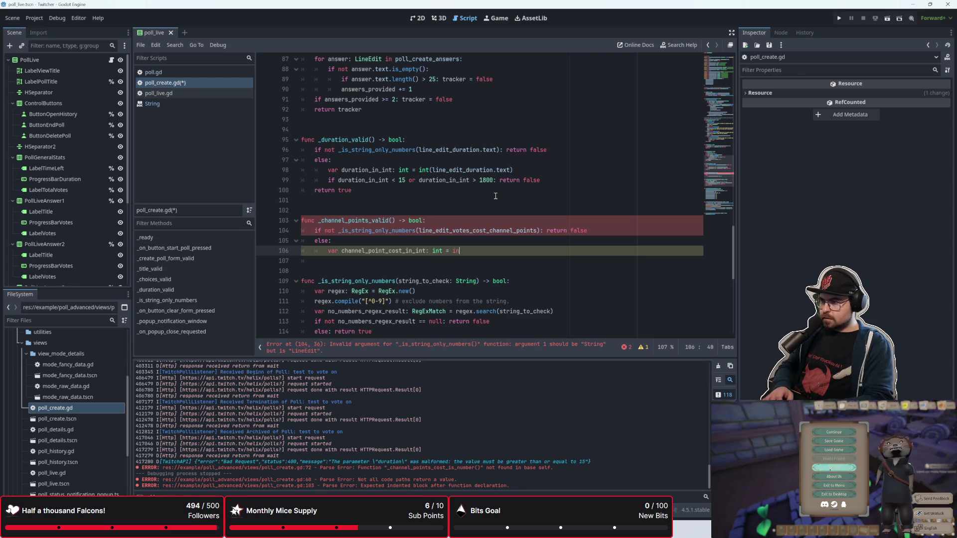
type("ine_")
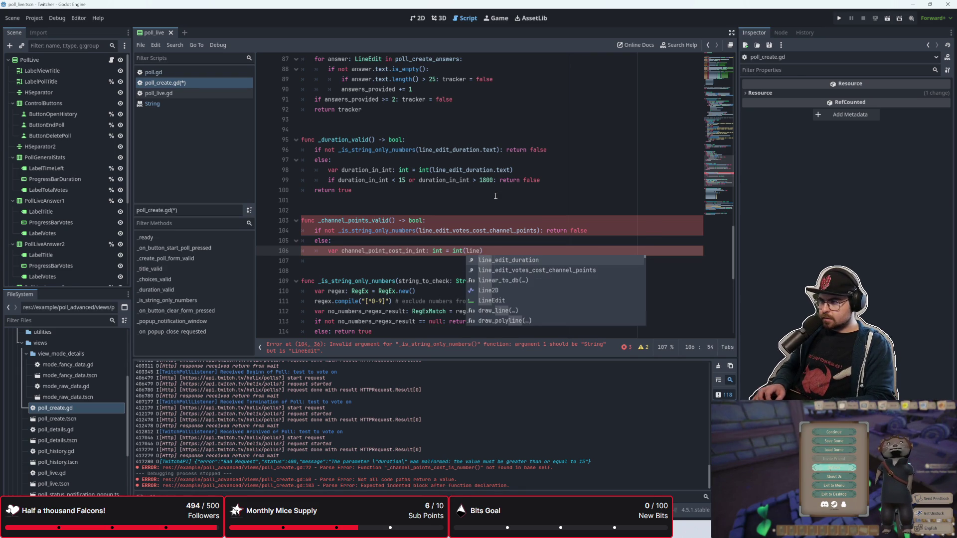
key("Down")
key("Return")
type(".text")
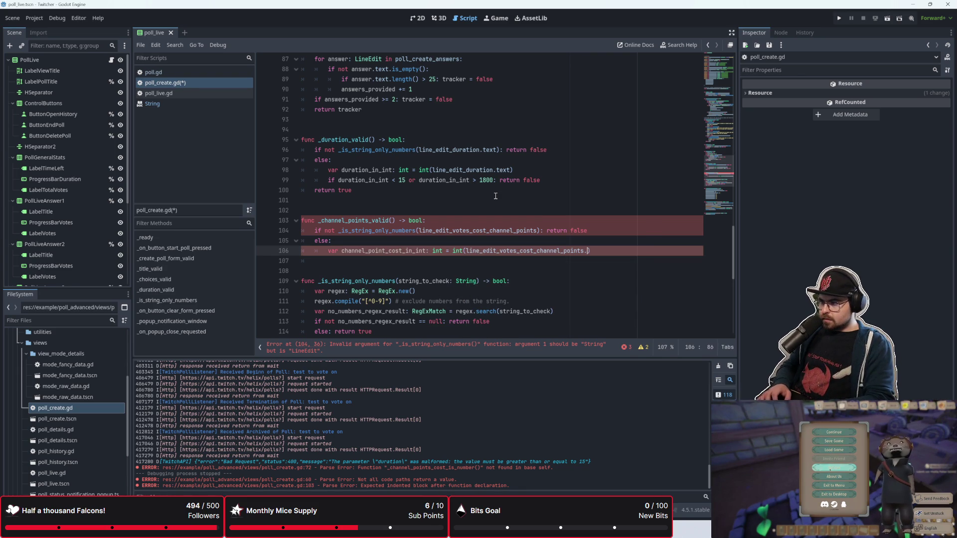
key("Escape")
key("Up")
key("Up")
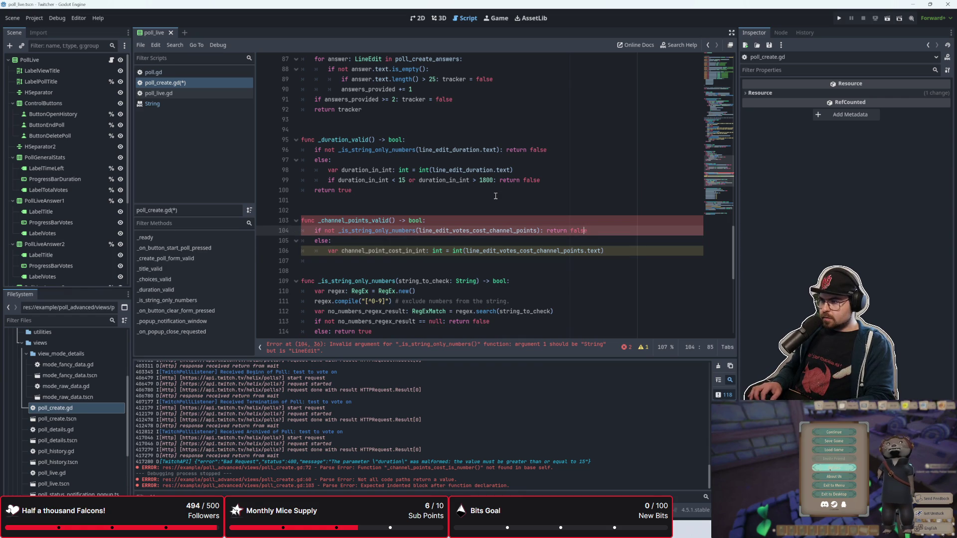
type(".text")
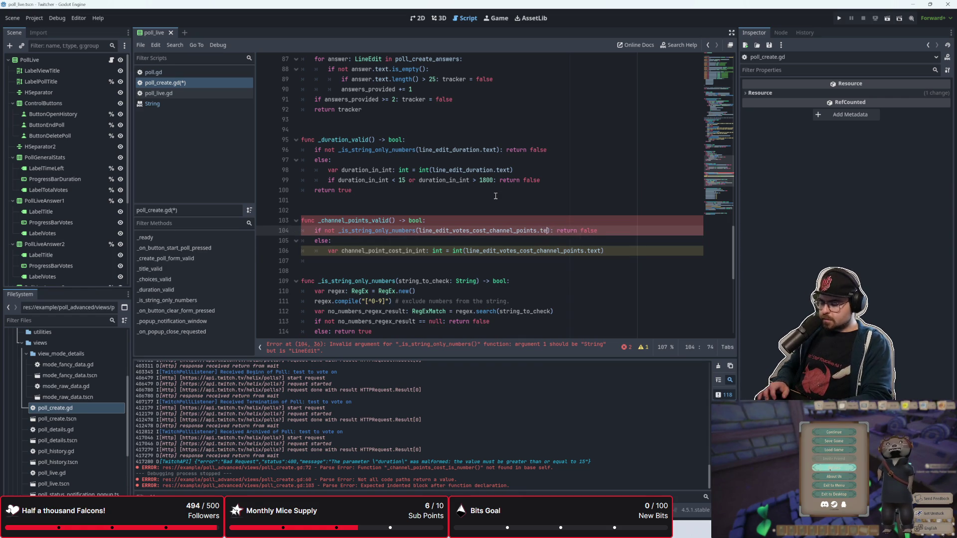
key("Down")
key("Down")
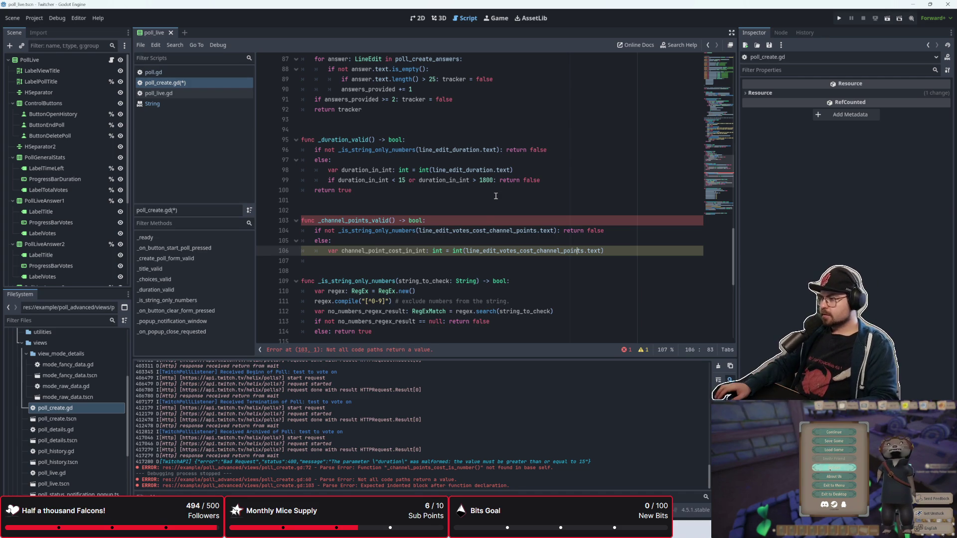
left_click(586, 130)
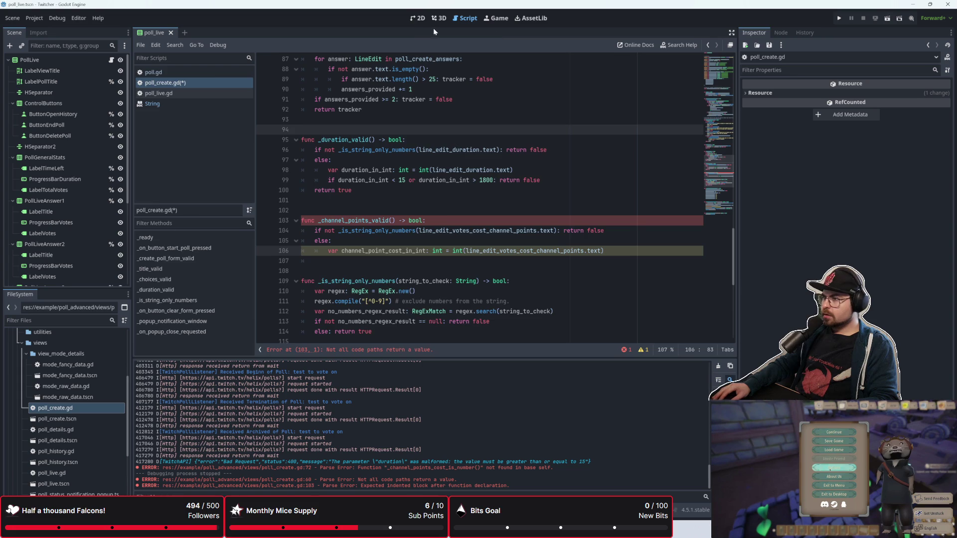
left_click(416, 20)
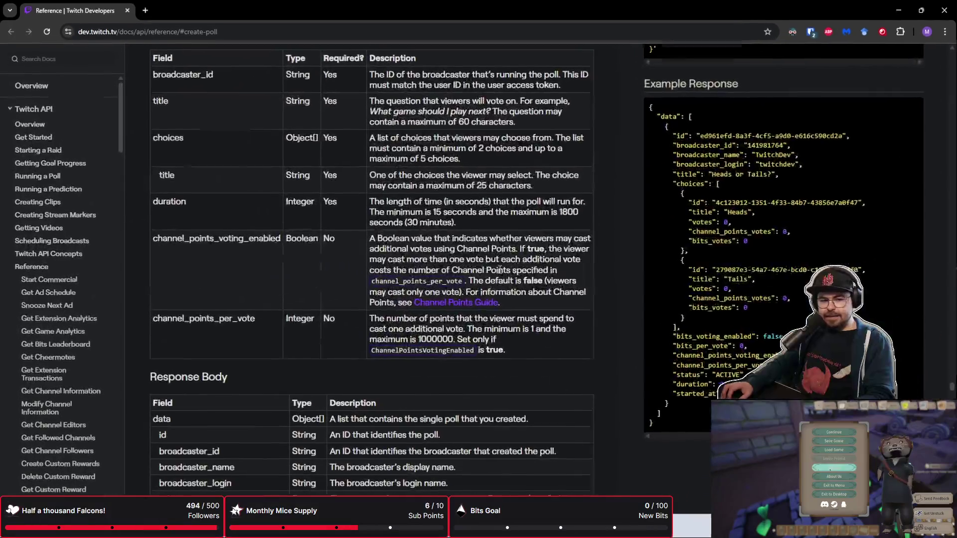
Highlight the channel-points maximum in the Twitch docs and jump to #create-poll
left_click_drag(497, 291, 433, 289)
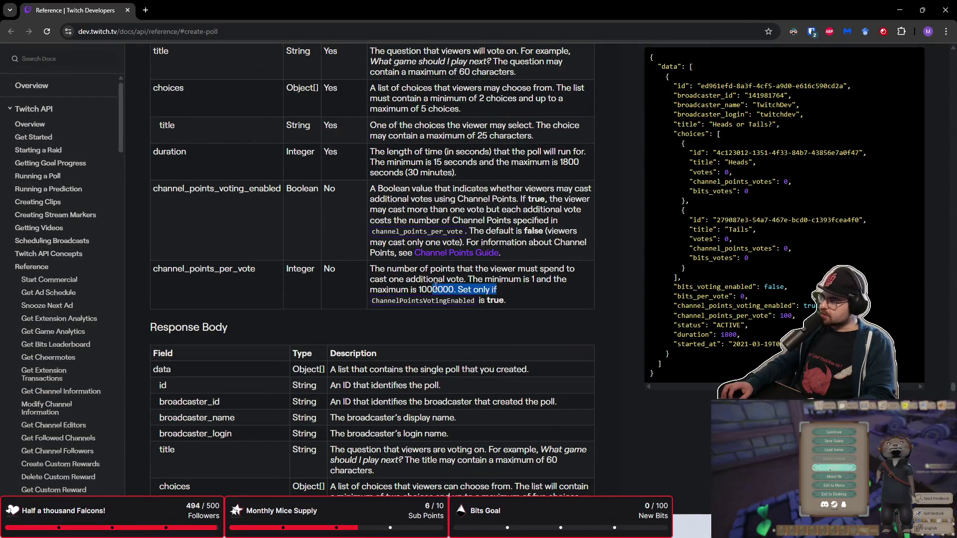
key("ctrl+plus")
key("ctrl+plus")
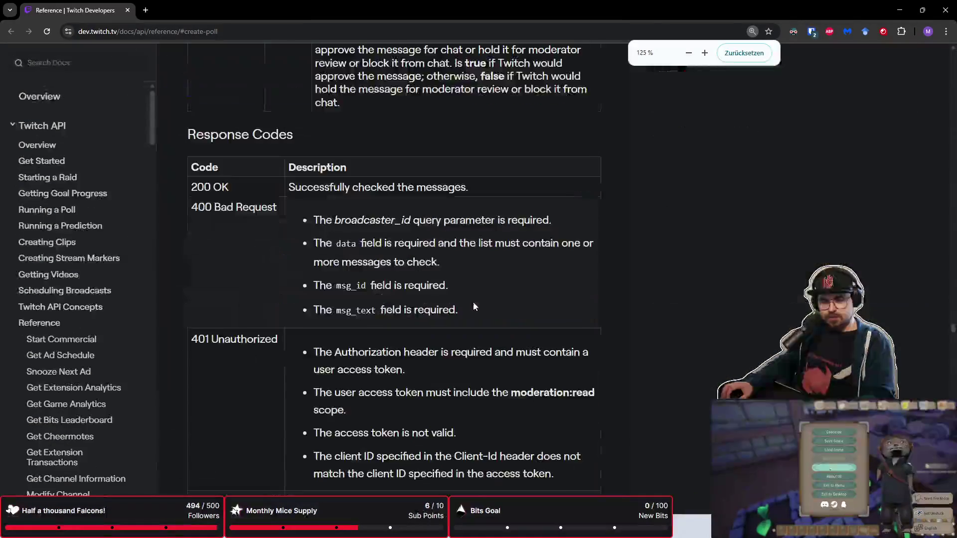
key("ctrl+minus")
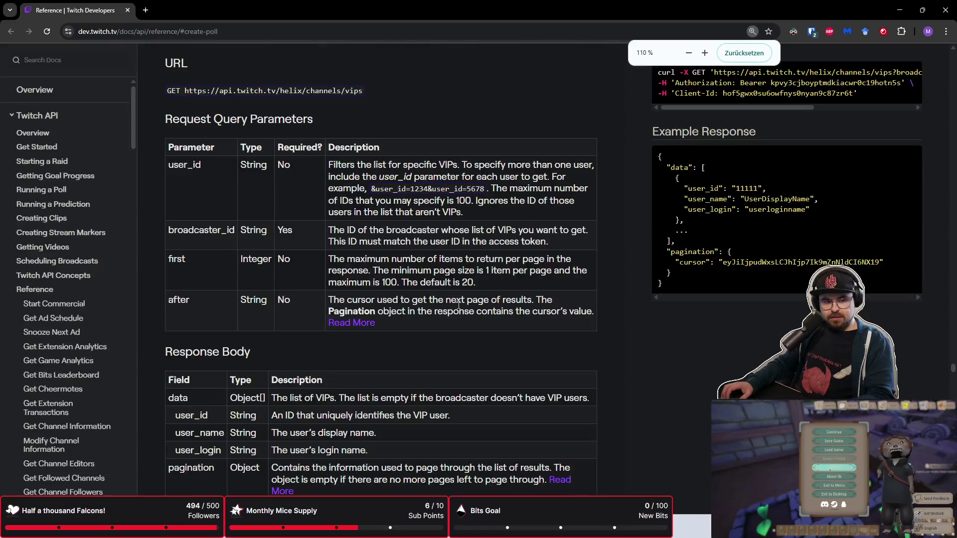
scroll(465, 322, "down", 3)
scroll(466, 321, "up", 6)
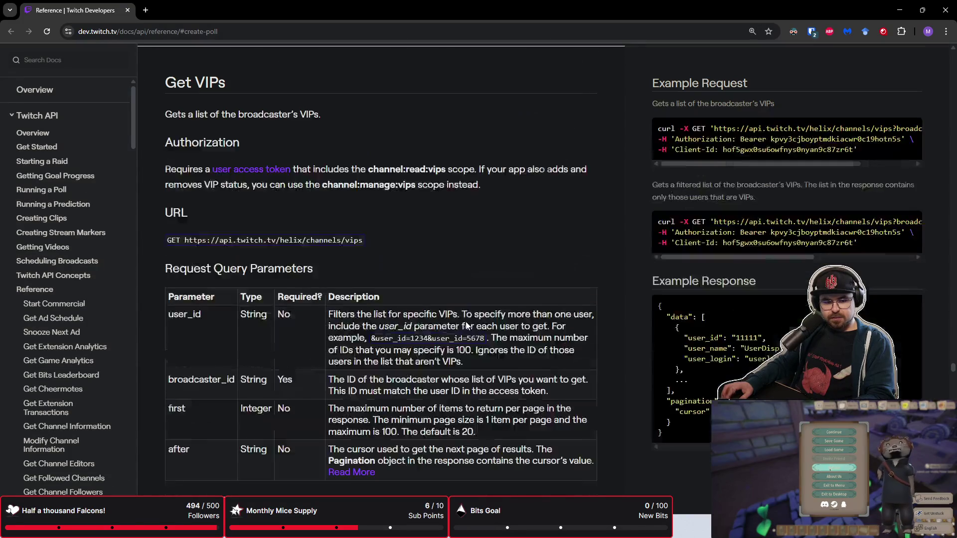
left_click(339, 35)
key("Return")
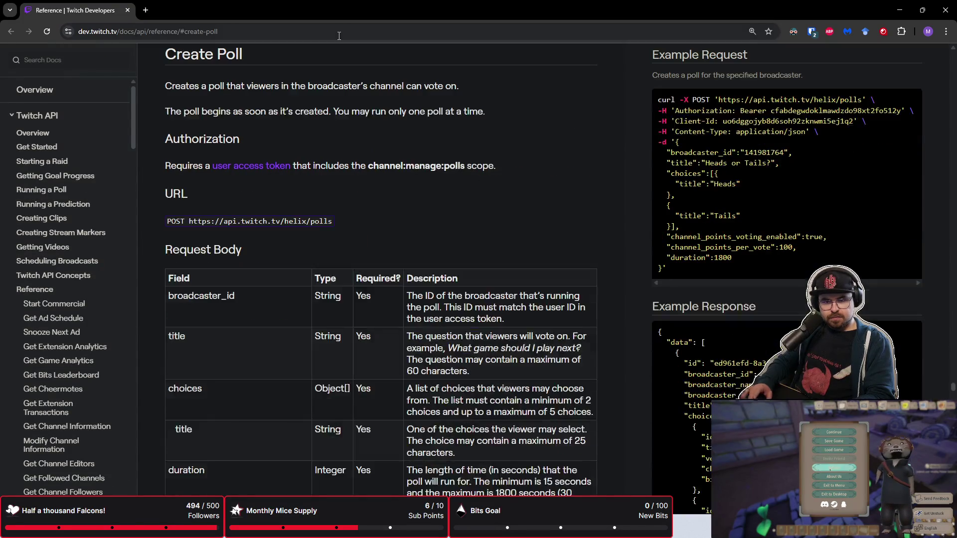
Select the channel_points_per_vote range of 1 to 1000000, then return to Godot
scroll(412, 155, "down", 5)
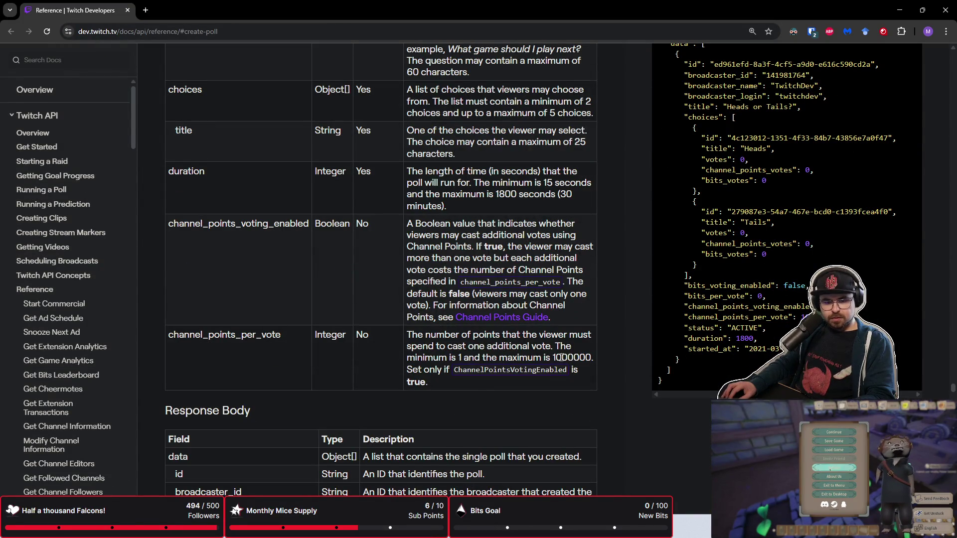
left_click_drag(552, 358, 594, 356)
left_click_drag(451, 357, 589, 357)
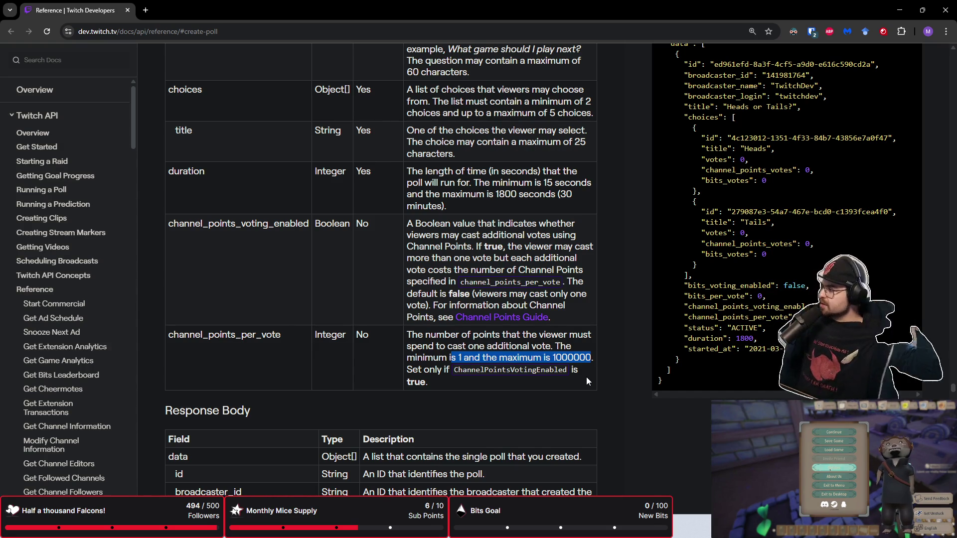
key("alt+Tab")
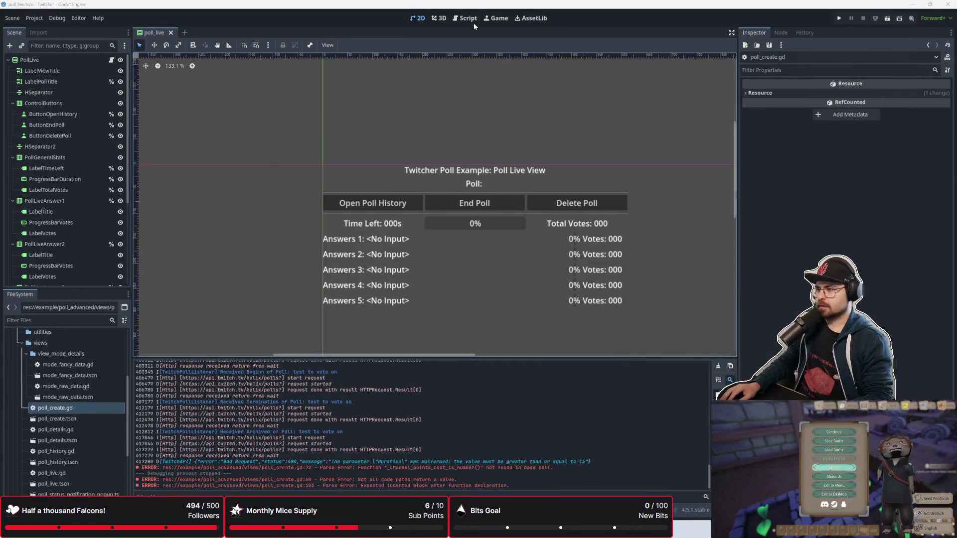
Review the 1 to 1000000 channel-points error message in poll_create.gd and bring the OBS chat window onscreen
left_click(475, 23)
scroll(418, 228, "up", 5)
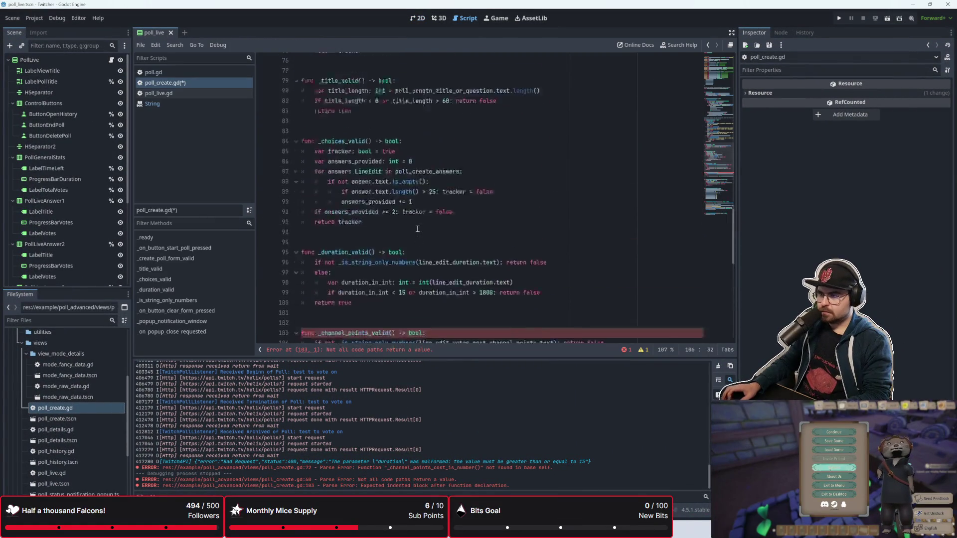
scroll(418, 229, "up", 2)
mouse_move(362, 282)
left_mouse_down()
mouse_move(314, 120)
mouse_move(319, 70)
mouse_move(449, 191)
left_mouse_up()
left_click(480, 201)
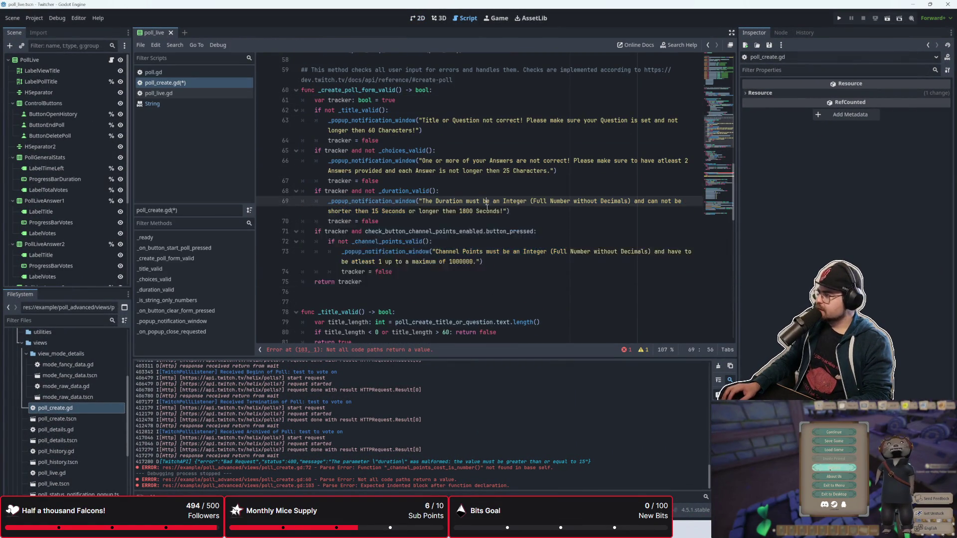
scroll(480, 248, "down", 3)
scroll(479, 248, "down", 2)
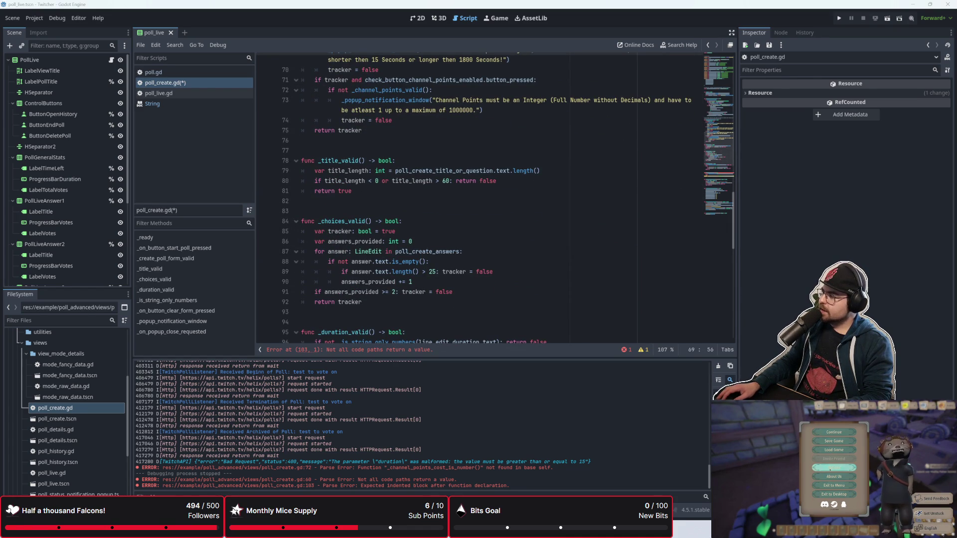
mouse_move(956, 64)
left_mouse_down()
mouse_move(621, 64)
mouse_move(404, 43)
left_mouse_up()
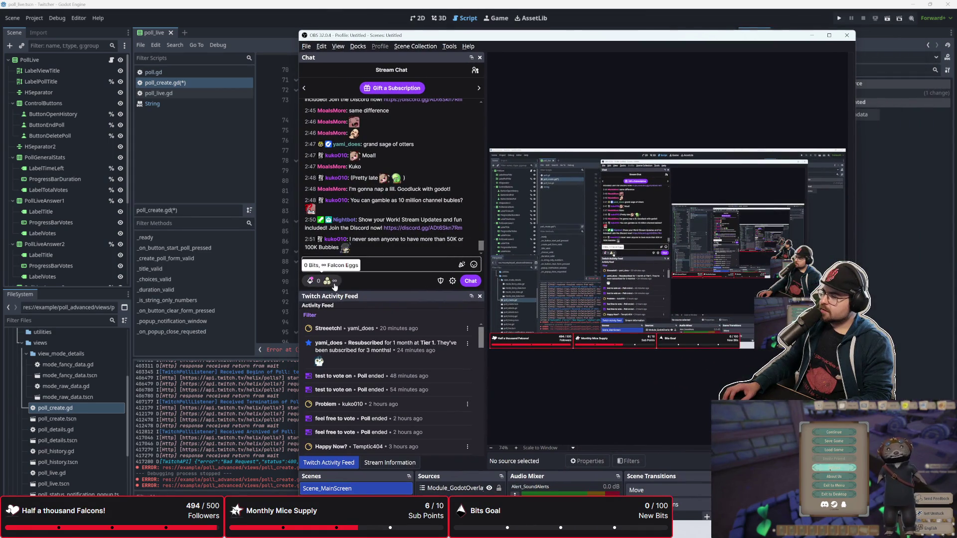